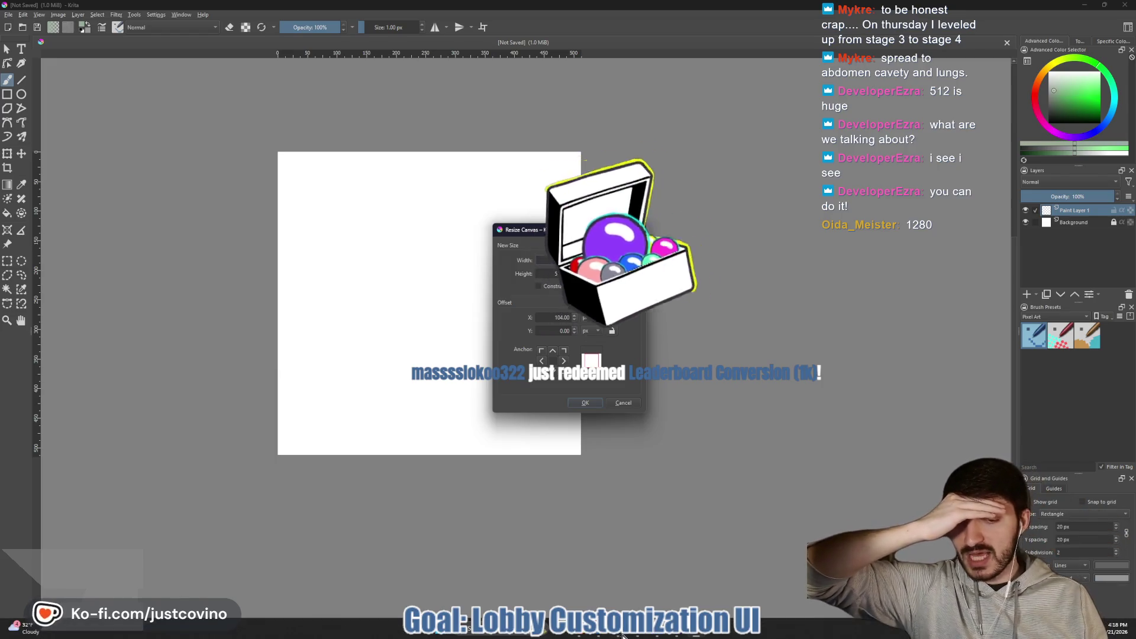
# Bring the browser back in front of Krita and switch to the FFS Leaderboard site.
pyautogui.moveTo(617, 629)
pyautogui.click(617, 579)
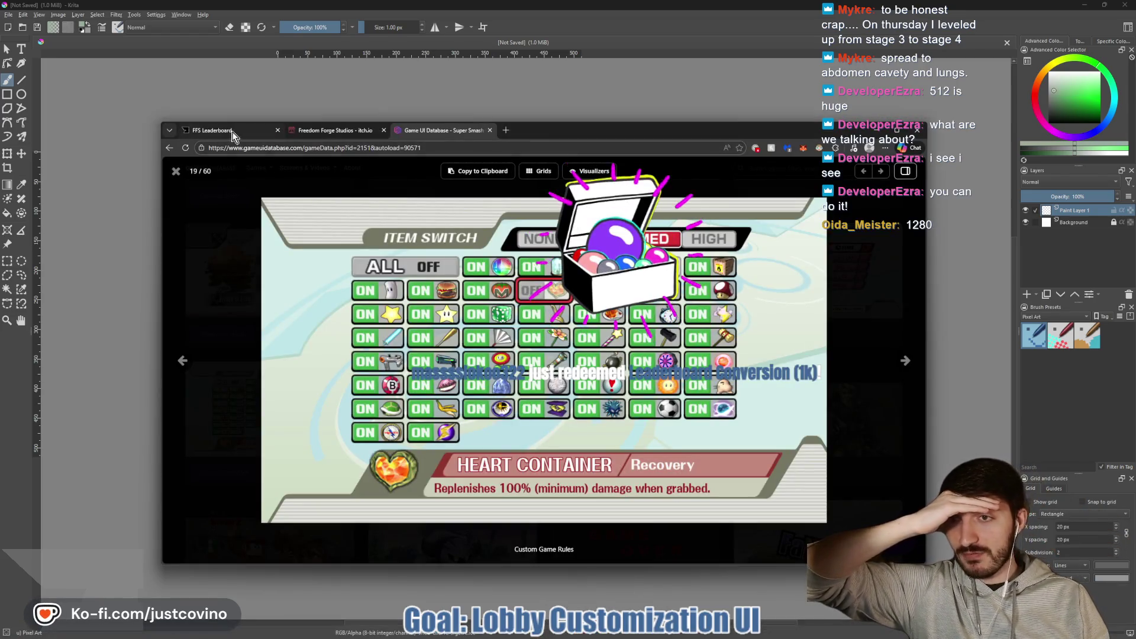
pyautogui.click(216, 130)
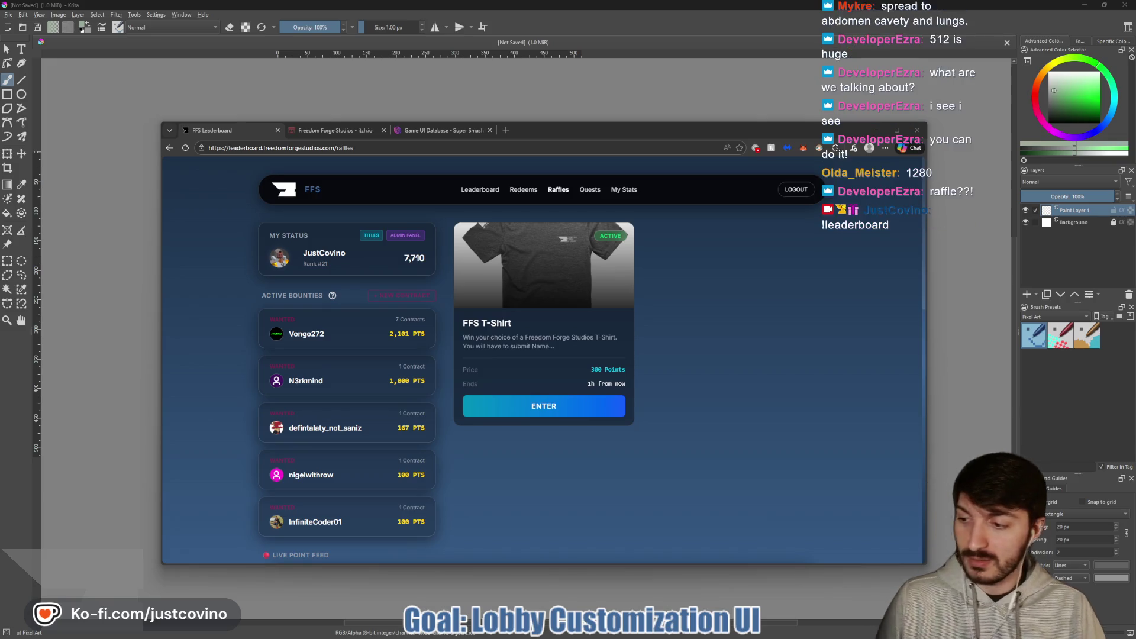
# Open the Leaderboard page, move the browser window up and left, and view Raffles.
pyautogui.click(467, 196)
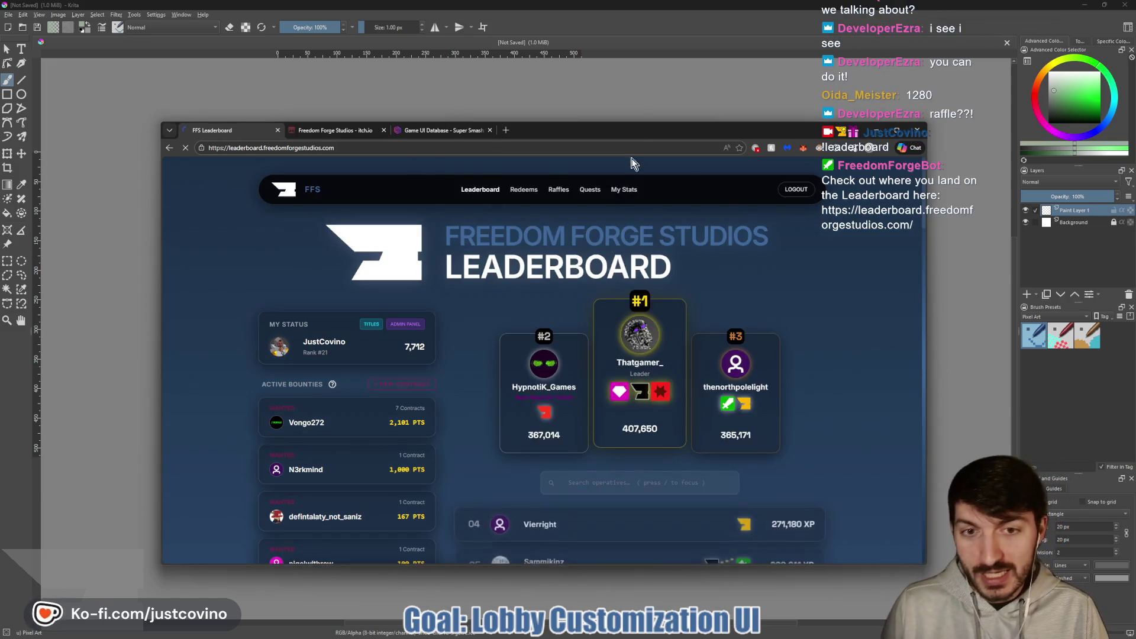
pyautogui.moveTo(636, 133); pyautogui.dragTo(601, 101)
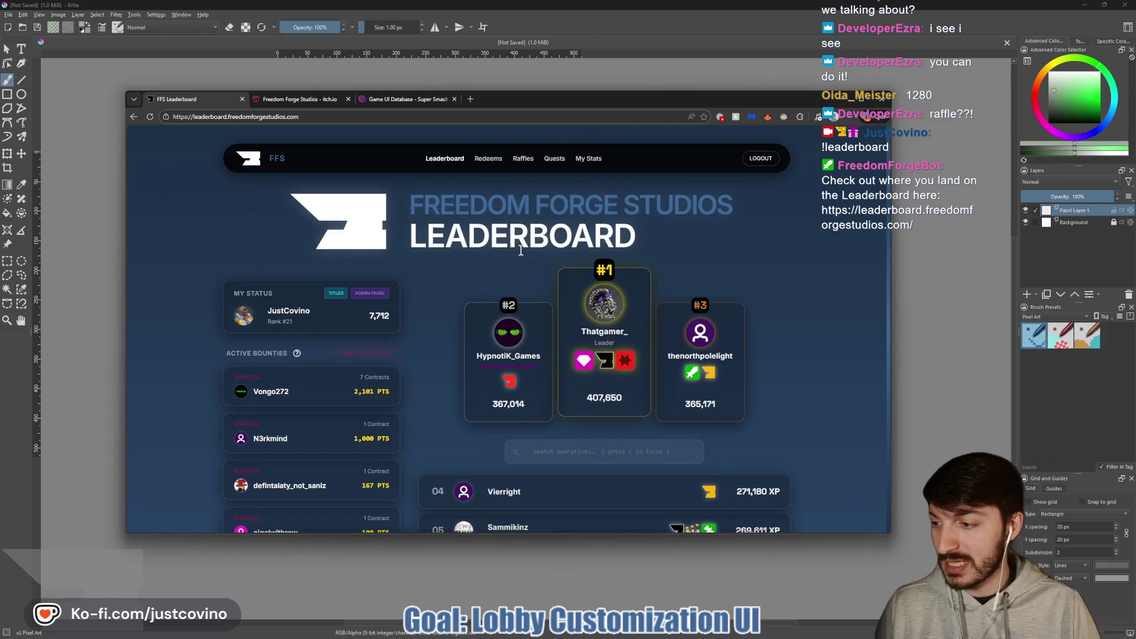
pyautogui.scroll(-3, 521, 251)
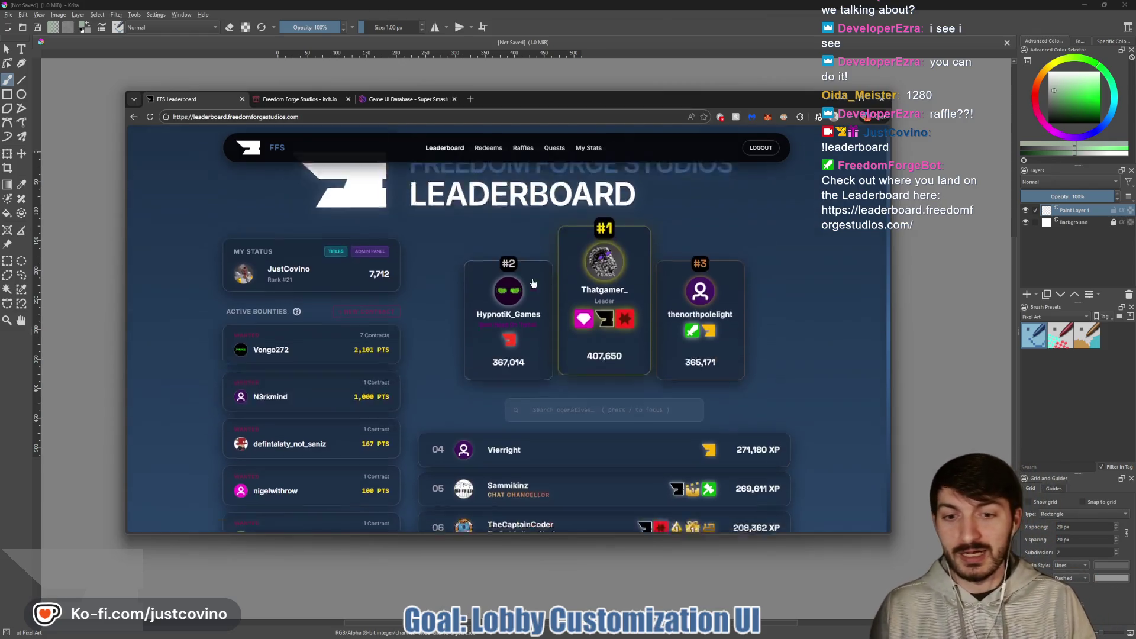
pyautogui.scroll(3, 521, 248)
pyautogui.click(522, 160)
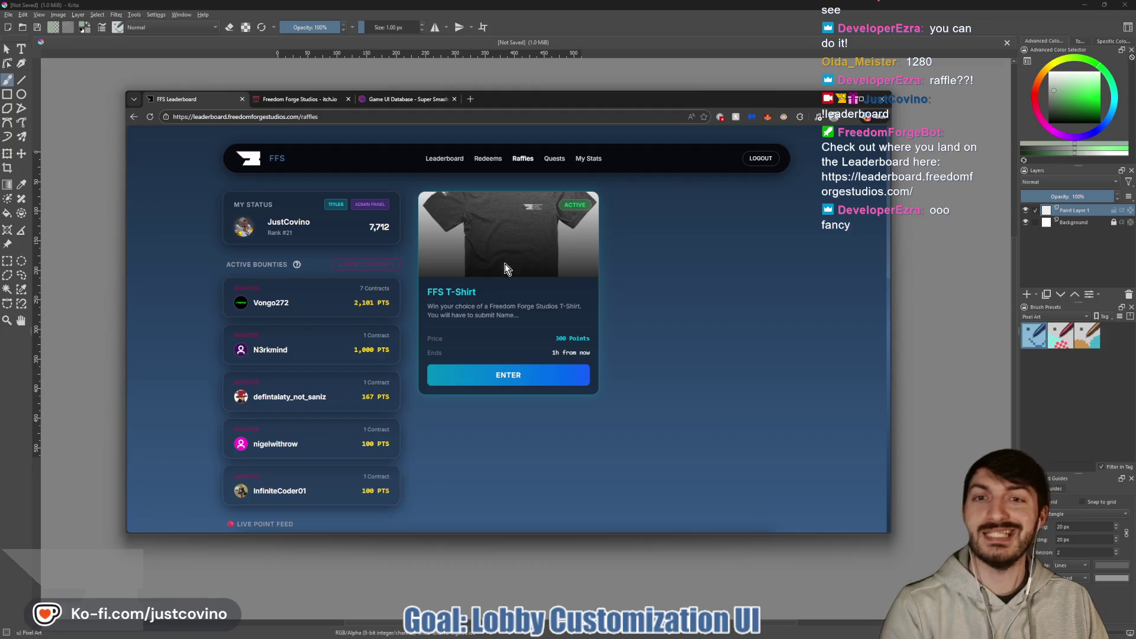
# Return to the leaderboard rankings and scroll through the ranked players.
pyautogui.click(444, 158)
pyautogui.scroll(-3, 592, 347)
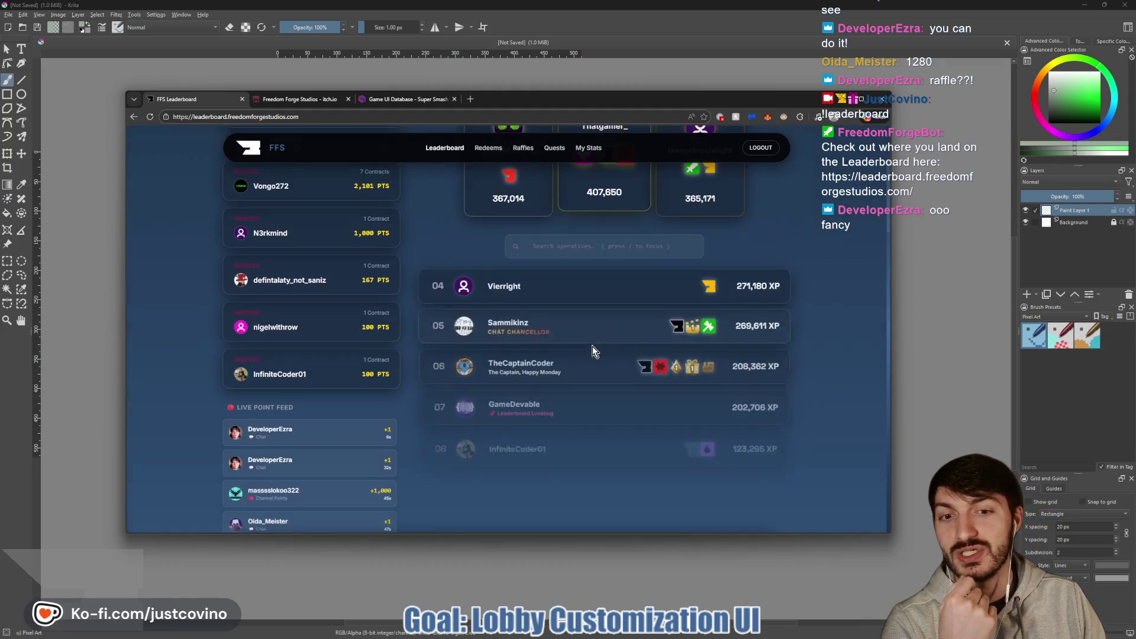
pyautogui.scroll(1, 593, 350)
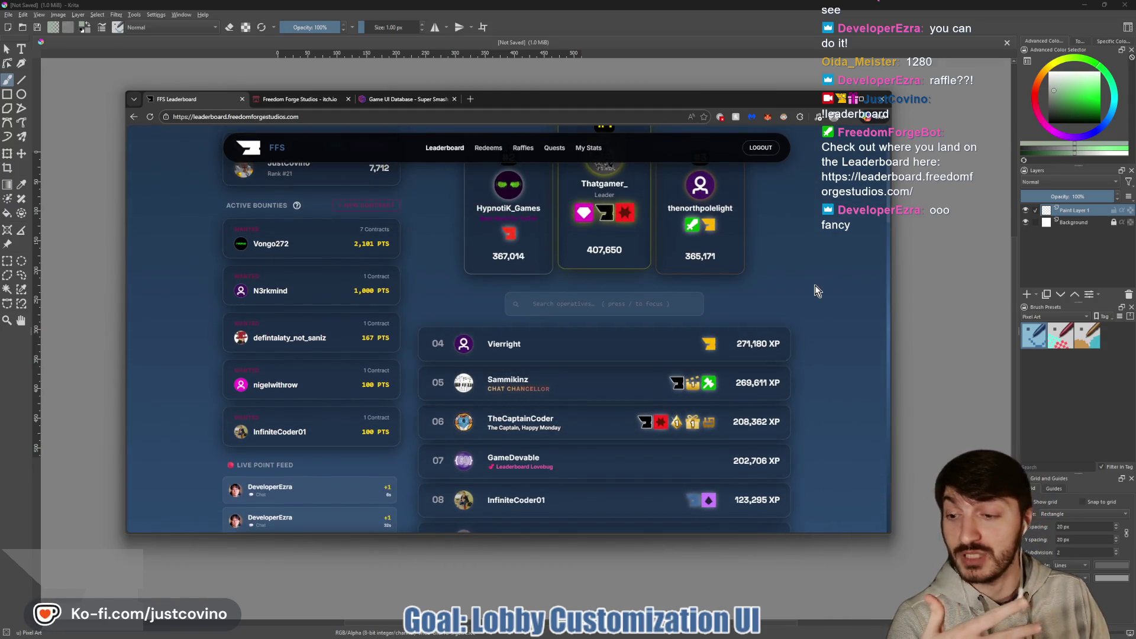
pyautogui.scroll(-3, 810, 281)
pyautogui.scroll(-2, 806, 282)
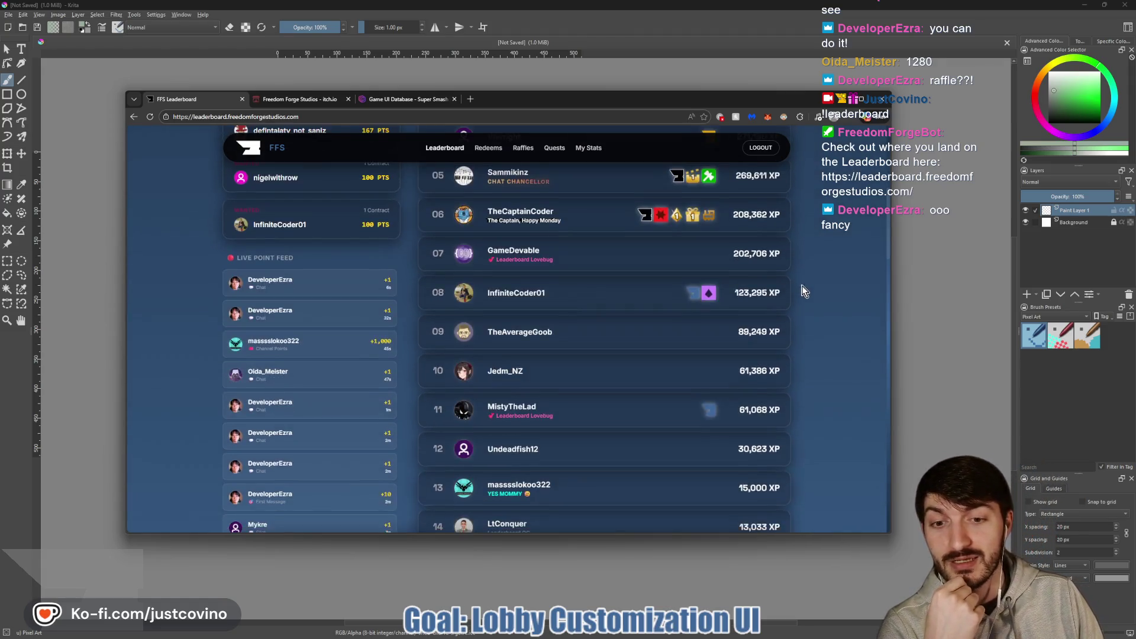
pyautogui.scroll(4, 808, 291)
pyautogui.scroll(3, 808, 291)
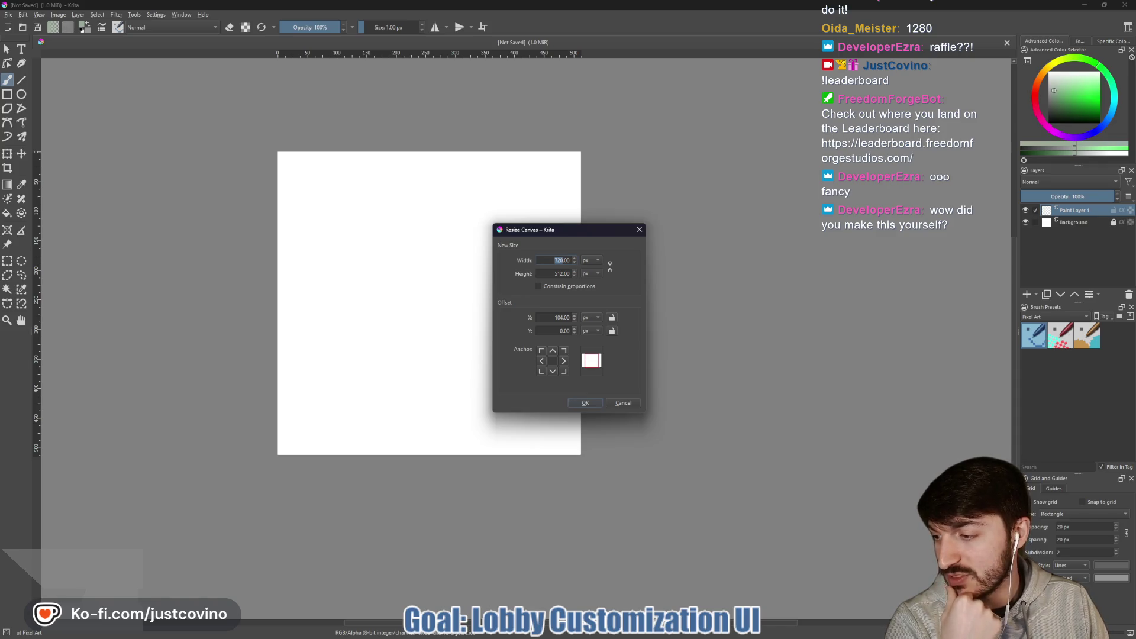
# Bring the leaderboard back over Krita, nudge the window higher, and enlarge it.
pyautogui.click(598, 634)
pyautogui.moveTo(592, 86); pyautogui.dragTo(590, 64)
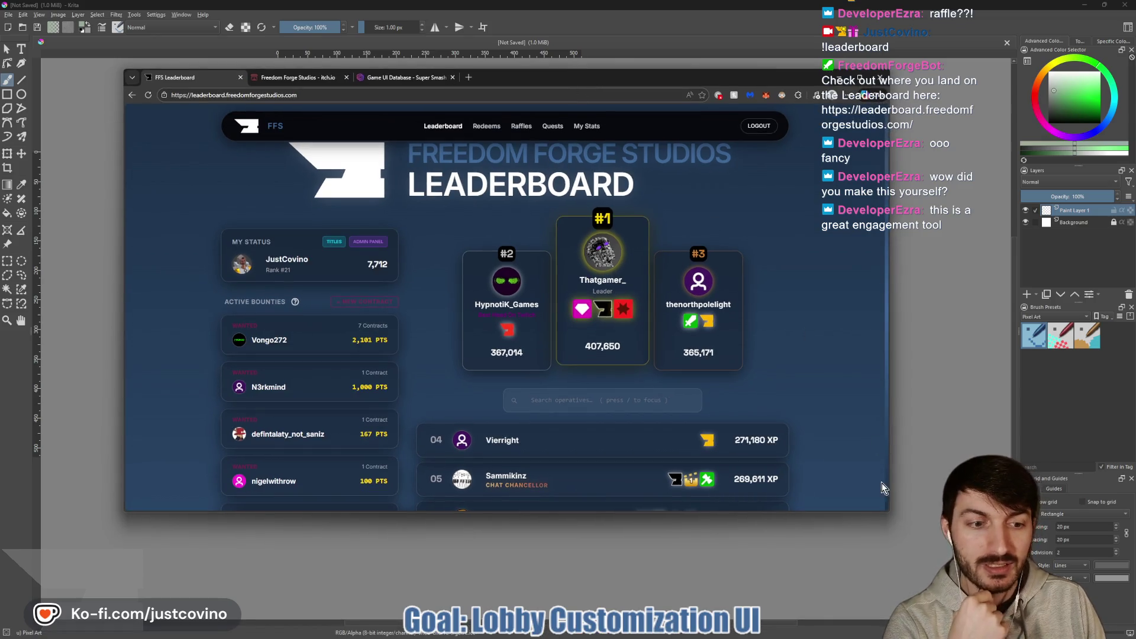
pyautogui.moveTo(887, 514); pyautogui.dragTo(999, 608)
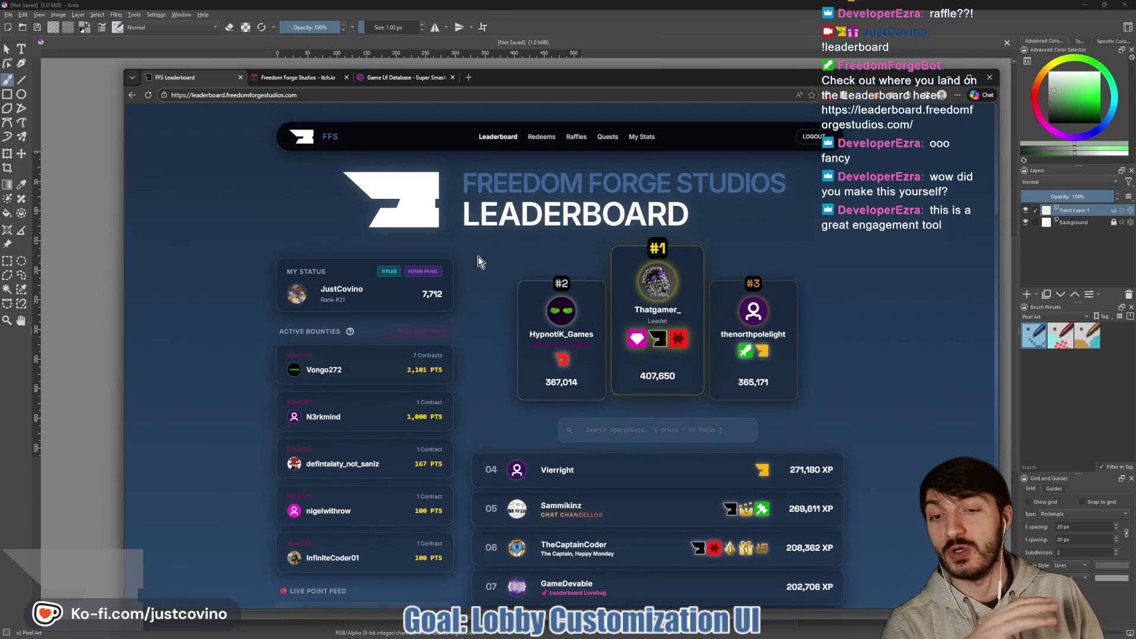
pyautogui.scroll(-3, 590, 395)
pyautogui.scroll(-3, 590, 395)
pyautogui.scroll(7, 599, 382)
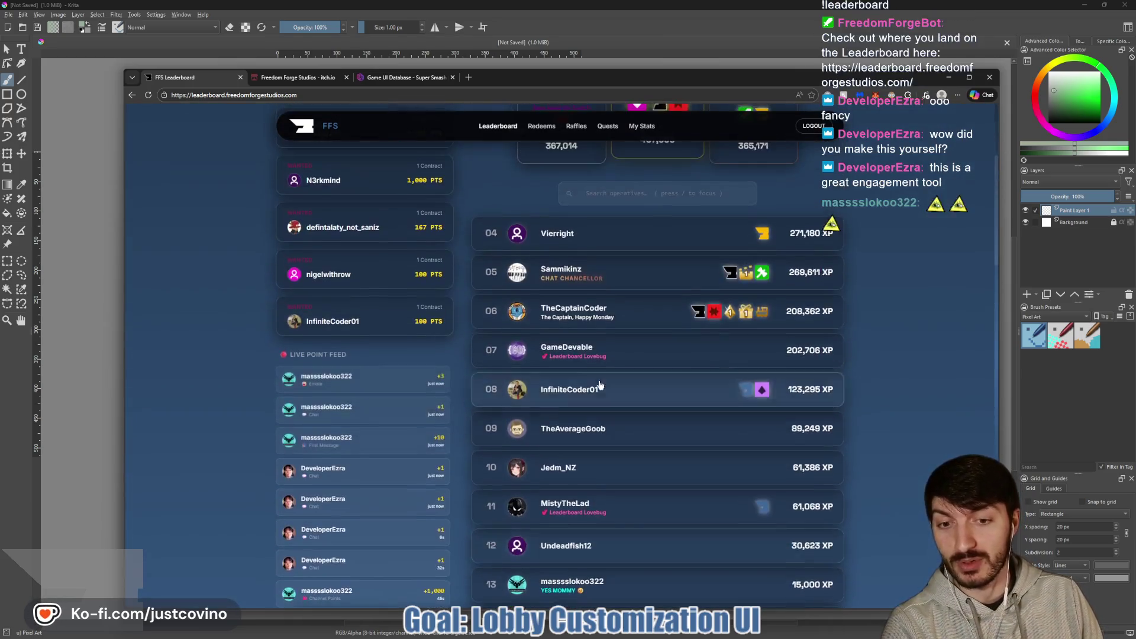
pyautogui.scroll(-3, 680, 394)
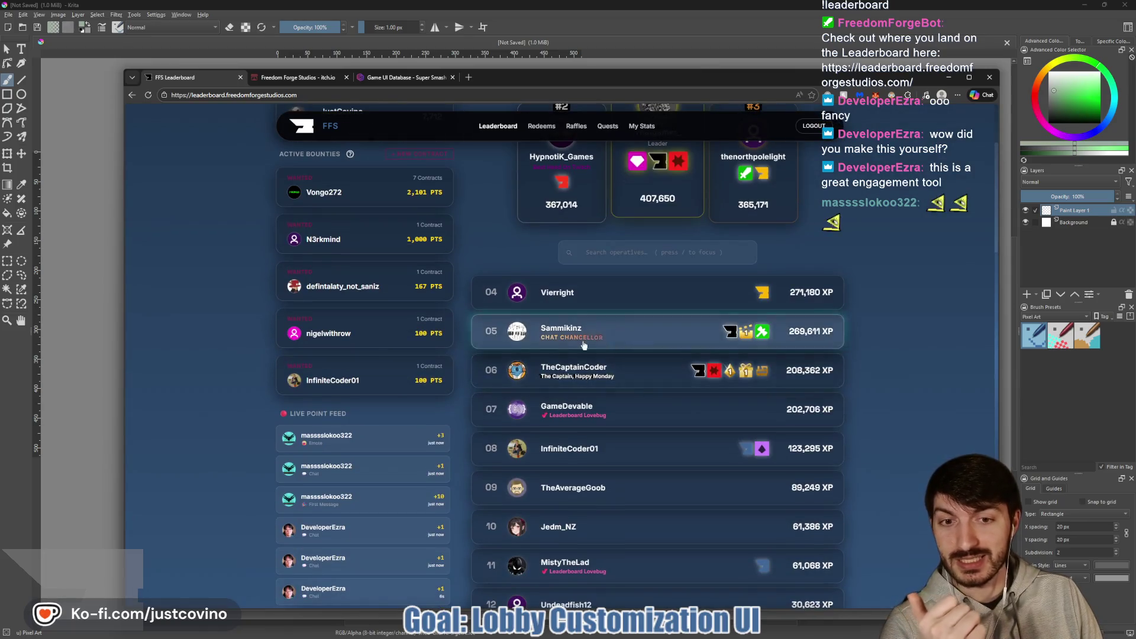
pyautogui.scroll(-1, 584, 409)
pyautogui.scroll(3, 329, 401)
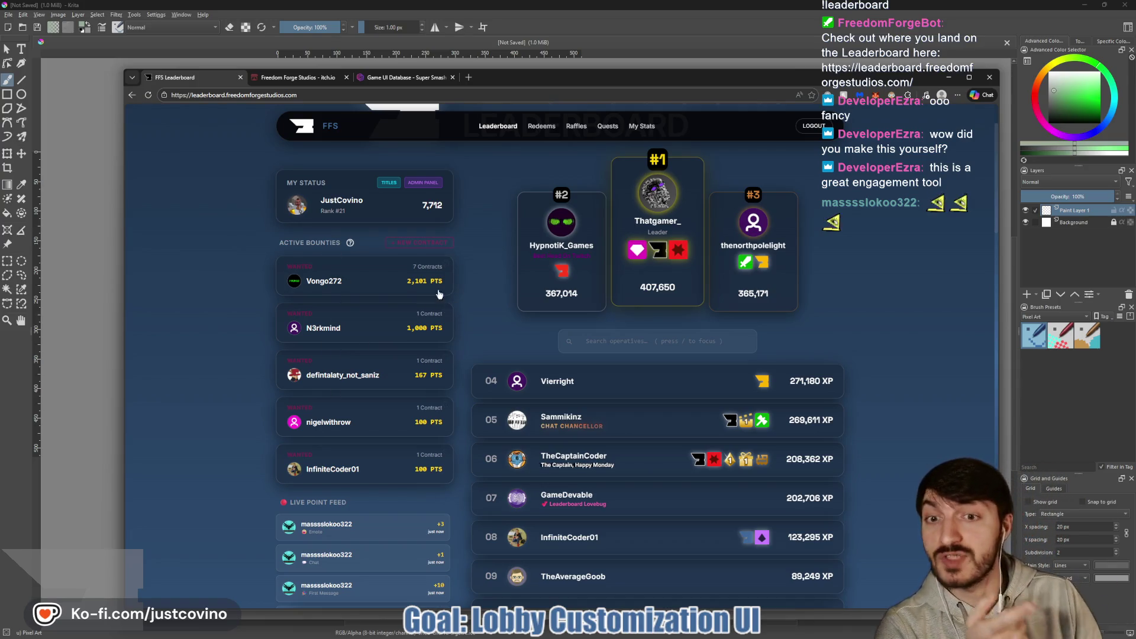
# Review the top active bounty's contract details, then close them.
pyautogui.click(381, 281)
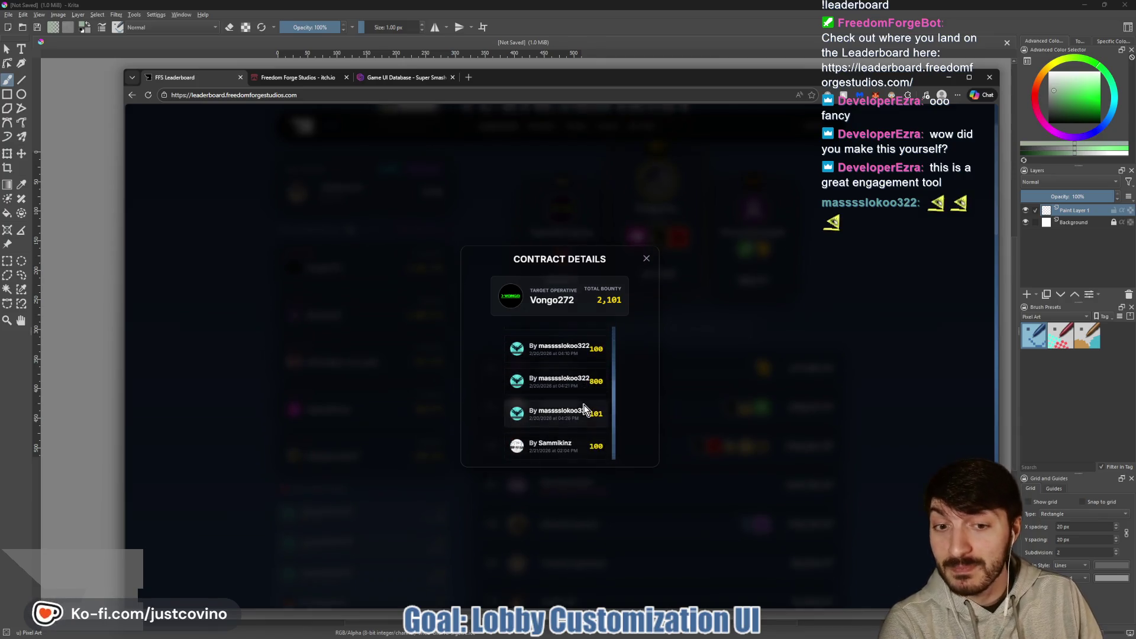
pyautogui.scroll(-2, 584, 408)
pyautogui.click(646, 261)
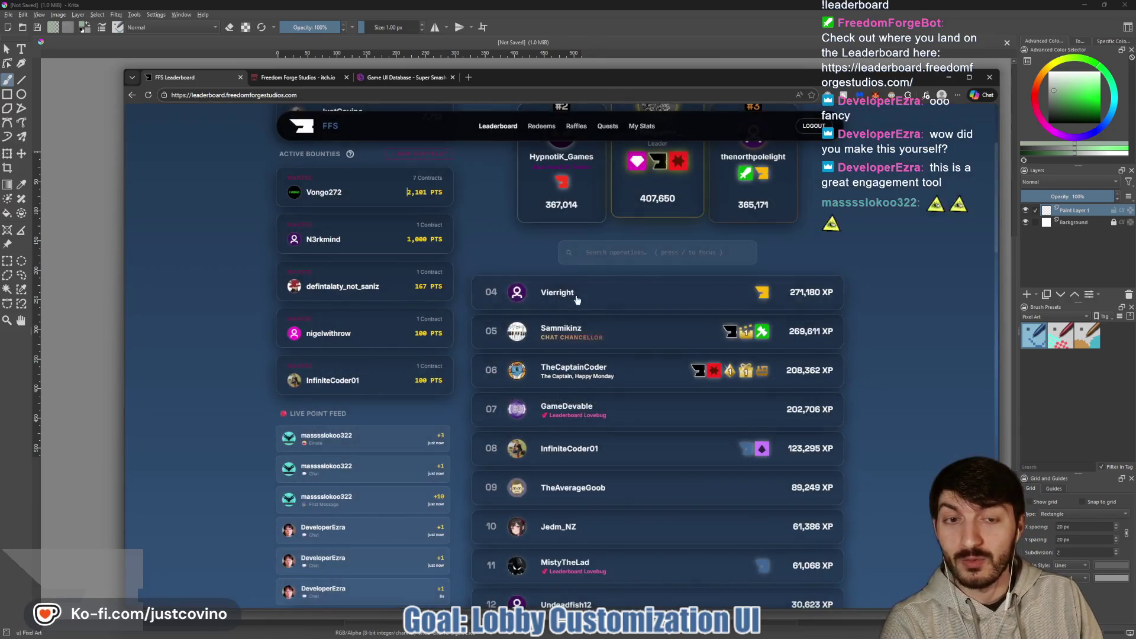
pyautogui.scroll(2, 515, 291)
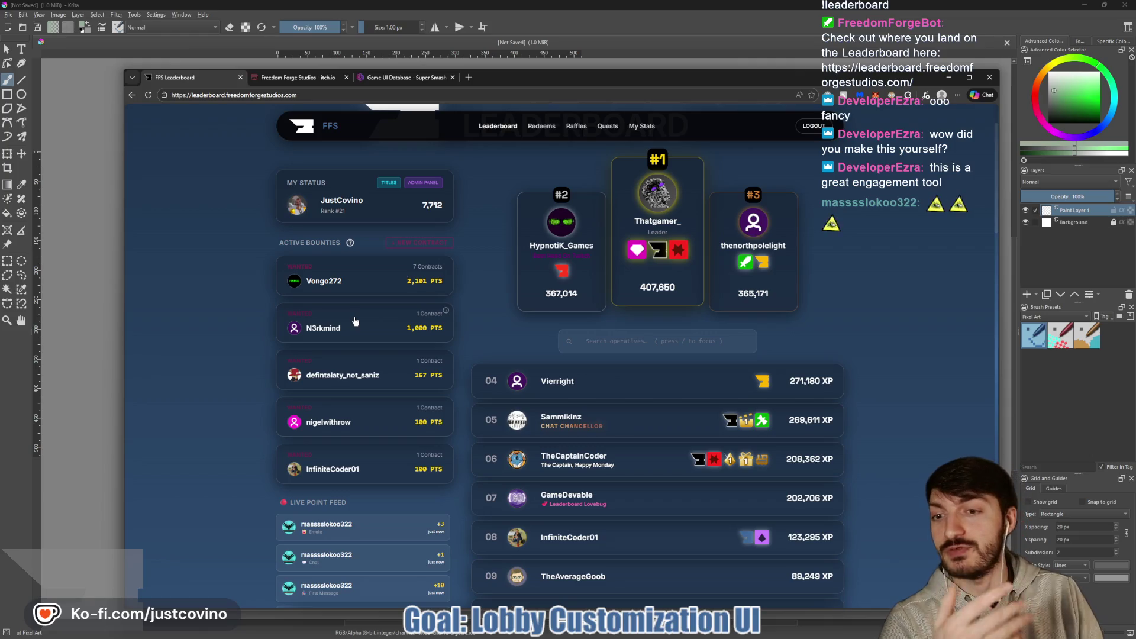
# Browse the Redeems, Quests and My Stats pages, then return to the leaderboard.
pyautogui.click(545, 133)
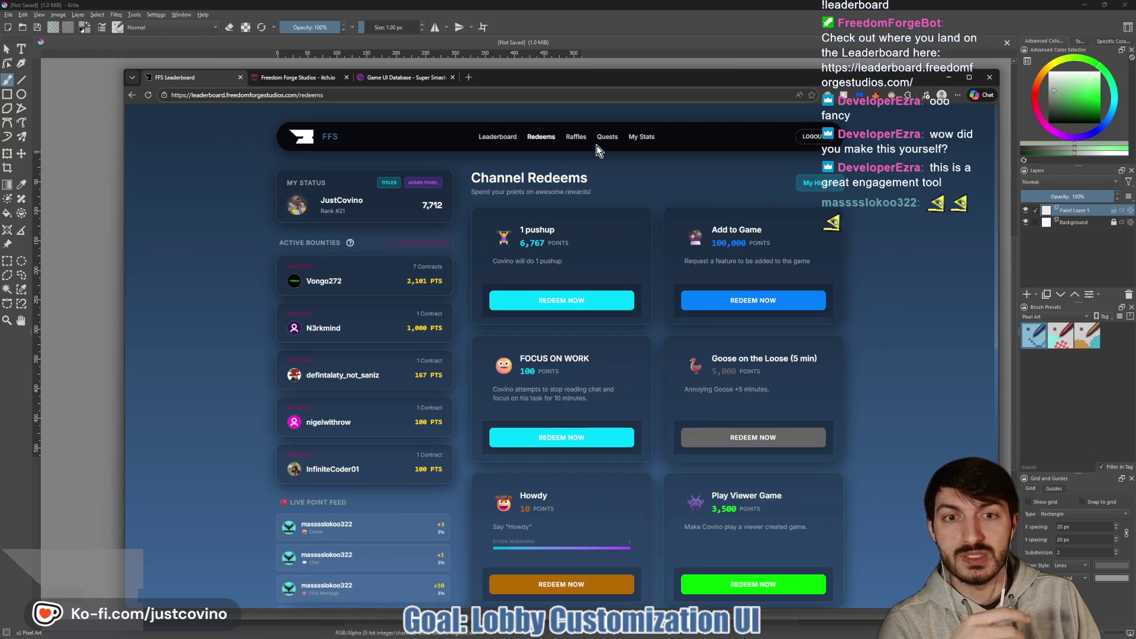
pyautogui.click(601, 145)
pyautogui.scroll(-3, 669, 302)
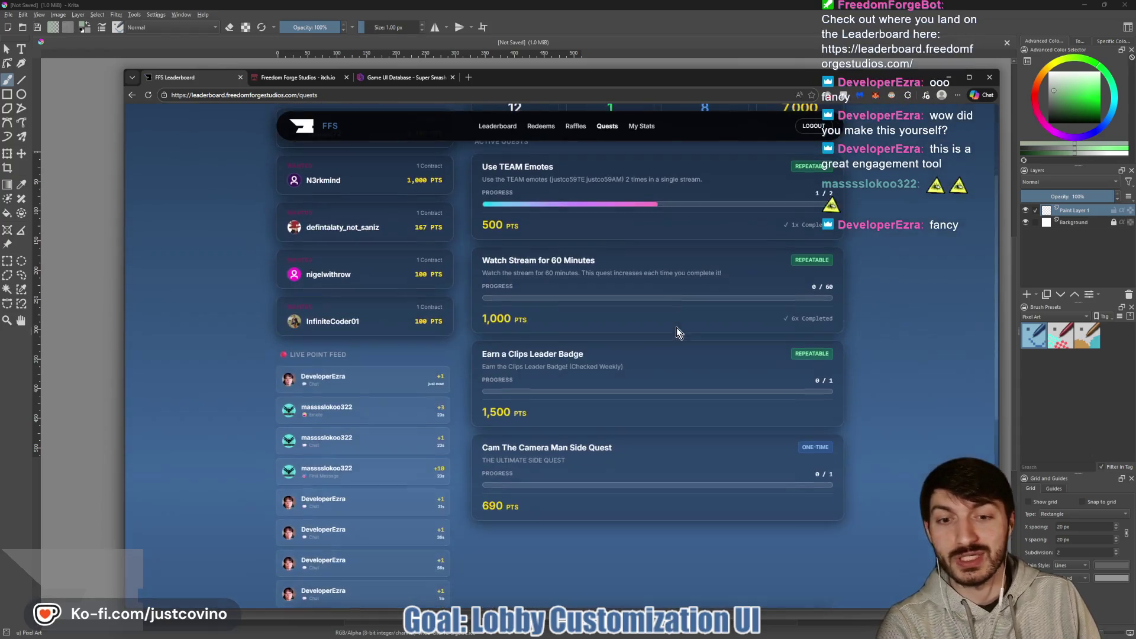
pyautogui.scroll(2, 675, 330)
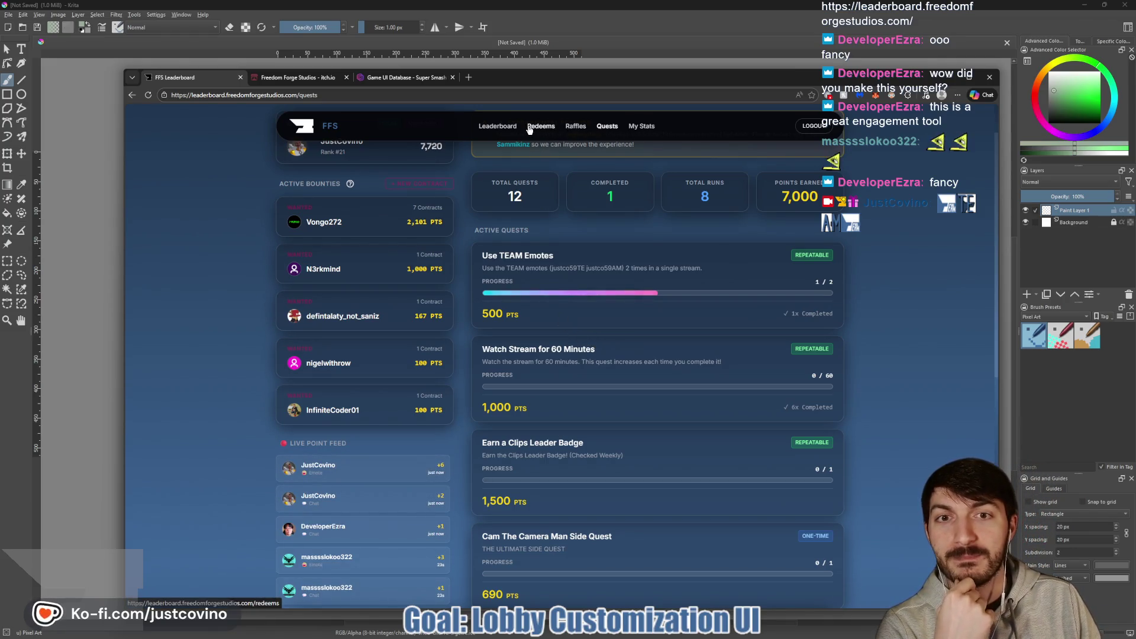
pyautogui.click(641, 126)
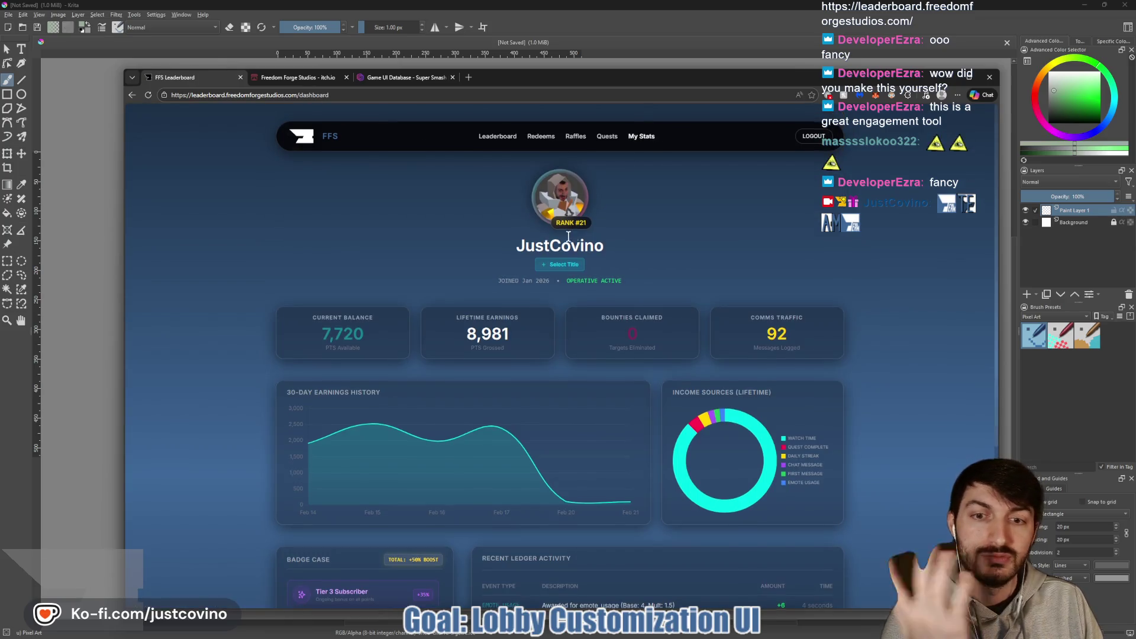
pyautogui.scroll(-3, 563, 246)
pyautogui.scroll(3, 562, 246)
pyautogui.click(499, 138)
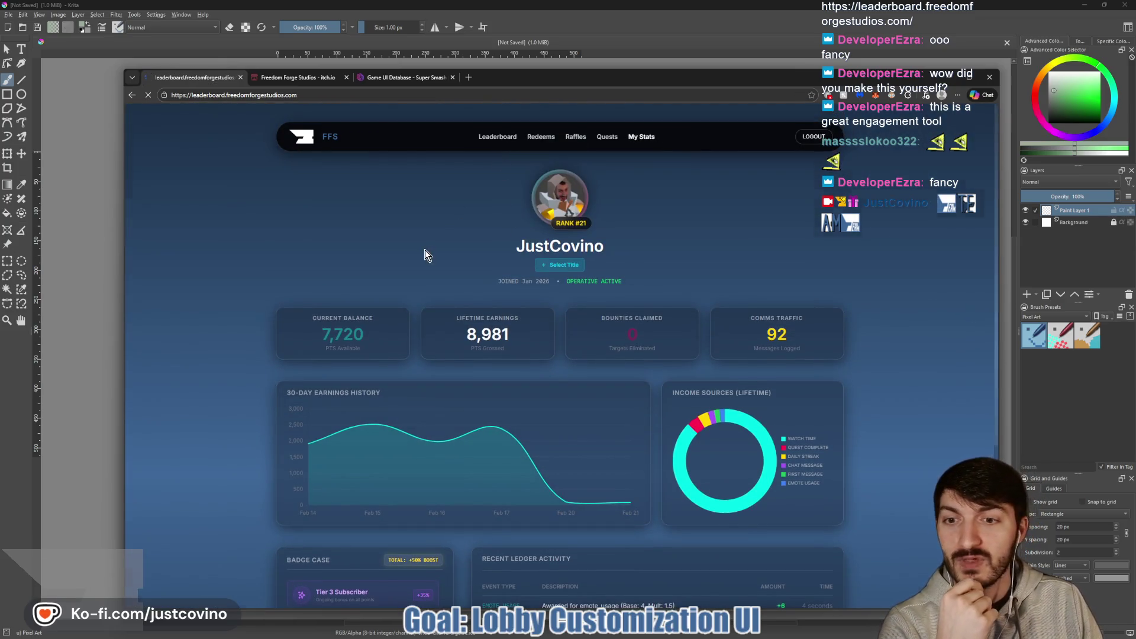
# Check owned and purchasable titles in the Title Manager, then close it.
pyautogui.click(389, 271)
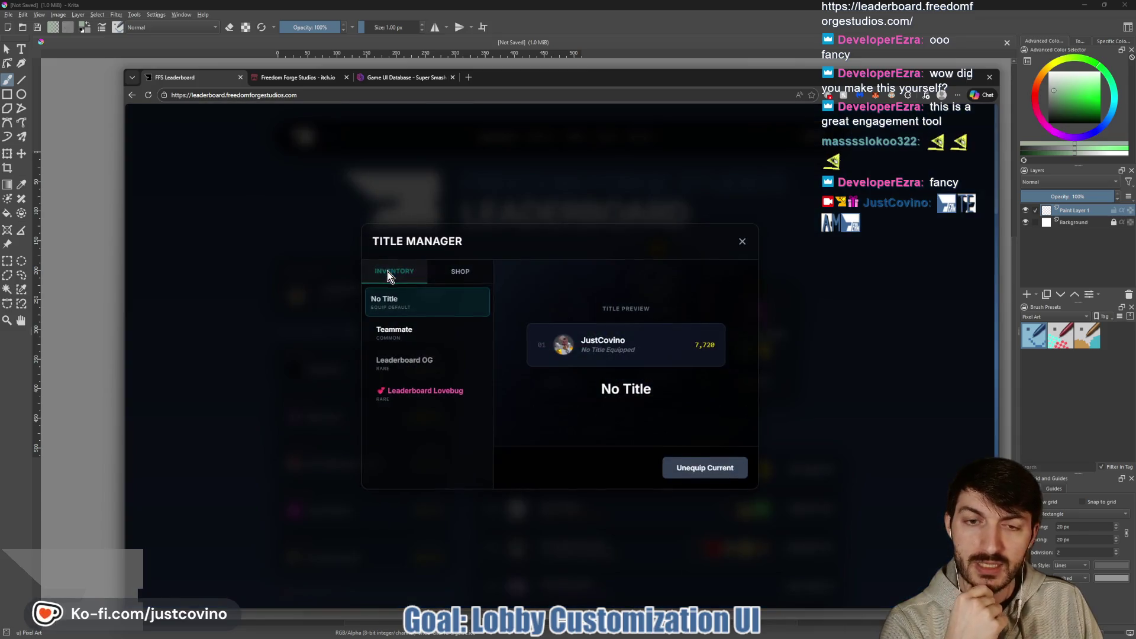
pyautogui.click(461, 267)
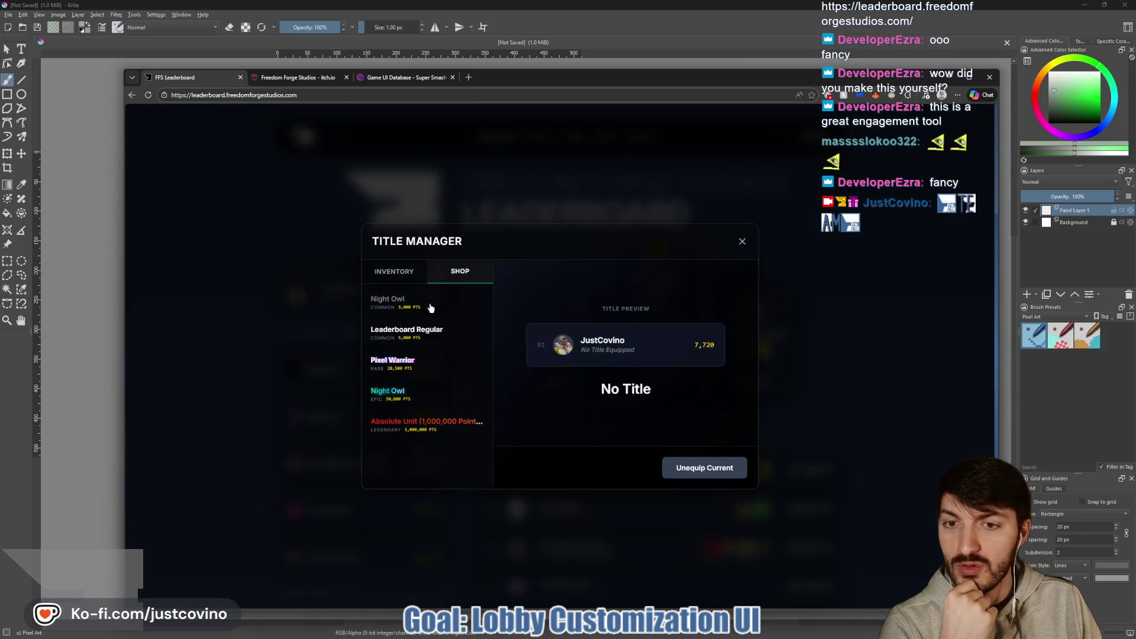
pyautogui.click(399, 271)
pyautogui.click(742, 241)
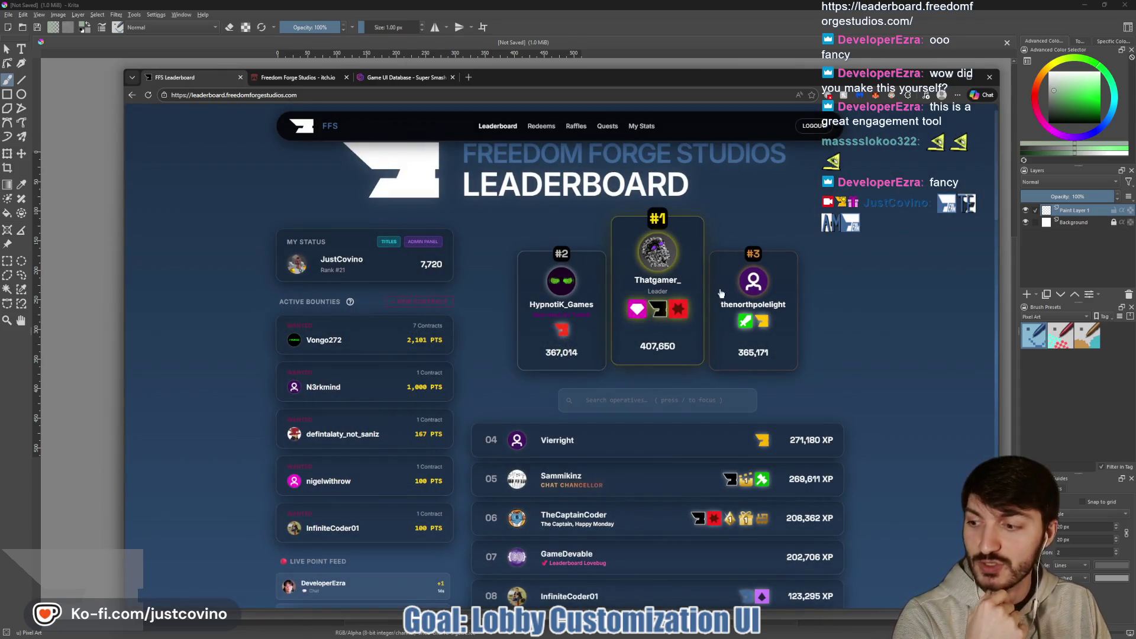
# Claim the TEAM Emotes quest reward, raising points to 8,470, and switch back to Krita.
pyautogui.click(605, 127)
pyautogui.click(622, 385)
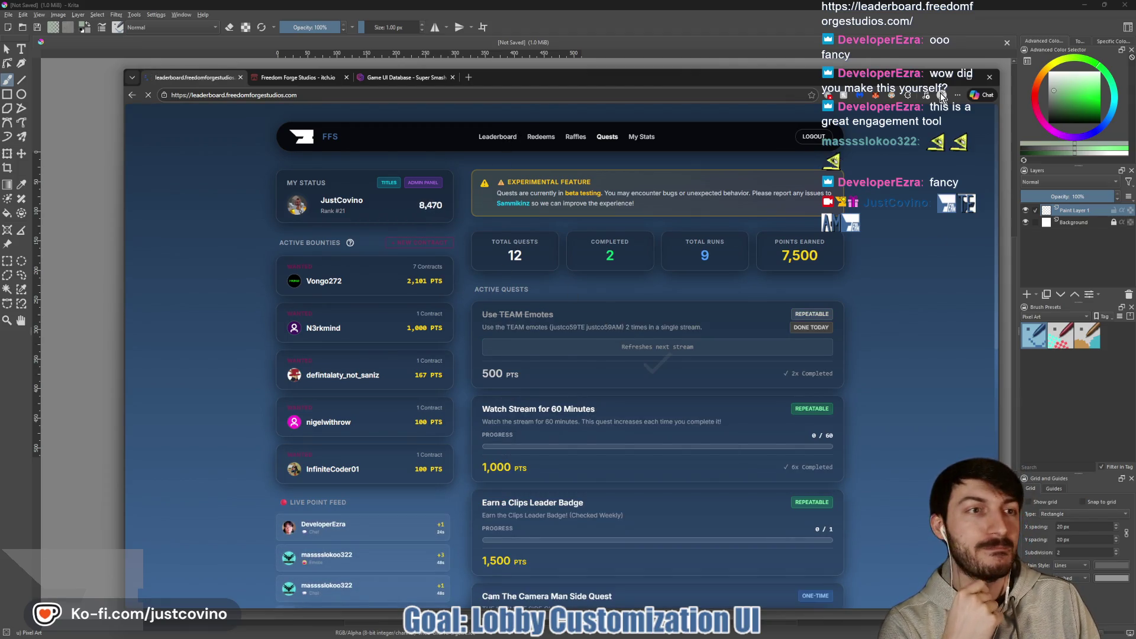
pyautogui.click(506, 142)
pyautogui.hotkey('alt', 'Tab')
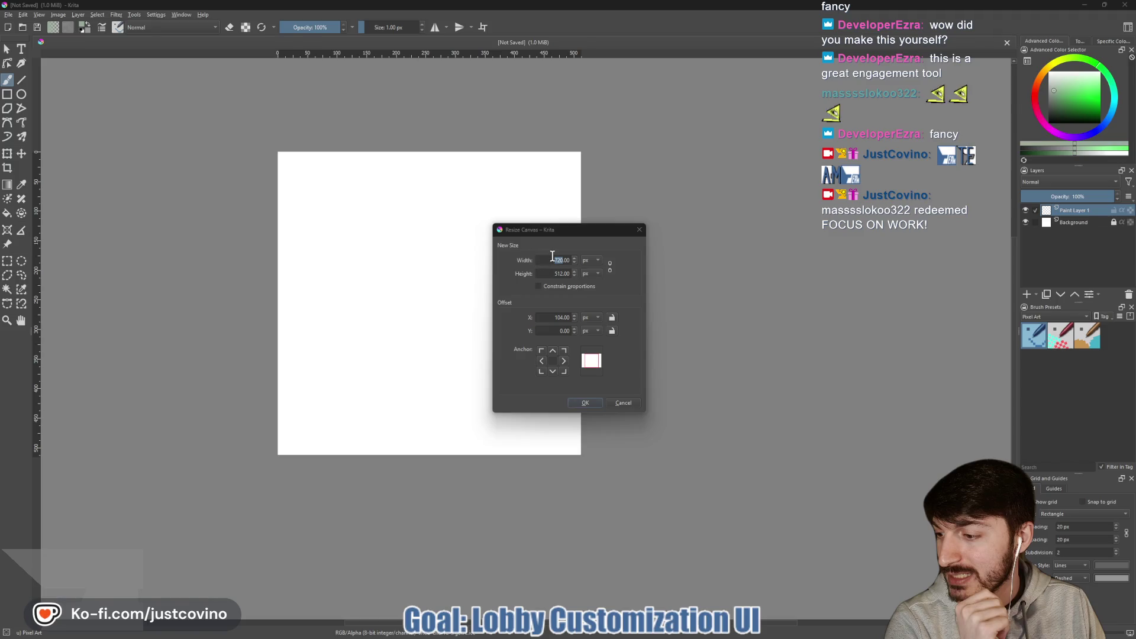
# Resize the Krita canvas to 1920 × 1080.
pyautogui.click(589, 280)
pyautogui.write('1920')
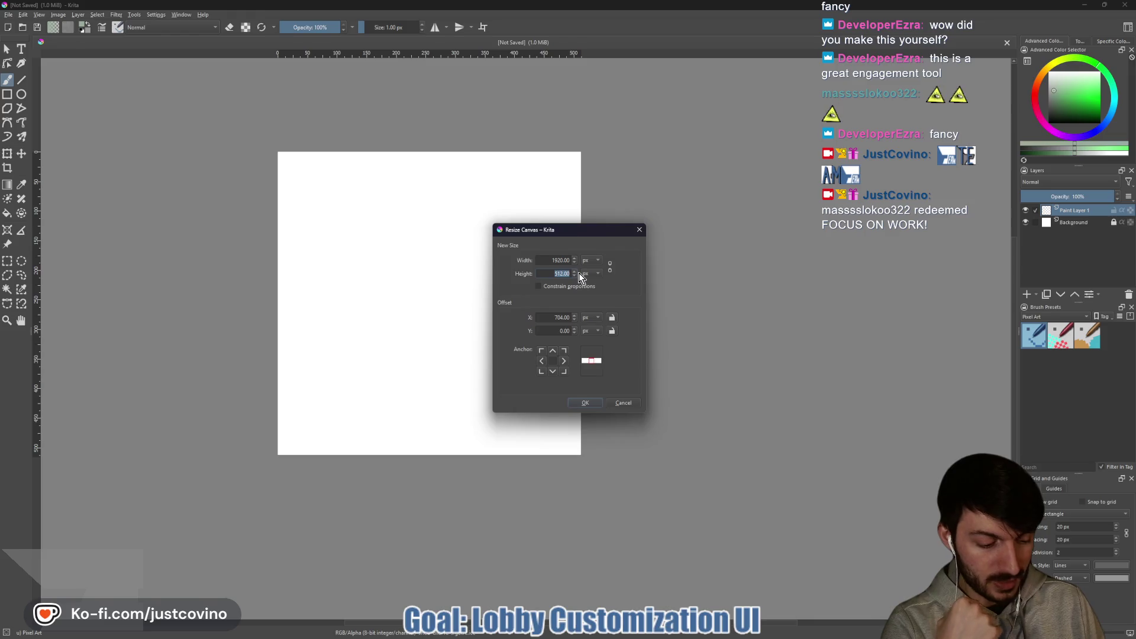
pyautogui.write('1080')
pyautogui.click(585, 403)
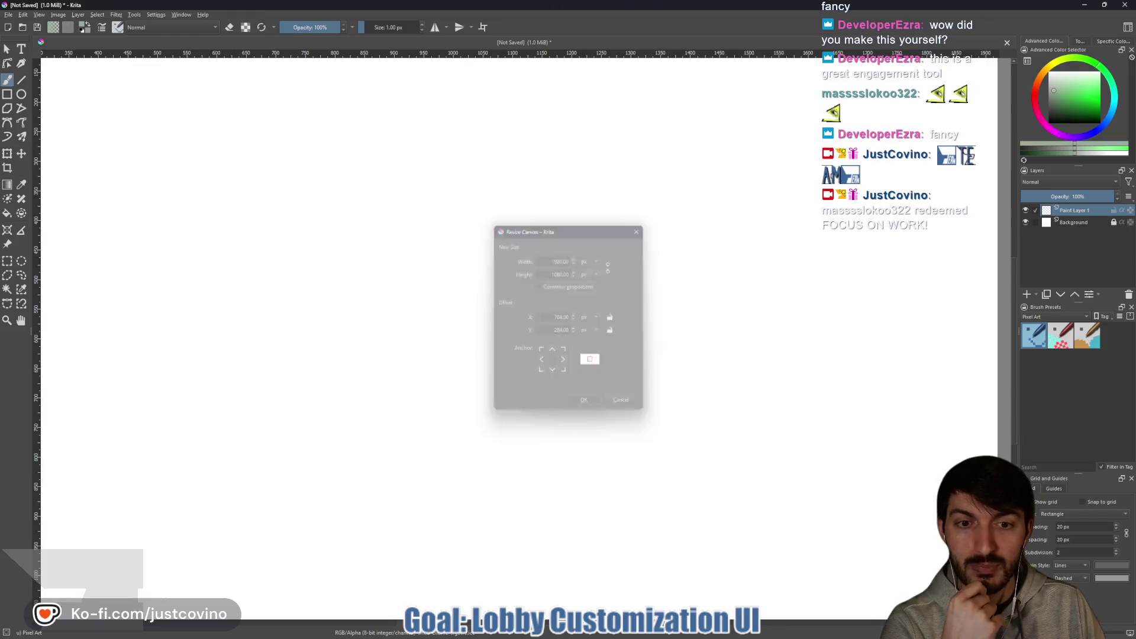
# Enlarge the brush to 118 px and draw a thick dark grey rectangle frame around the canvas.
pyautogui.press('-')
pyautogui.press('-')
pyautogui.press('-')
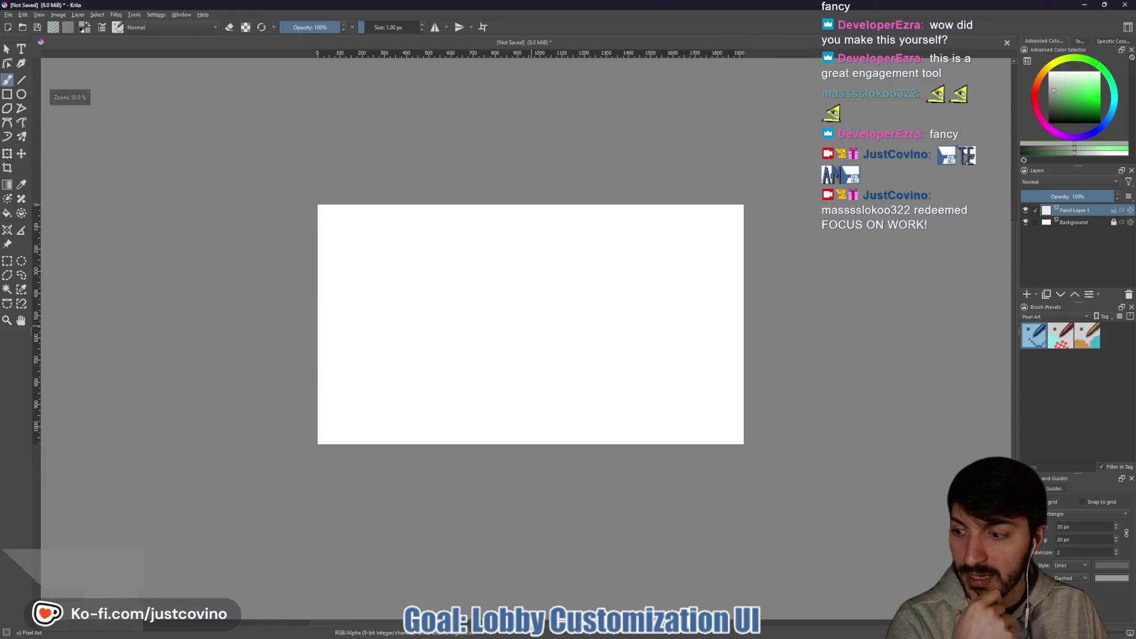
pyautogui.press('+')
pyautogui.press('+')
pyautogui.press('-')
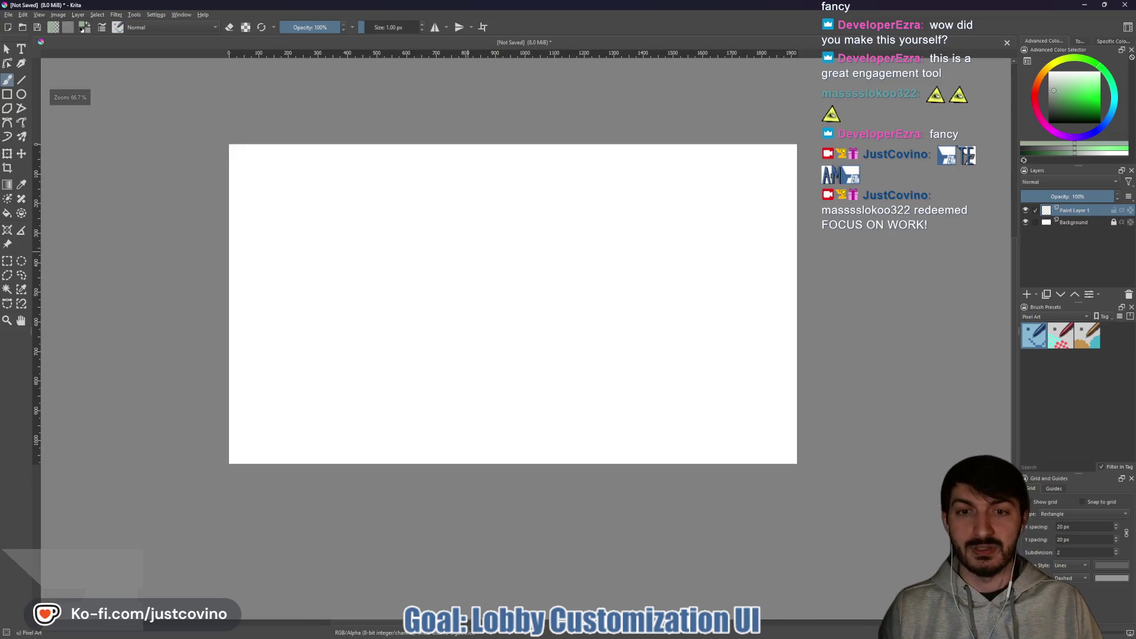
pyautogui.press(']')
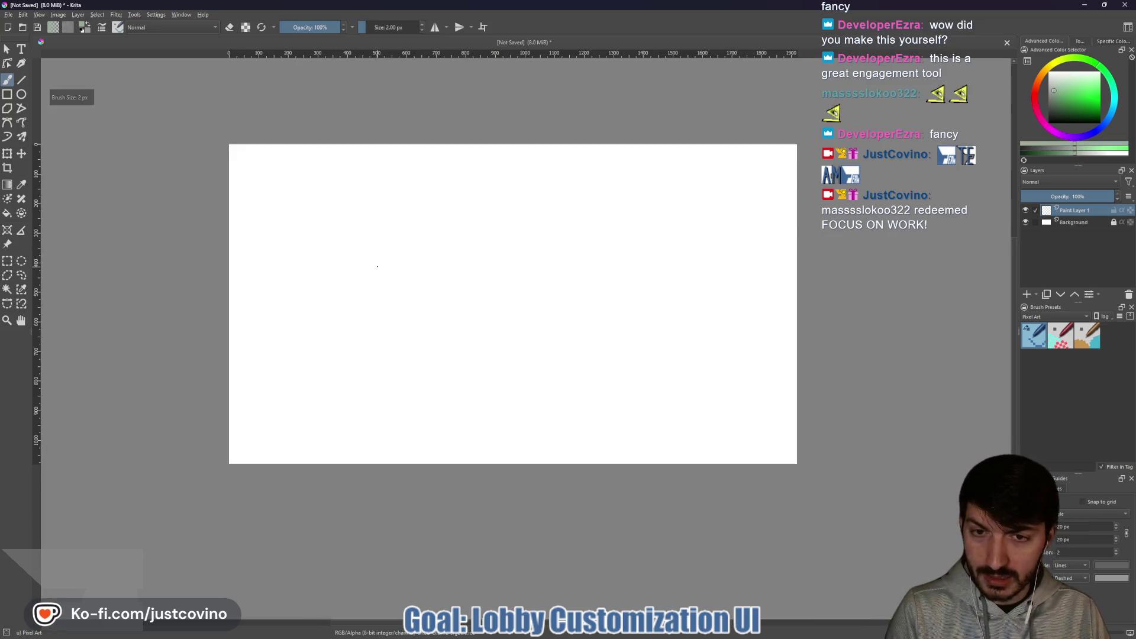
pyautogui.press(']')
pyautogui.press(']')
pyautogui.press(']')
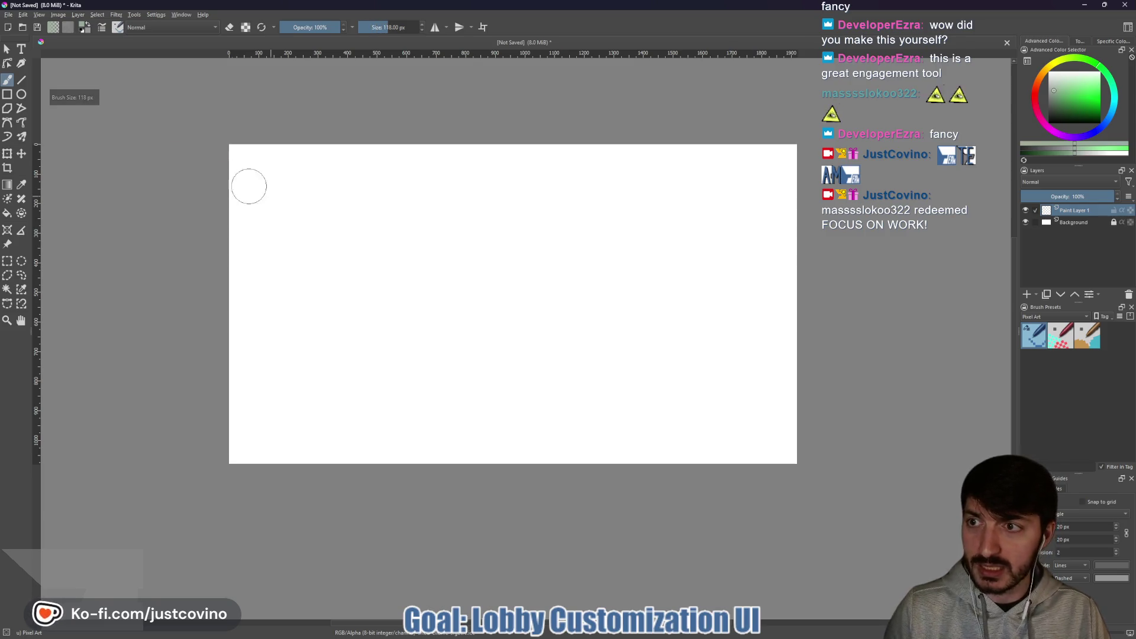
pyautogui.click(7, 94)
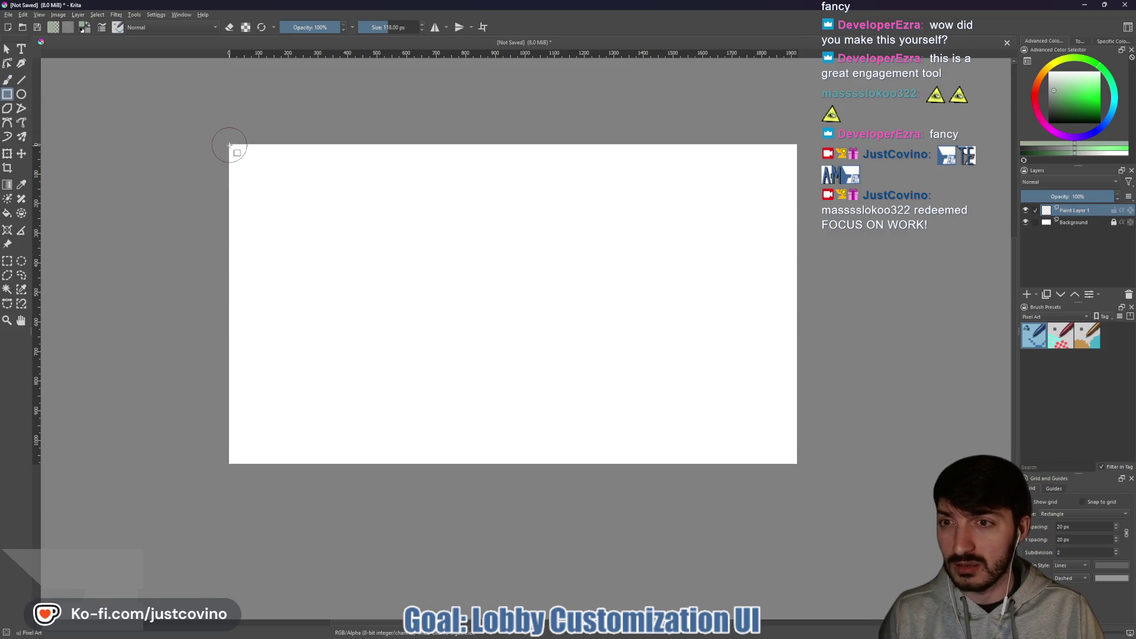
pyautogui.click(1042, 145)
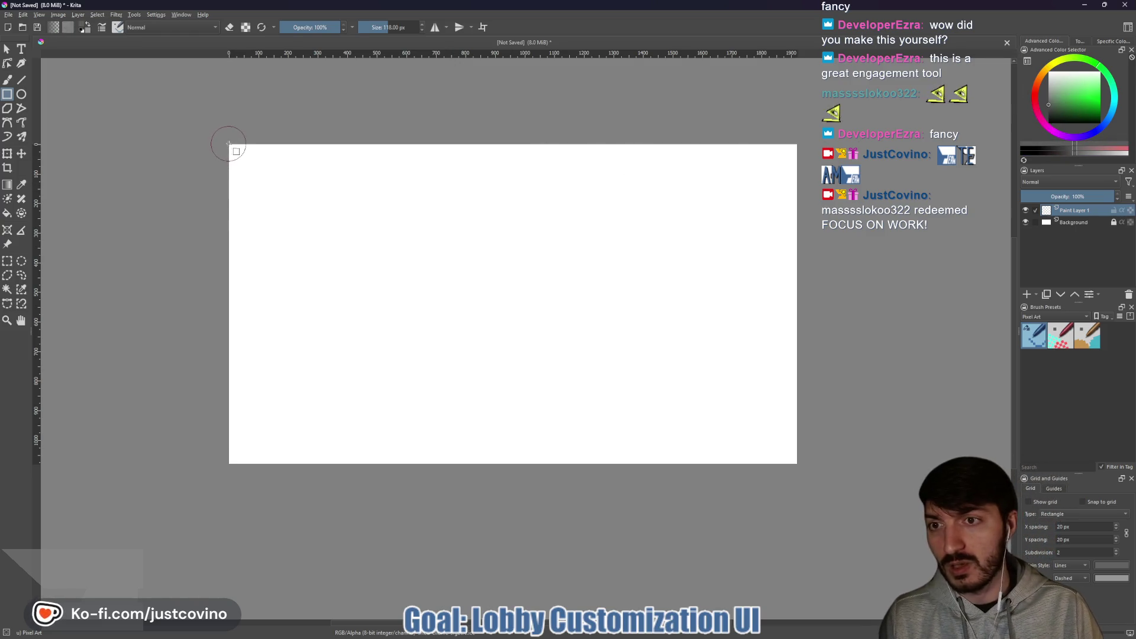
pyautogui.moveTo(230, 145)
pyautogui.mouseDown()
pyautogui.moveTo(606, 340)
pyautogui.moveTo(796, 464)
pyautogui.mouseUp()
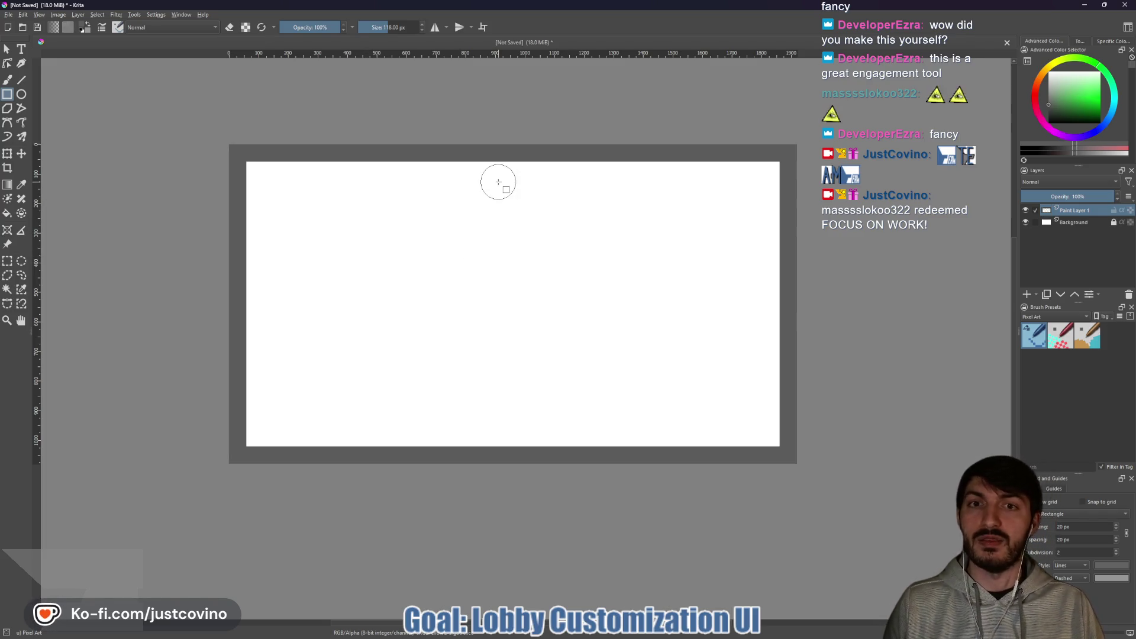
# Draw a 35 px mid-grey vertical divider line down the canvas.
pyautogui.click(1086, 155)
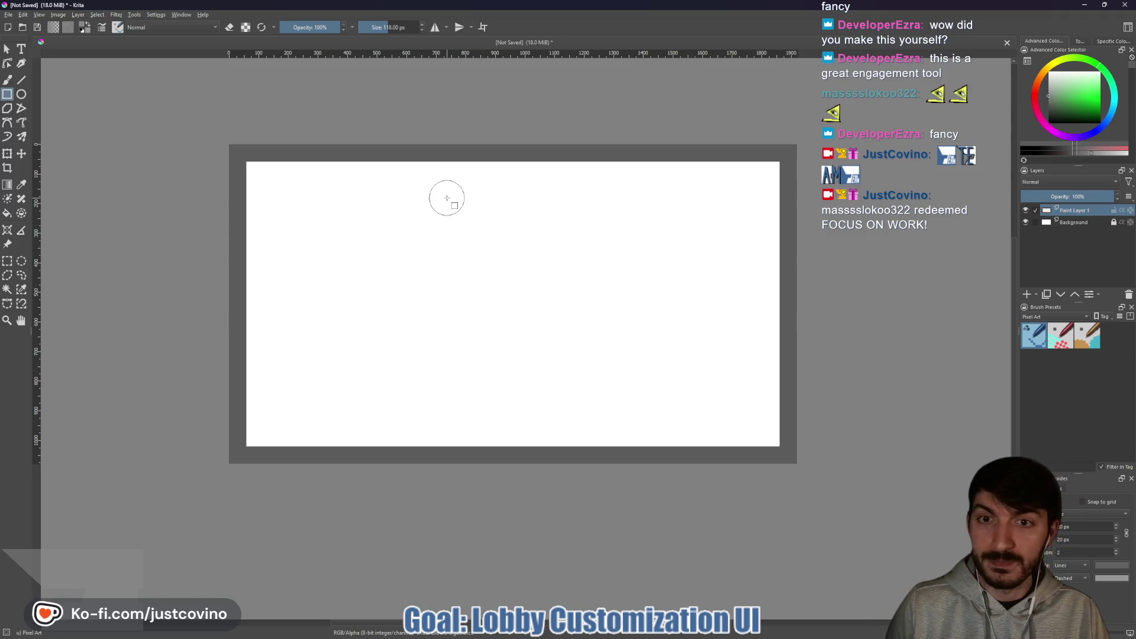
pyautogui.click(23, 78)
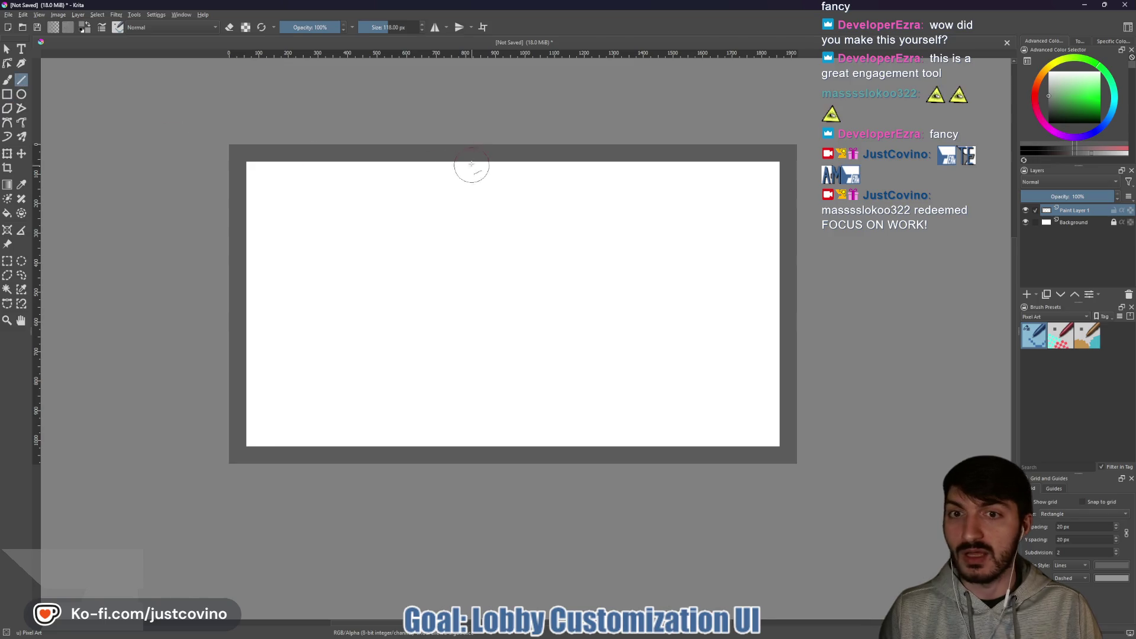
pyautogui.press('[')
pyautogui.press('[')
pyautogui.press('[')
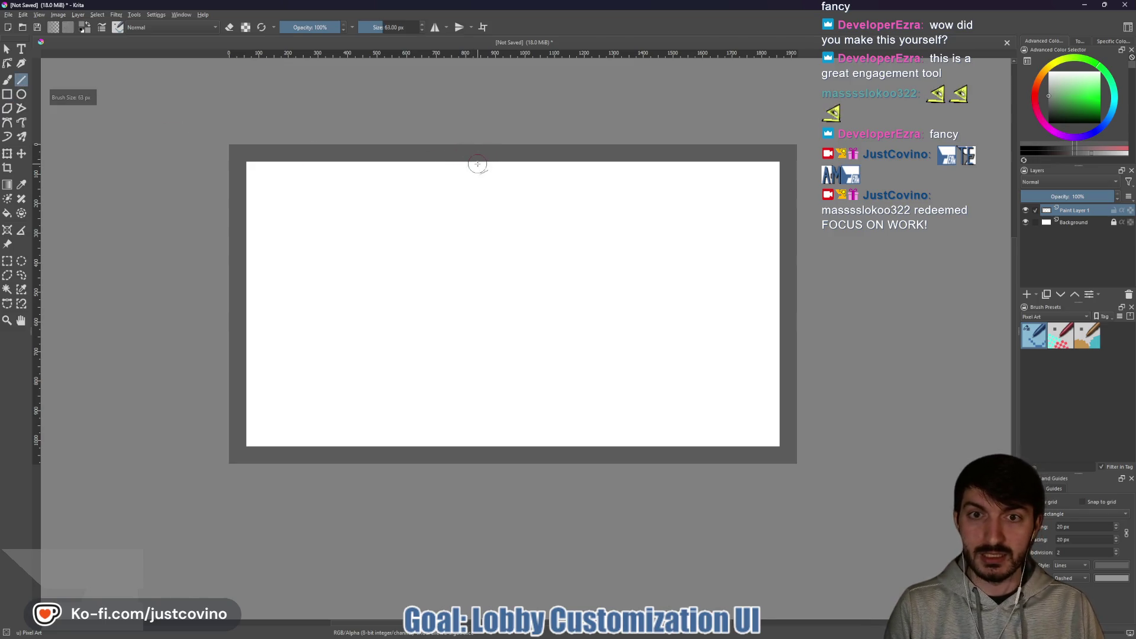
pyautogui.press('[')
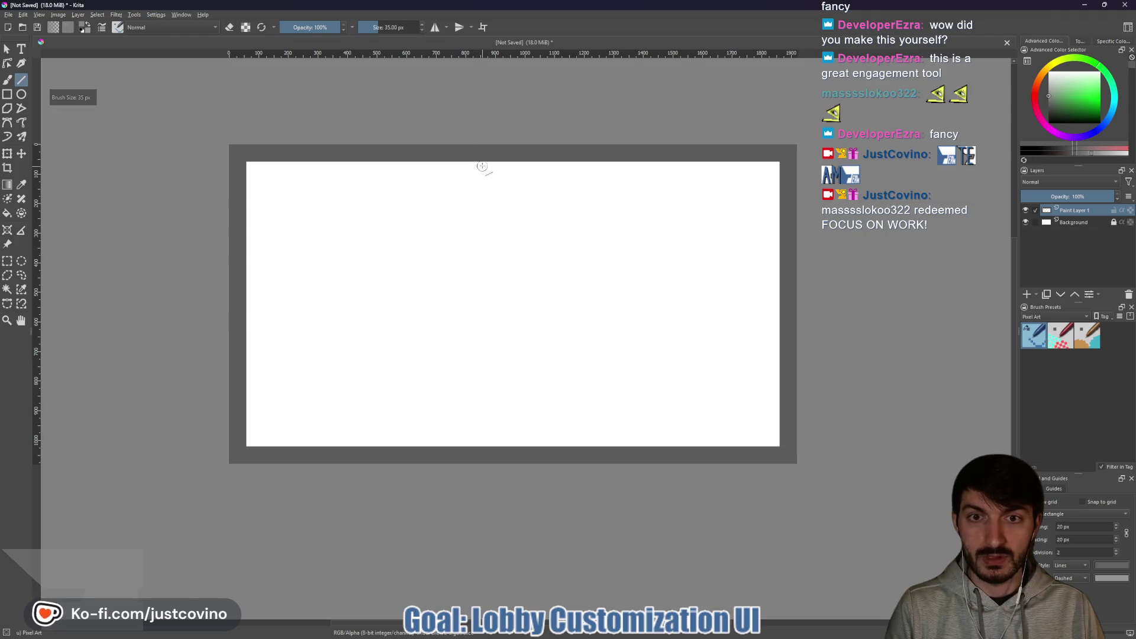
pyautogui.moveTo(481, 162); pyautogui.dragTo(483, 445)
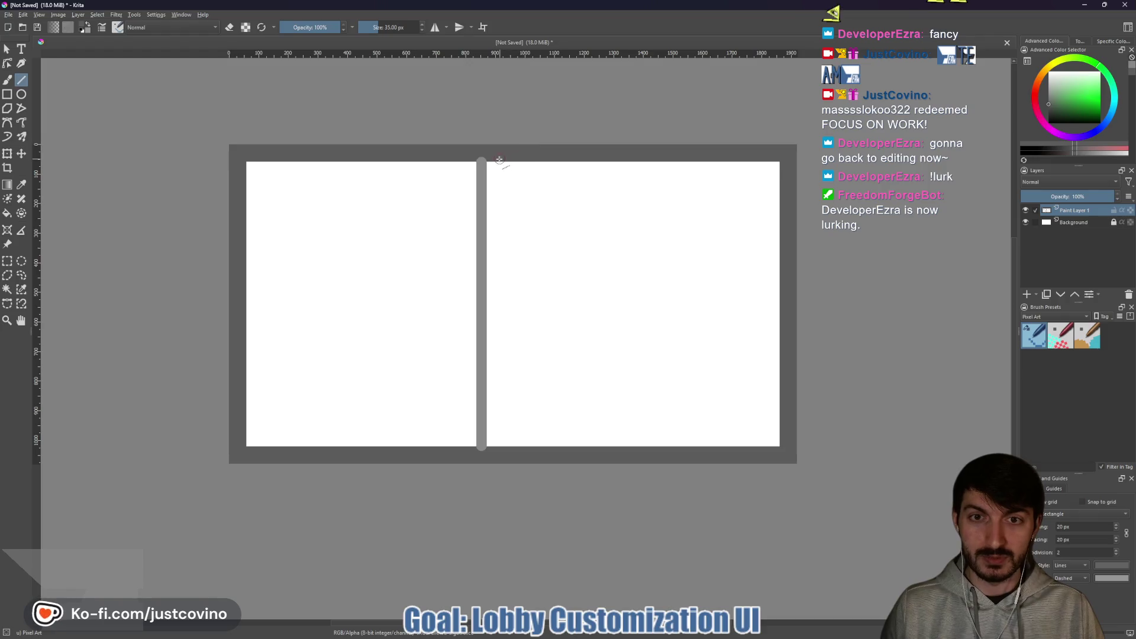
pyautogui.press('b')
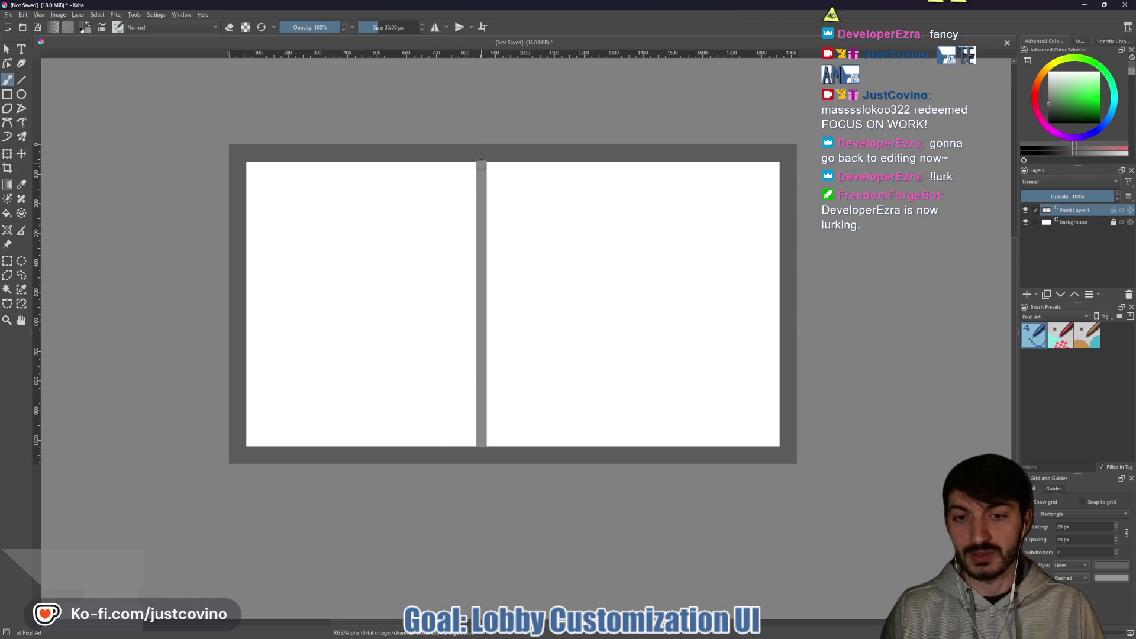
pyautogui.scroll(5, 476, 152)
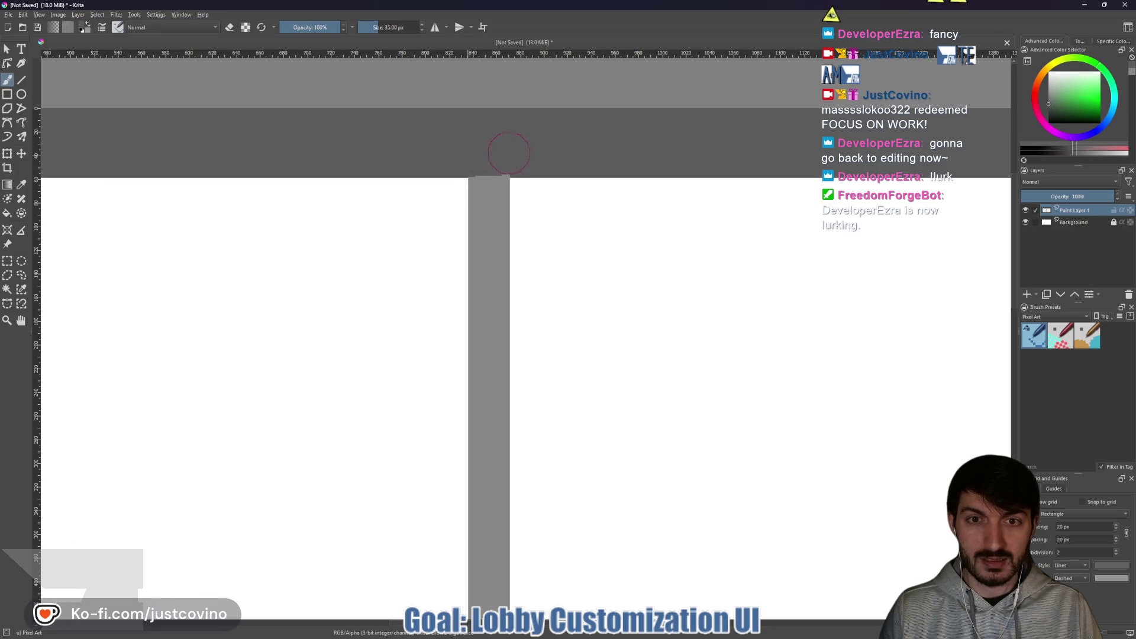
pyautogui.scroll(-5, 529, 181)
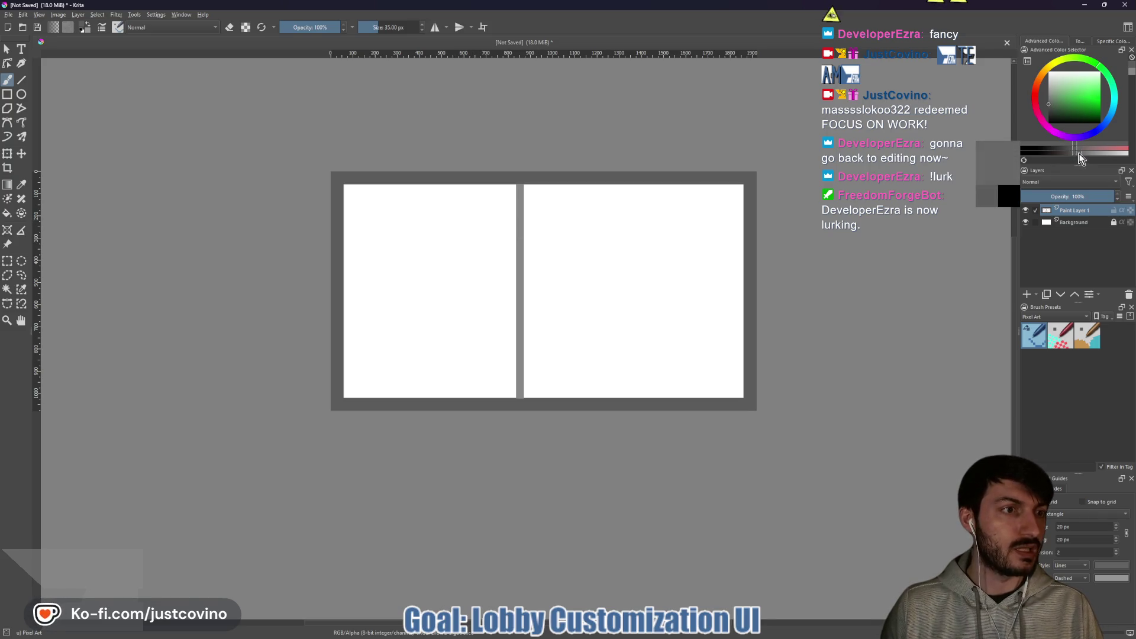
# Try filling both panels with grey using the Fill tool, then undo it.
pyautogui.click(1092, 153)
pyautogui.press('f')
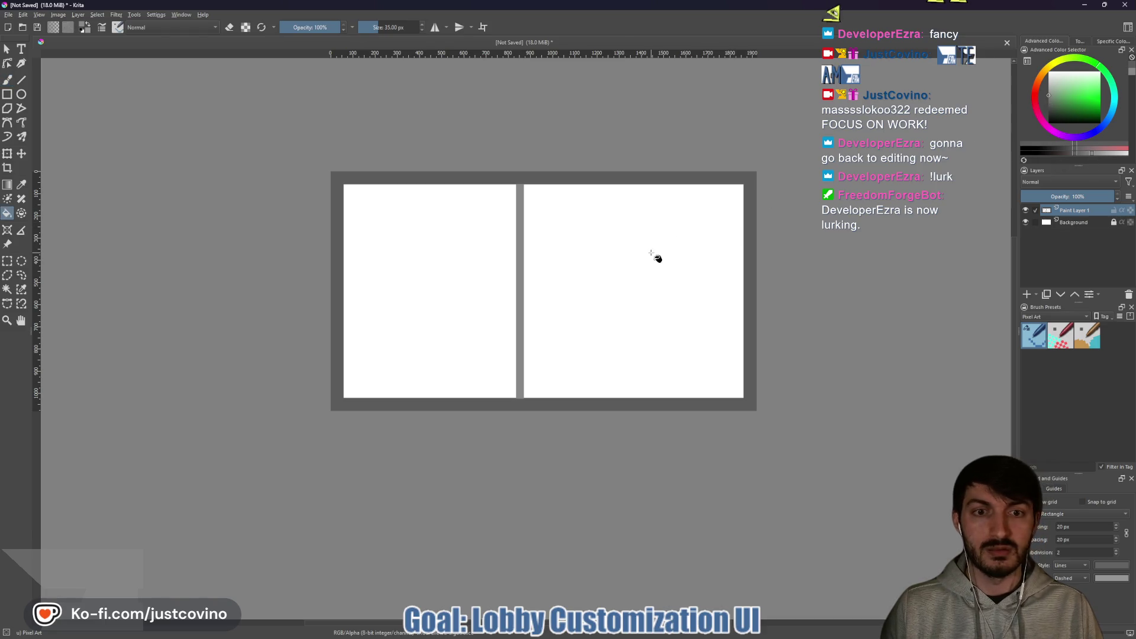
pyautogui.click(655, 256)
pyautogui.click(466, 281)
pyautogui.hotkey('ctrl', 'z')
pyautogui.hotkey('ctrl', 'z')
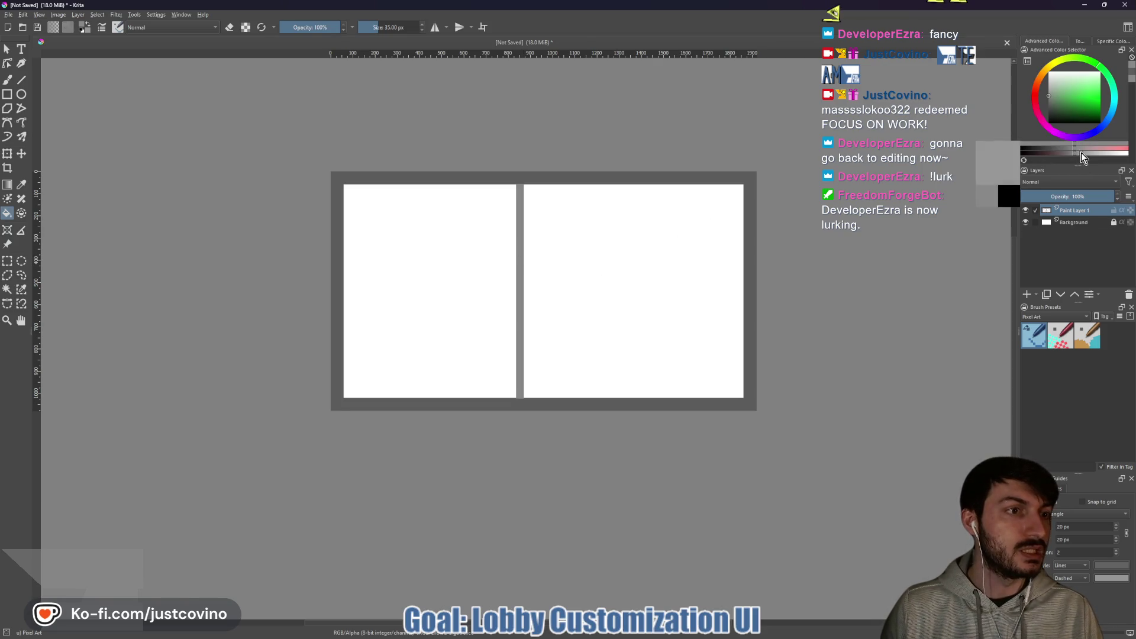
# Fill both panels with a lighter grey and select the Background layer.
pyautogui.click(1094, 155)
pyautogui.click(600, 279)
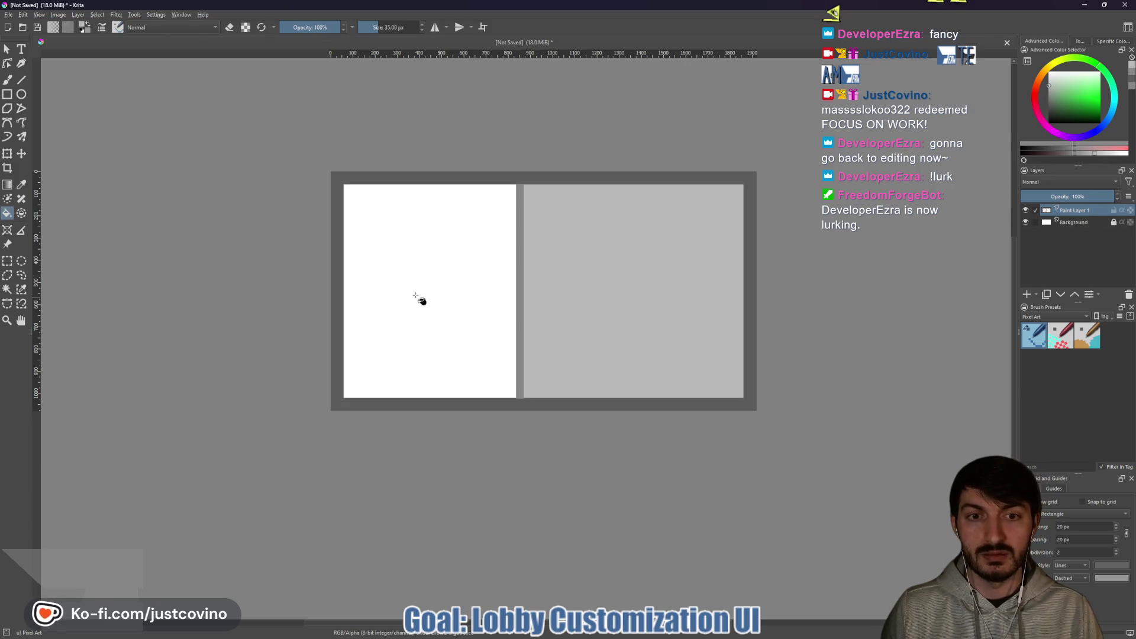
pyautogui.click(421, 298)
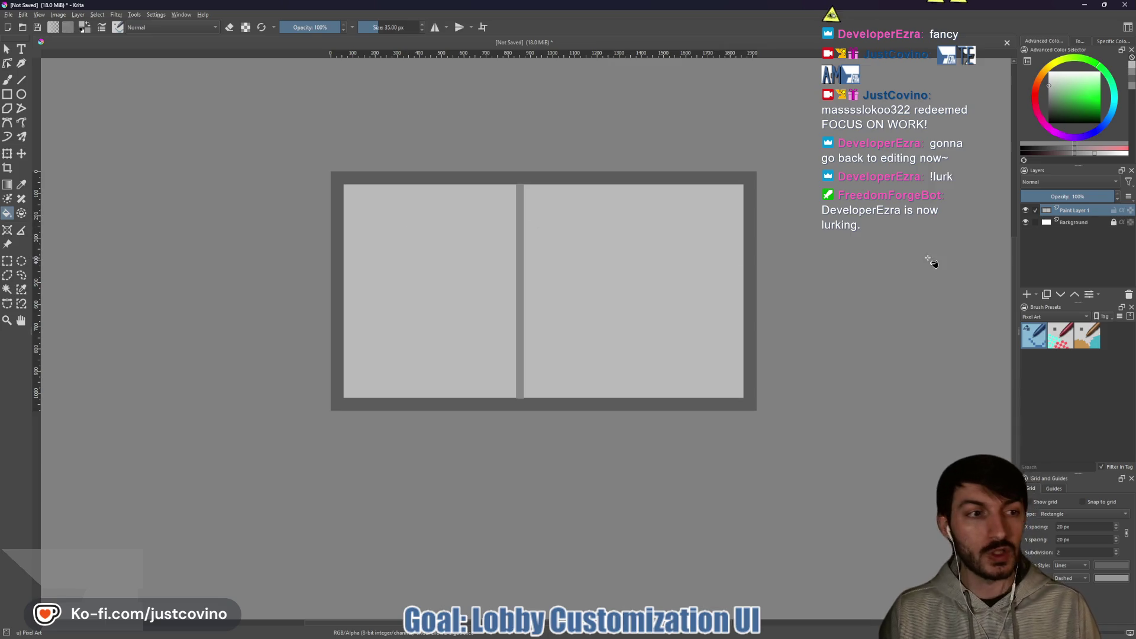
pyautogui.click(1036, 219)
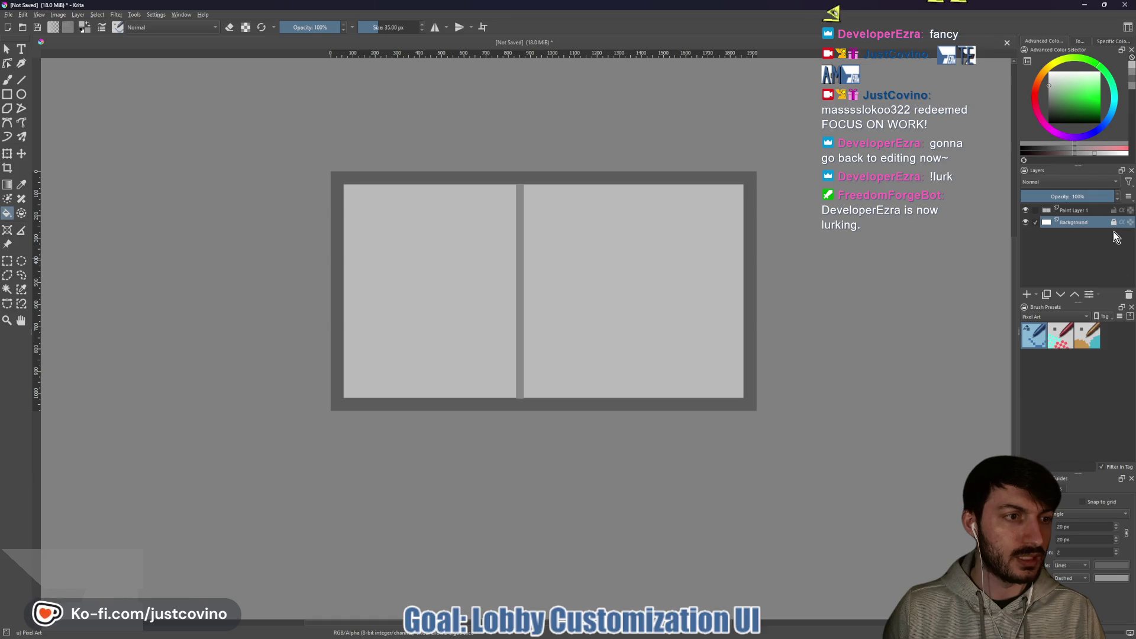
# Delete the Background layer and hand-paint 'ON' in dark grey sampled from the border.
pyautogui.click(1128, 295)
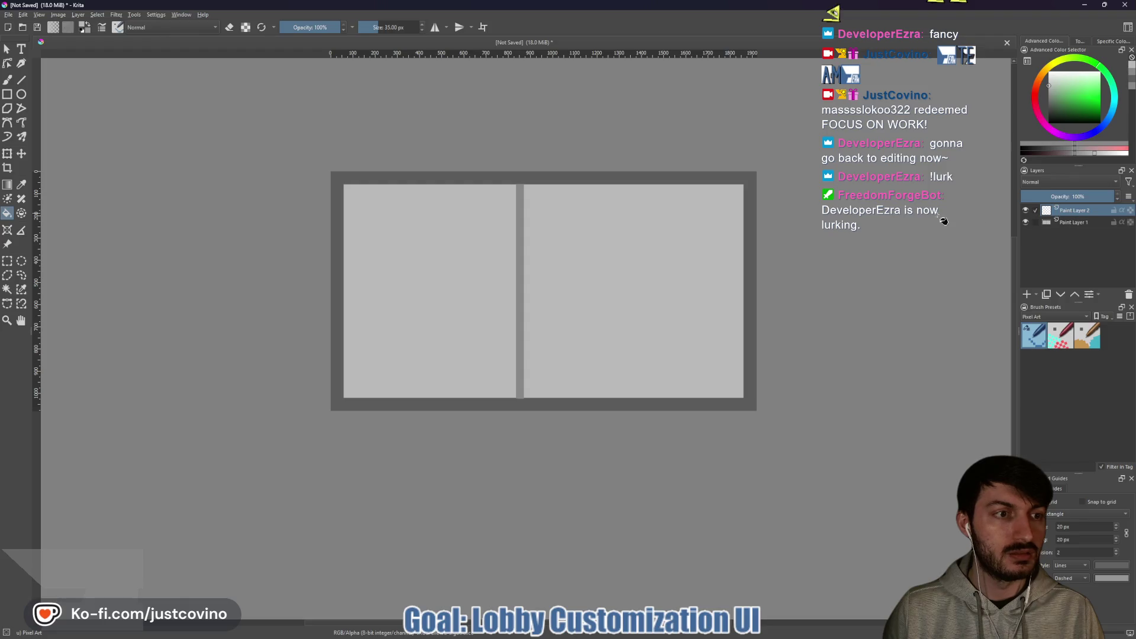
pyautogui.press('b')
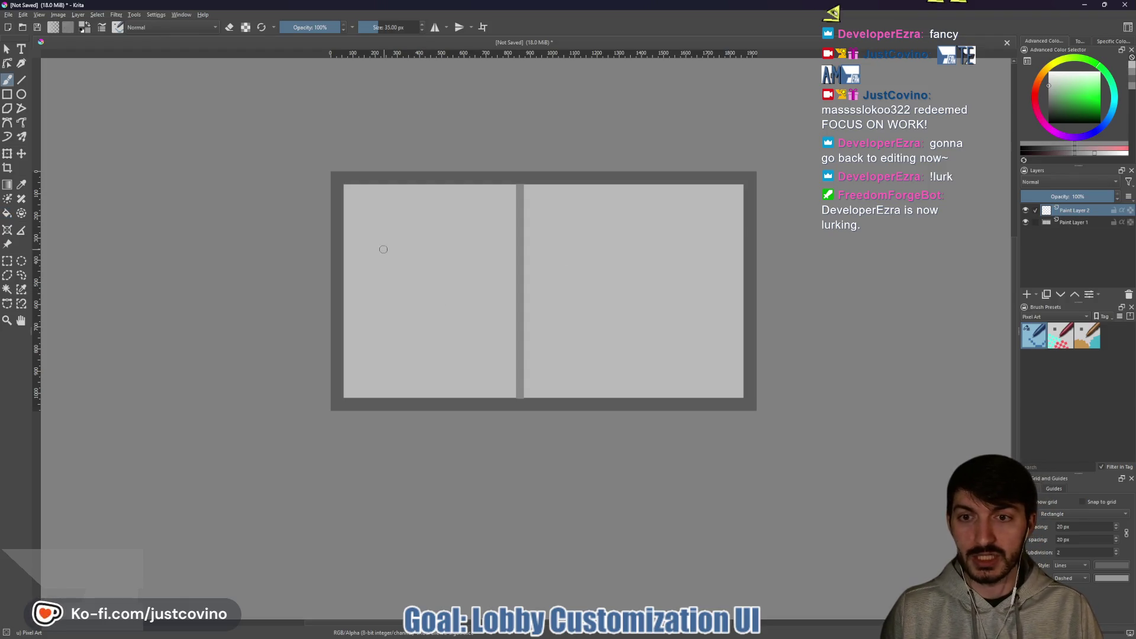
pyautogui.keyDown('ctrl'); pyautogui.click(339, 239); pyautogui.keyUp('ctrl')
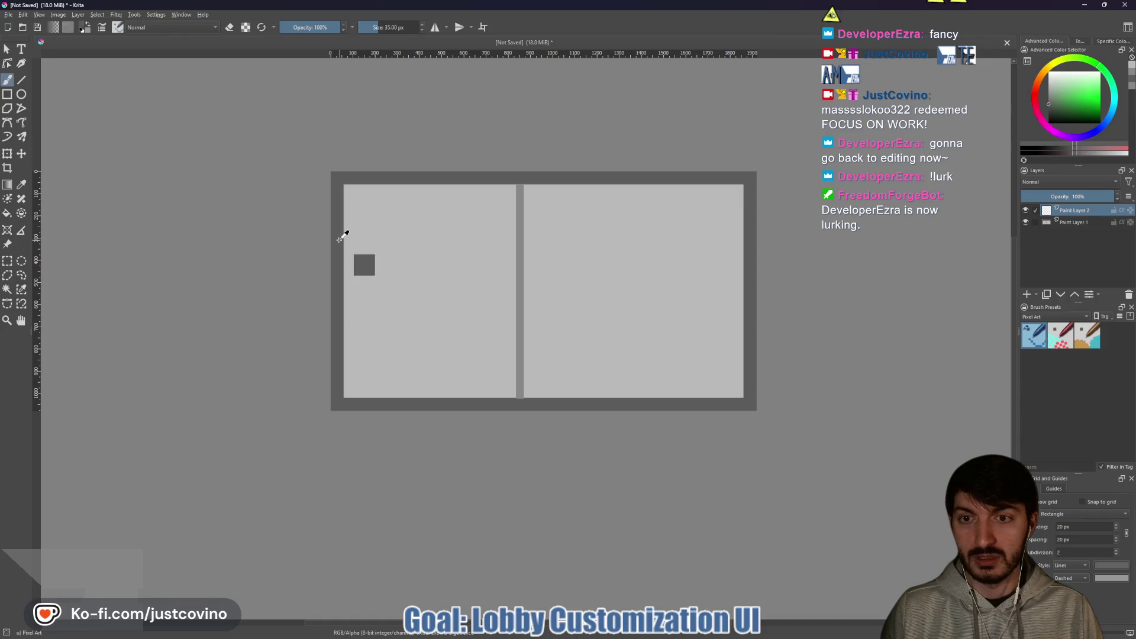
pyautogui.moveTo(370, 233)
pyautogui.mouseDown()
pyautogui.moveTo(359, 264)
pyautogui.moveTo(381, 339)
pyautogui.moveTo(417, 260)
pyautogui.moveTo(371, 232)
pyautogui.mouseUp()
pyautogui.moveTo(448, 340)
pyautogui.mouseDown()
pyautogui.moveTo(445, 238)
pyautogui.moveTo(475, 346)
pyautogui.moveTo(484, 224)
pyautogui.mouseUp()
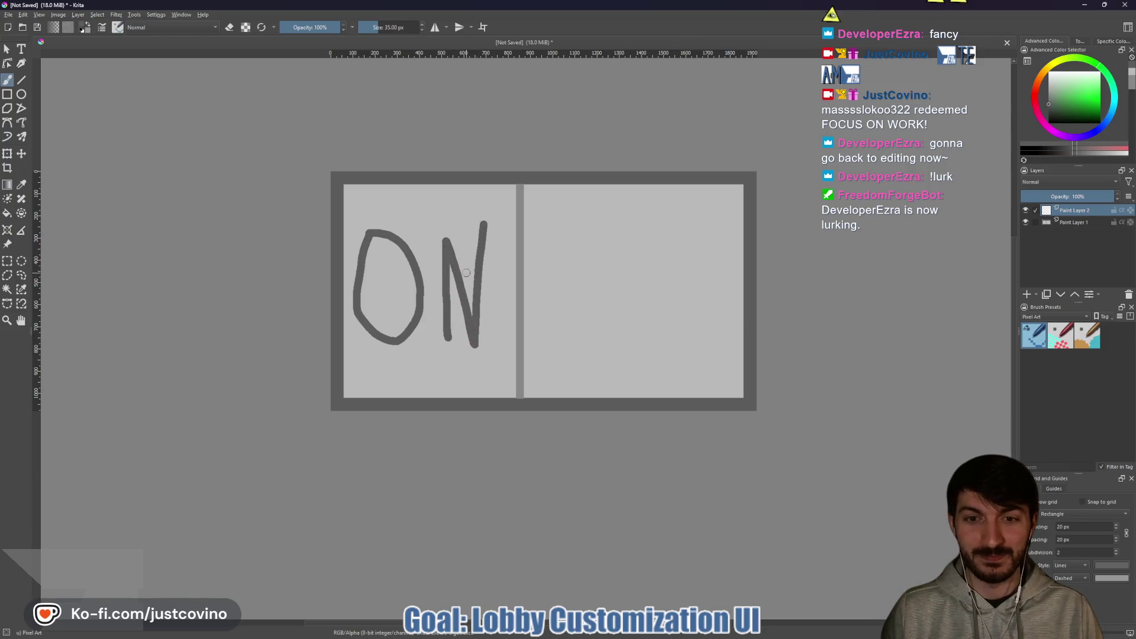
# Add a new paint layer, hide Paint Layer 2's ON lettering, and paint then undo a trial 'OFF'.
pyautogui.click(1027, 294)
pyautogui.click(1025, 222)
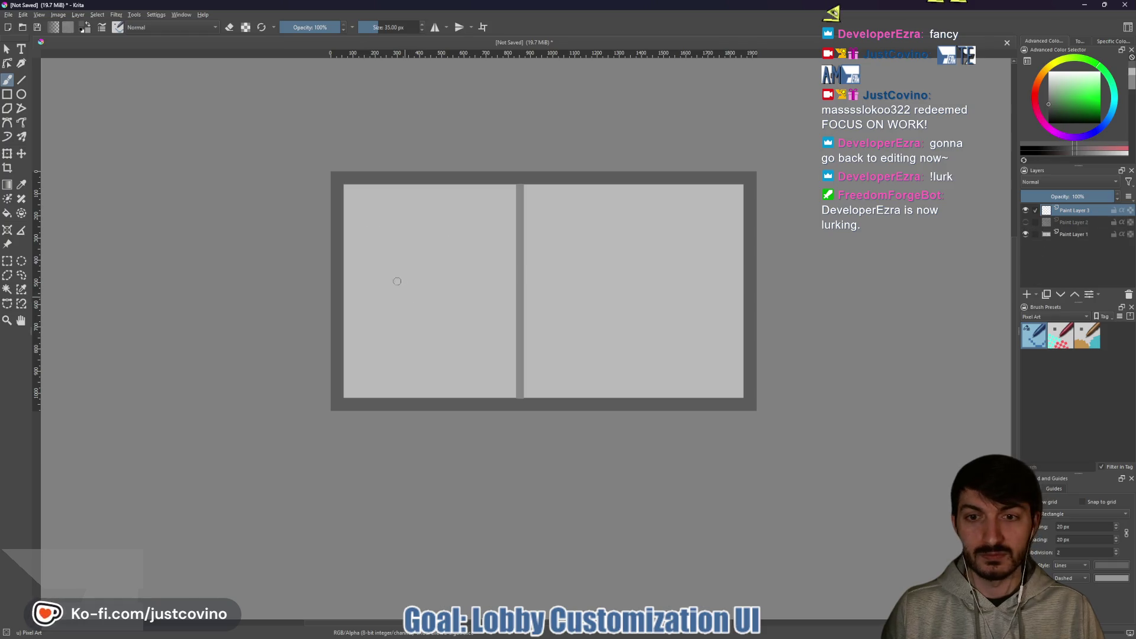
pyautogui.moveTo(367, 231)
pyautogui.mouseDown()
pyautogui.moveTo(350, 307)
pyautogui.moveTo(410, 297)
pyautogui.moveTo(367, 232)
pyautogui.moveTo(424, 323)
pyautogui.mouseUp()
pyautogui.moveTo(424, 240)
pyautogui.mouseDown()
pyautogui.moveTo(457, 239)
pyautogui.moveTo(444, 269)
pyautogui.moveTo(472, 329)
pyautogui.mouseUp()
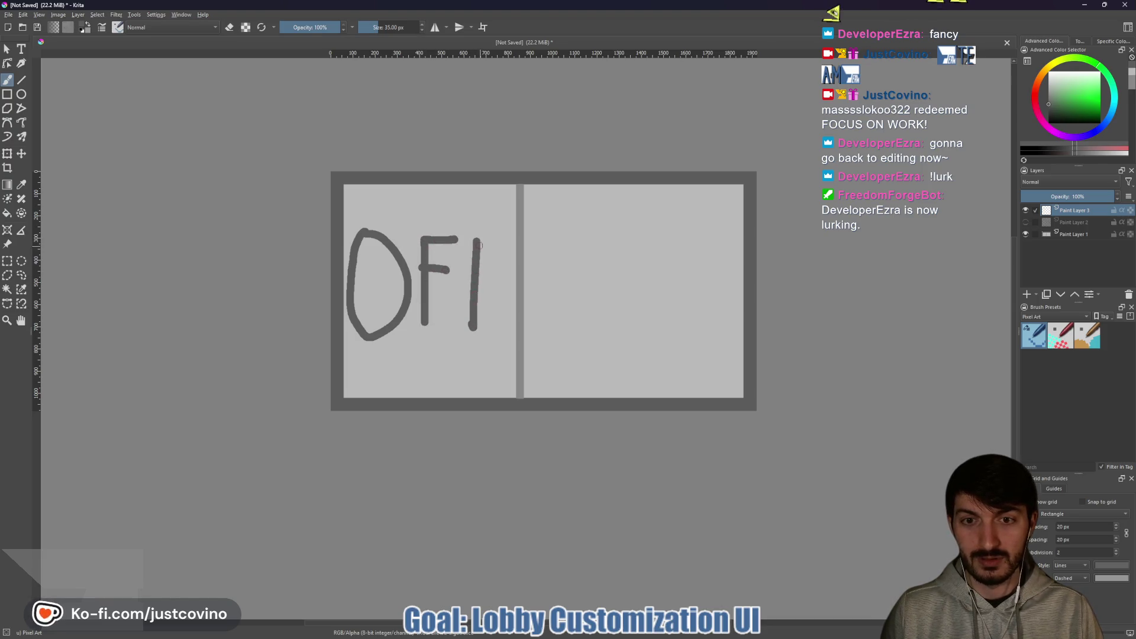
pyautogui.moveTo(477, 242); pyautogui.dragTo(502, 244)
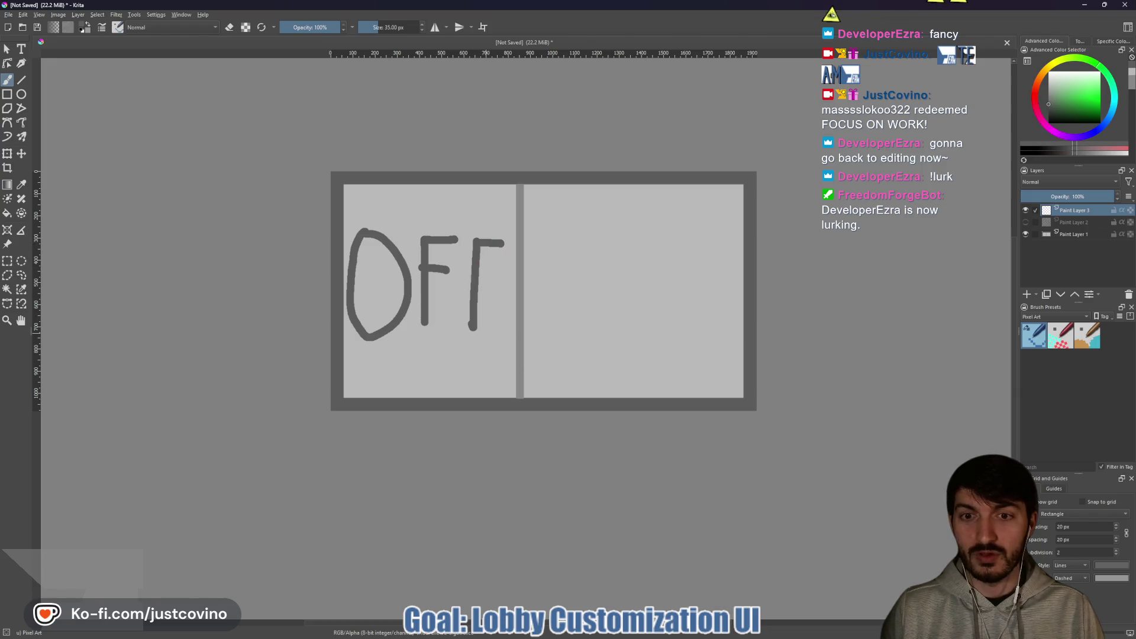
pyautogui.hotkey('ctrl', 'z')
pyautogui.hotkey('ctrl', 'z')
pyautogui.hotkey('ctrl', 'z')
pyautogui.press('t')
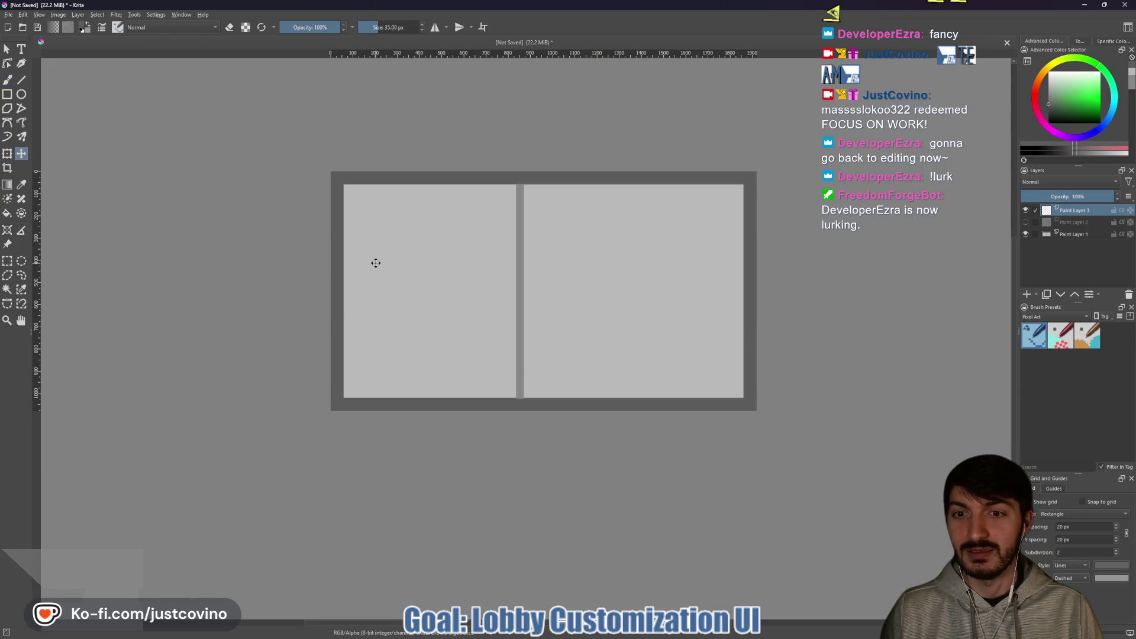
pyautogui.click(21, 49)
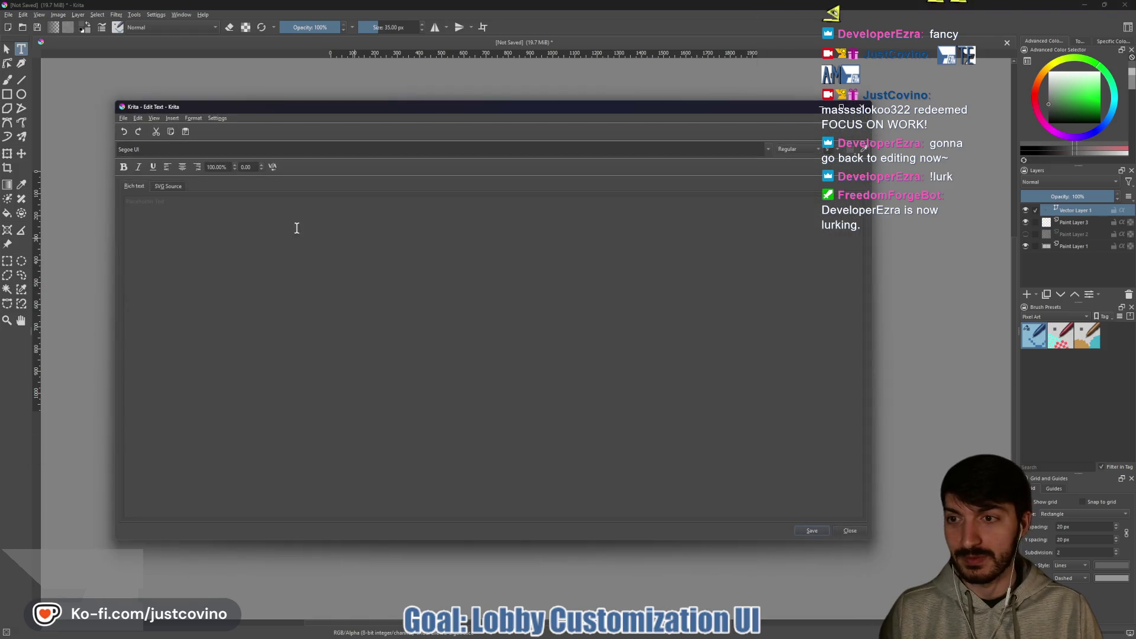
# Clear the placeholder text, set the font to Arial, and save the text object.
pyautogui.press('BackSpace')
pyautogui.press('BackSpace')
pyautogui.press('BackSpace')
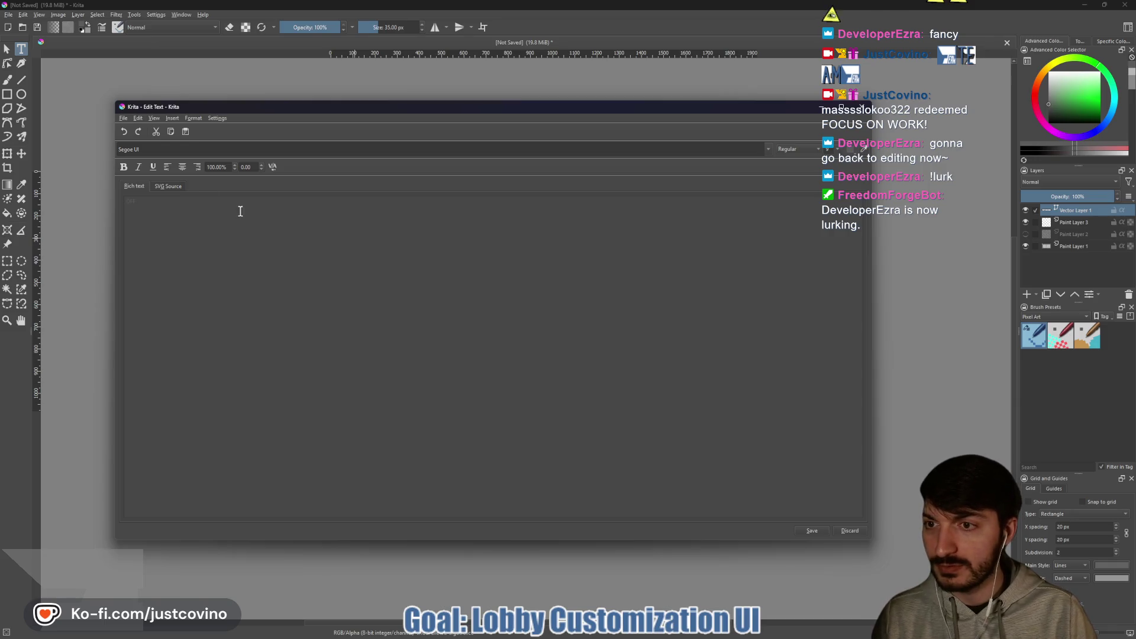
pyautogui.click(178, 154)
pyautogui.click(767, 148)
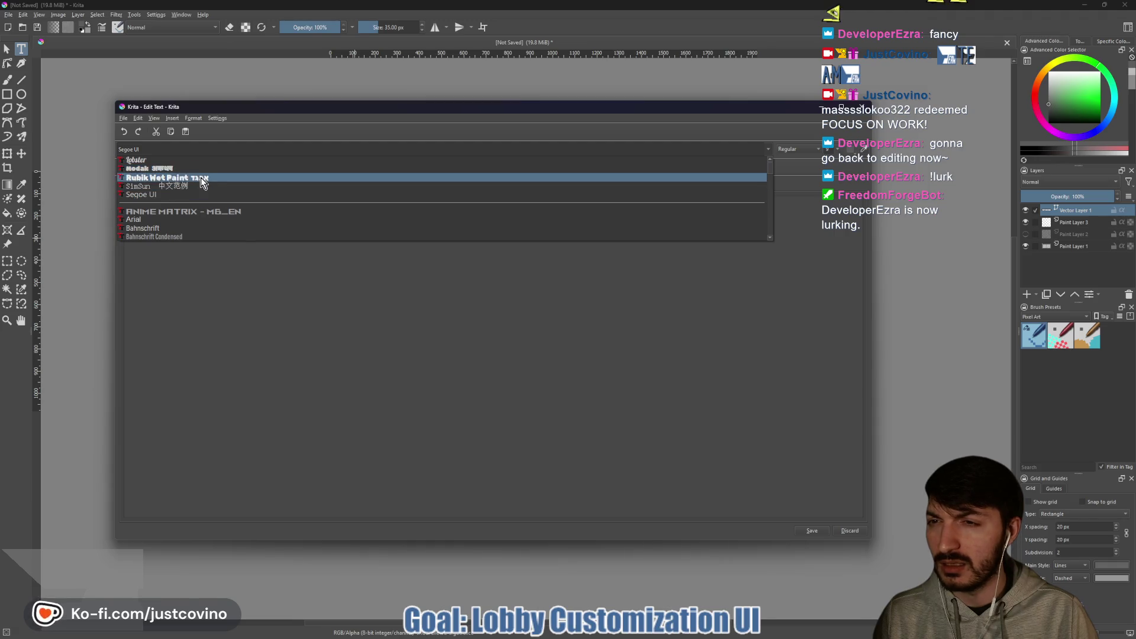
pyautogui.press('l')
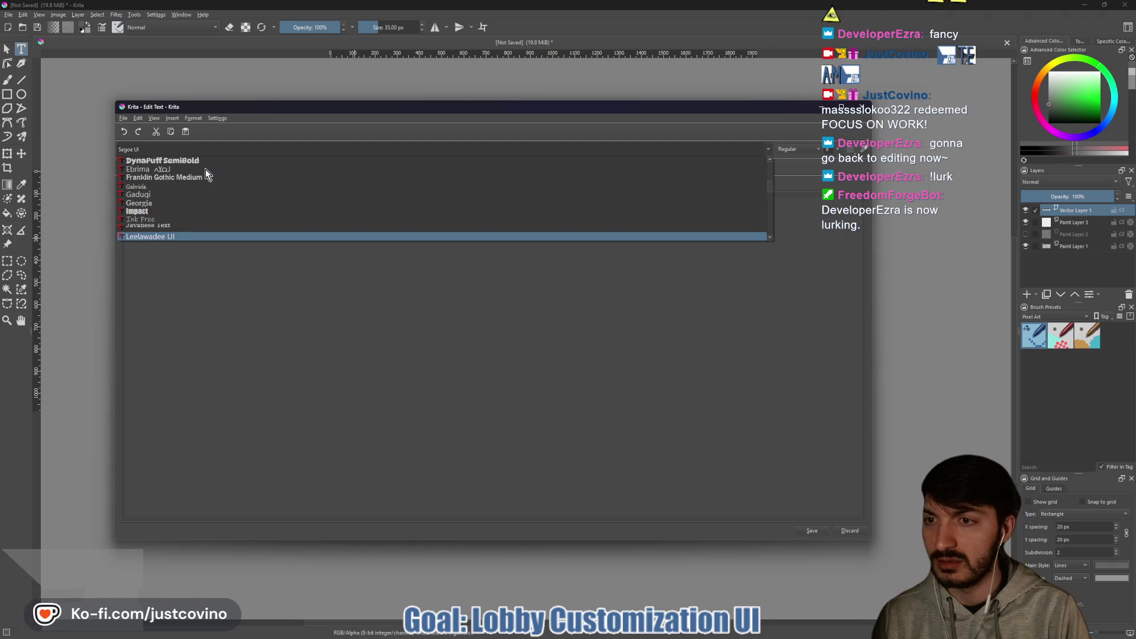
pyautogui.press('b')
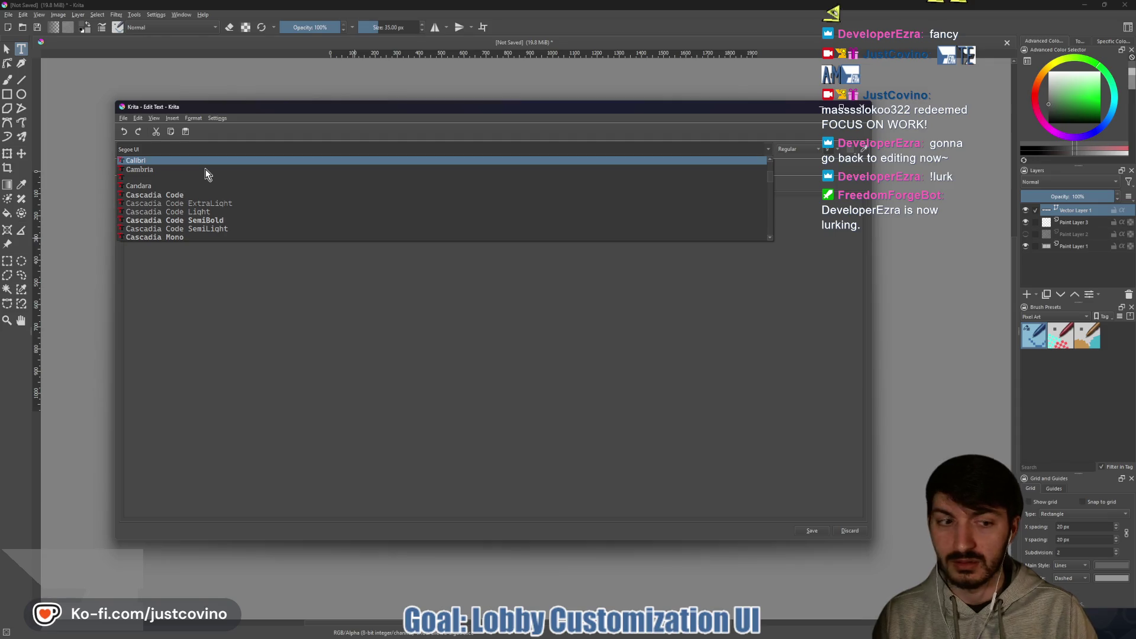
pyautogui.scroll(-1, 224, 192)
pyautogui.scroll(3, 225, 193)
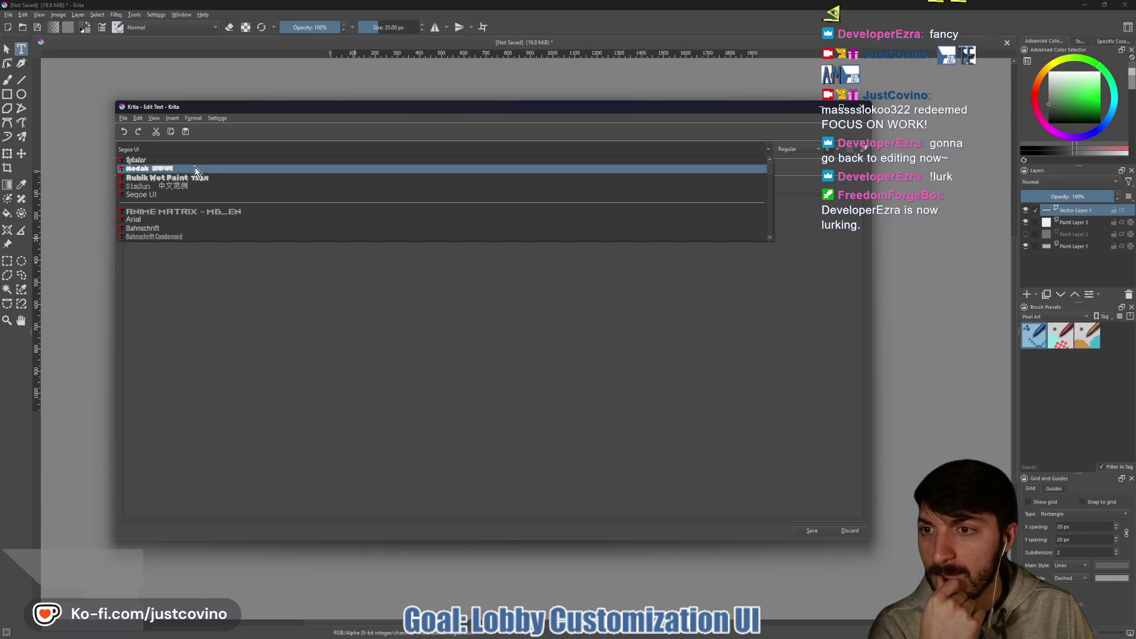
pyautogui.click(183, 218)
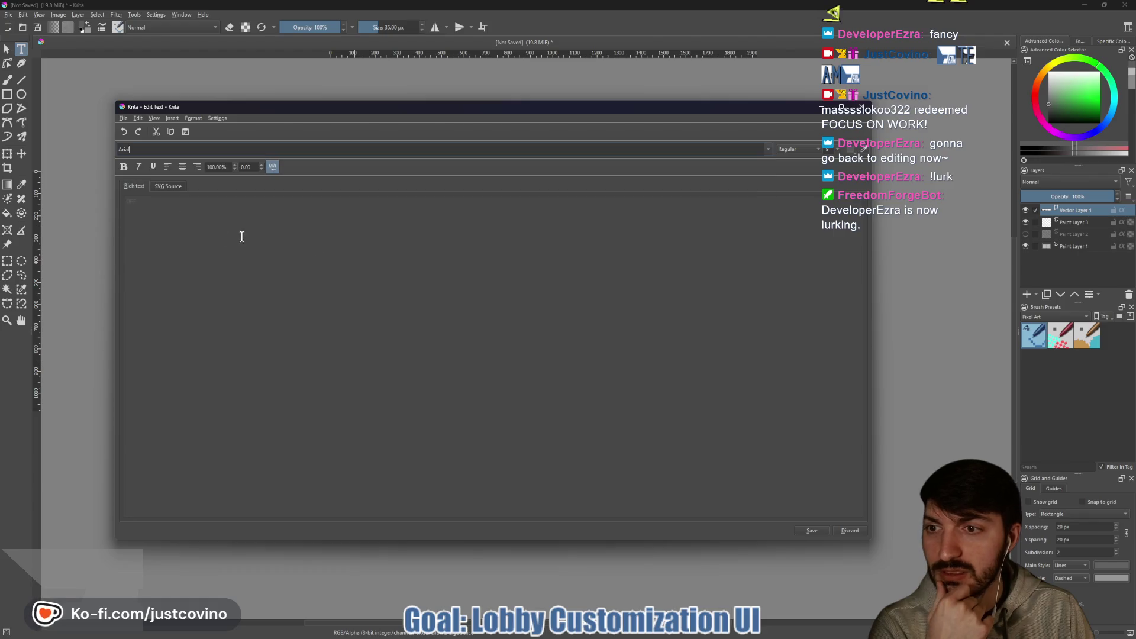
pyautogui.click(811, 531)
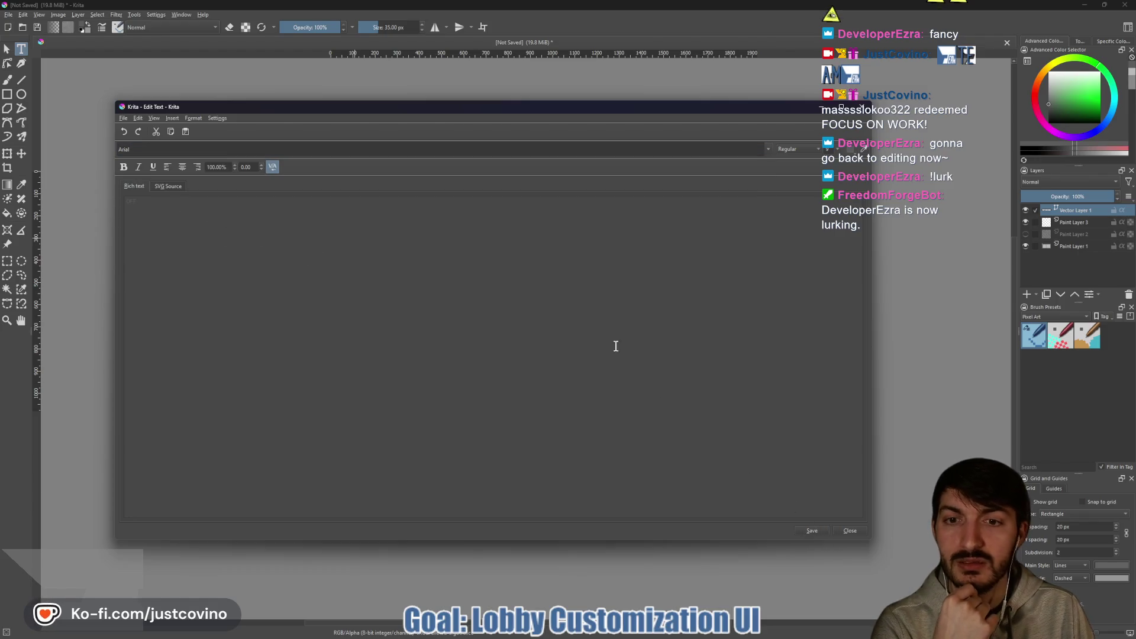
pyautogui.click(858, 535)
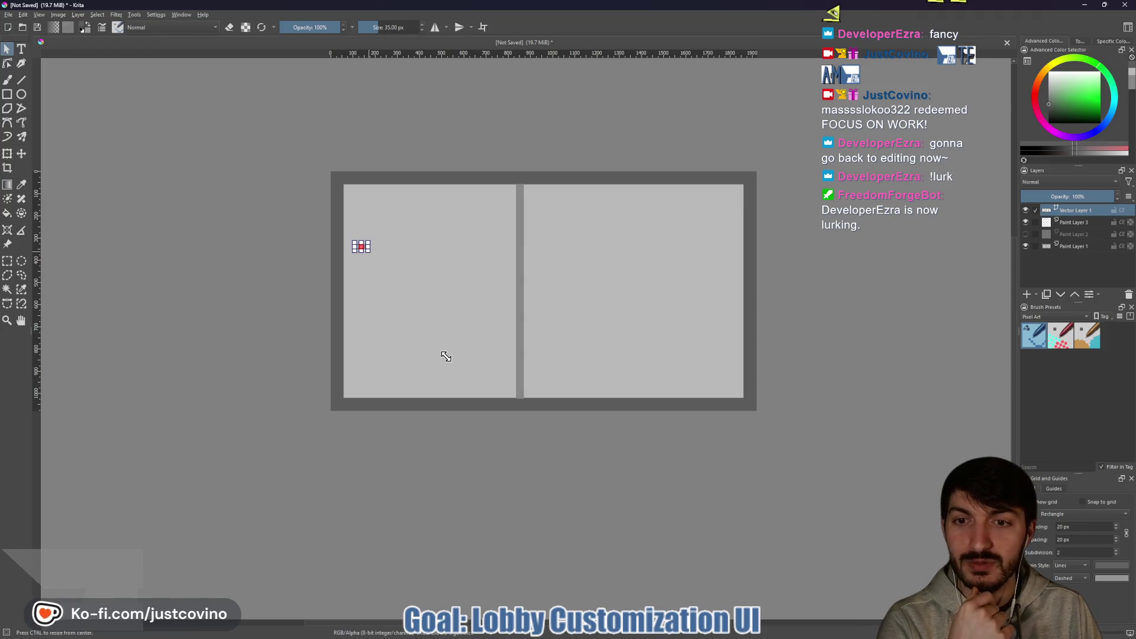
# Scale the OFF text up to fill most of the left panel and shift it higher.
pyautogui.moveTo(367, 252); pyautogui.dragTo(453, 330)
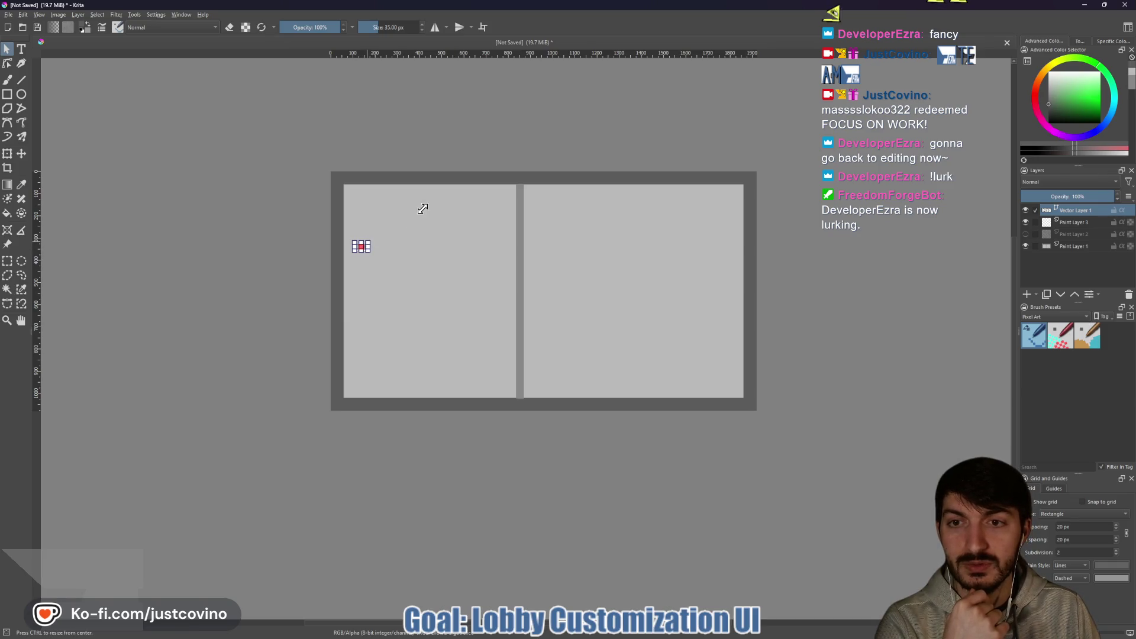
pyautogui.click(8, 155)
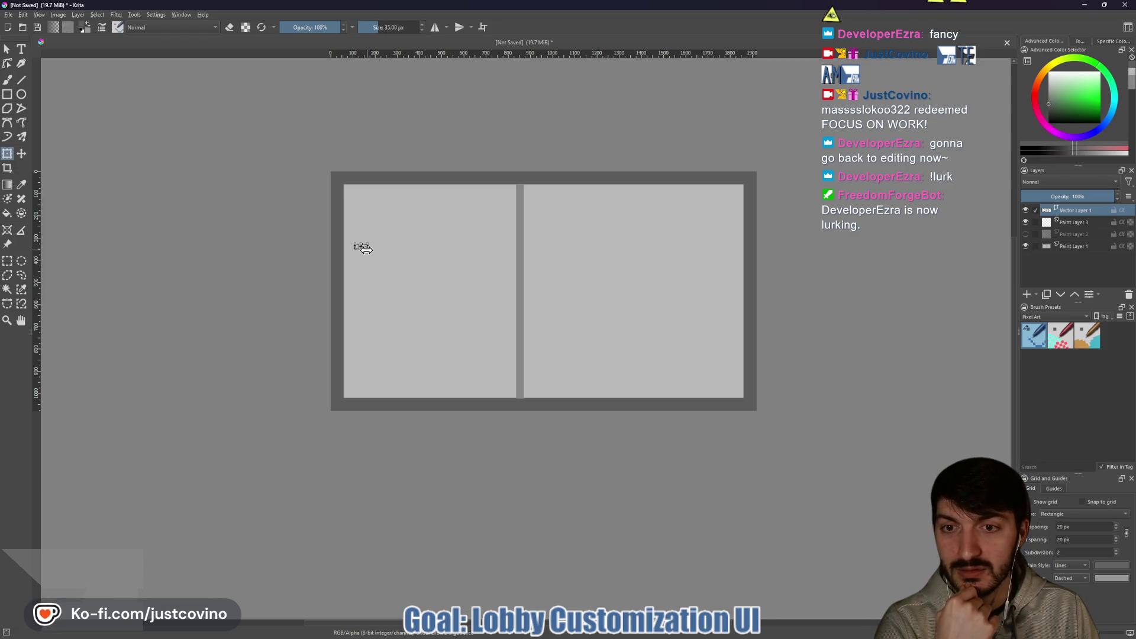
pyautogui.moveTo(365, 248)
pyautogui.mouseDown()
pyautogui.moveTo(479, 337)
pyautogui.moveTo(503, 385)
pyautogui.mouseUp()
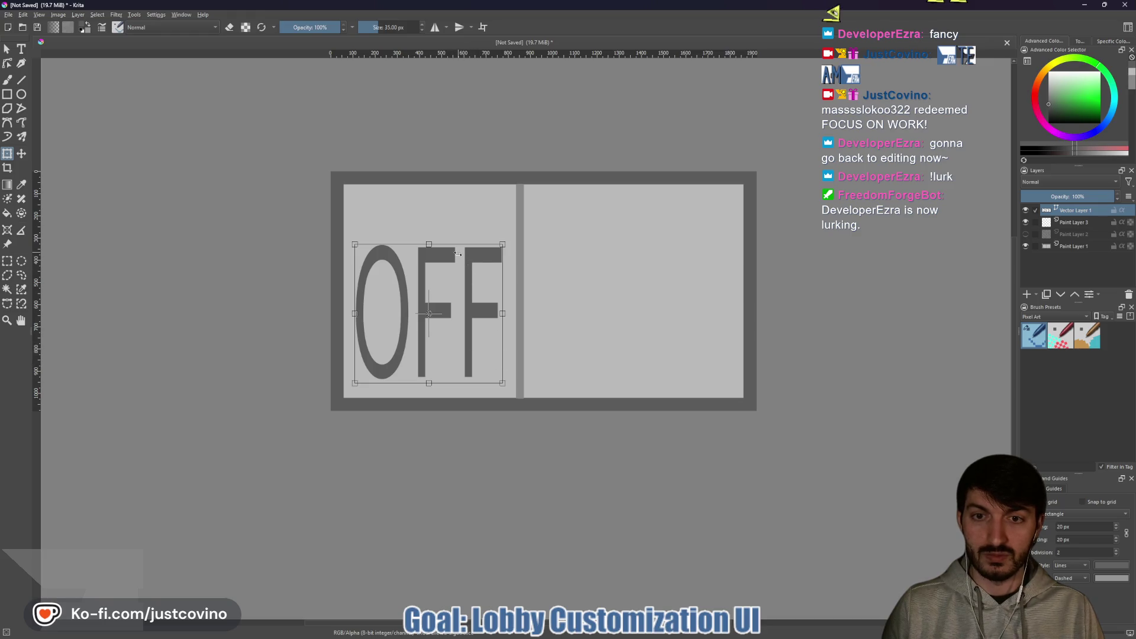
pyautogui.moveTo(464, 244)
pyautogui.mouseDown()
pyautogui.moveTo(488, 242)
pyautogui.moveTo(470, 237)
pyautogui.mouseUp()
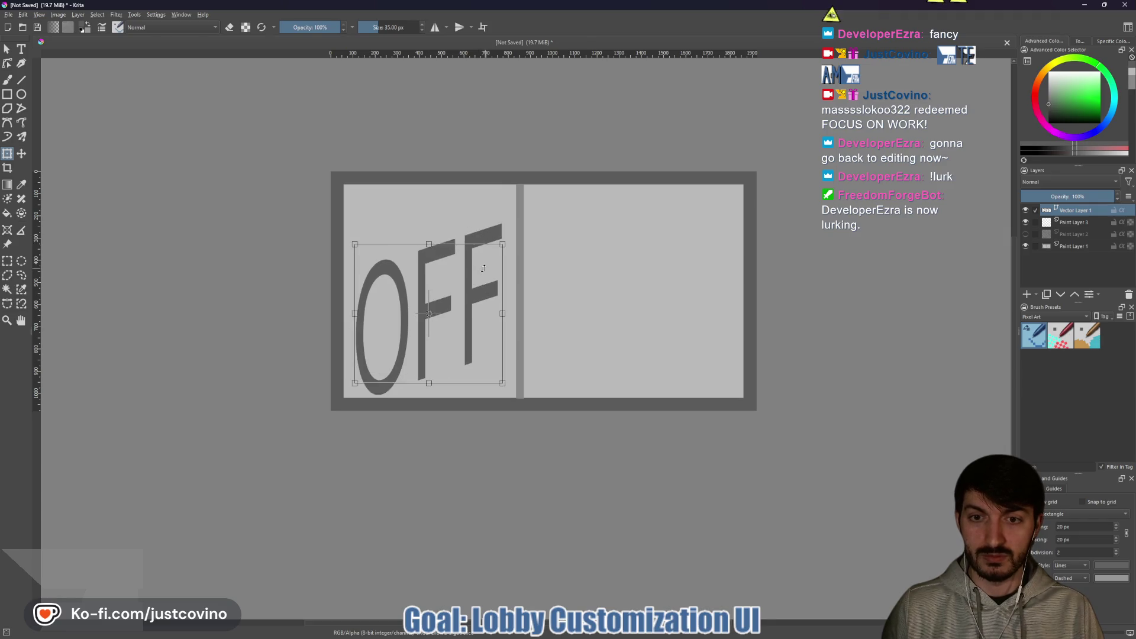
pyautogui.hotkey('ctrl', 'z')
pyautogui.click(22, 154)
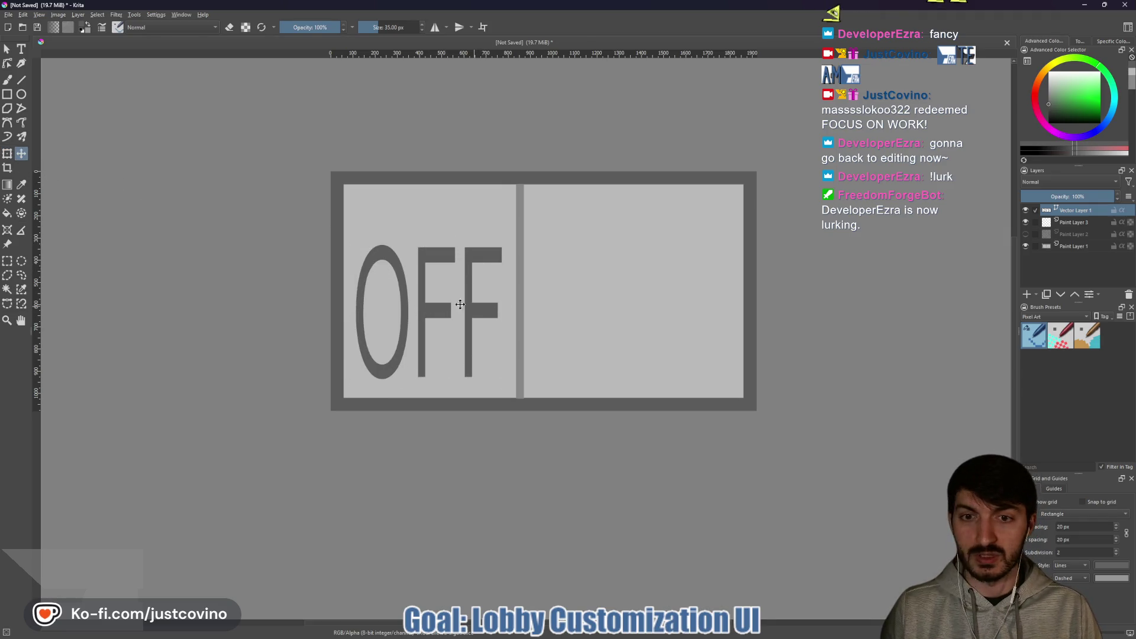
pyautogui.moveTo(433, 310); pyautogui.dragTo(432, 288)
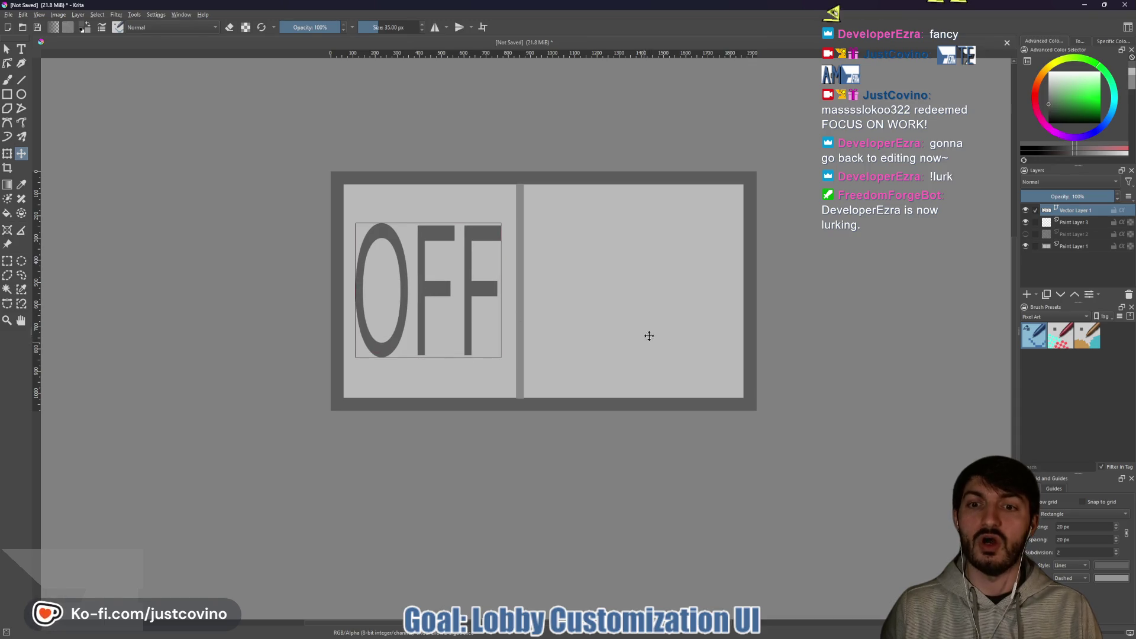
# Stretch the OFF text slightly wider and hide its layer.
pyautogui.click(5, 155)
pyautogui.moveTo(499, 290); pyautogui.dragTo(509, 290)
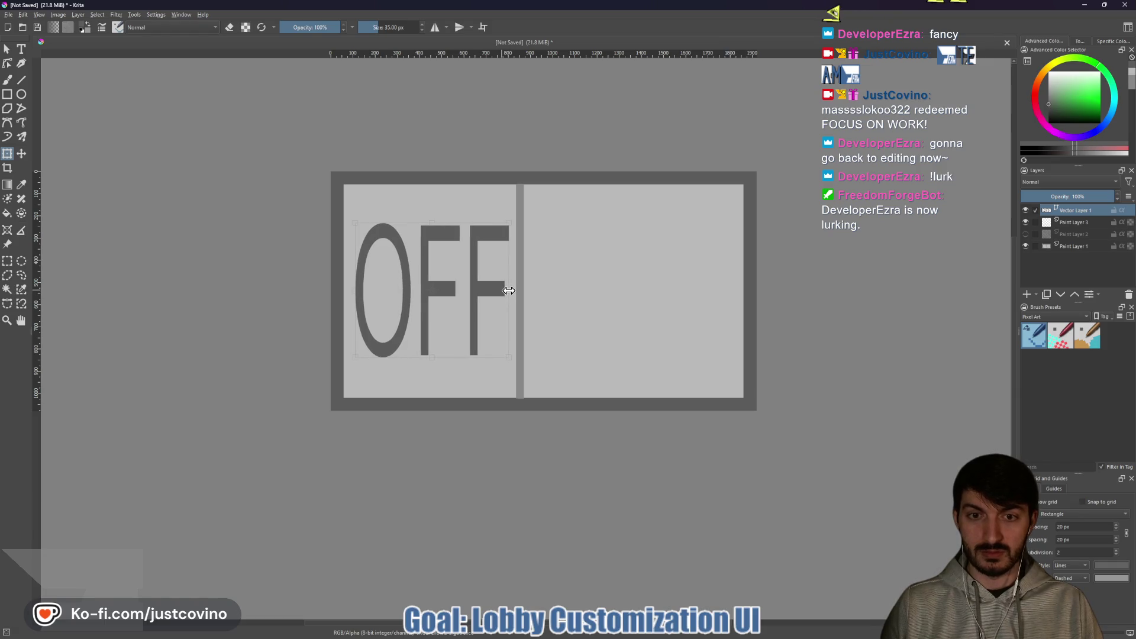
pyautogui.click(1057, 226)
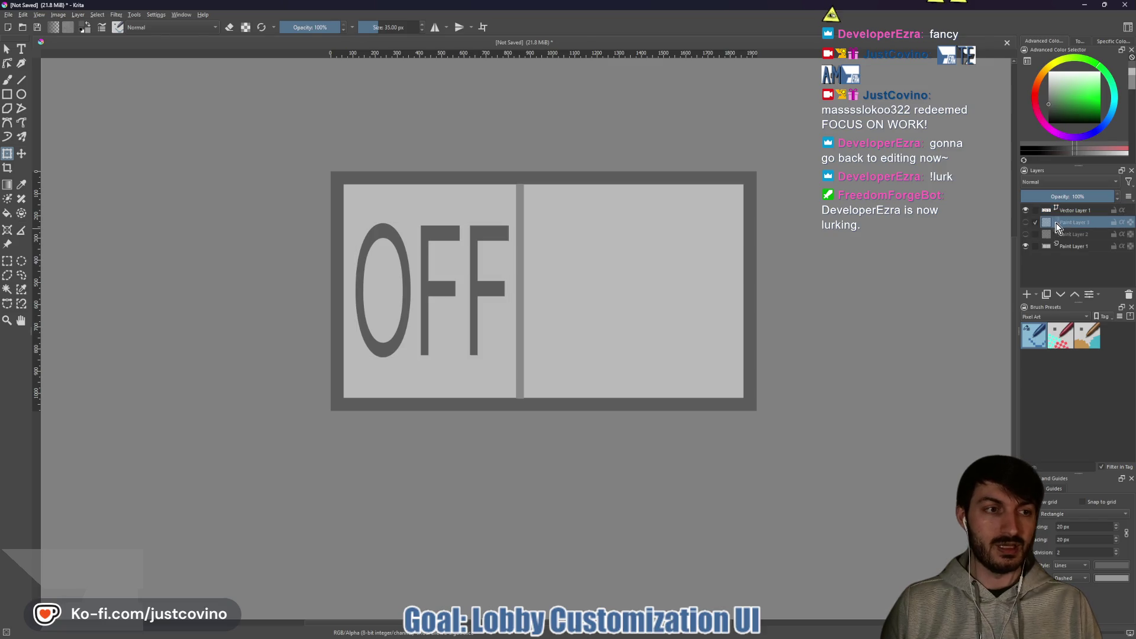
pyautogui.click(1025, 222)
pyautogui.click(1025, 210)
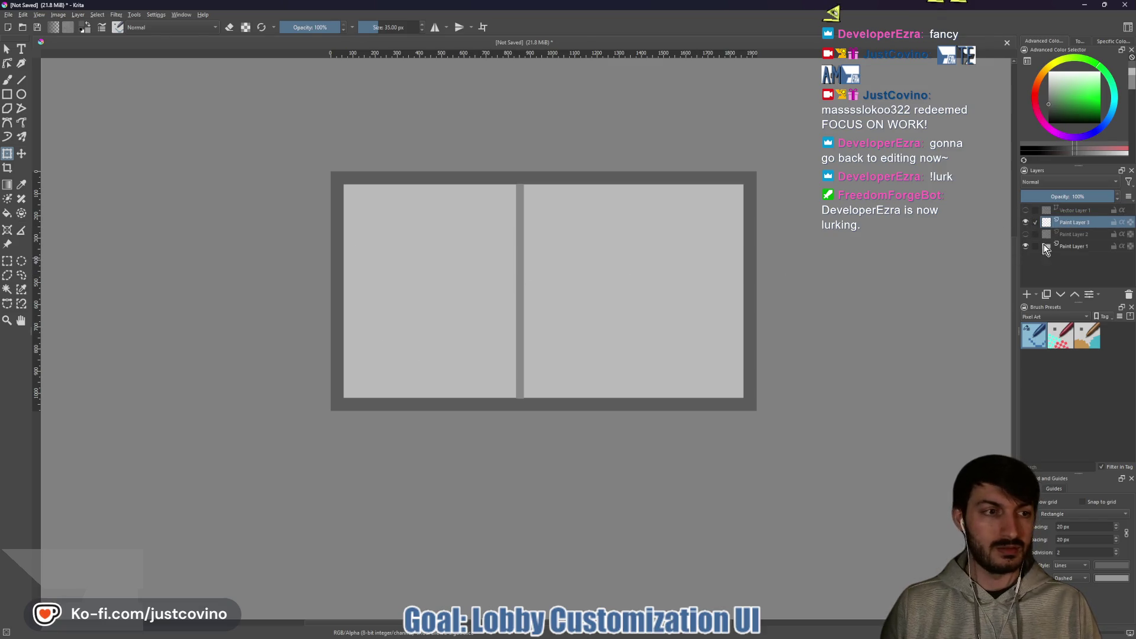
pyautogui.click(1028, 233)
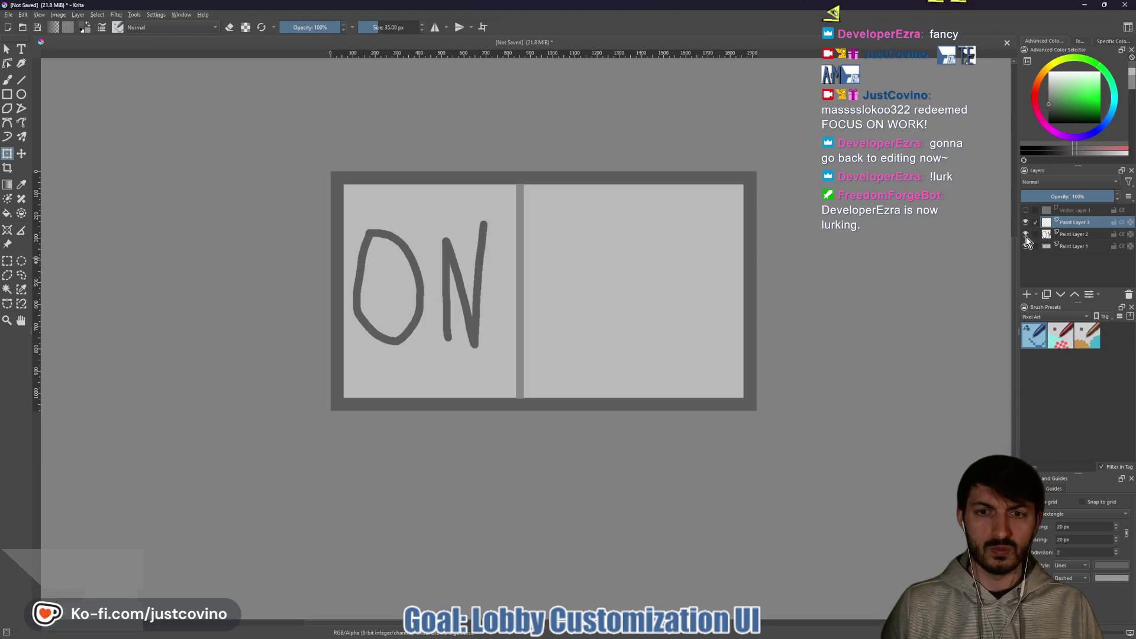
pyautogui.click(1025, 236)
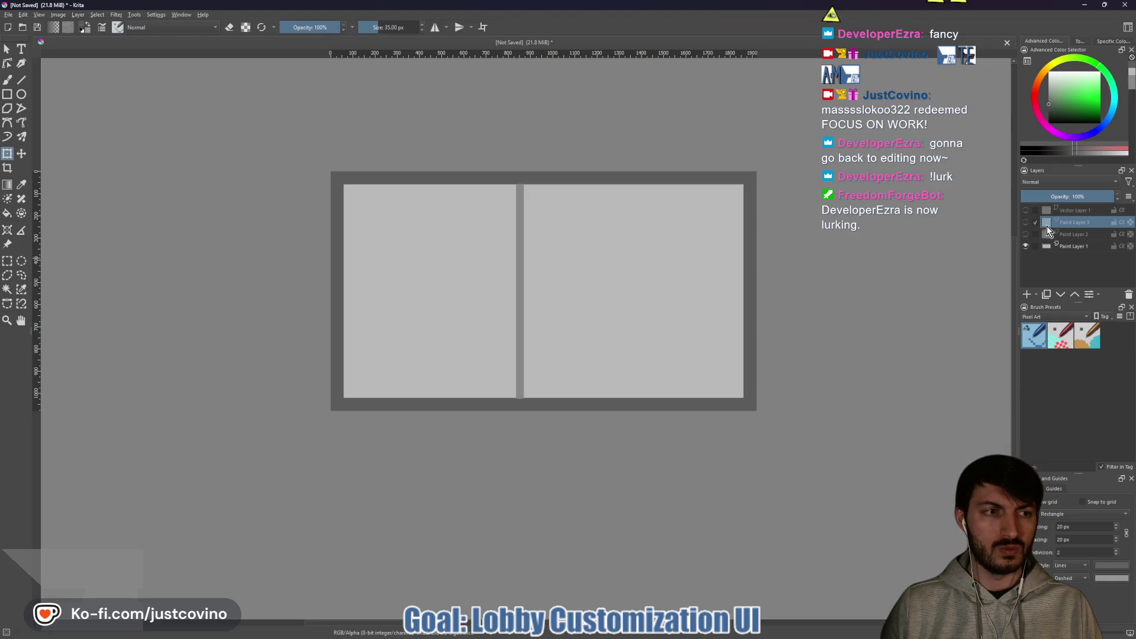
# Delete Paint Layer 3, paint out the ON sketch in canvas grey, and draw a new text box.
pyautogui.click(1128, 295)
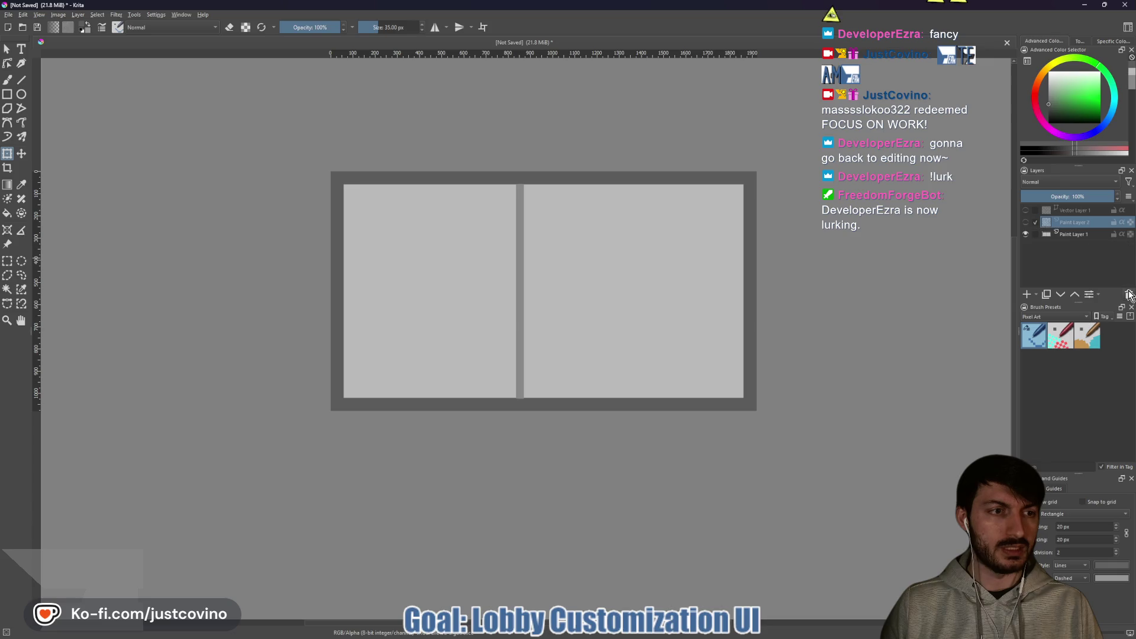
pyautogui.click(1025, 223)
pyautogui.press('b')
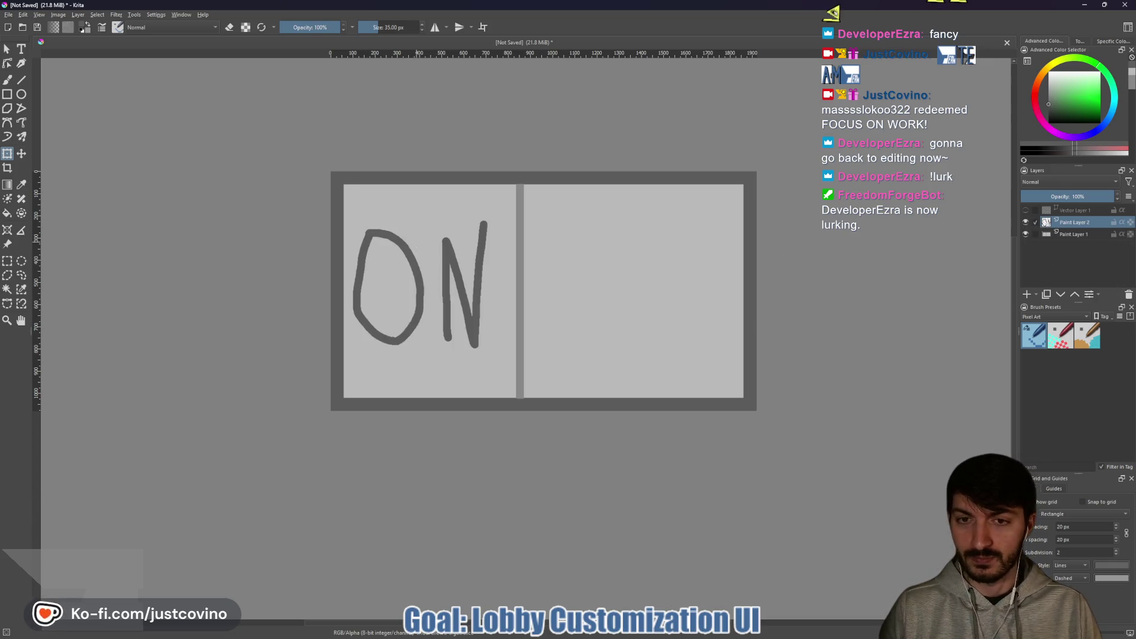
pyautogui.keyDown('ctrl'); pyautogui.click(426, 233); pyautogui.keyUp('ctrl')
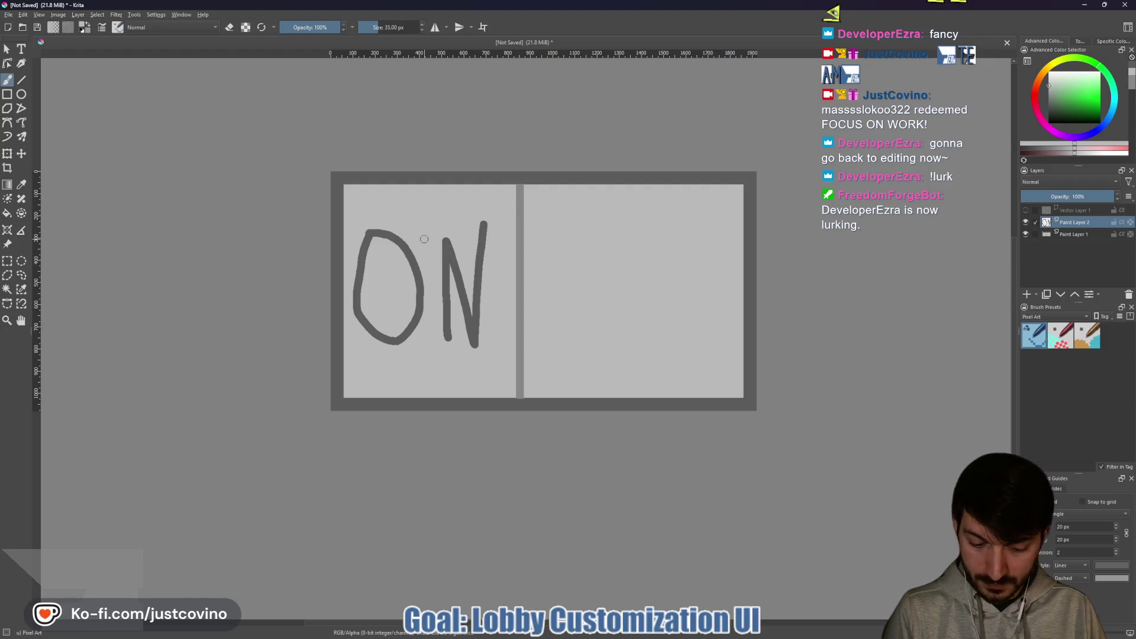
pyautogui.press(']')
pyautogui.press(']')
pyautogui.press(']')
pyautogui.press(']')
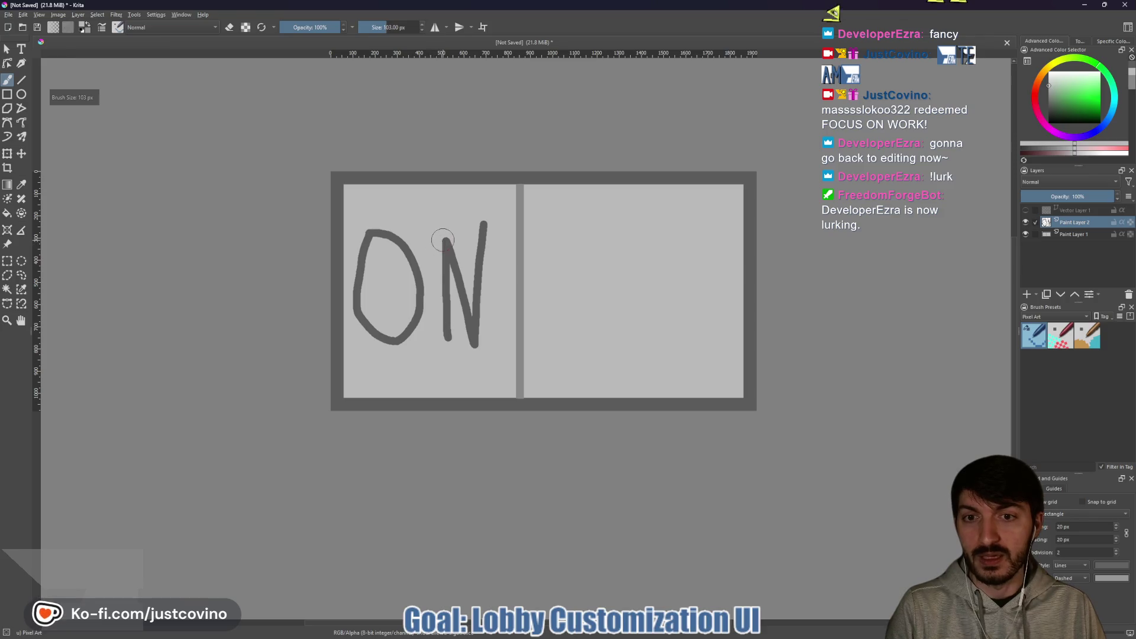
pyautogui.moveTo(444, 239)
pyautogui.mouseDown()
pyautogui.moveTo(438, 342)
pyautogui.moveTo(458, 245)
pyautogui.moveTo(479, 232)
pyautogui.moveTo(469, 347)
pyautogui.moveTo(378, 342)
pyautogui.moveTo(406, 246)
pyautogui.moveTo(426, 291)
pyautogui.moveTo(375, 229)
pyautogui.moveTo(365, 314)
pyautogui.moveTo(357, 294)
pyautogui.mouseUp()
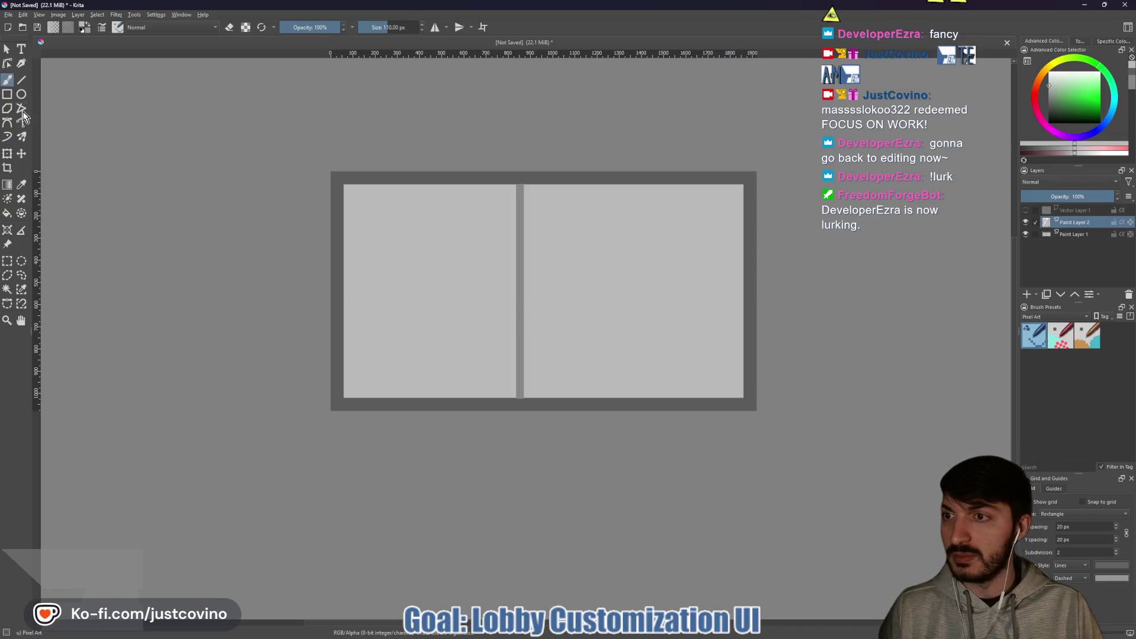
pyautogui.click(21, 49)
pyautogui.moveTo(355, 253)
pyautogui.mouseDown()
pyautogui.moveTo(413, 309)
pyautogui.moveTo(506, 362)
pyautogui.mouseUp()
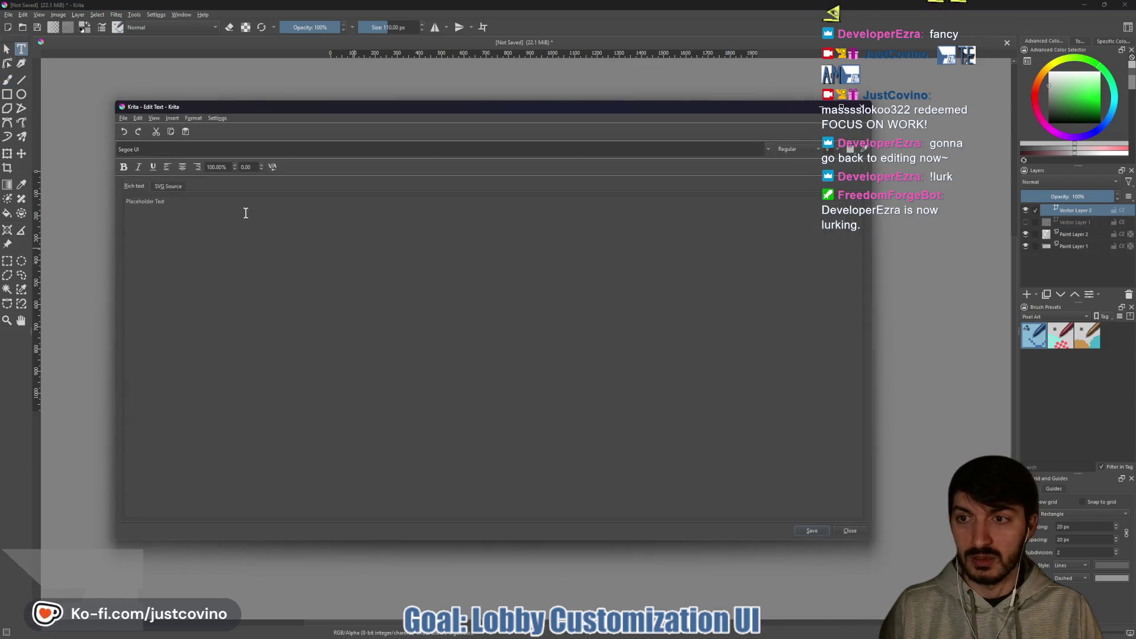
# Create a new Arial text object reading 'ON' and save it.
pyautogui.write('ON')
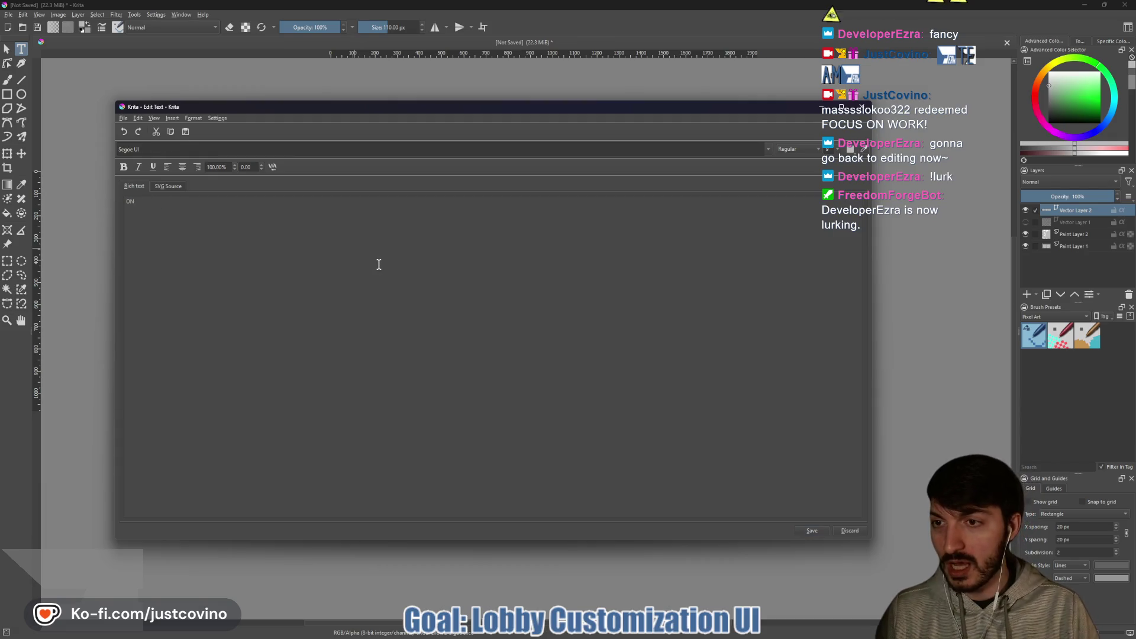
pyautogui.click(769, 149)
pyautogui.click(140, 177)
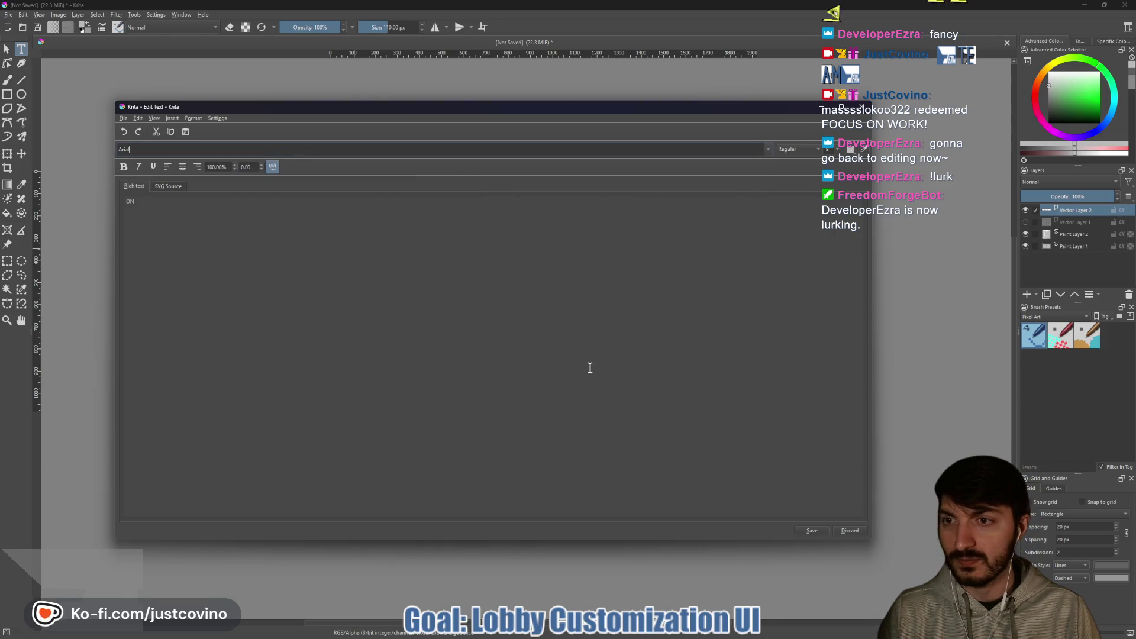
pyautogui.click(808, 531)
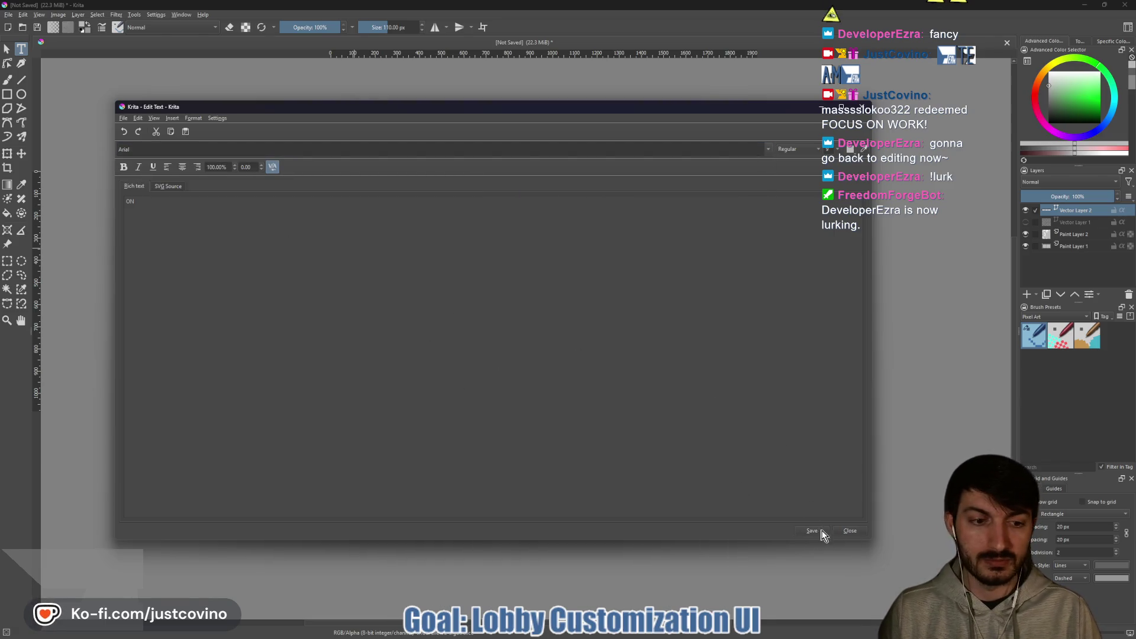
pyautogui.click(835, 531)
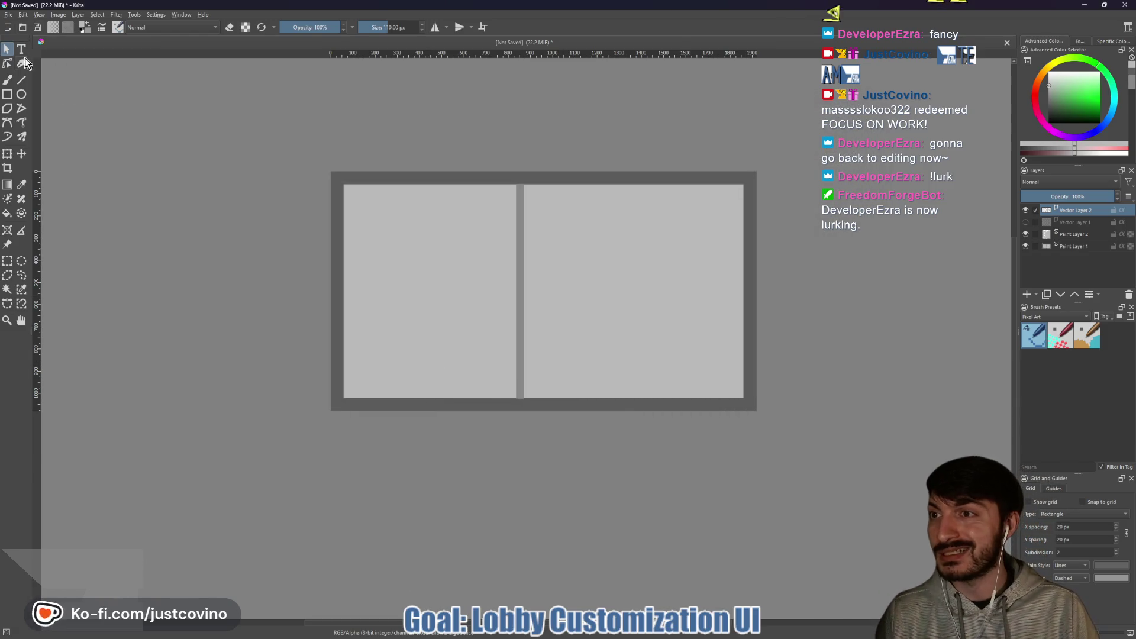
pyautogui.click(7, 153)
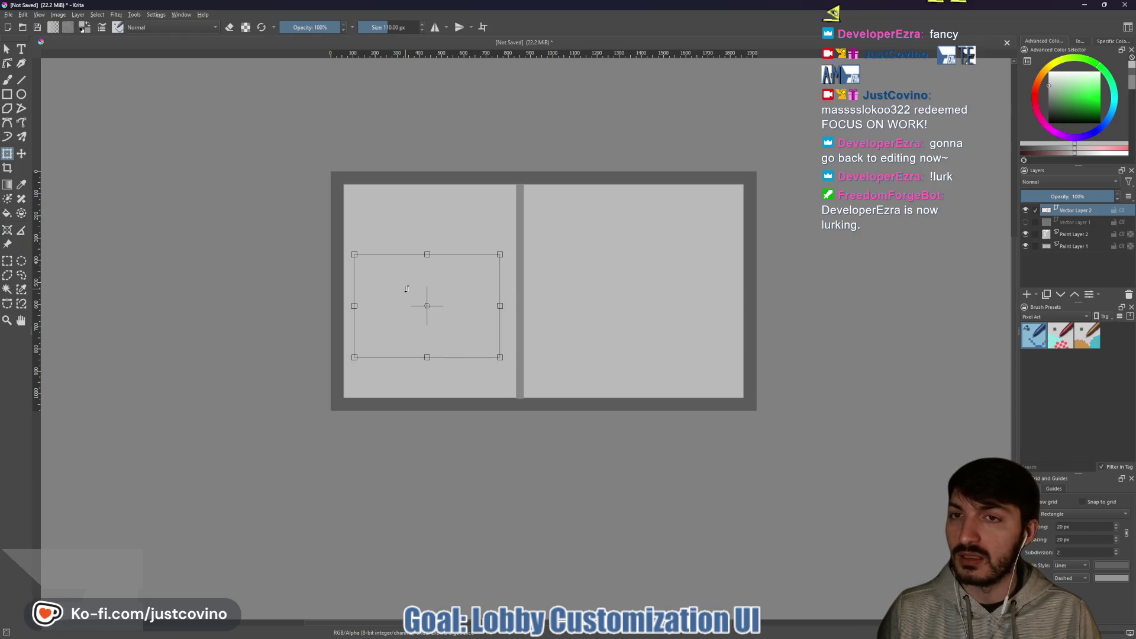
# Shift the ON text box higher in the left panel and reopen it for editing.
pyautogui.press('t')
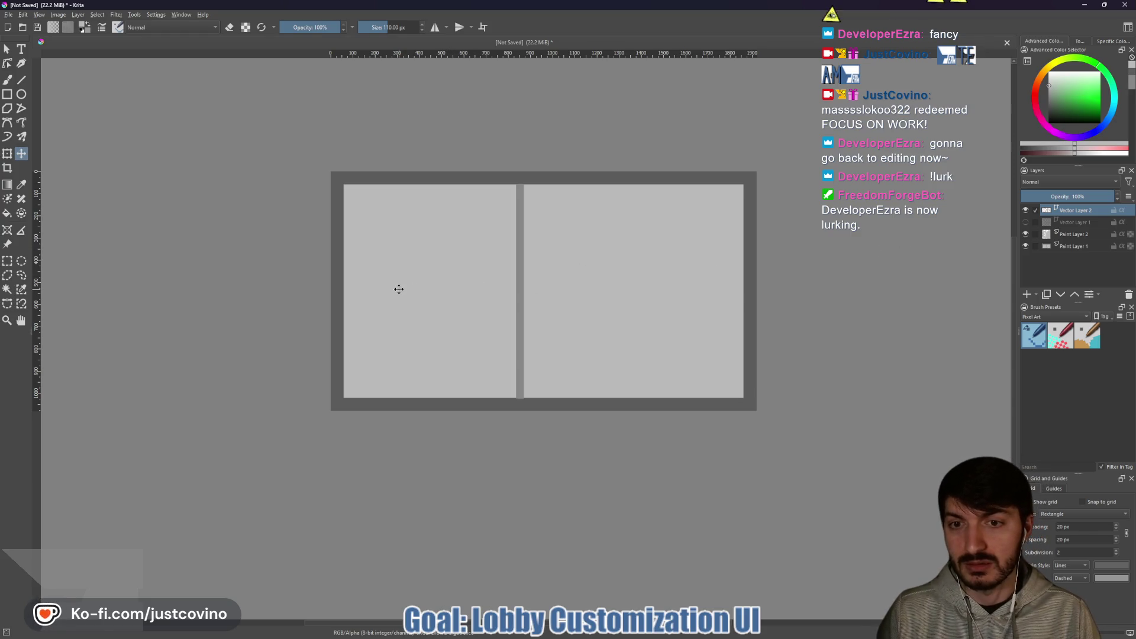
pyautogui.moveTo(398, 290); pyautogui.dragTo(398, 270)
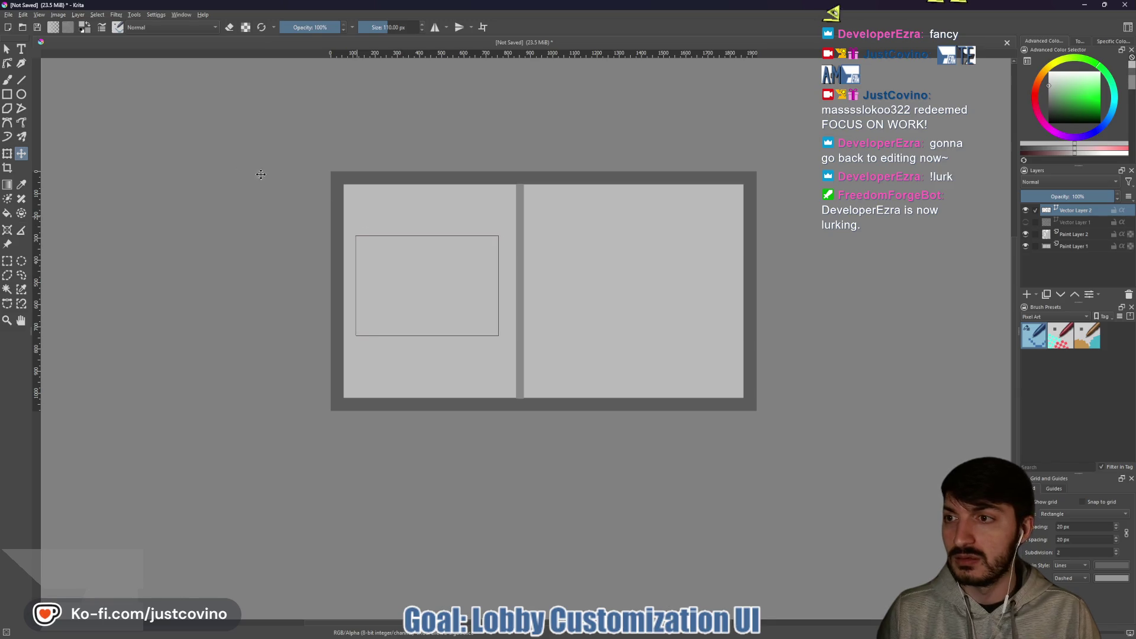
pyautogui.click(21, 48)
pyautogui.click(419, 288)
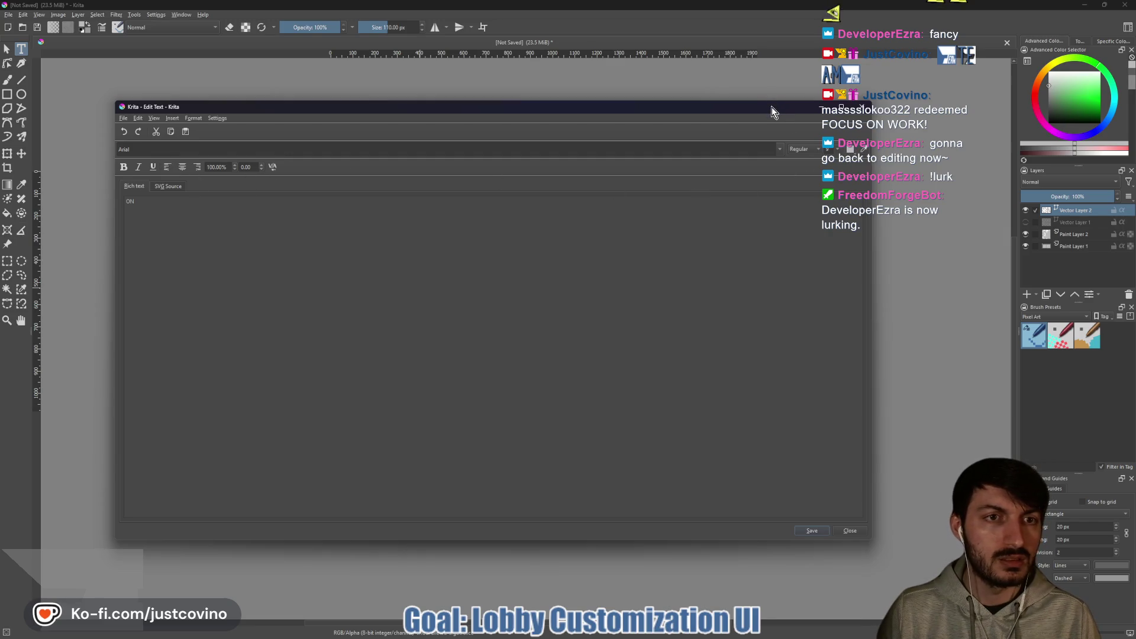
# Recolour the ON text with the panel border's dark grey, then show the OFF layer again.
pyautogui.moveTo(773, 109); pyautogui.dragTo(568, 130)
pyautogui.click(652, 161)
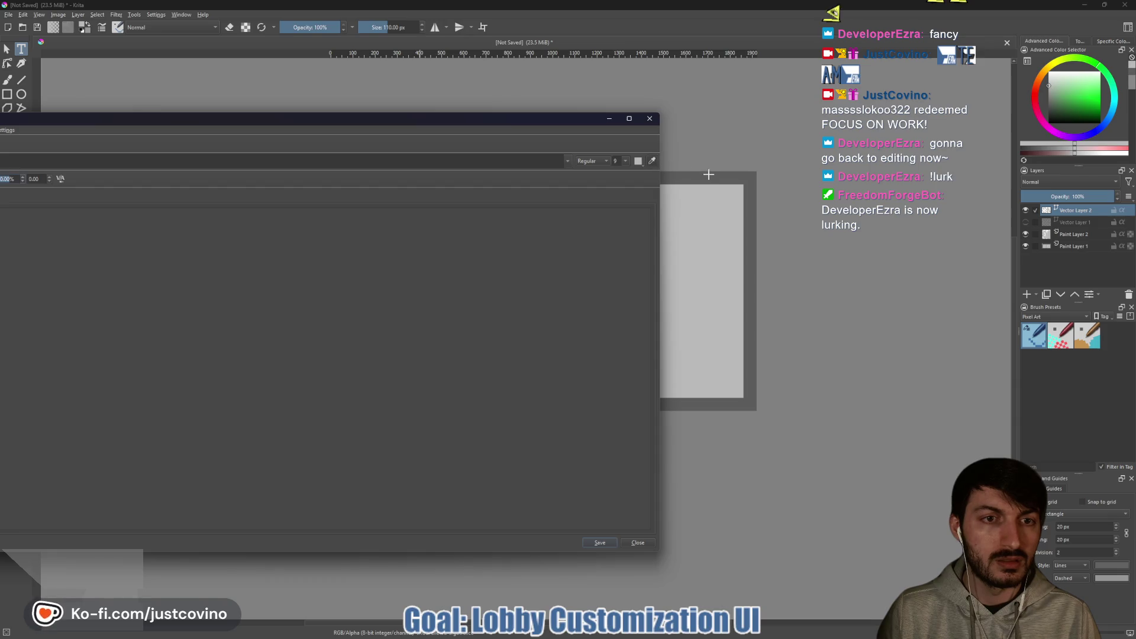
pyautogui.click(710, 178)
pyautogui.click(598, 543)
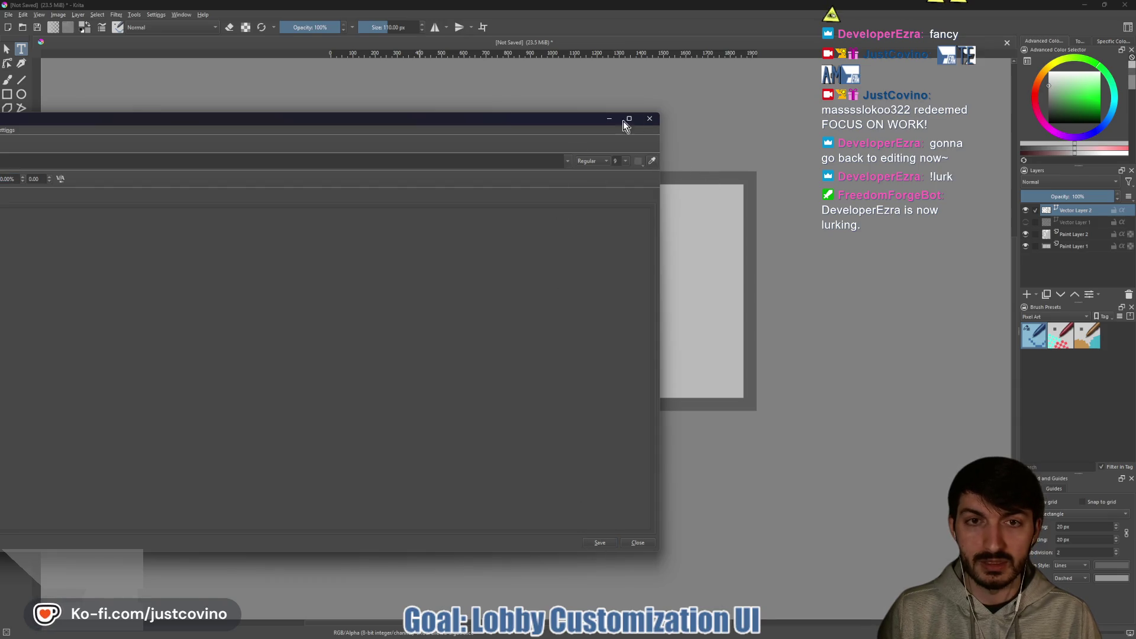
pyautogui.click(651, 119)
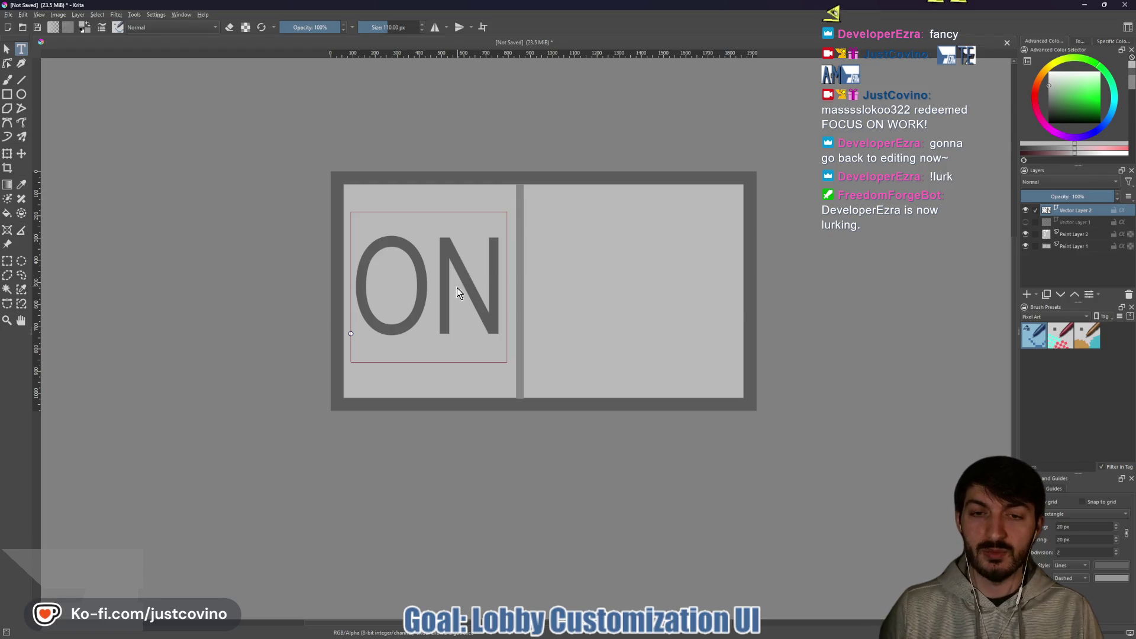
pyautogui.press('Escape')
pyautogui.click(1025, 222)
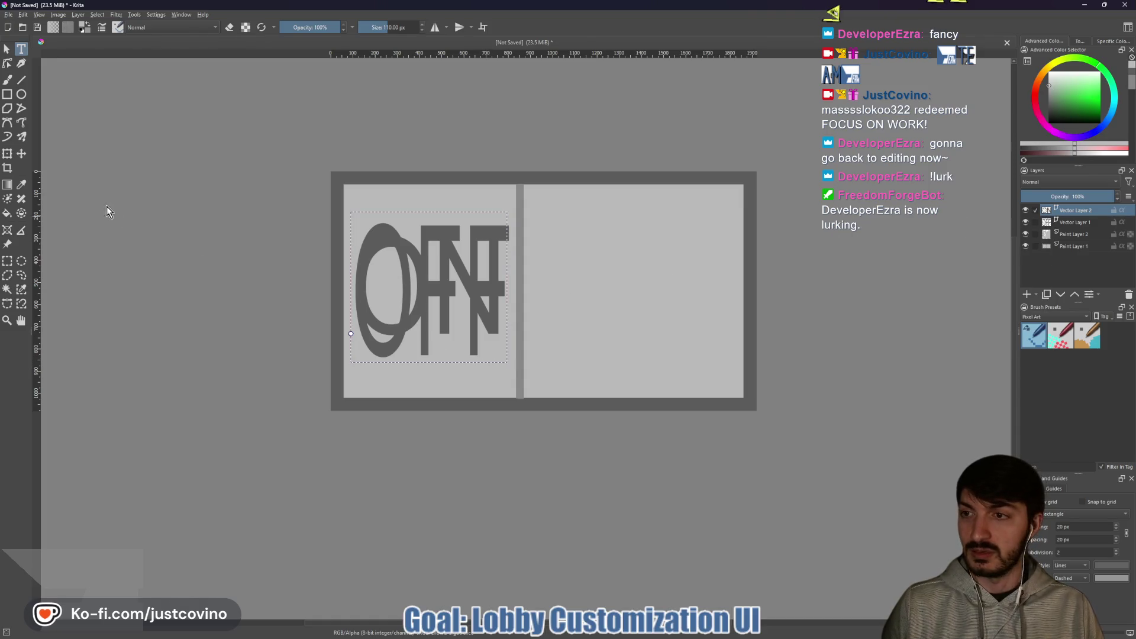
# Stretch the text taller and leave only Vector Layer 2's ON text visible.
pyautogui.click(7, 154)
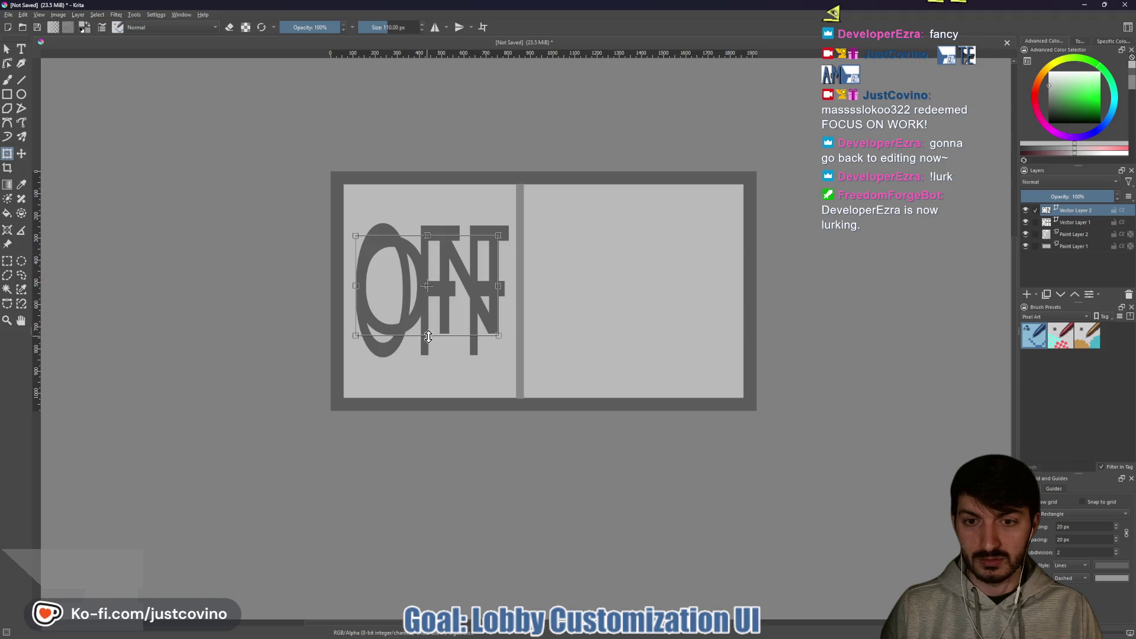
pyautogui.moveTo(426, 362); pyautogui.dragTo(425, 359)
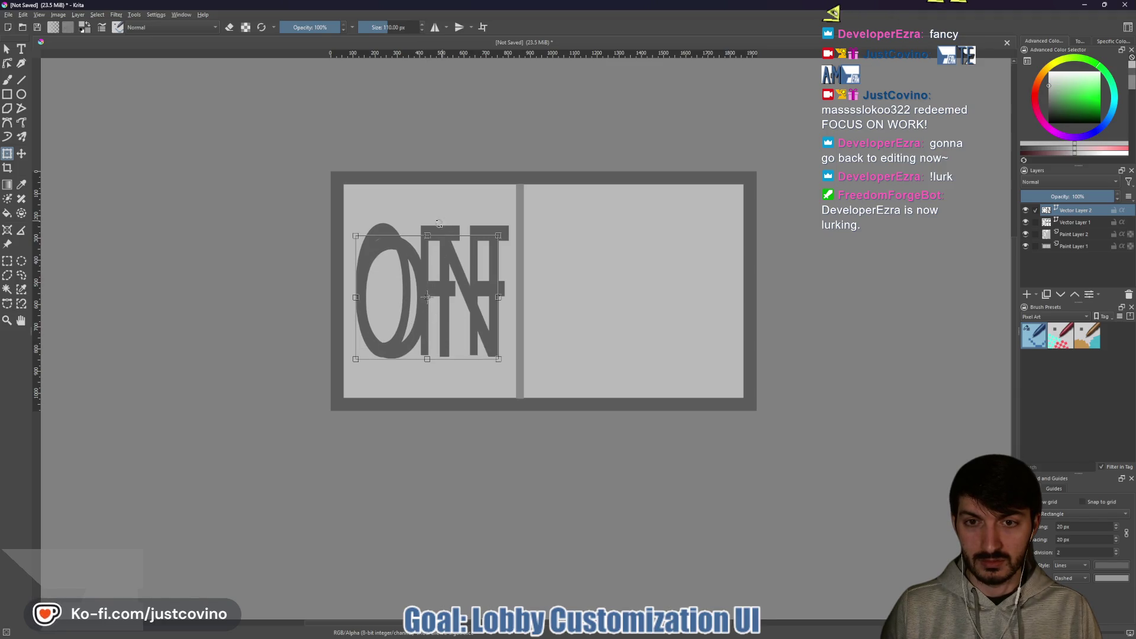
pyautogui.moveTo(427, 235); pyautogui.dragTo(428, 226)
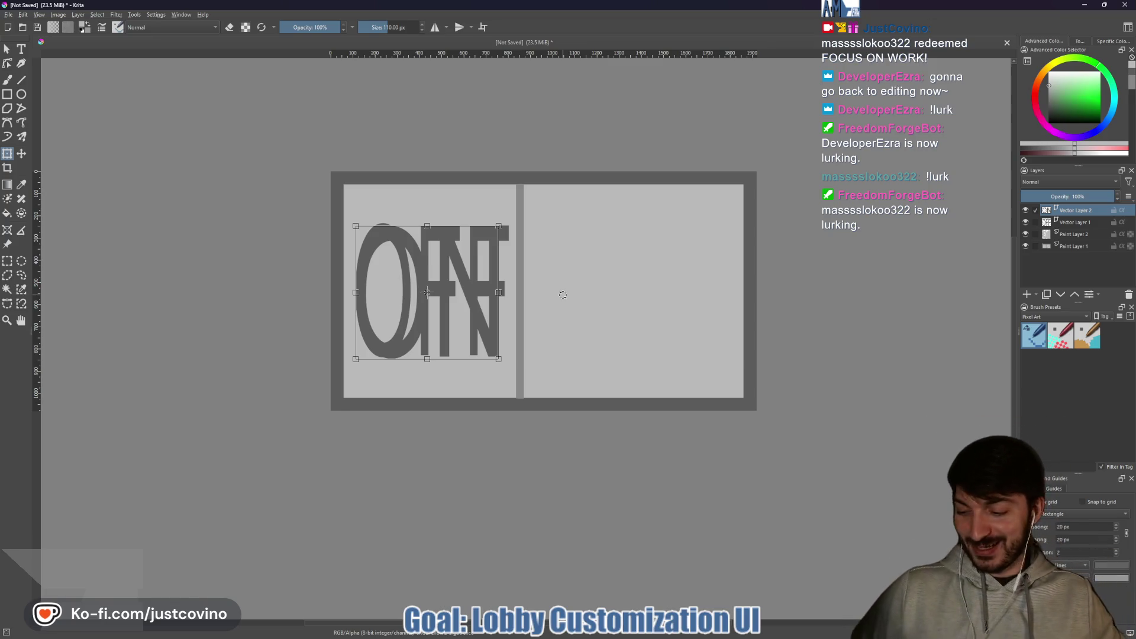
pyautogui.click(1025, 210)
pyautogui.click(1027, 222)
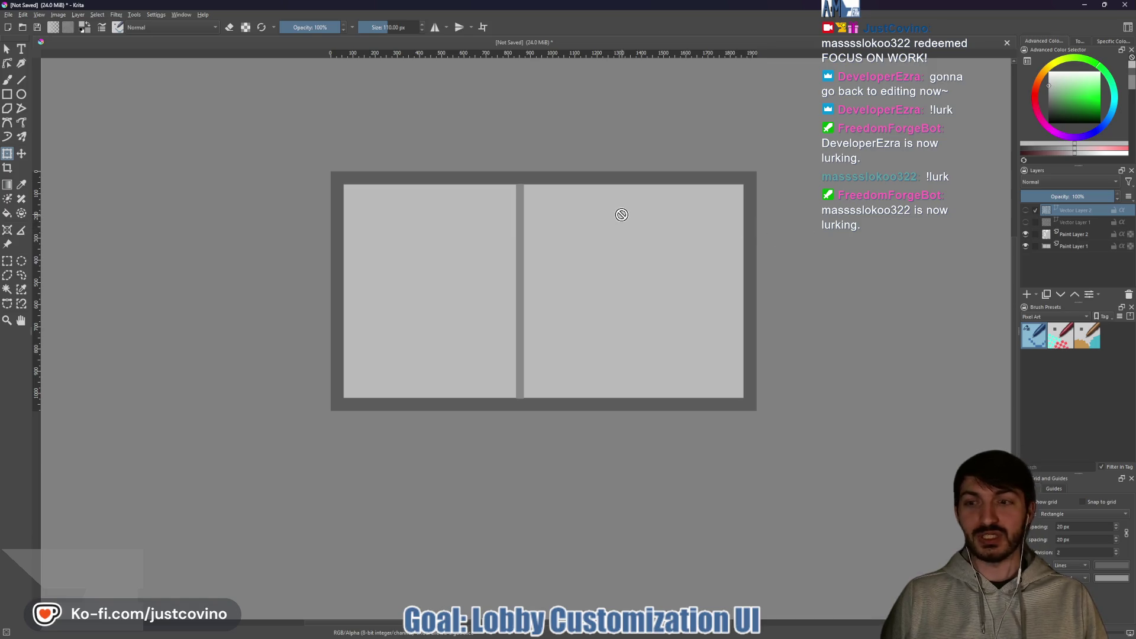
pyautogui.click(1025, 212)
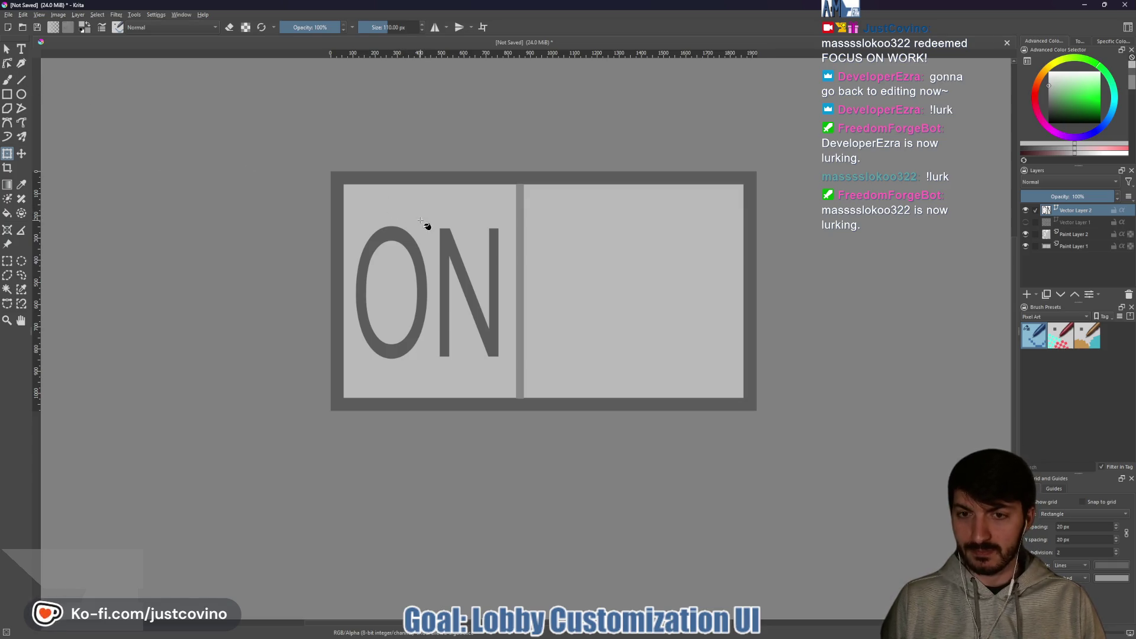
# Pick white in the Fill tool and try filling the left panel on different layers.
pyautogui.press('f')
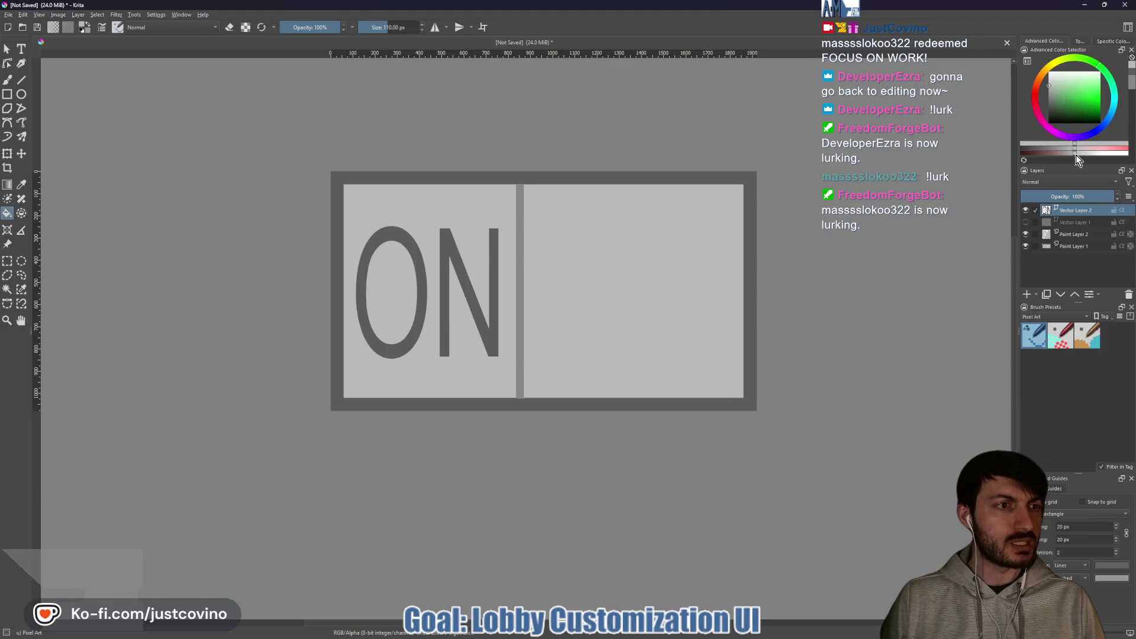
pyautogui.moveTo(1075, 154); pyautogui.dragTo(1102, 154)
pyautogui.click(445, 206)
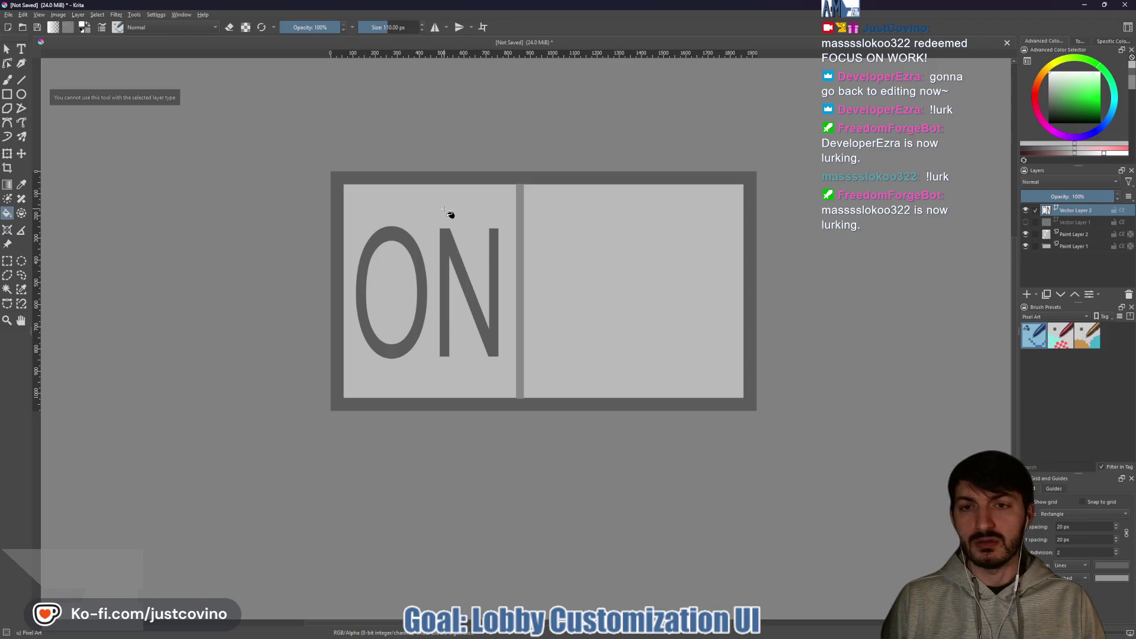
pyautogui.click(1034, 234)
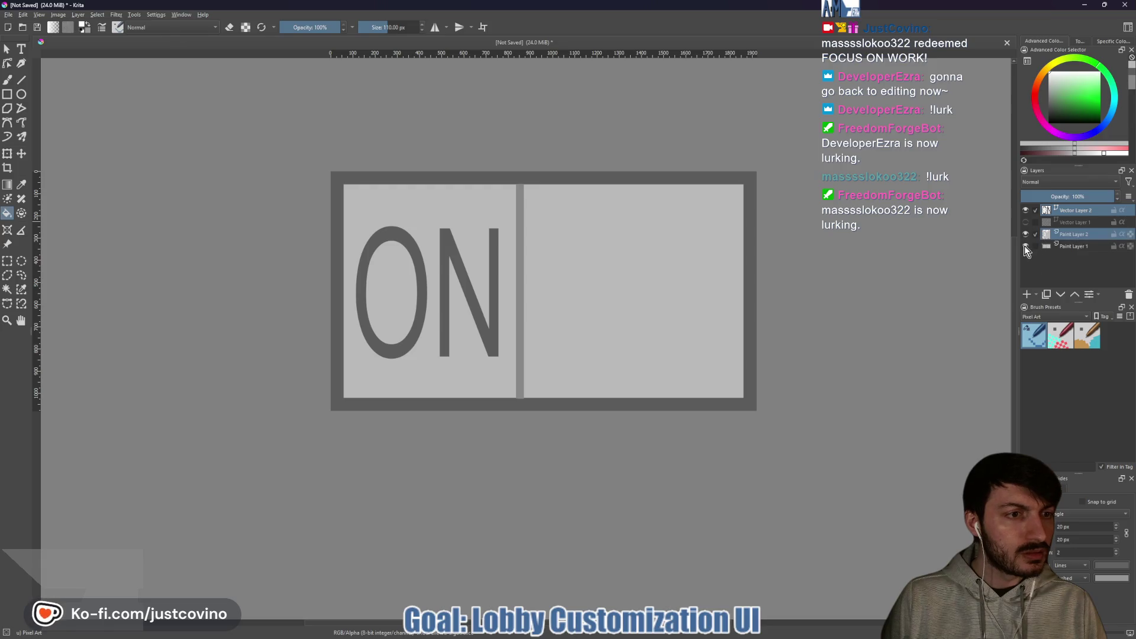
pyautogui.click(1025, 246)
pyautogui.click(1026, 211)
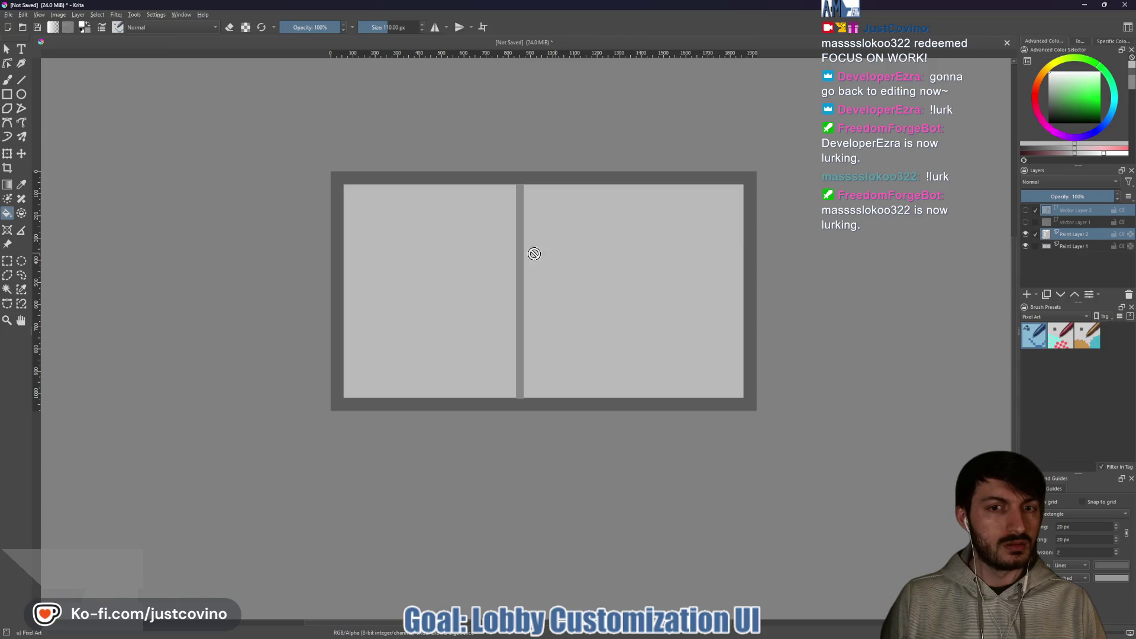
pyautogui.click(1091, 236)
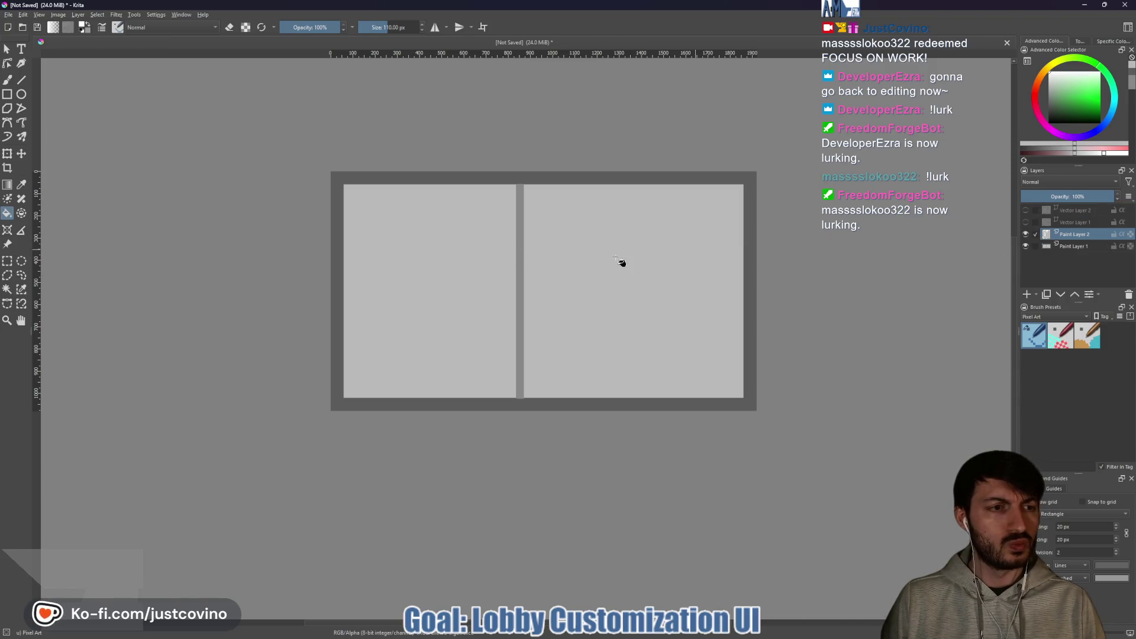
pyautogui.click(407, 285)
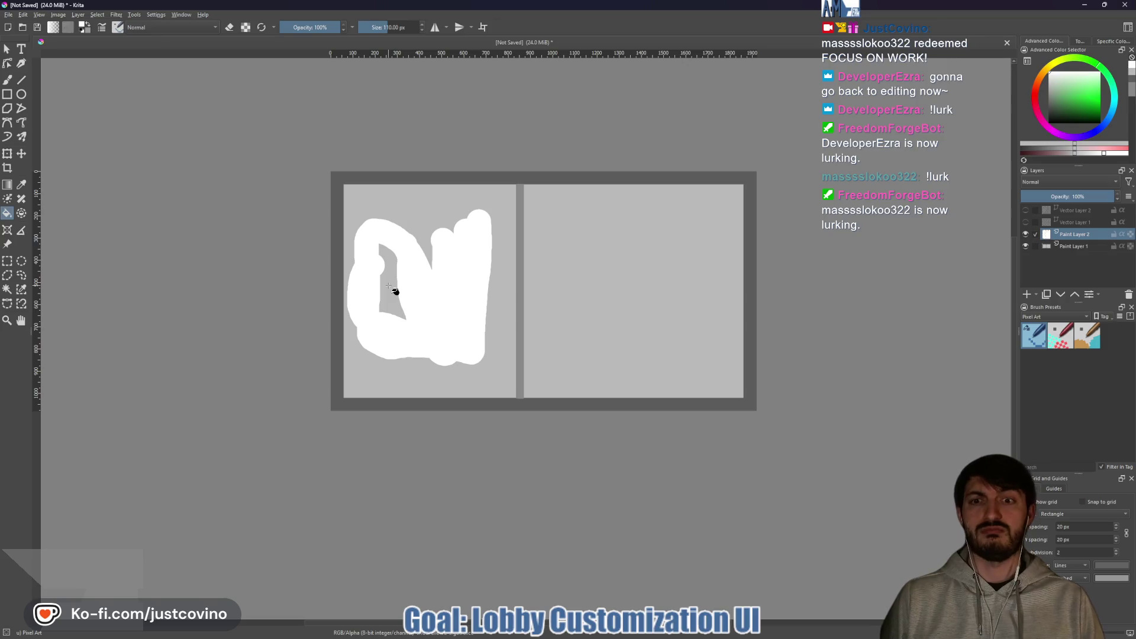
pyautogui.click(389, 287)
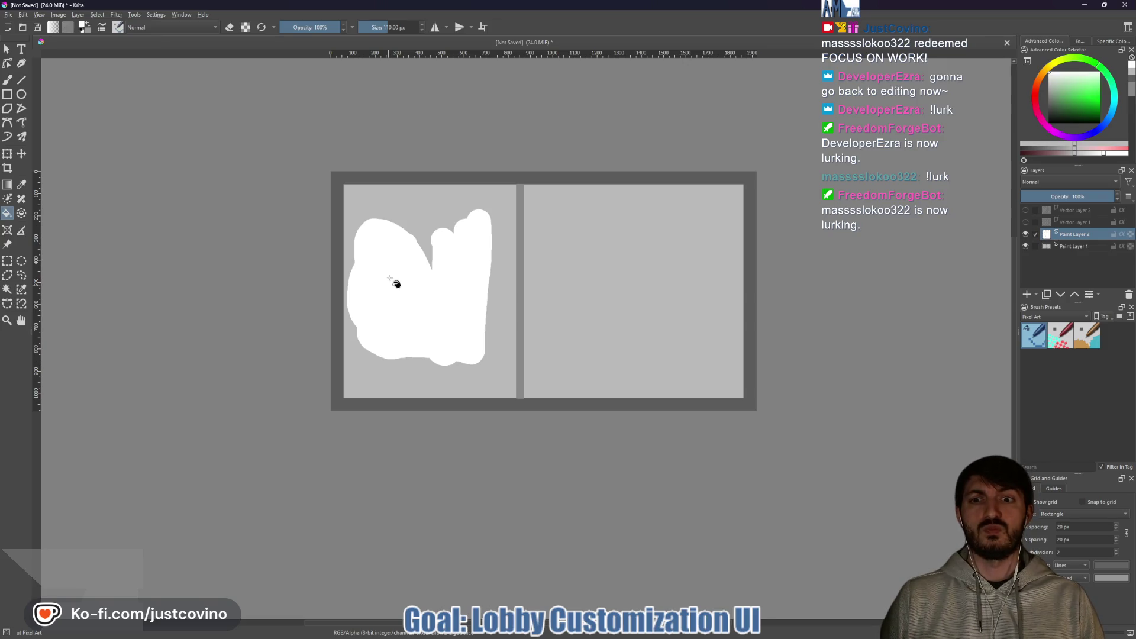
pyautogui.click(427, 240)
# Undo stray fills, fill the left panel white on Paint Layer 1, and re-show the ON text.
pyautogui.hotkey('ctrl', 'z')
pyautogui.hotkey('ctrl', 'z')
pyautogui.hotkey('ctrl', 'z')
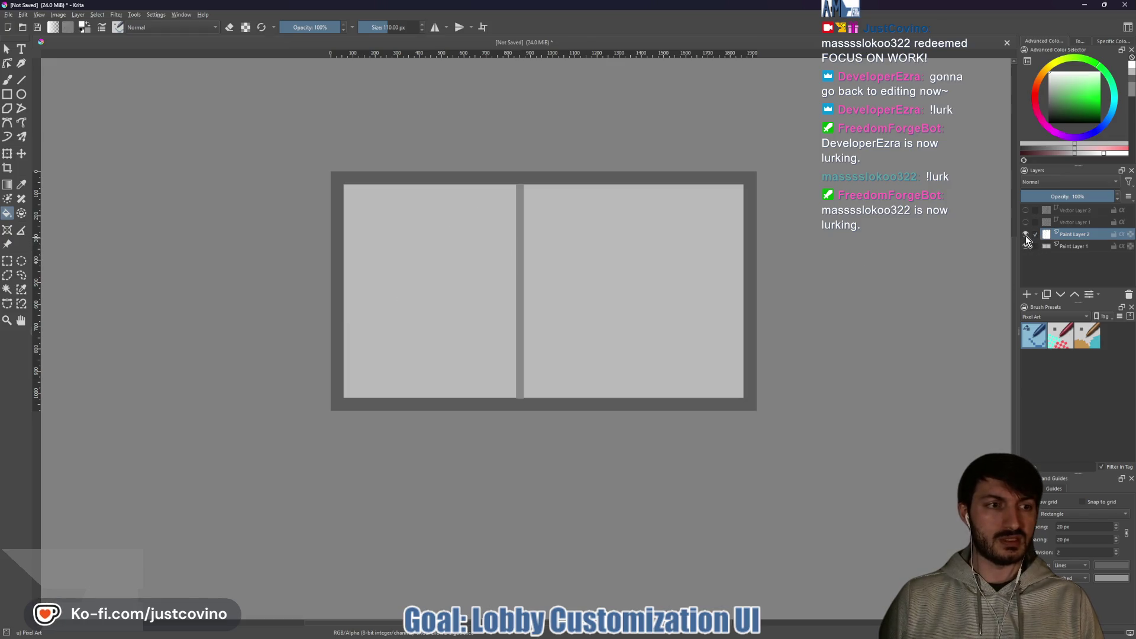
pyautogui.click(1038, 245)
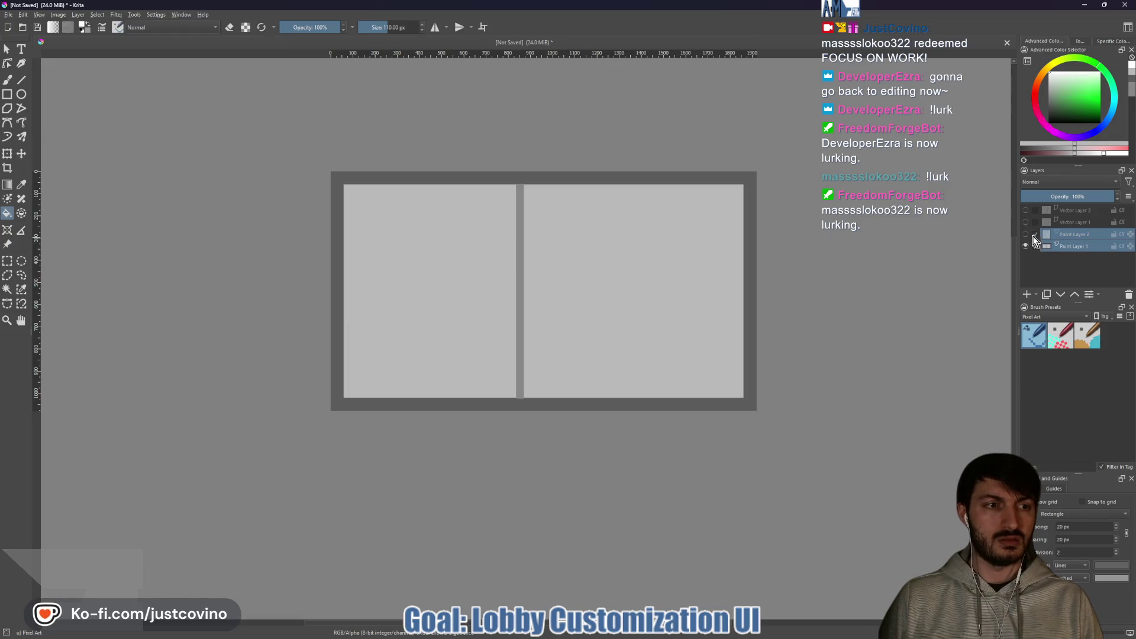
pyautogui.click(434, 285)
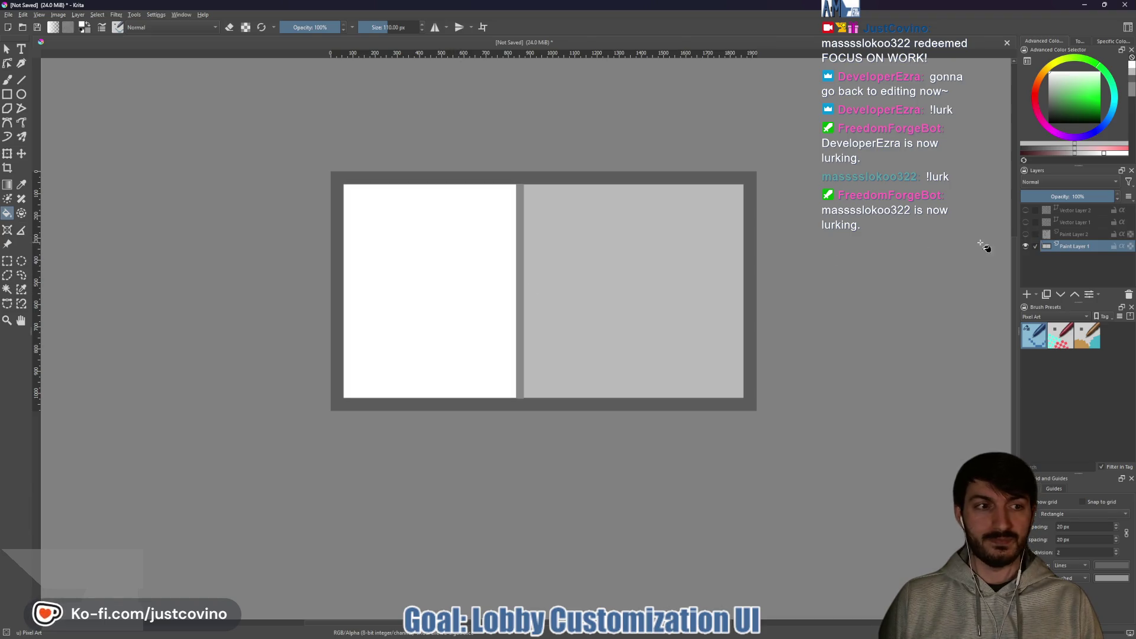
pyautogui.click(1027, 212)
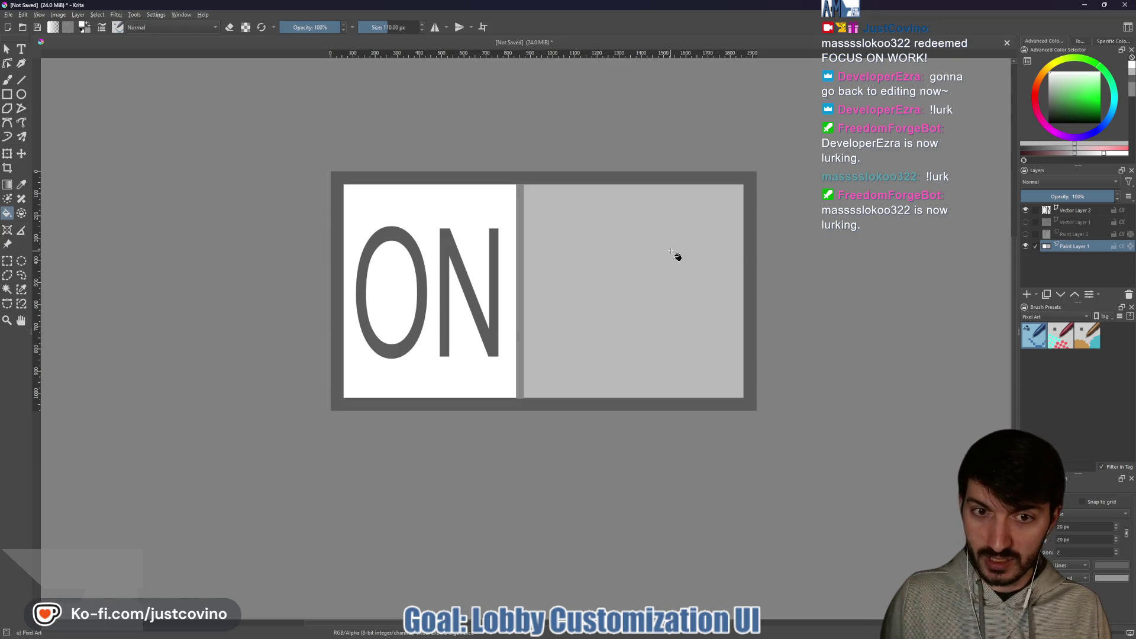
pyautogui.click(7, 15)
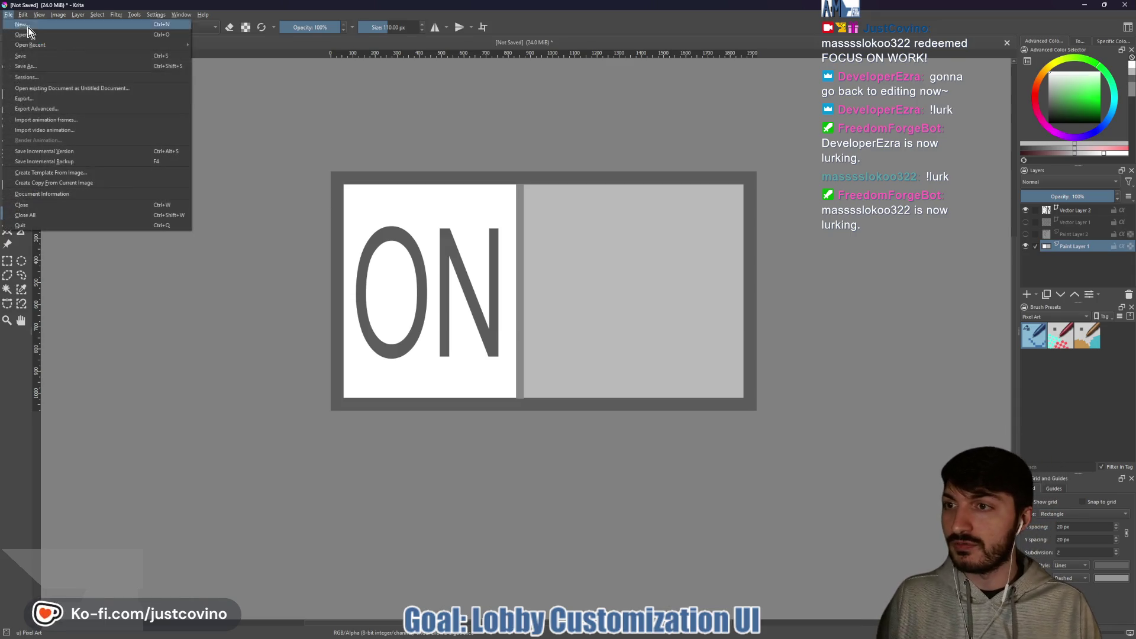
# Start exporting the image and browse to the Desktop in the export dialog.
pyautogui.click(74, 94)
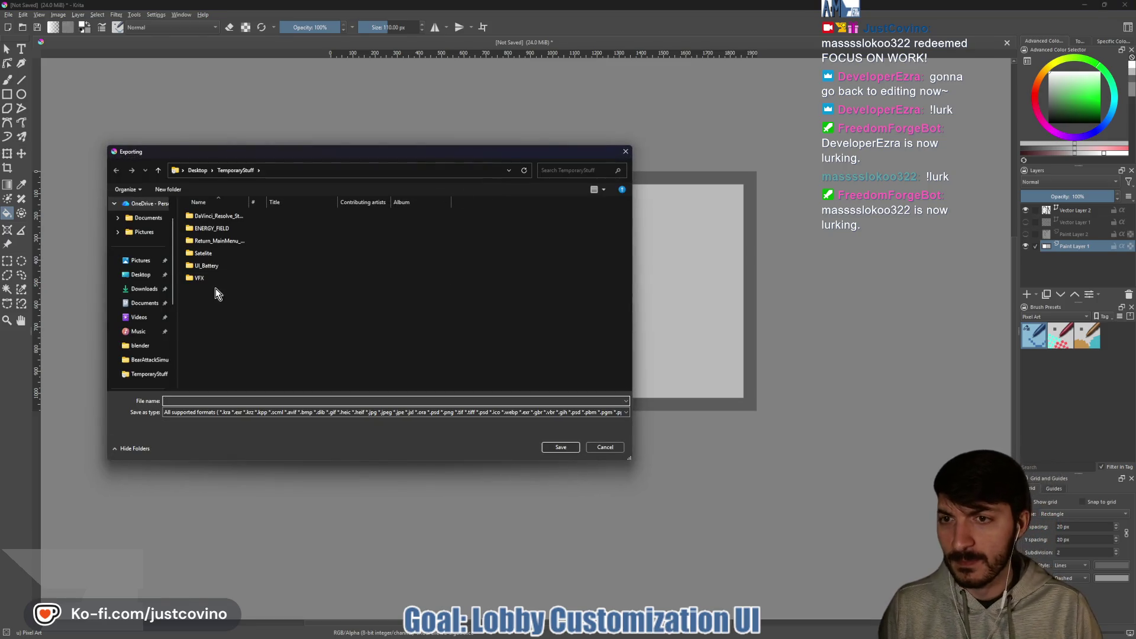
pyautogui.click(146, 277)
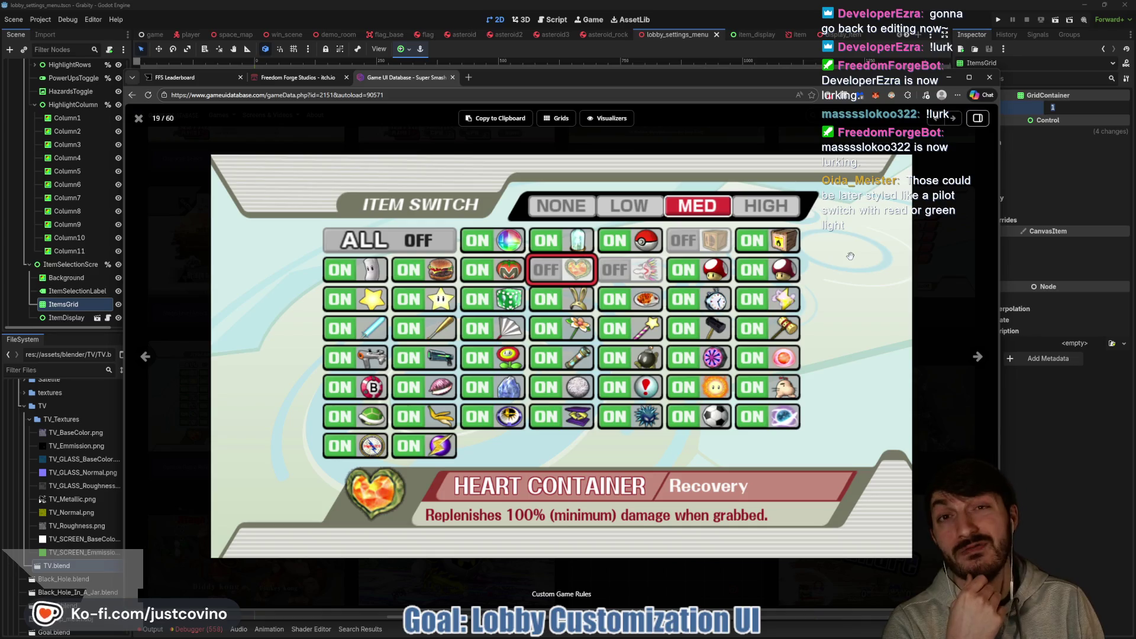
# Close the floating reference browser window to return to the Godot editor.
pyautogui.click(1080, 457)
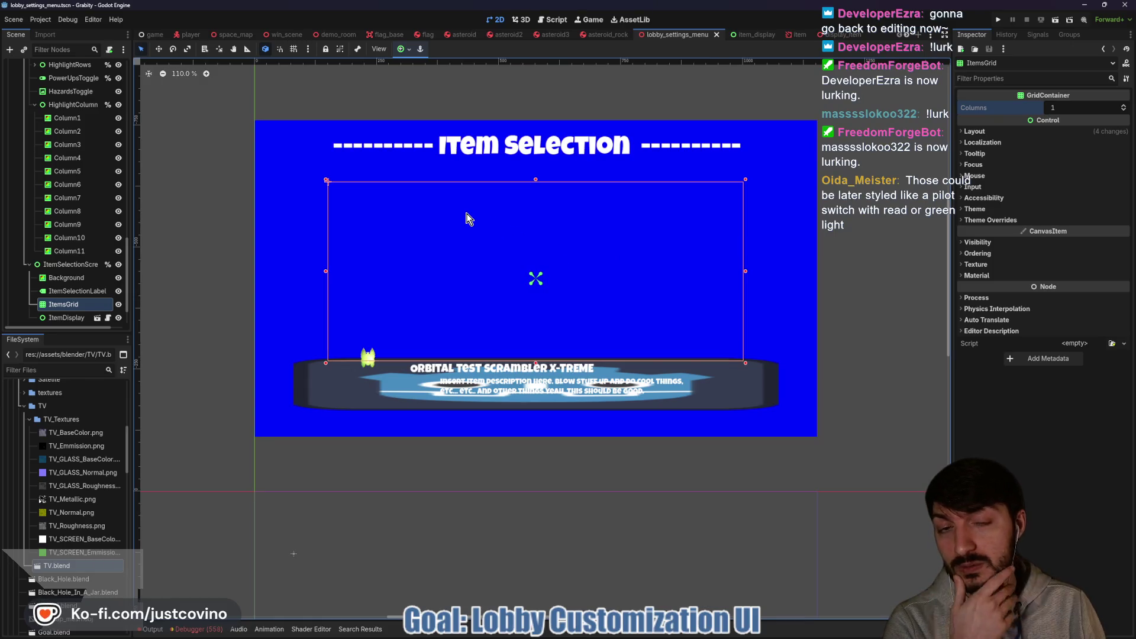
# Set ItemsGrid's GridContainer Columns to 2 and open Create New Node.
pyautogui.click(1063, 107)
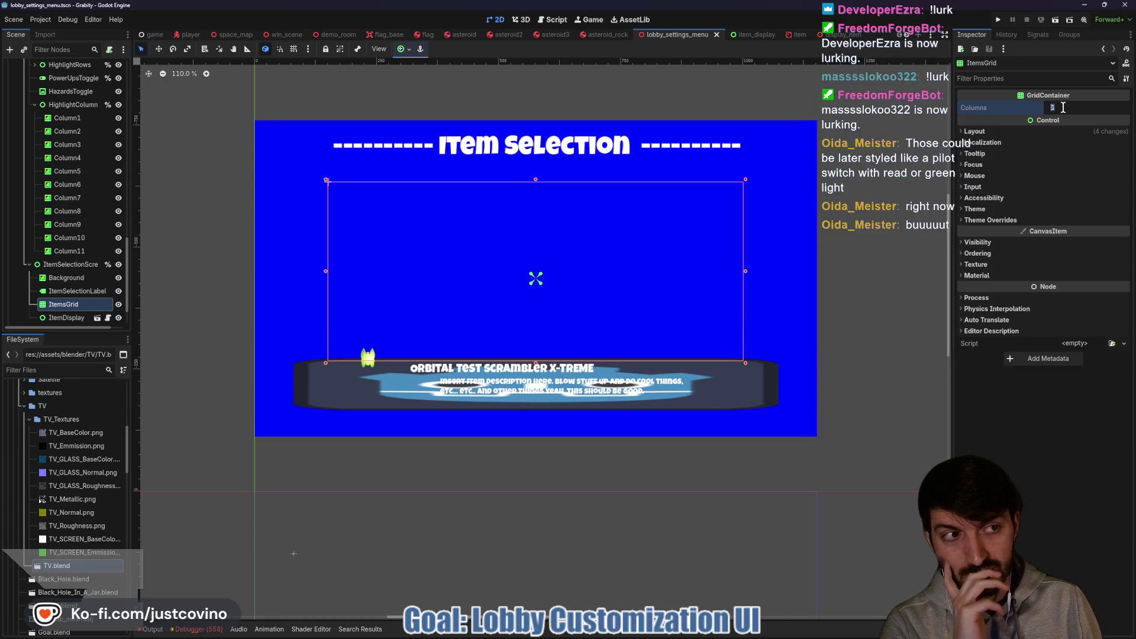
pyautogui.write('2')
pyautogui.press('Return')
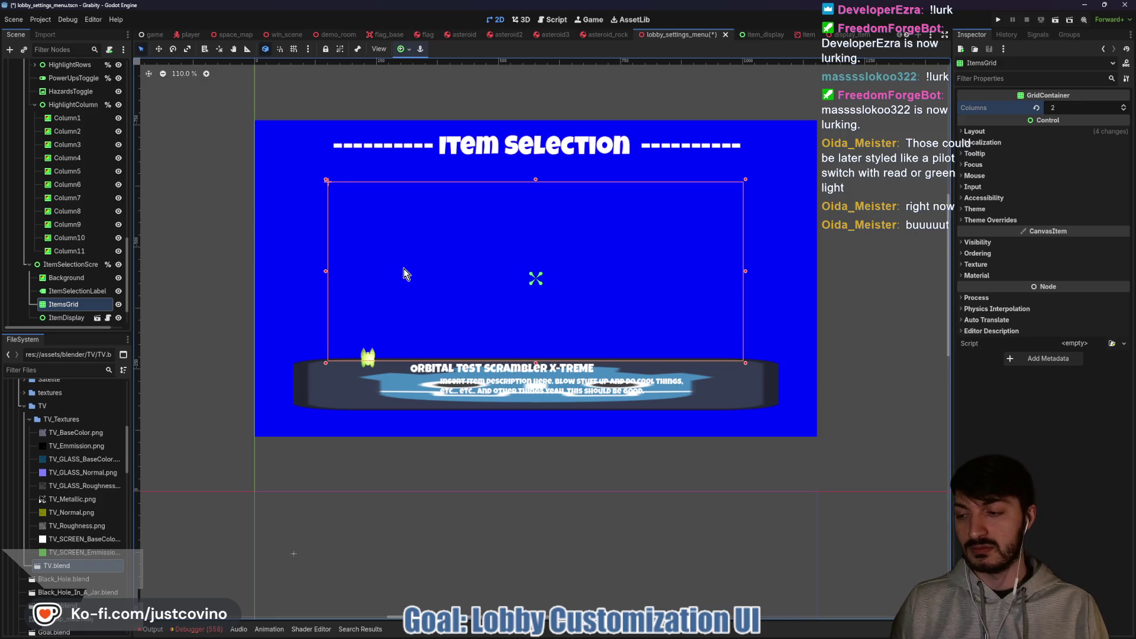
pyautogui.hotkey('ctrl', 'a')
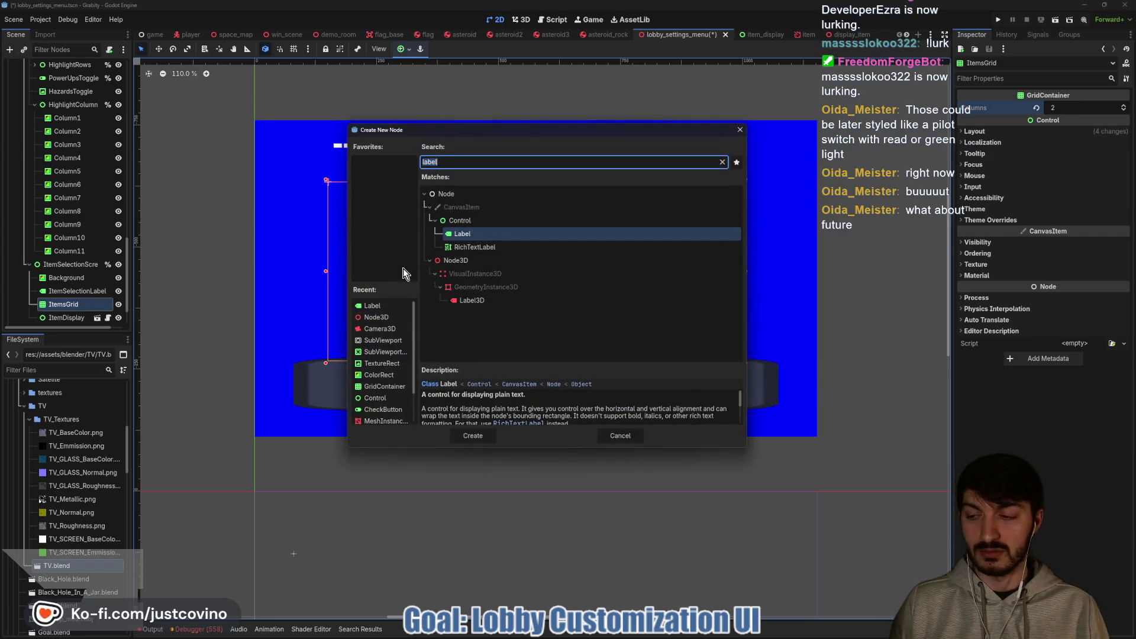
# Add a TextureRect child to ItemsGrid by searching 'texture', and open its texture slot.
pyautogui.write('texture')
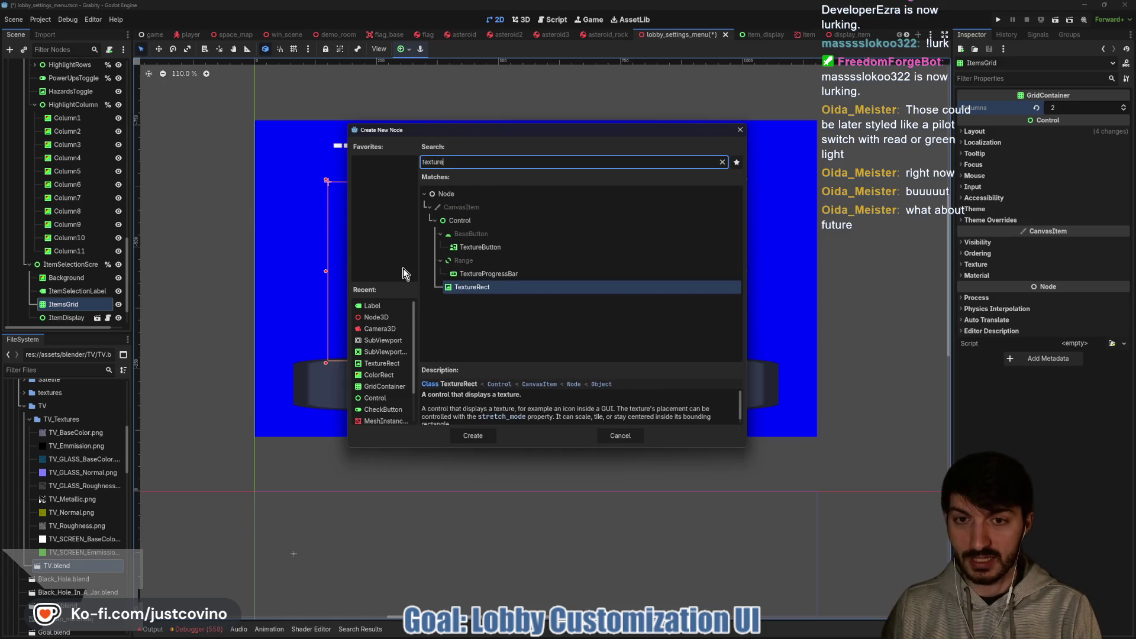
pyautogui.press('Return')
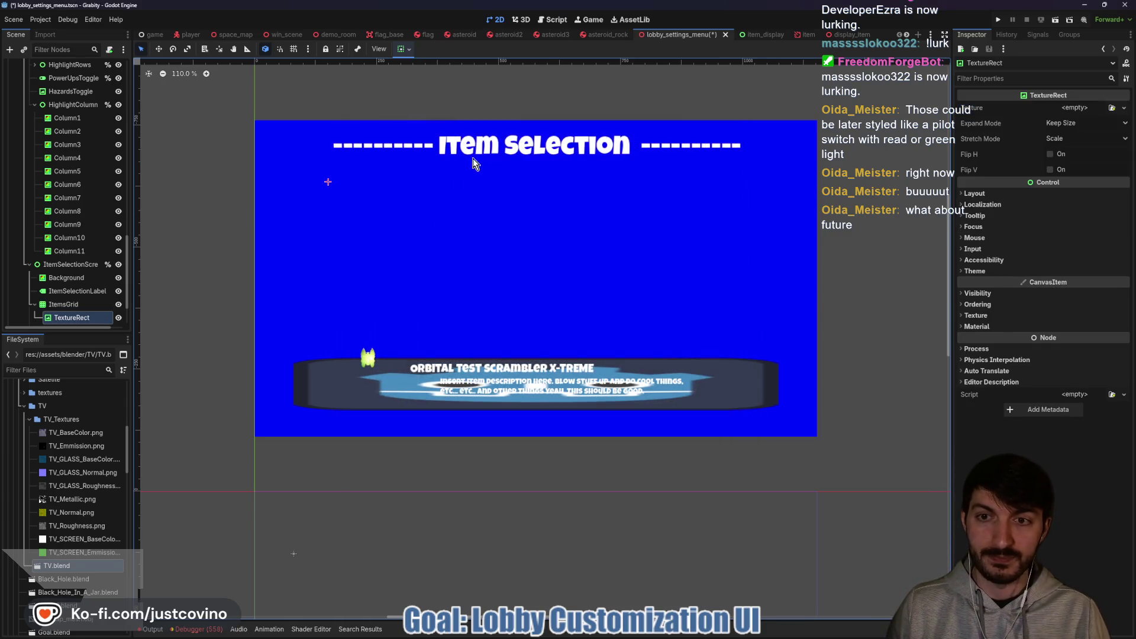
pyautogui.click(1074, 107)
# Quick Load the item_off placeholder PNG as the TextureRect's texture.
pyautogui.click(1041, 337)
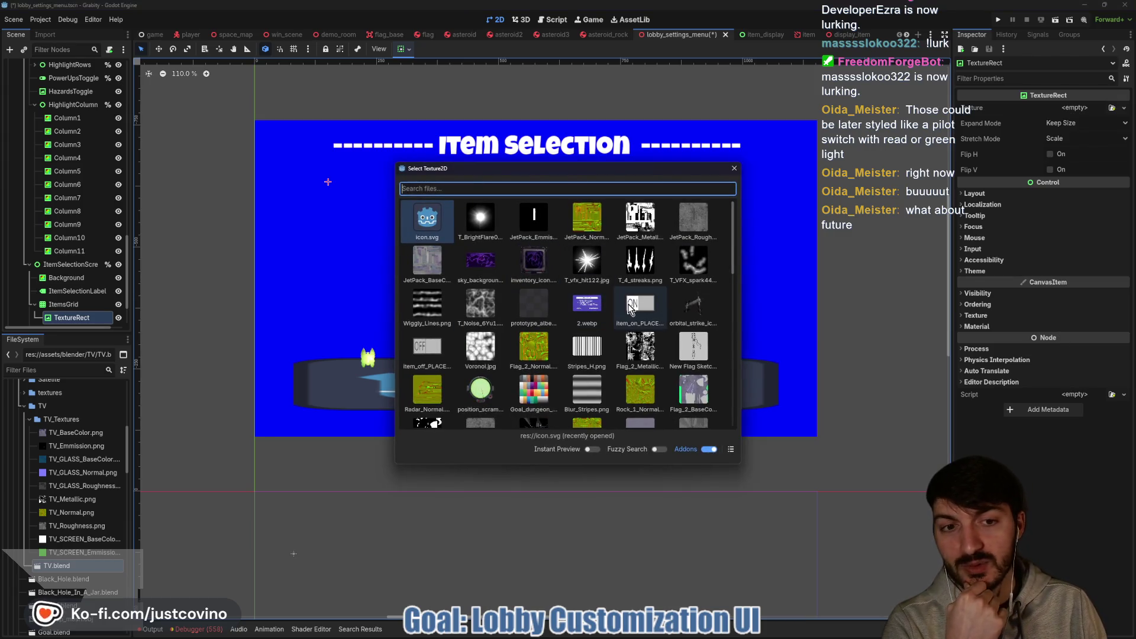
pyautogui.scroll(-3, 627, 303)
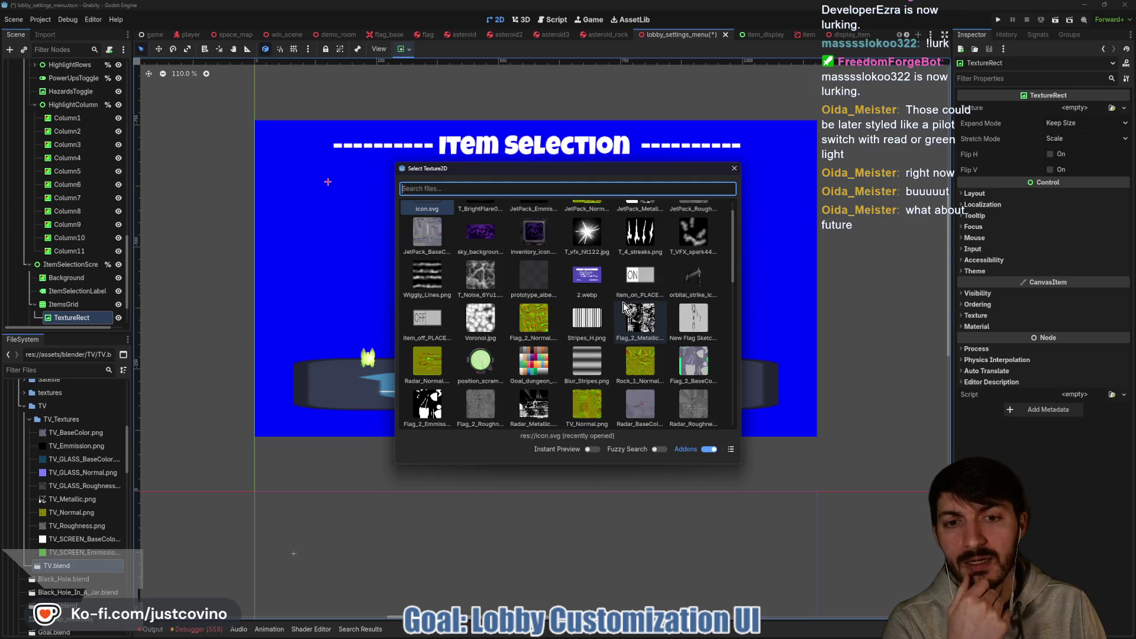
pyautogui.scroll(-2, 662, 318)
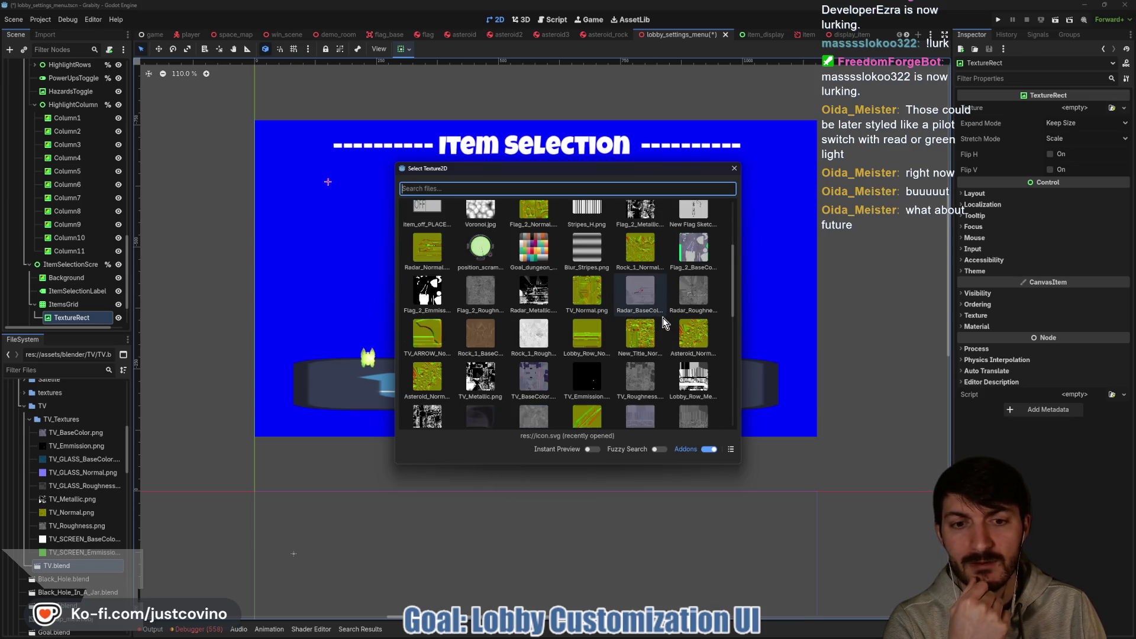
pyautogui.scroll(-2, 663, 317)
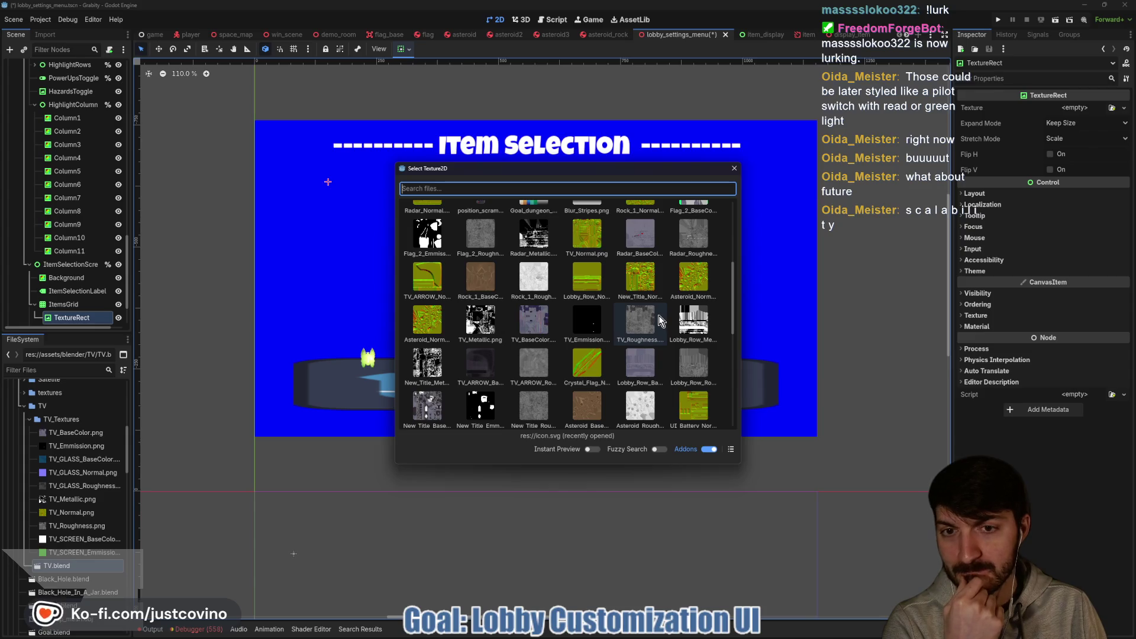
pyautogui.scroll(-3, 658, 318)
pyautogui.scroll(-3, 660, 320)
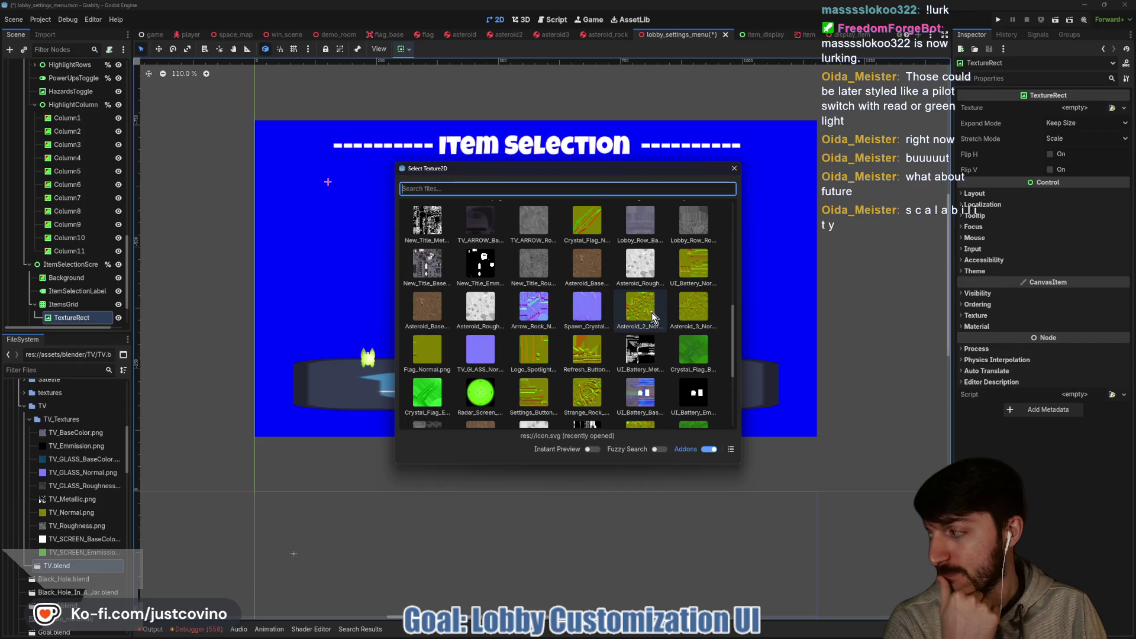
pyautogui.scroll(-5, 650, 315)
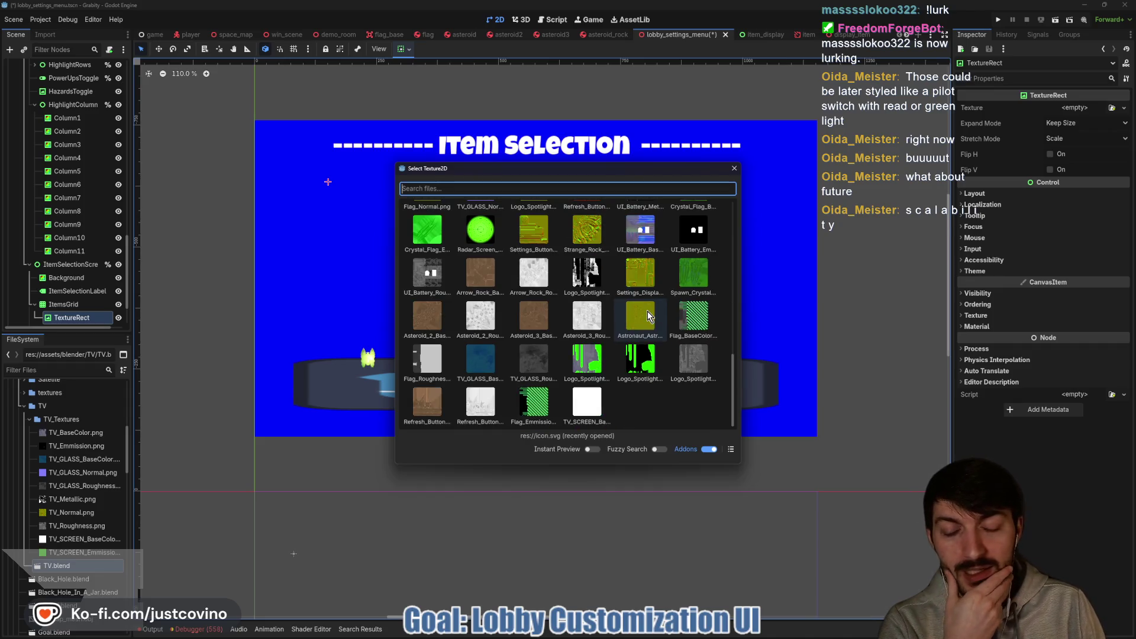
pyautogui.scroll(10, 622, 319)
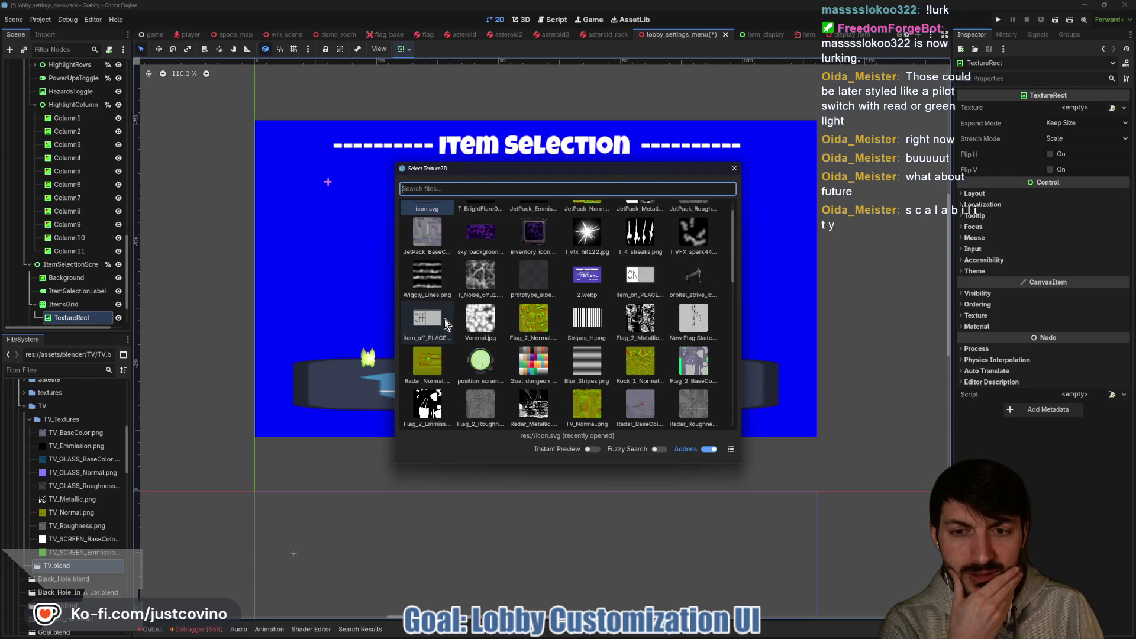
pyautogui.click(430, 322)
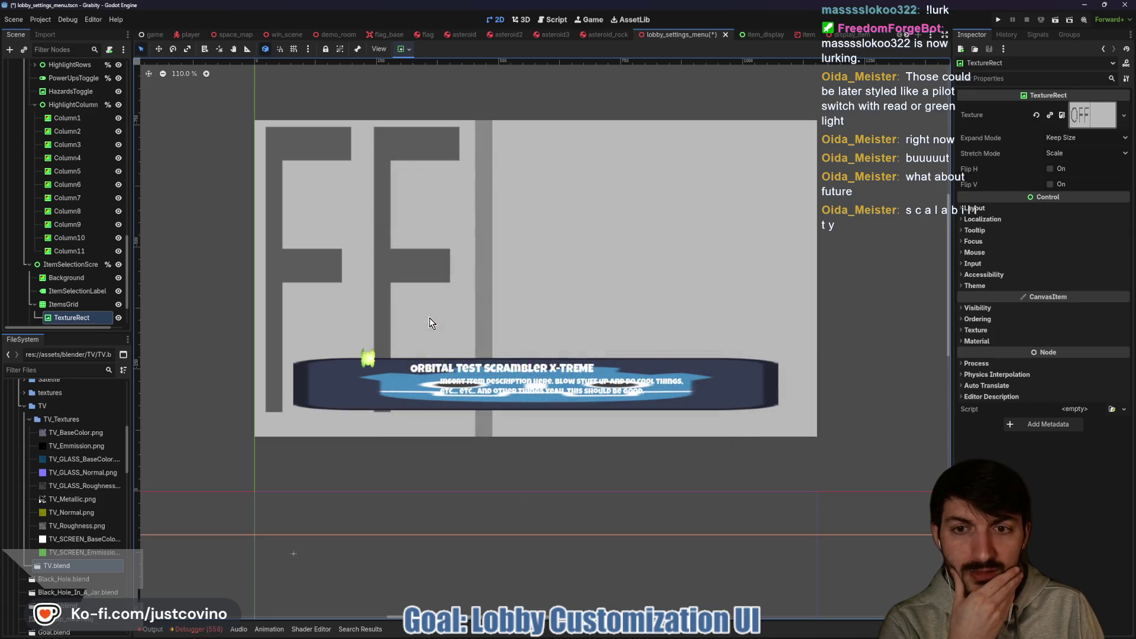
# Set Expand Mode to Ignore Size and Custom Minimum Size to 200 × 100, then start renaming the node to Switch.
pyautogui.click(1063, 140)
pyautogui.click(1072, 168)
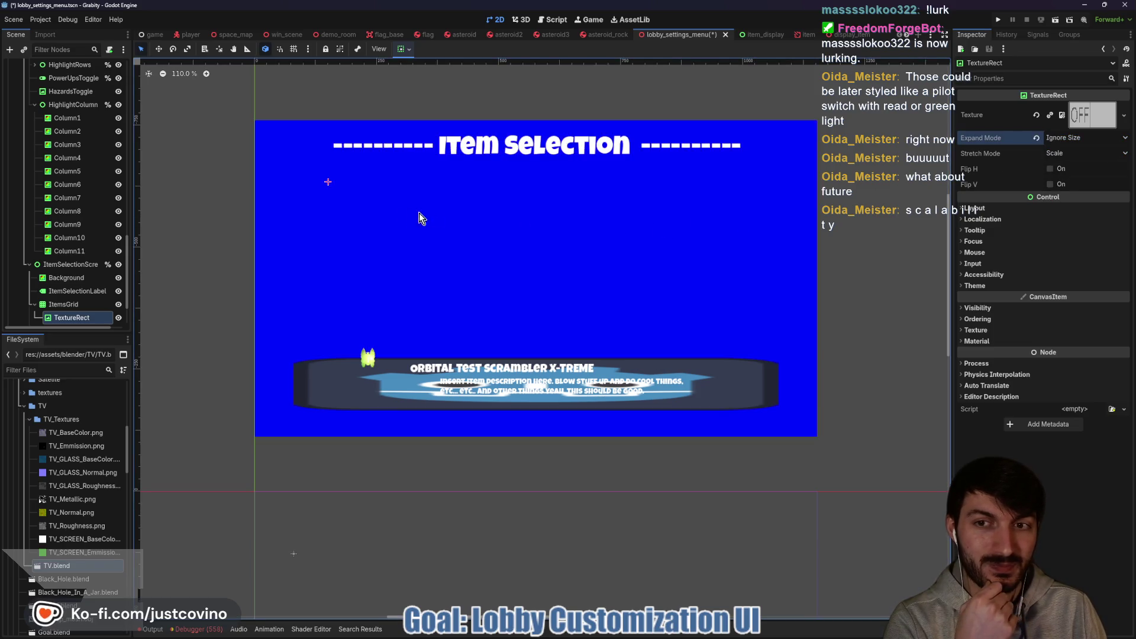
pyautogui.click(983, 210)
pyautogui.click(1078, 255)
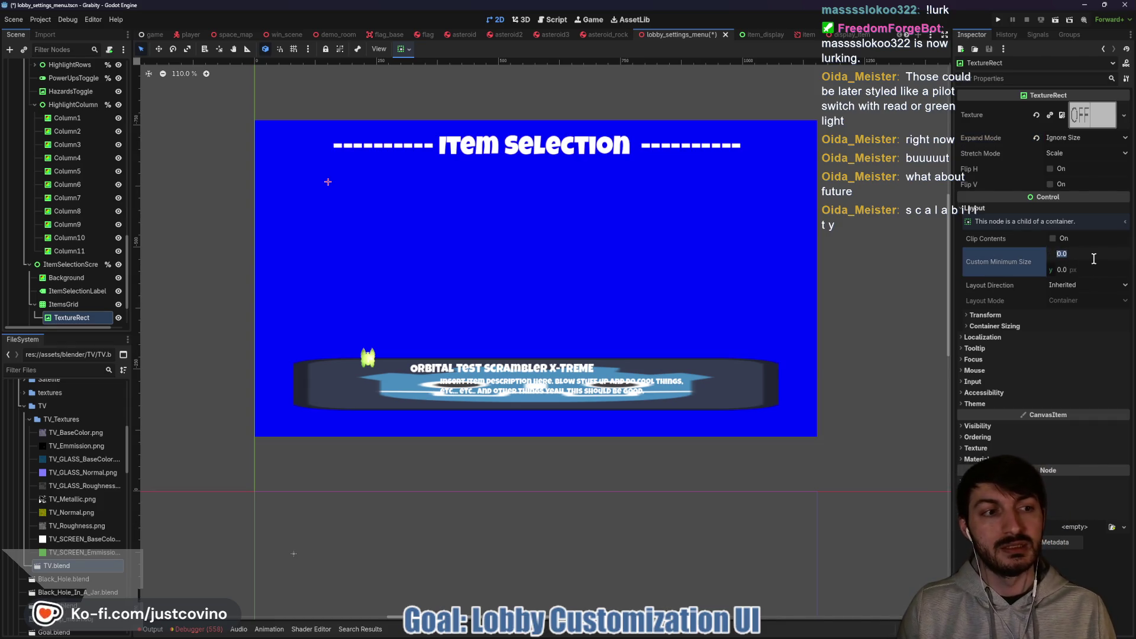
pyautogui.write('200')
pyautogui.press('Tab')
pyautogui.write('100')
pyautogui.press('Return')
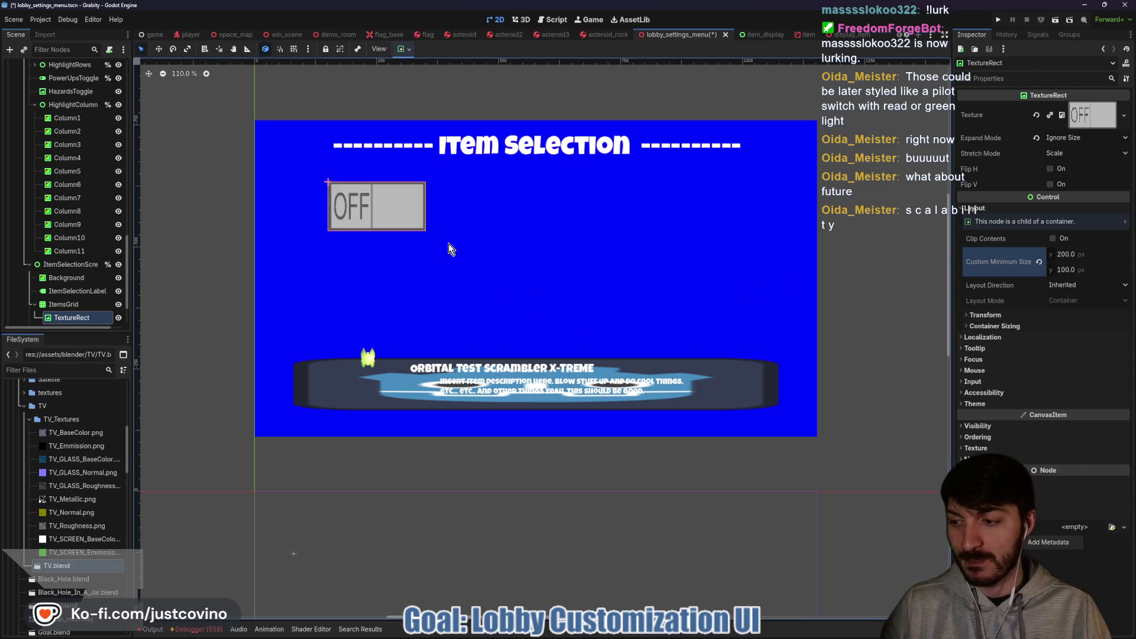
pyautogui.doubleClick(84, 319)
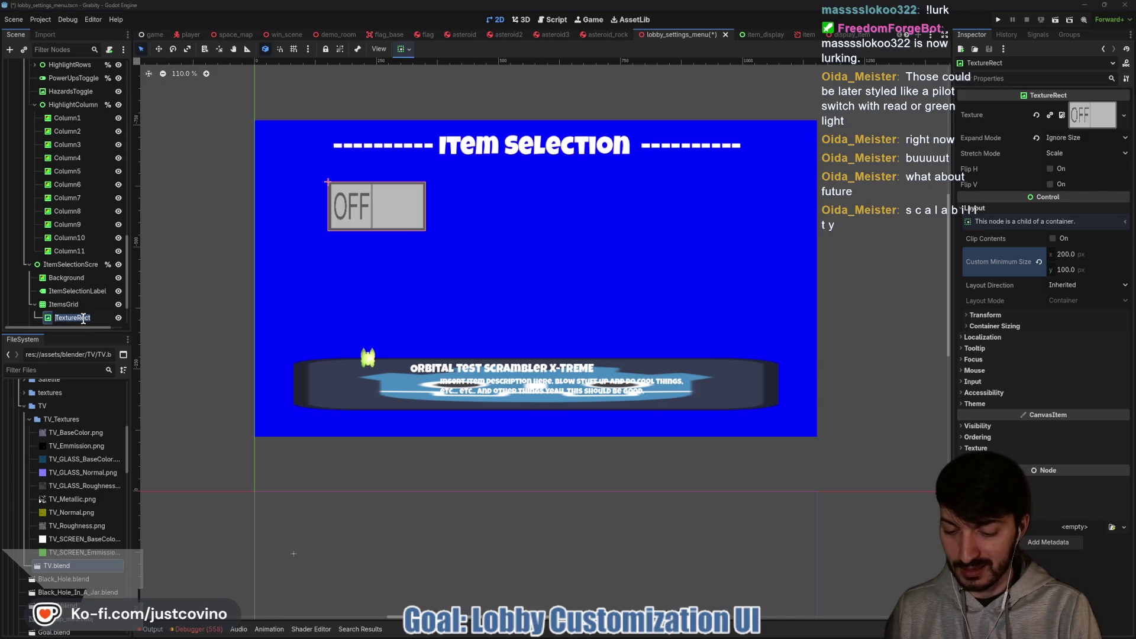
pyautogui.write('ItemSwitch')
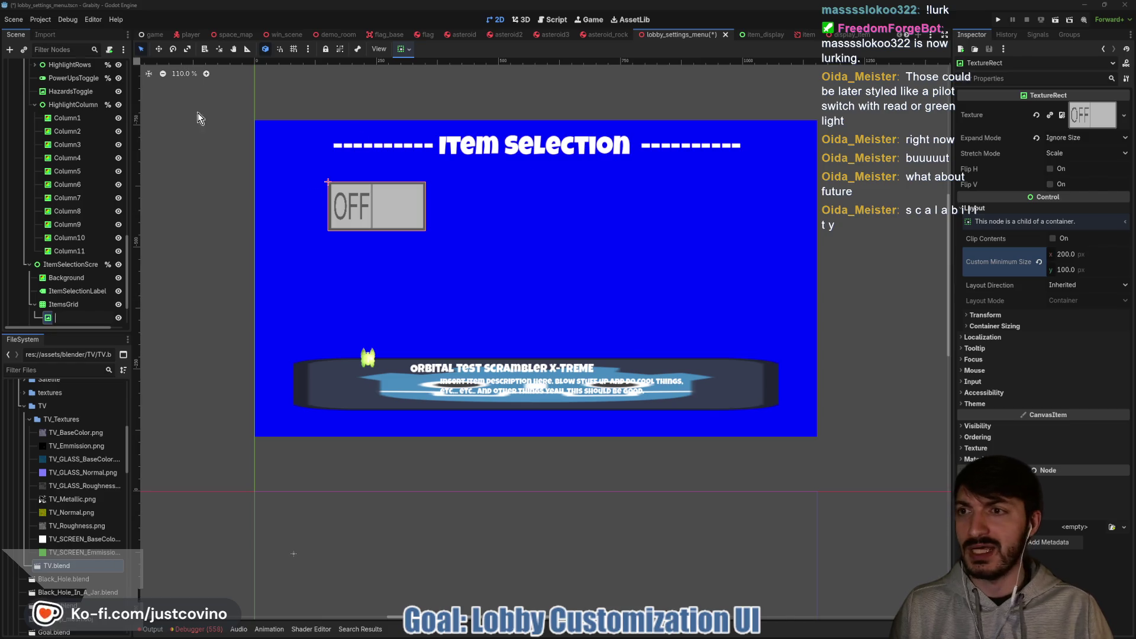
# Check the item names in global.gd in the script editor.
pyautogui.scroll(5, 69, 162)
pyautogui.scroll(-7, 68, 201)
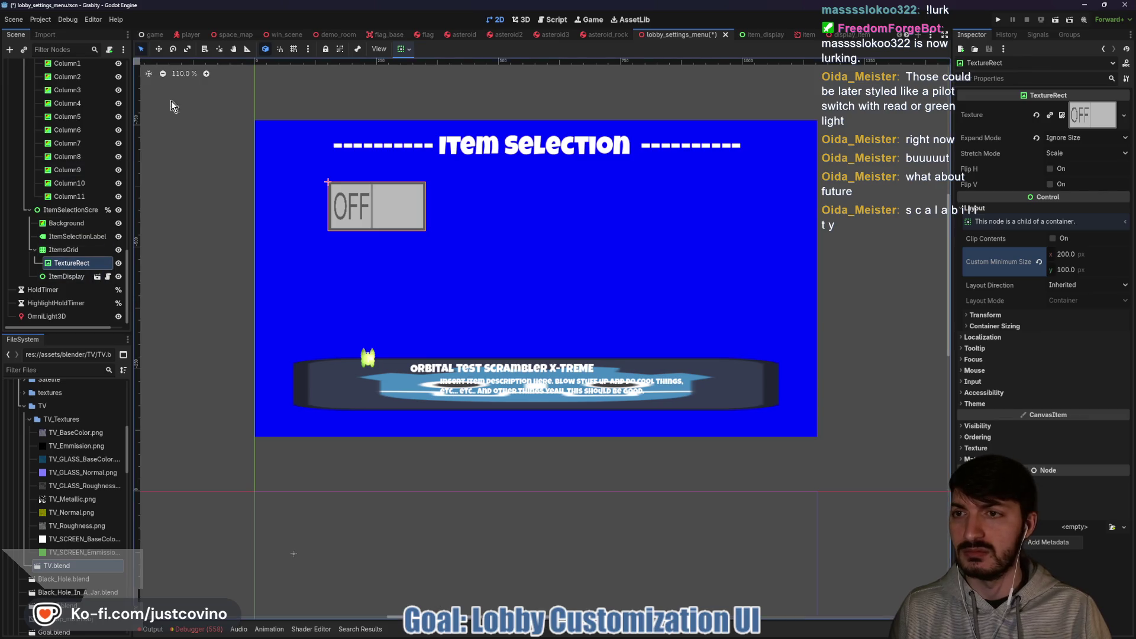
pyautogui.click(553, 19)
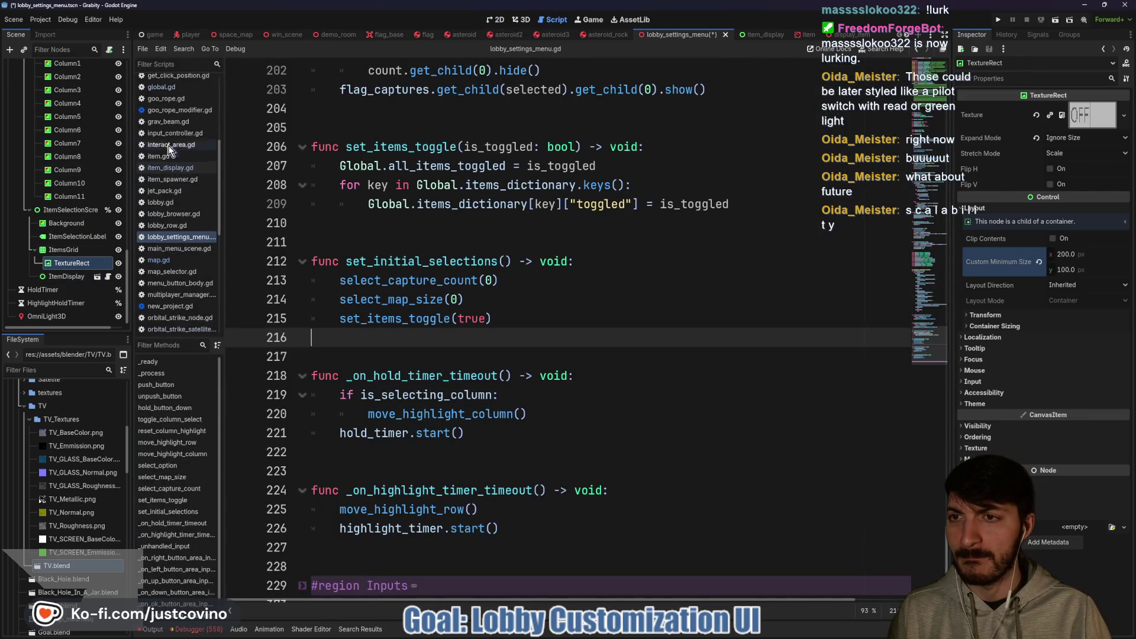
pyautogui.scroll(5, 165, 262)
pyautogui.scroll(2, 166, 262)
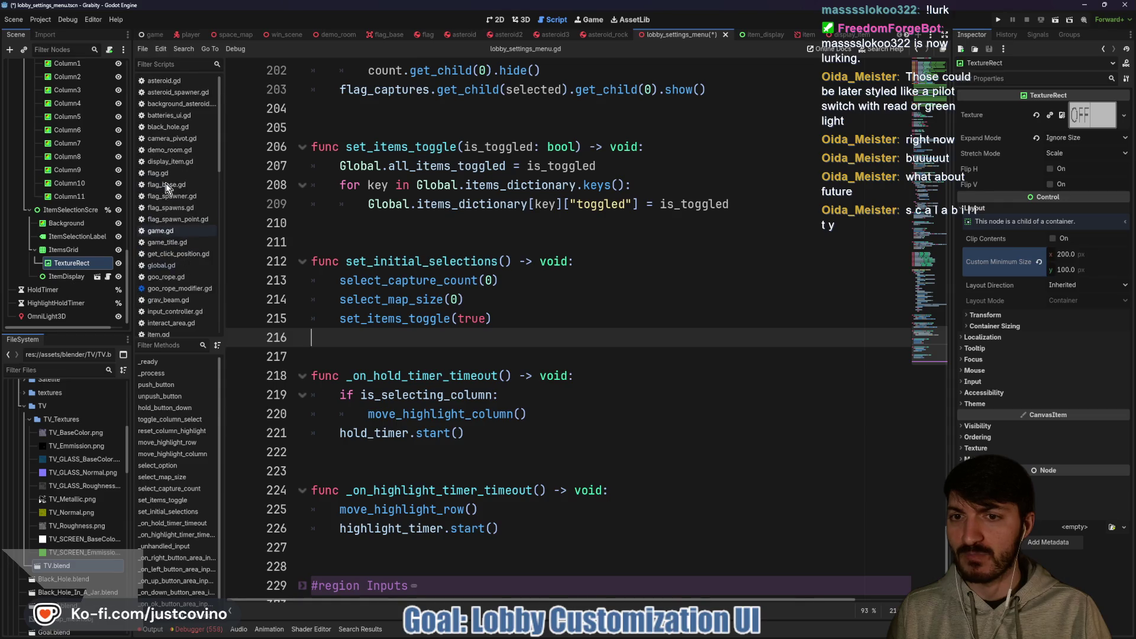
pyautogui.click(165, 265)
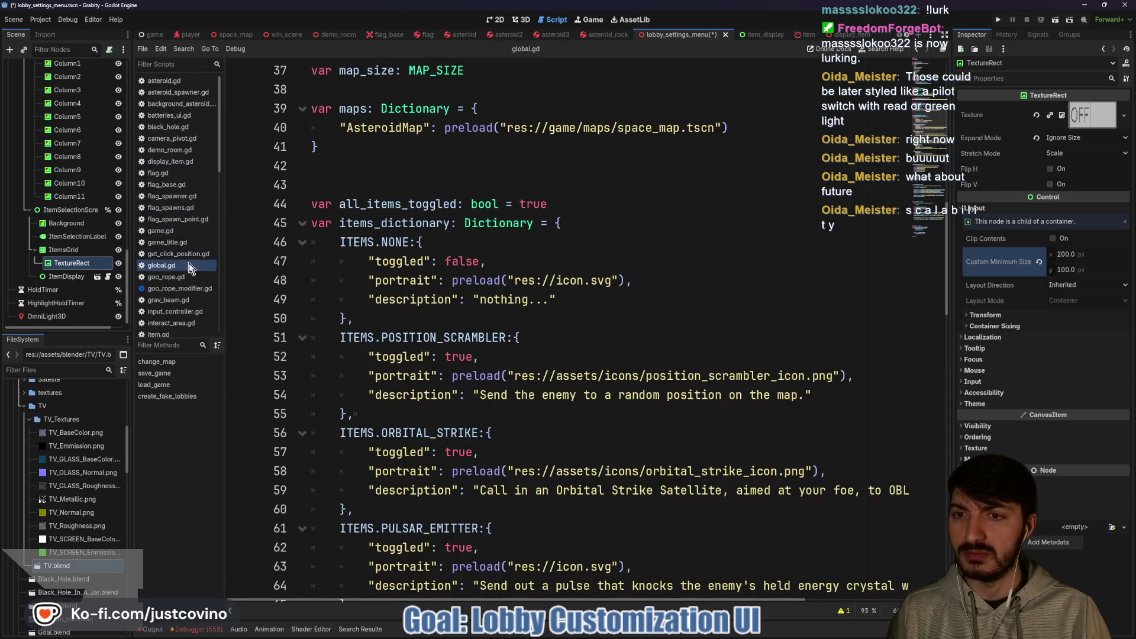
pyautogui.scroll(10, 456, 240)
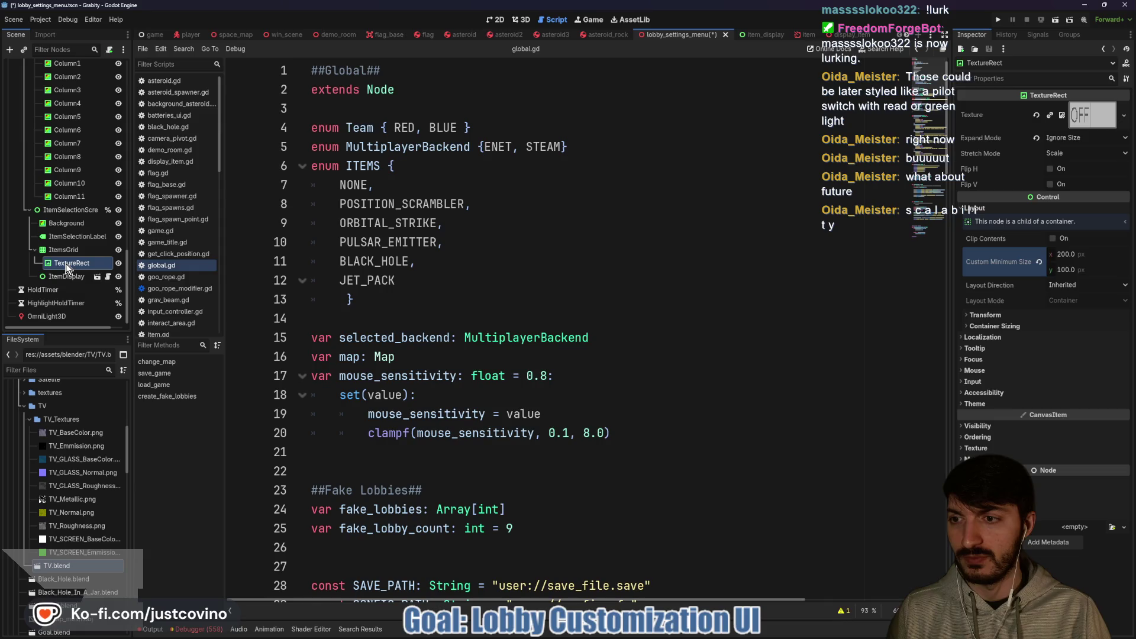
# Rename the switch node PositionScramblerSwitch and add a TextureRect child under it.
pyautogui.doubleClick(98, 262)
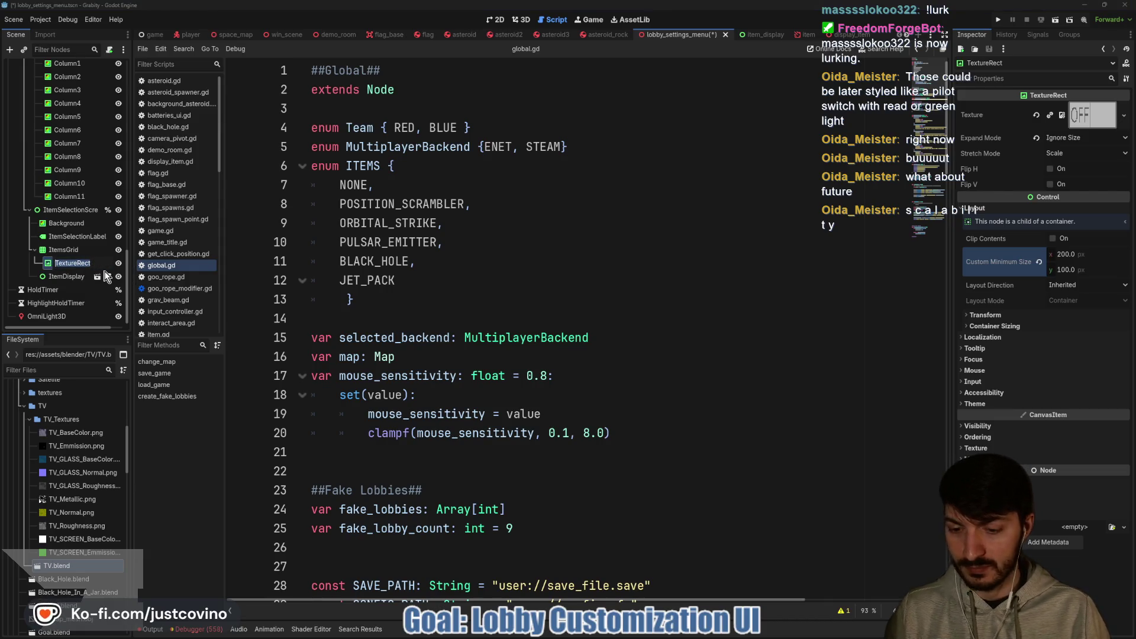
pyautogui.write('PositionScrambler')
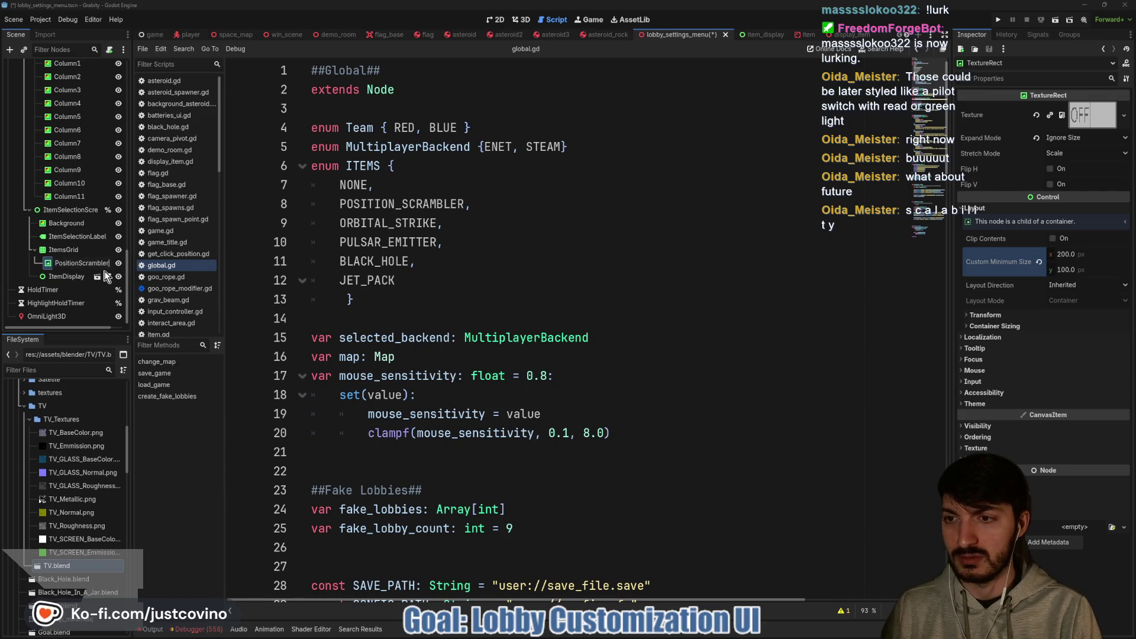
pyautogui.write('Switch')
pyautogui.press('Return')
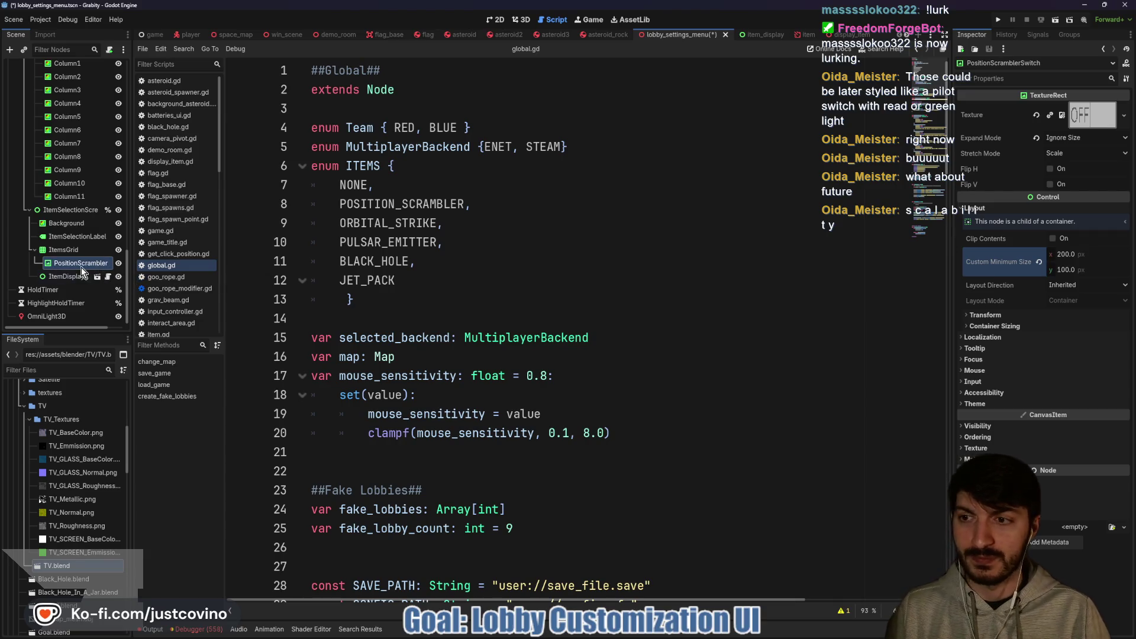
pyautogui.hotkey('ctrl', 'a')
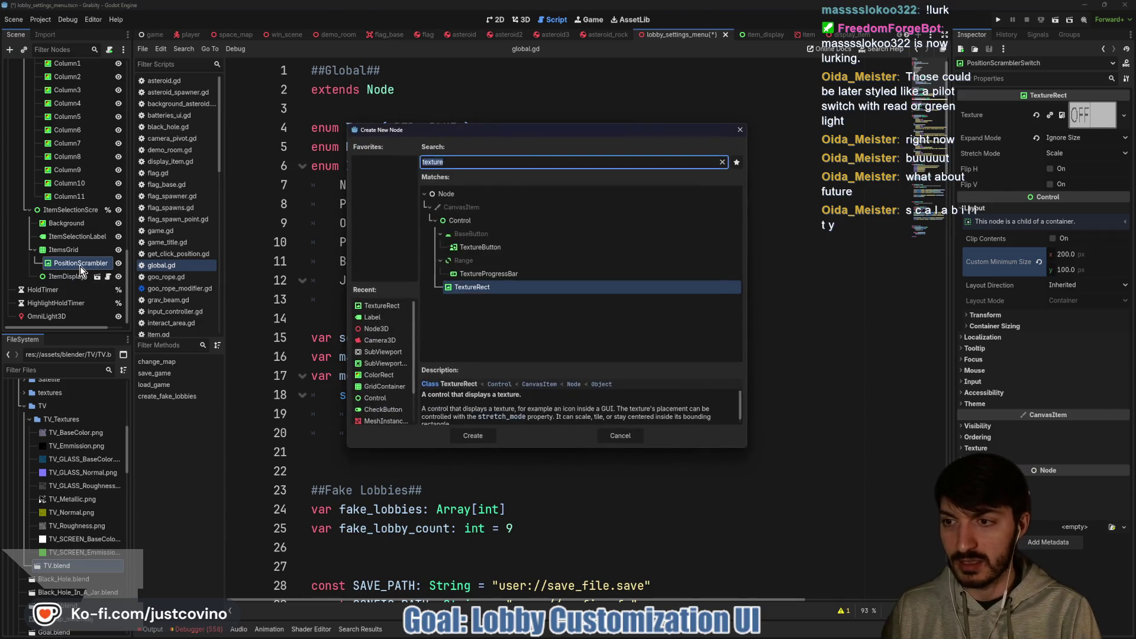
pyautogui.write('texture')
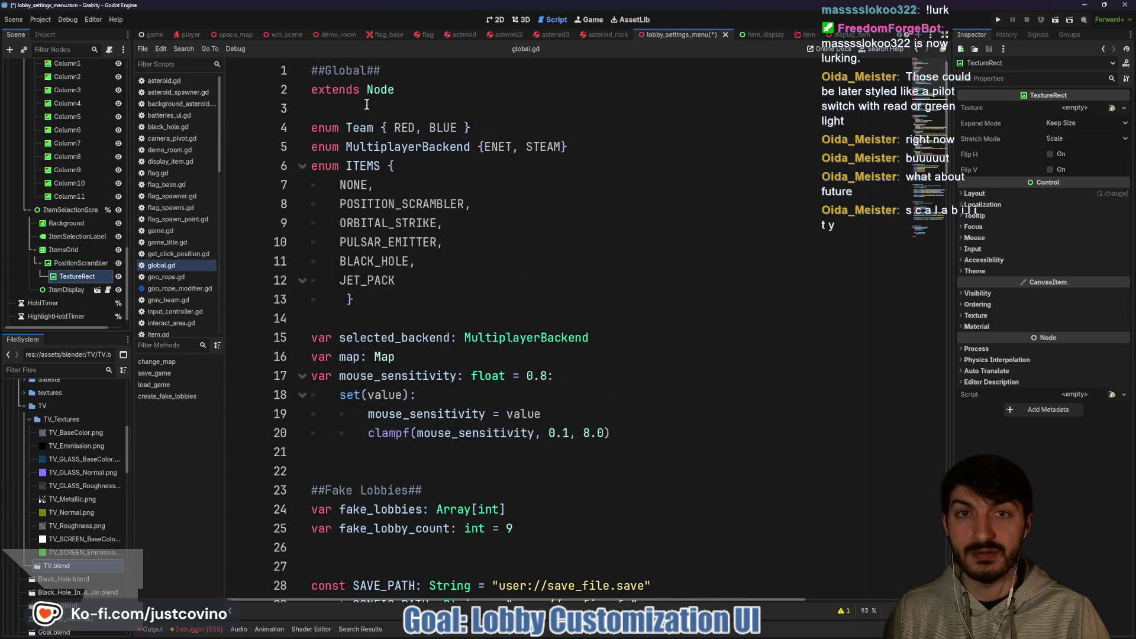
pyautogui.click(521, 19)
pyautogui.click(553, 21)
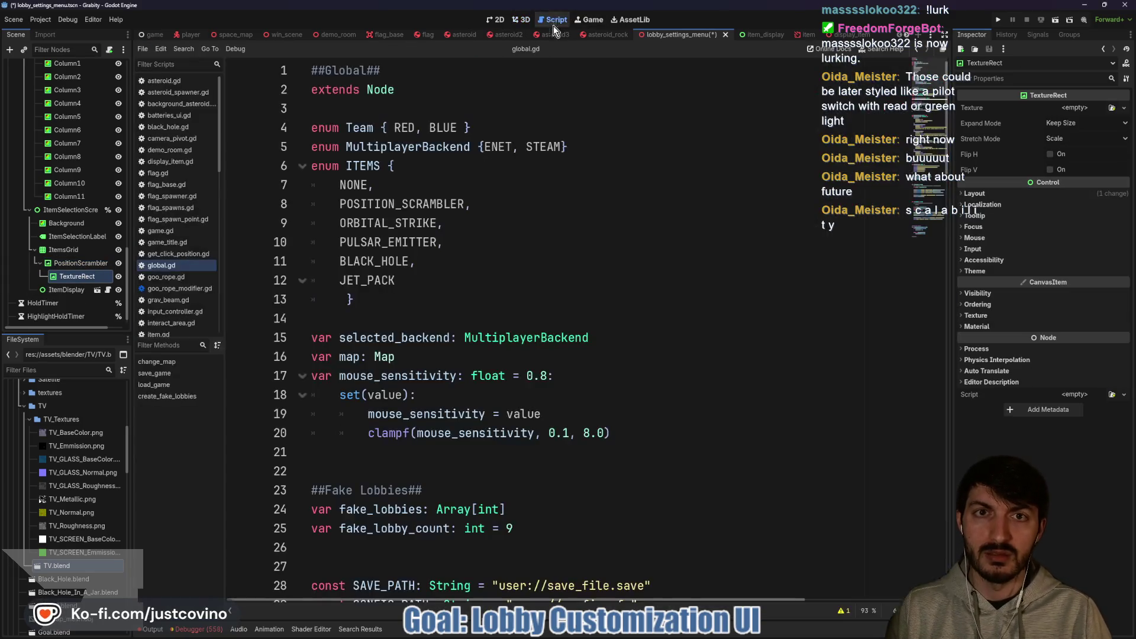
pyautogui.click(495, 20)
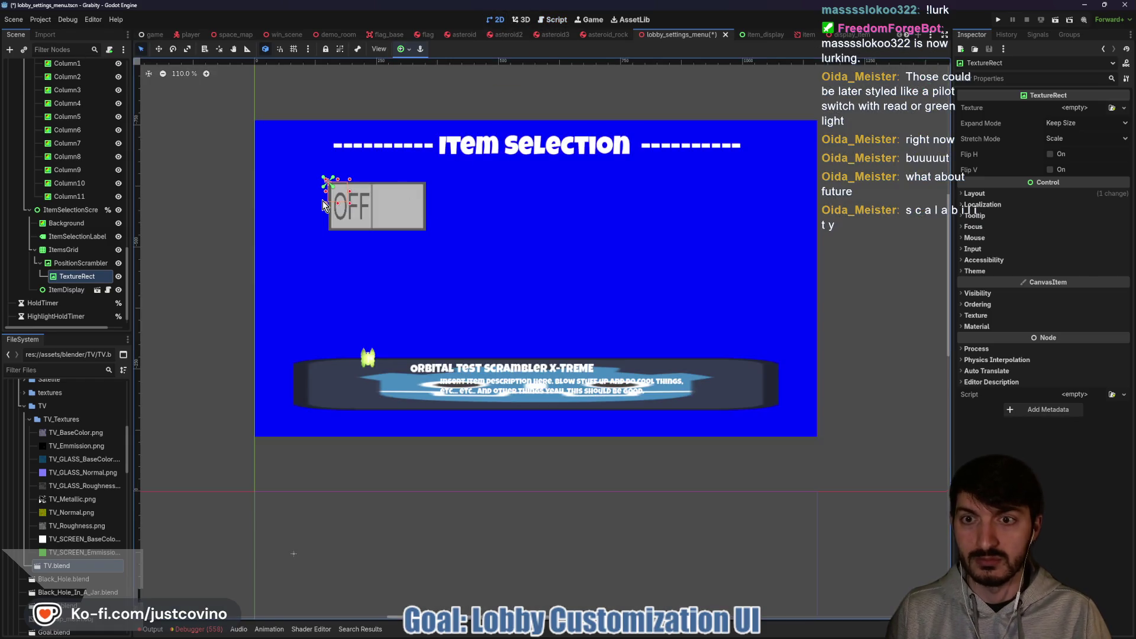
# Move and resize the new TextureRect into the switch's right half and center its pivot.
pyautogui.press('w')
pyautogui.moveTo(339, 197); pyautogui.dragTo(383, 195)
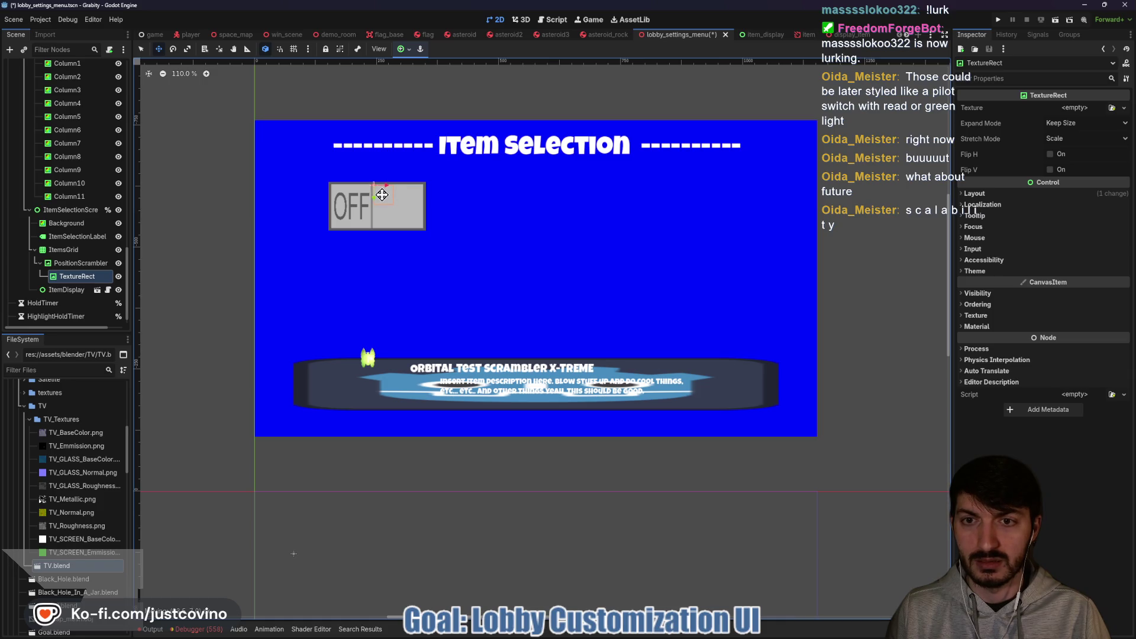
pyautogui.press('q')
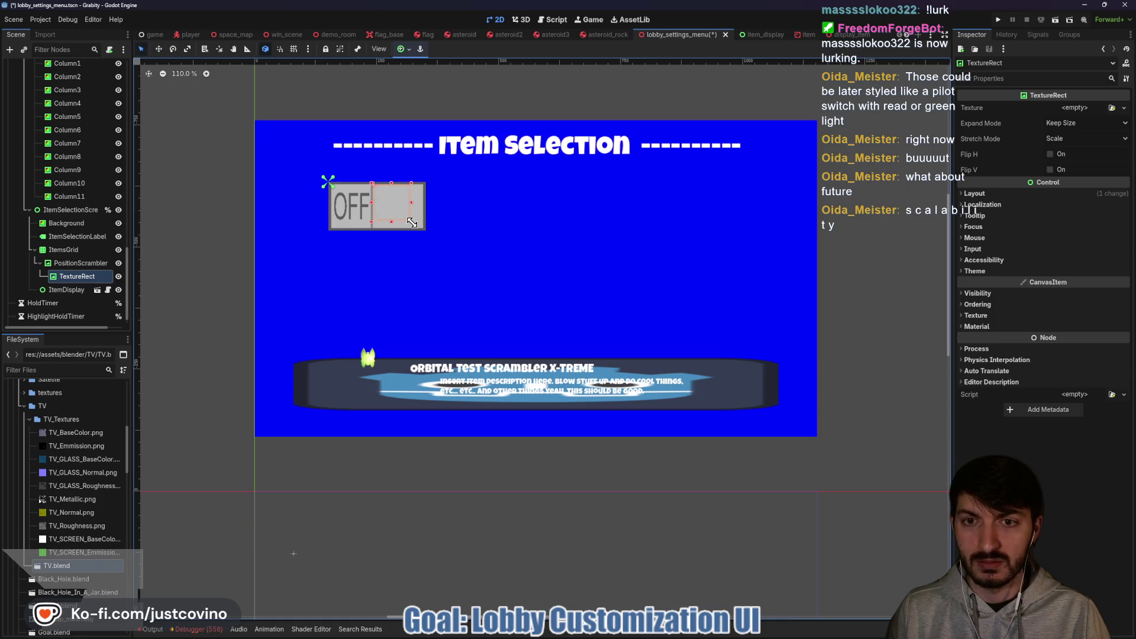
pyautogui.moveTo(396, 207); pyautogui.dragTo(424, 226)
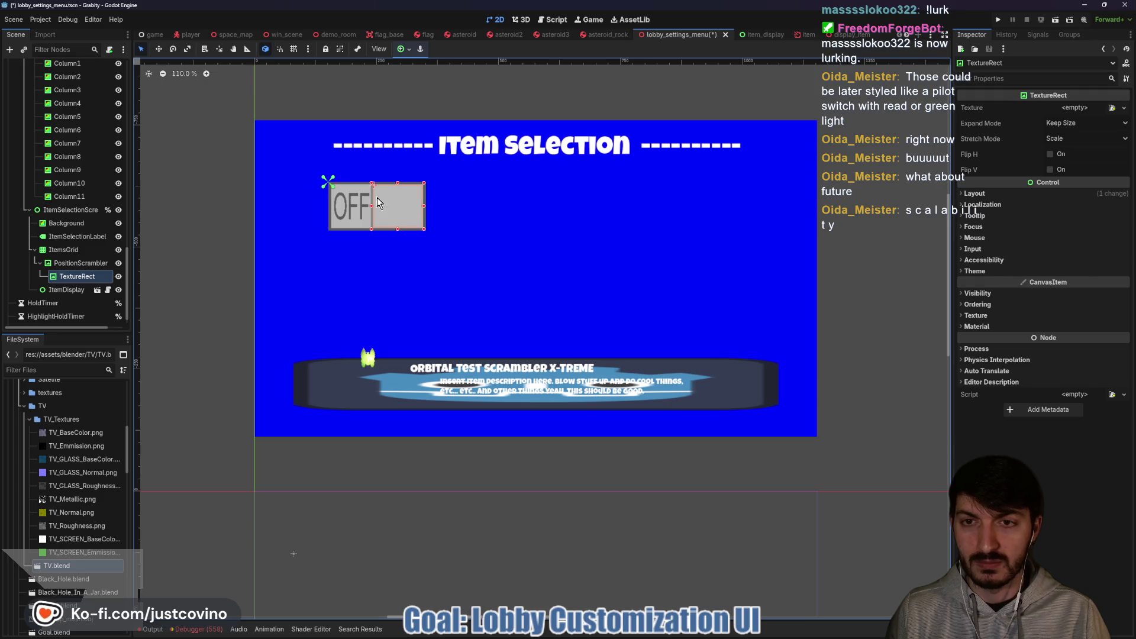
pyautogui.moveTo(328, 182); pyautogui.dragTo(400, 208)
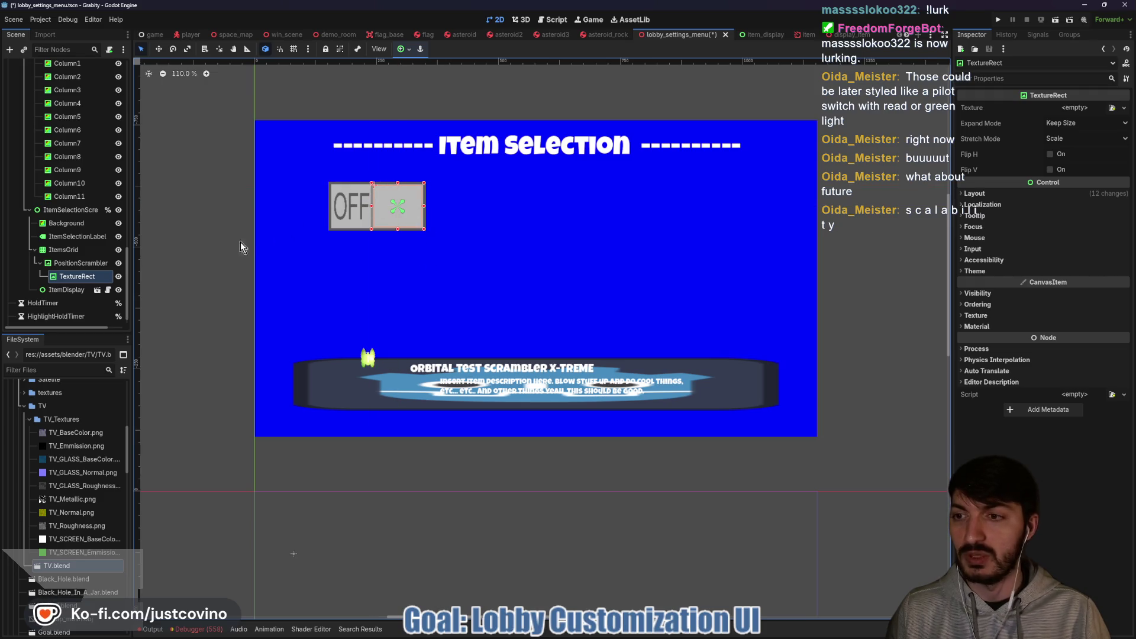
# Rename the TextureRect Icon and Quick Load the position scrambler radar image as its texture.
pyautogui.doubleClick(76, 276)
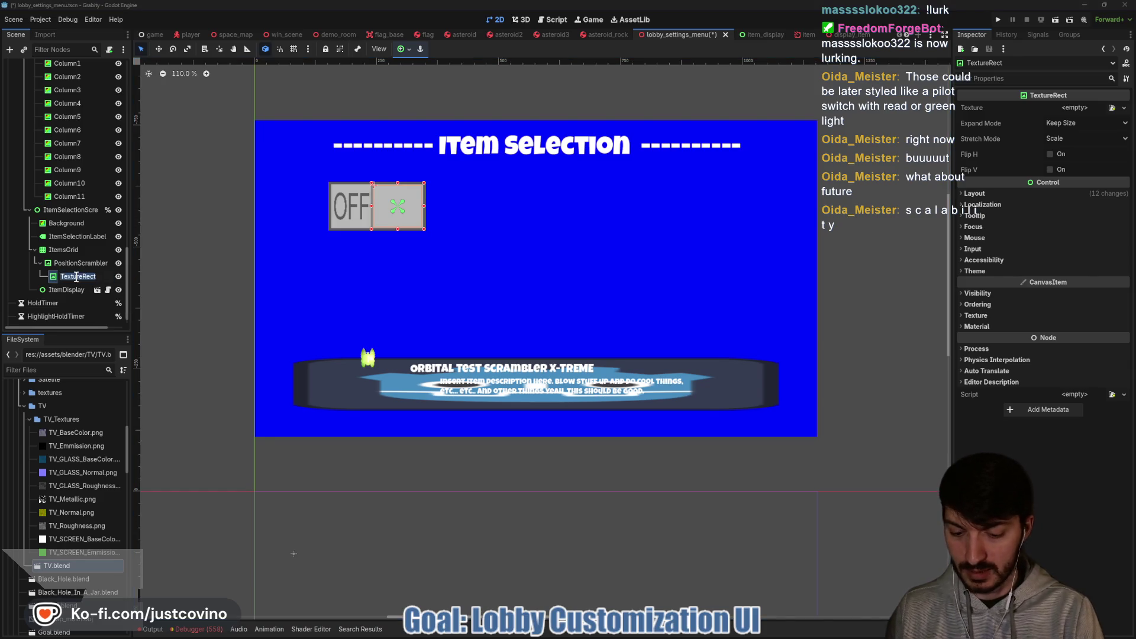
pyautogui.write('Icon')
pyautogui.press('Return')
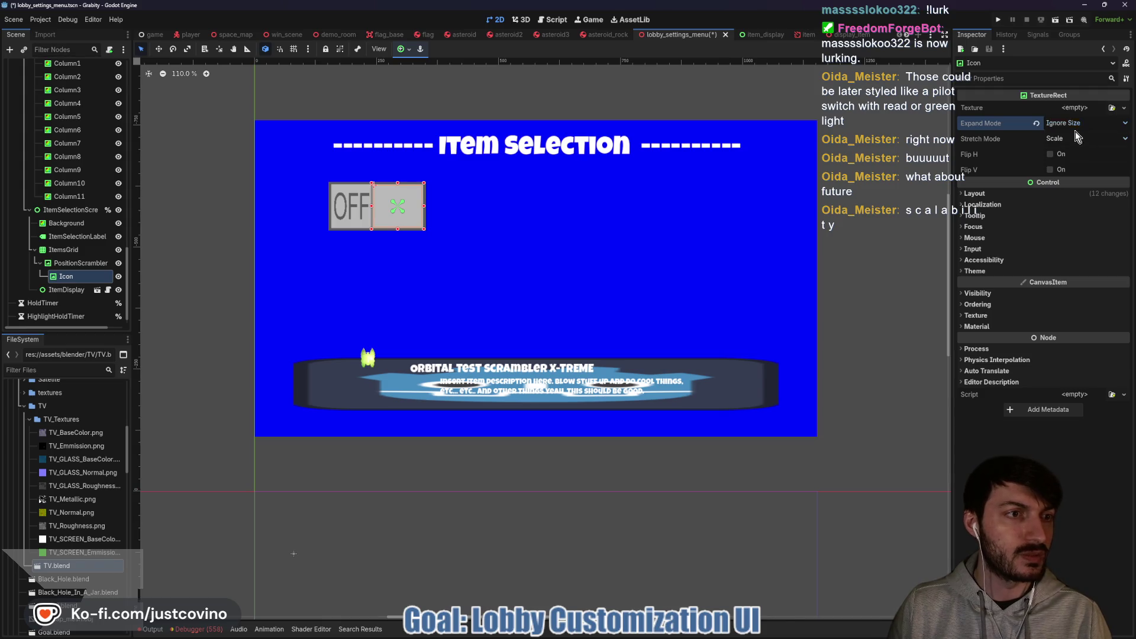
pyautogui.click(1070, 109)
pyautogui.click(1056, 341)
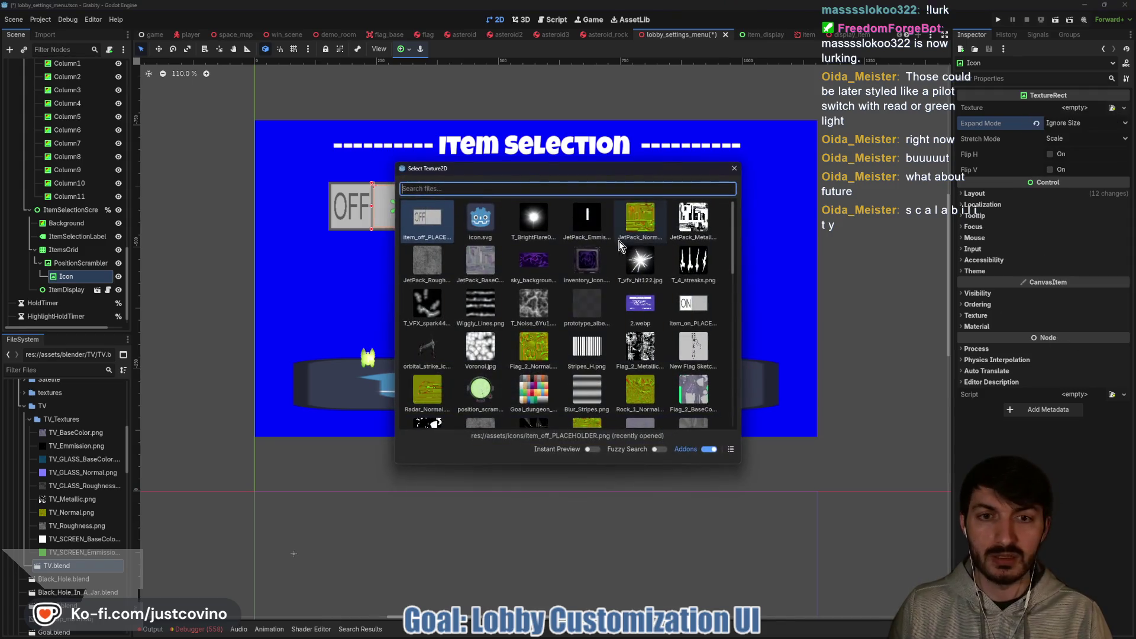
pyautogui.click(467, 318)
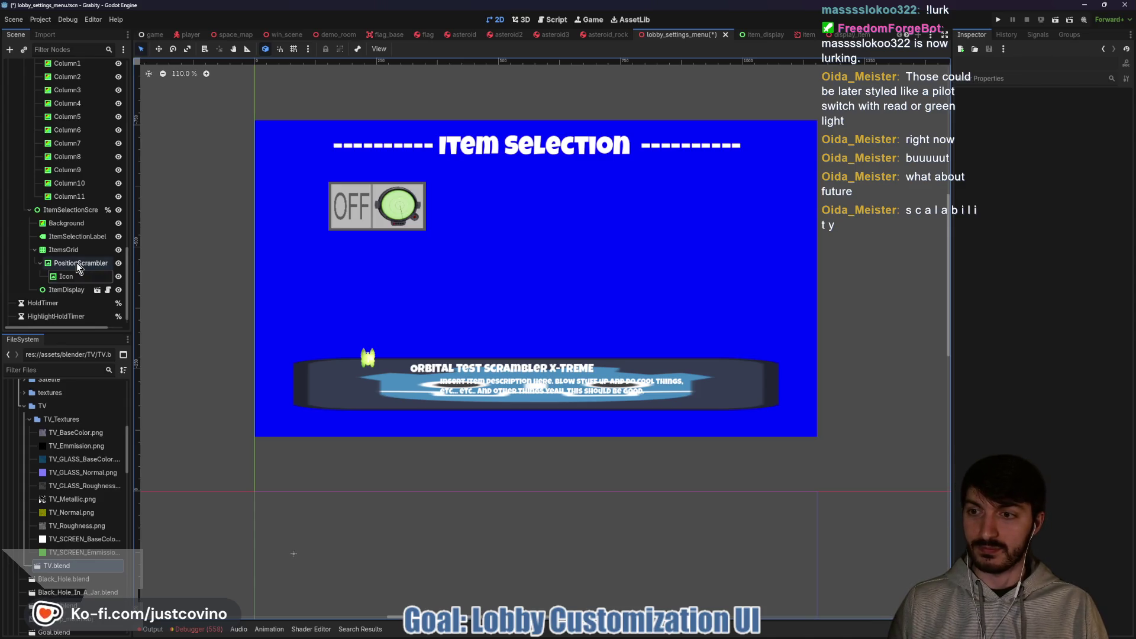
pyautogui.moveTo(78, 278); pyautogui.dragTo(51, 251)
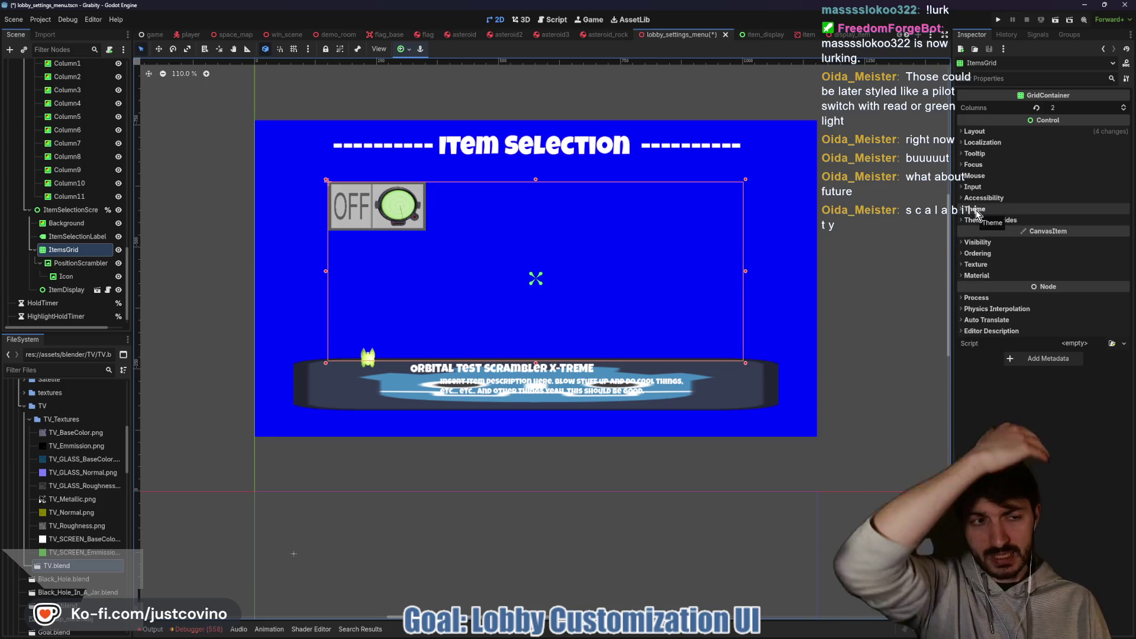
# Inspect ItemsGrid's texture and H/V Separation settings, then select the PositionScrambler switch.
pyautogui.click(987, 266)
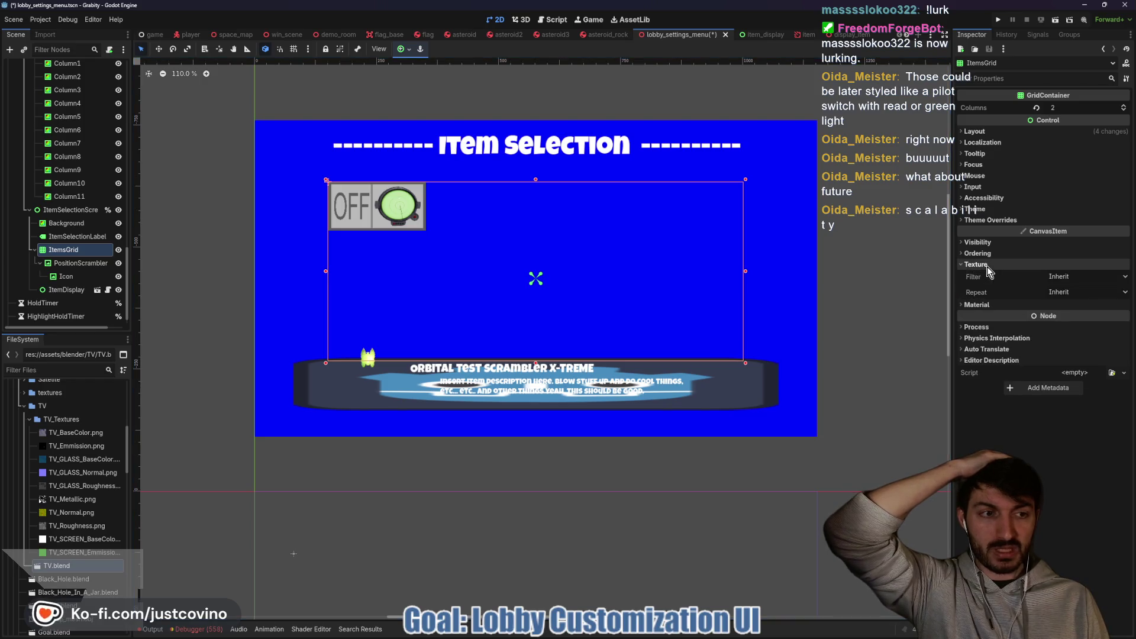
pyautogui.click(987, 266)
pyautogui.click(983, 275)
pyautogui.click(983, 275)
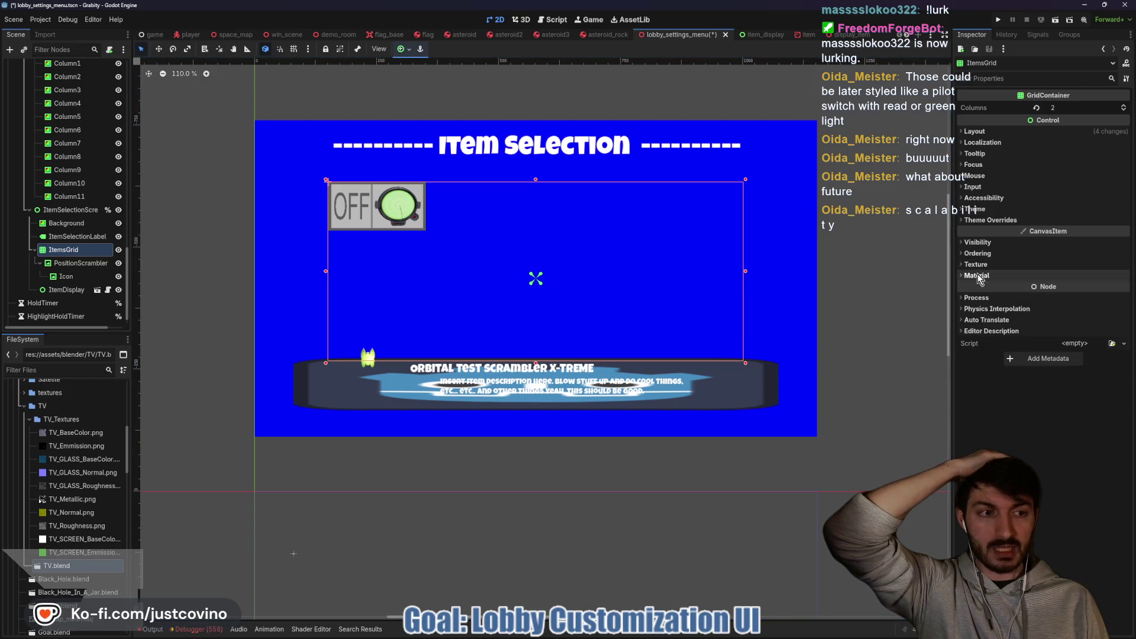
pyautogui.click(991, 219)
pyautogui.click(992, 231)
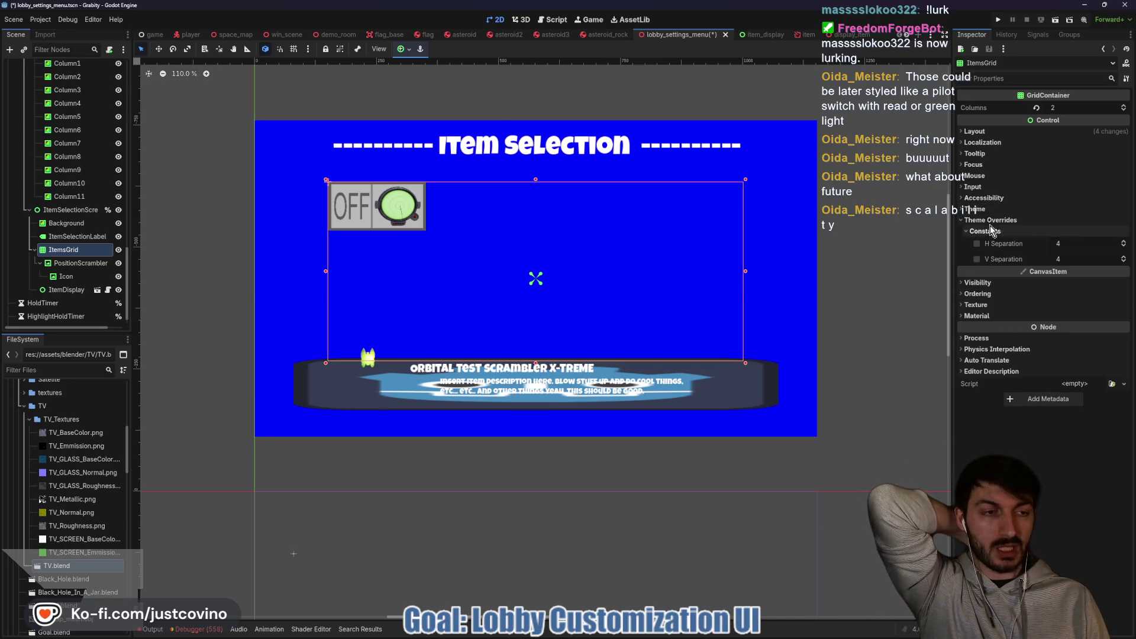
pyautogui.click(991, 230)
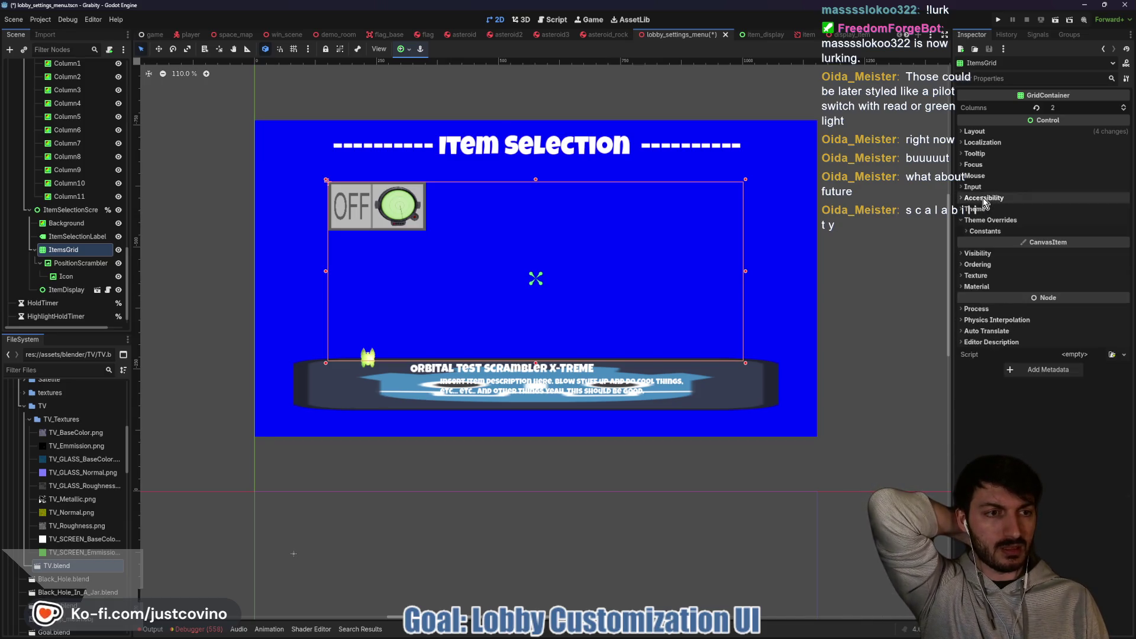
pyautogui.click(976, 154)
pyautogui.click(979, 155)
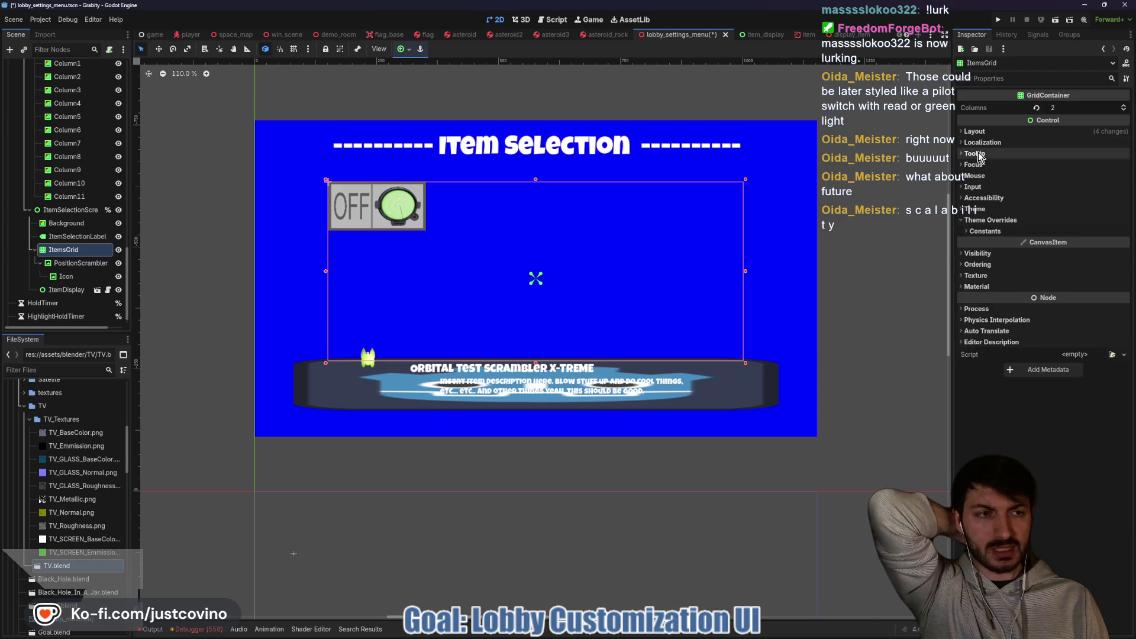
pyautogui.click(99, 263)
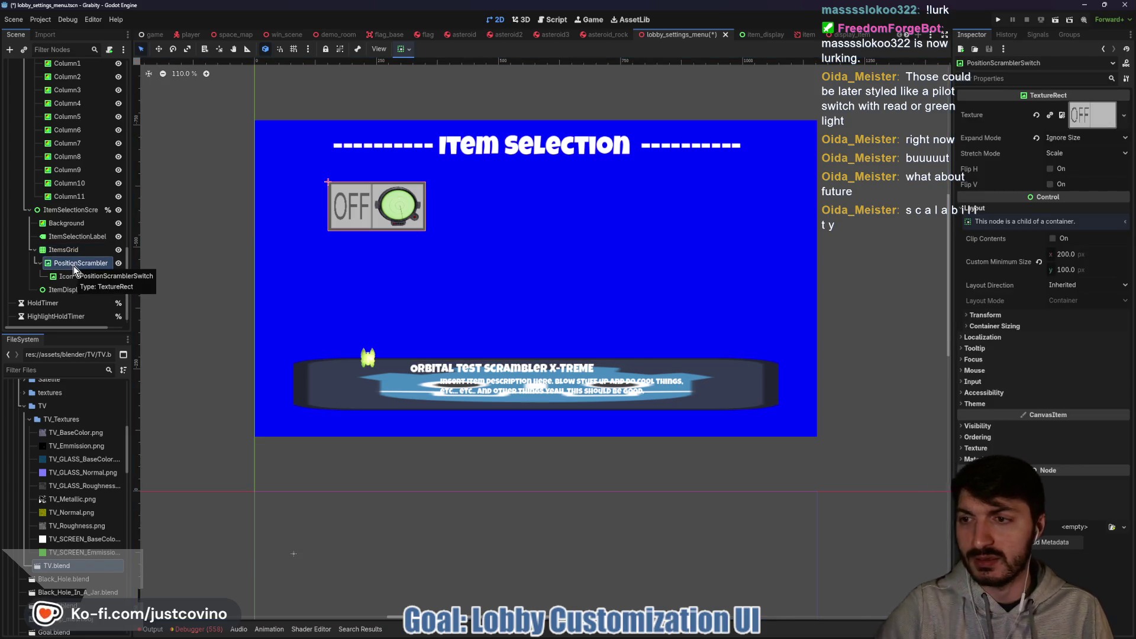
# Duplicate PositionScrambler and rename the copy OrbitalStrikeSwitch, checking names in global.gd.
pyautogui.hotkey('ctrl', 'd')
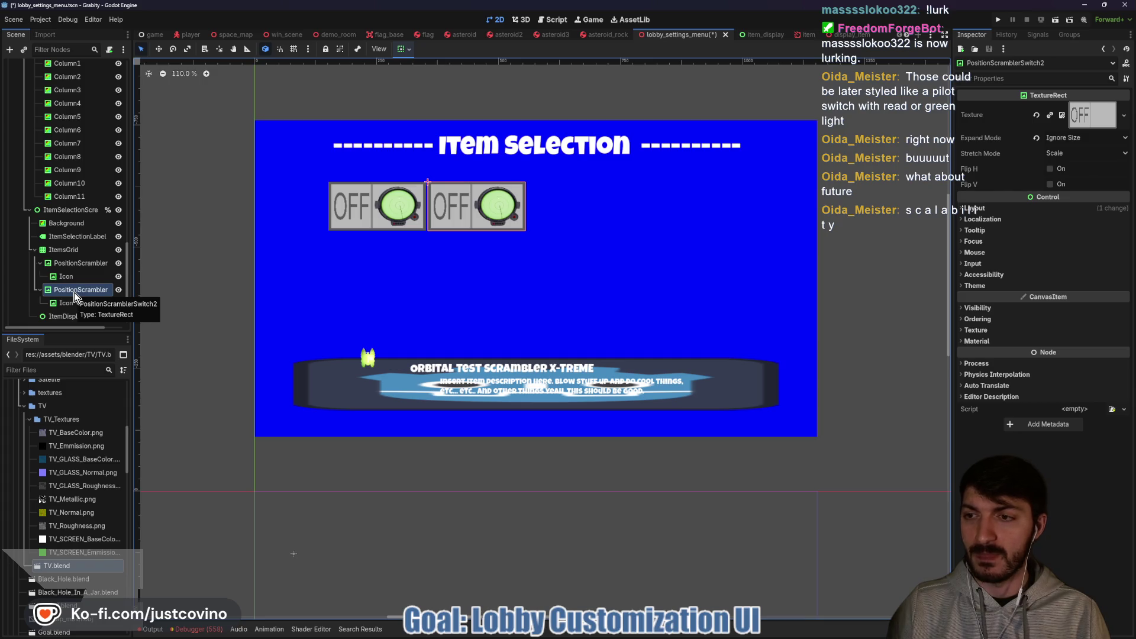
pyautogui.click(550, 19)
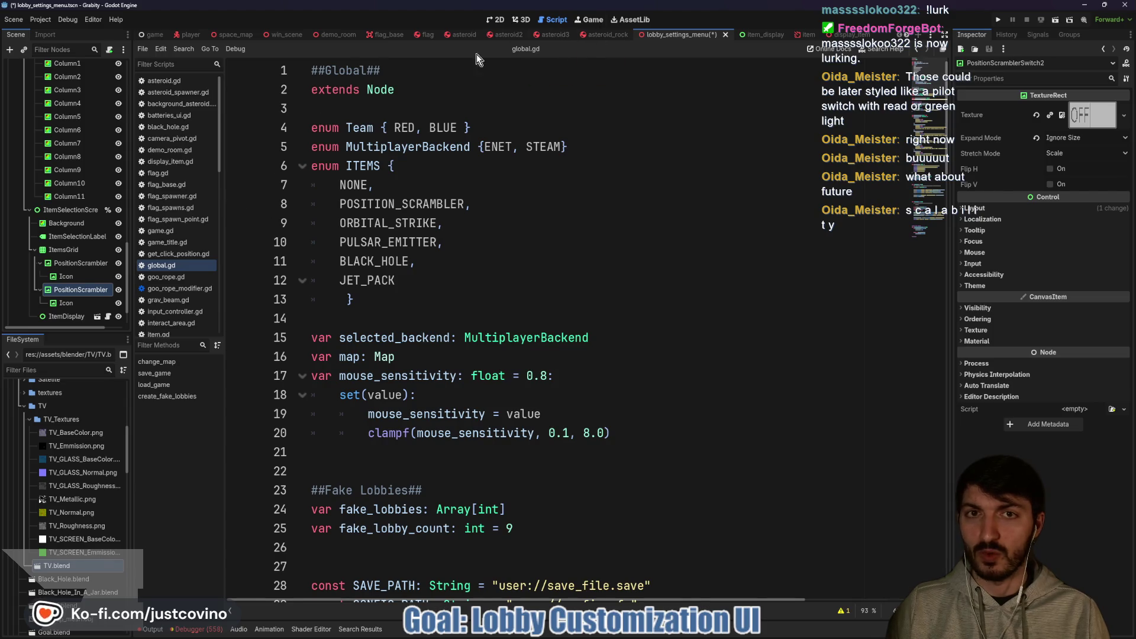
pyautogui.doubleClick(94, 289)
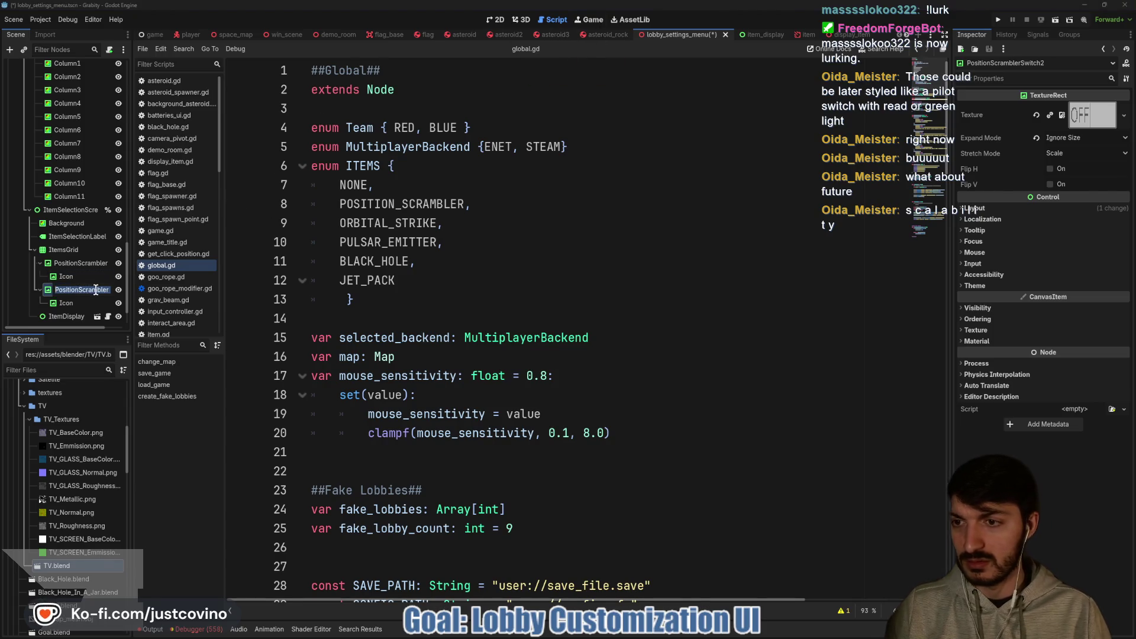
pyautogui.moveTo(100, 290); pyautogui.dragTo(45, 292)
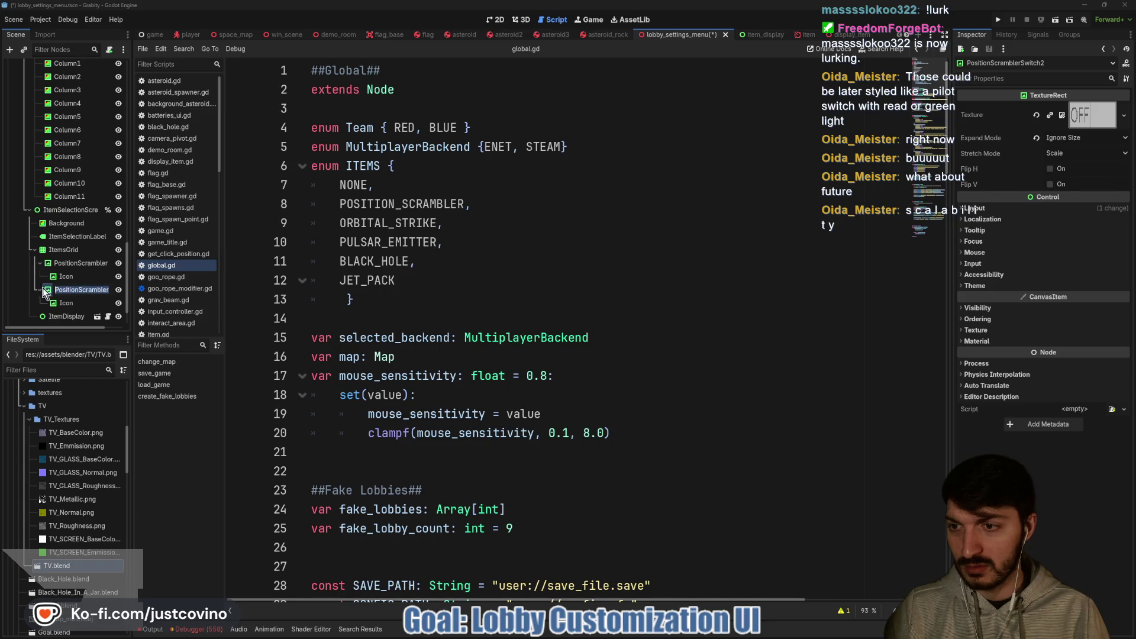
pyautogui.write('OrbitalSwitch2')
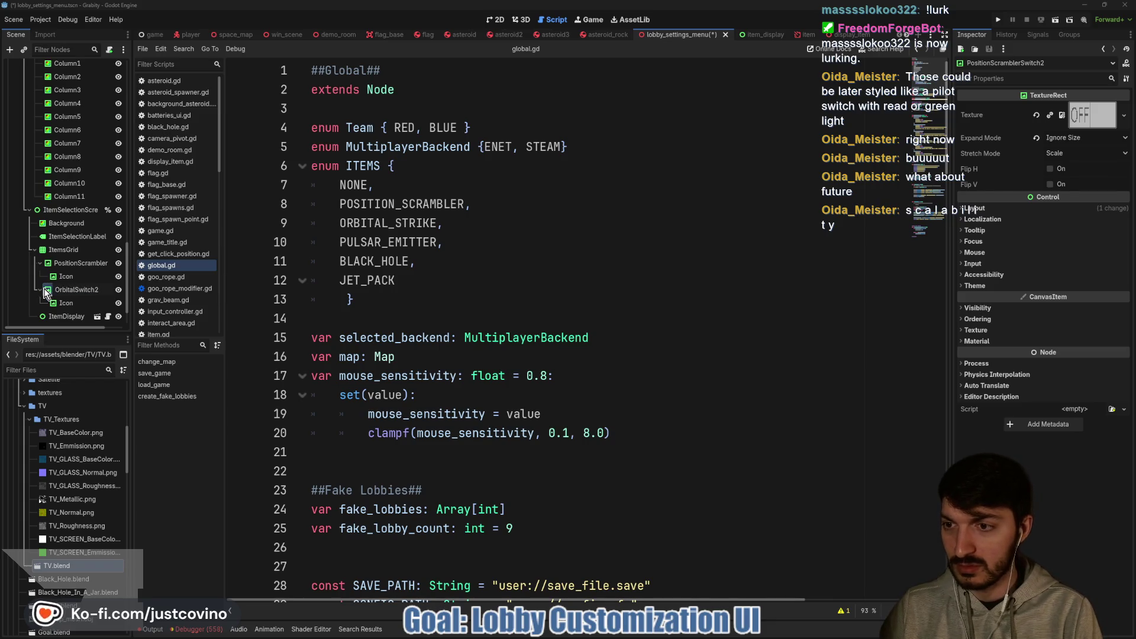
pyautogui.press('BackSpace')
pyautogui.press('BackSpace')
pyautogui.press('BackSpace')
pyautogui.press('BackSpace')
pyautogui.press('BackSpace')
pyautogui.press('BackSpace')
pyautogui.press('BackSpace')
pyautogui.write('StrikeS')
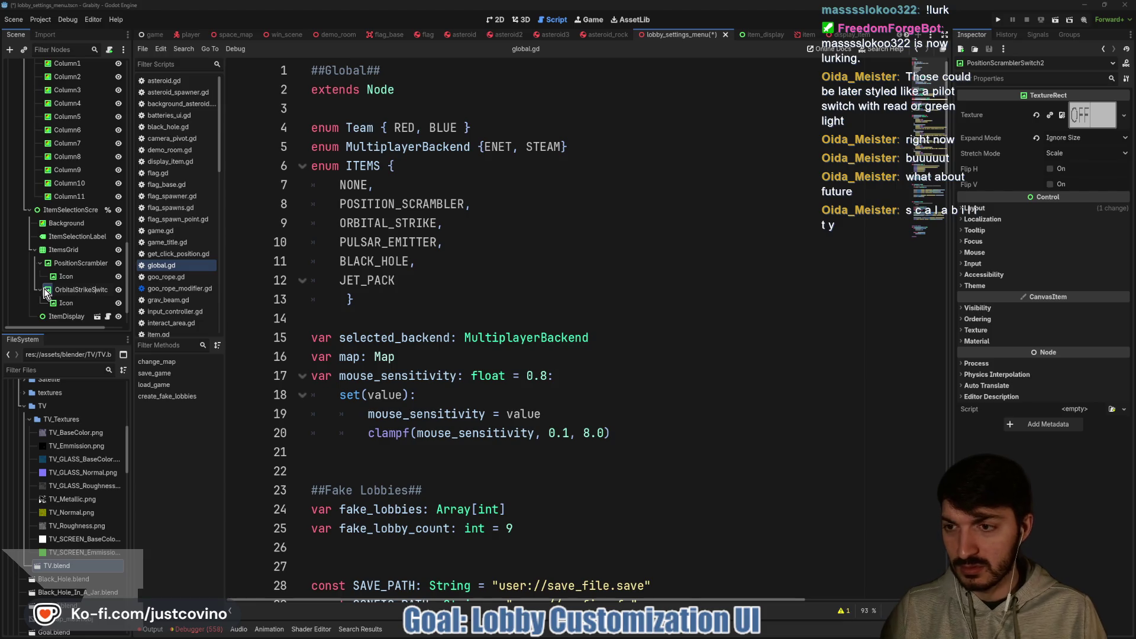
pyautogui.press('Return')
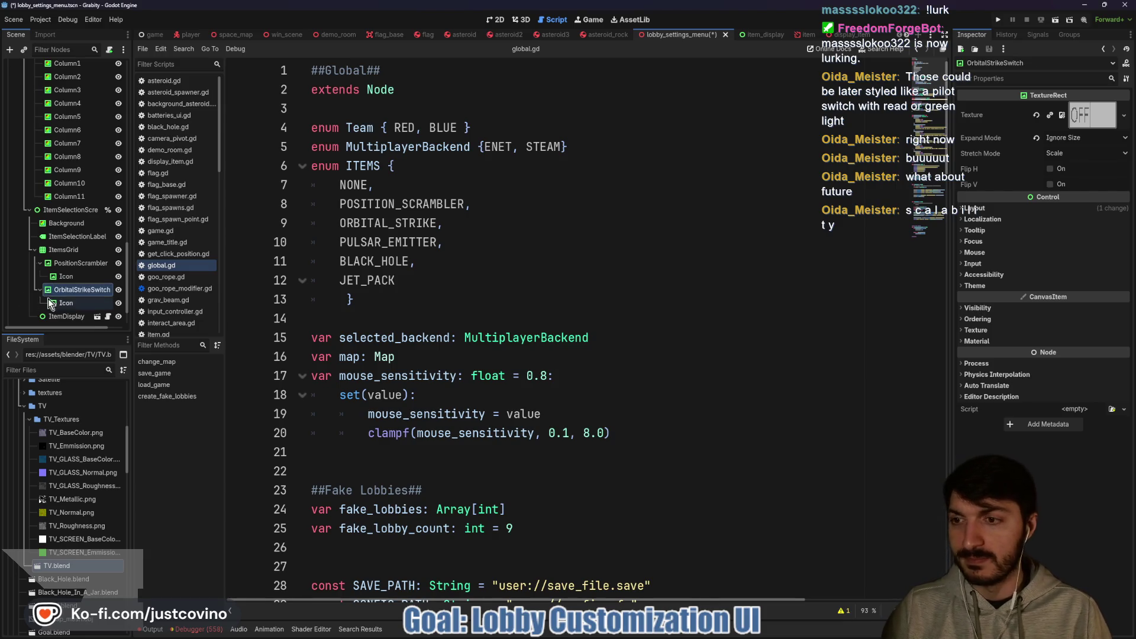
# Replace the copied switch's Icon texture with the orbital strike icon via Quick Load.
pyautogui.click(66, 303)
pyautogui.click(1036, 115)
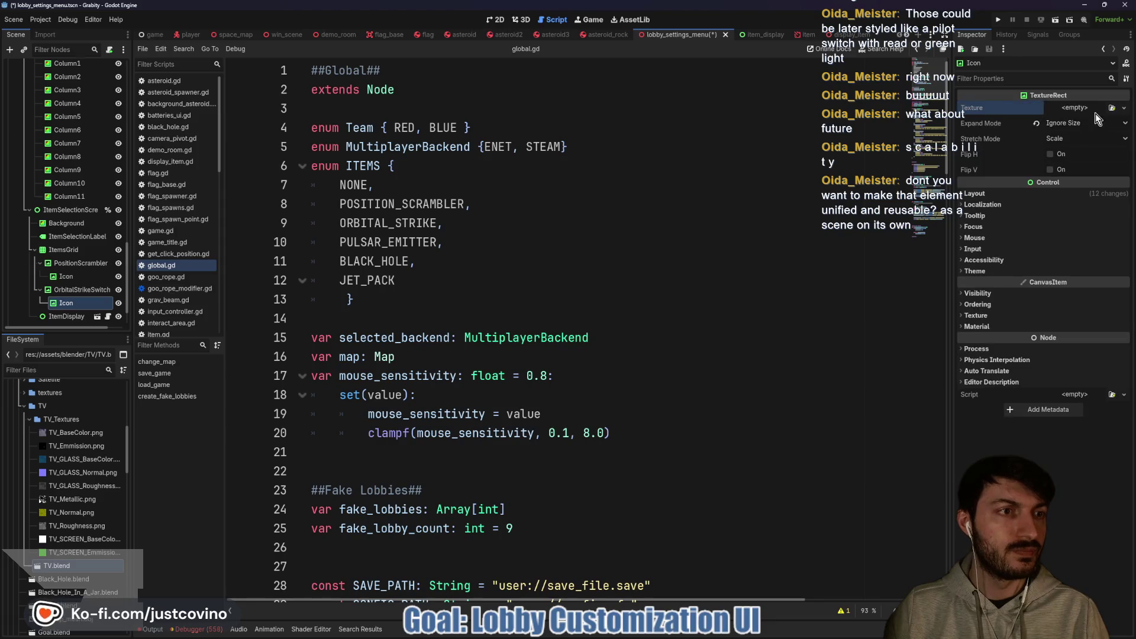
pyautogui.click(1074, 107)
pyautogui.click(1048, 342)
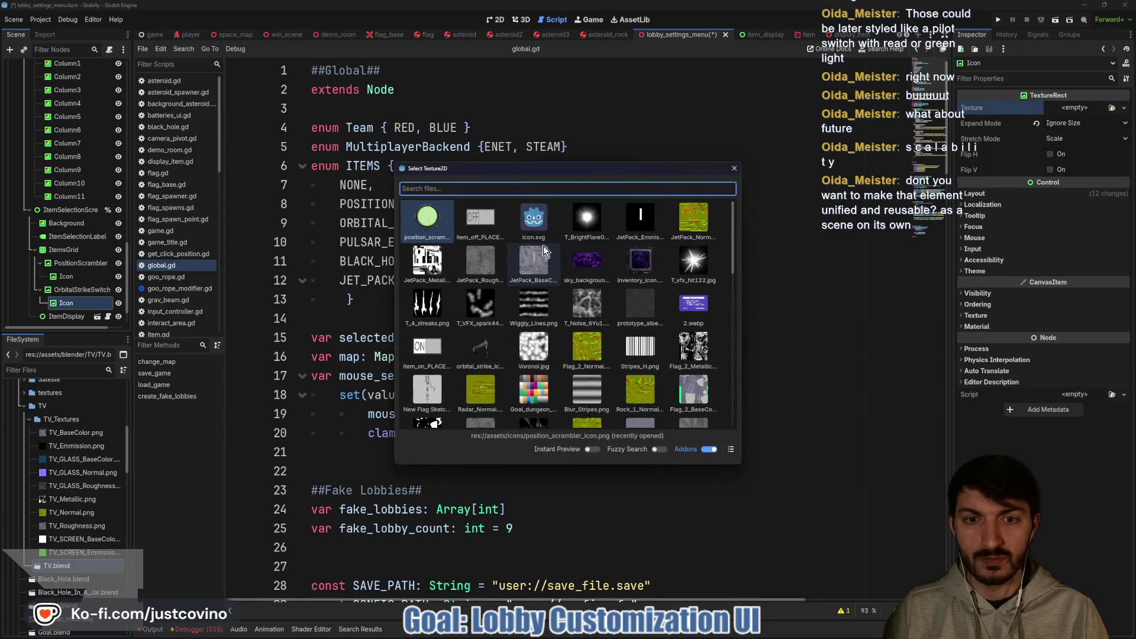
pyautogui.click(481, 350)
# View both switches on the 3D TV, then bring the Item Switch reference browser forward.
pyautogui.click(521, 20)
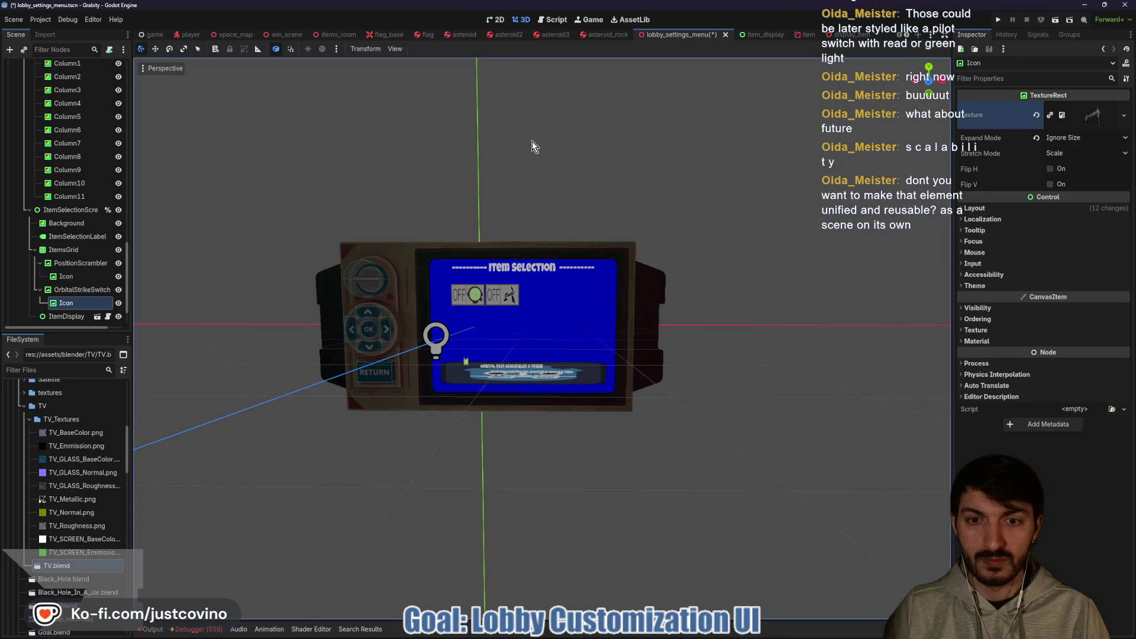
pyautogui.scroll(5, 503, 264)
pyautogui.scroll(-8, 485, 247)
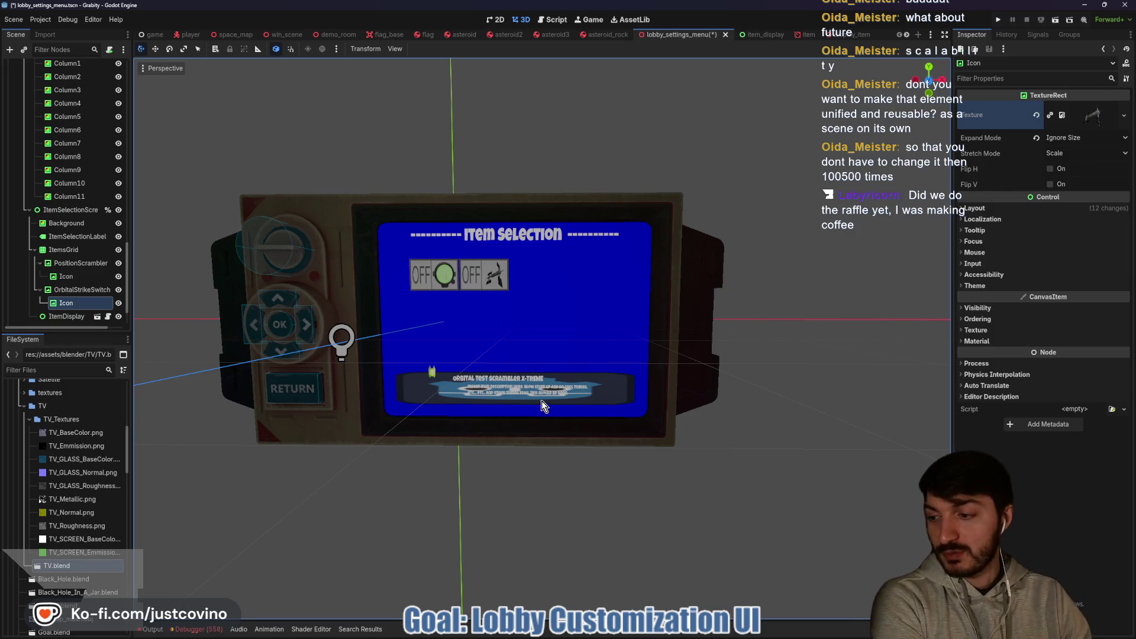
pyautogui.moveTo(589, 634)
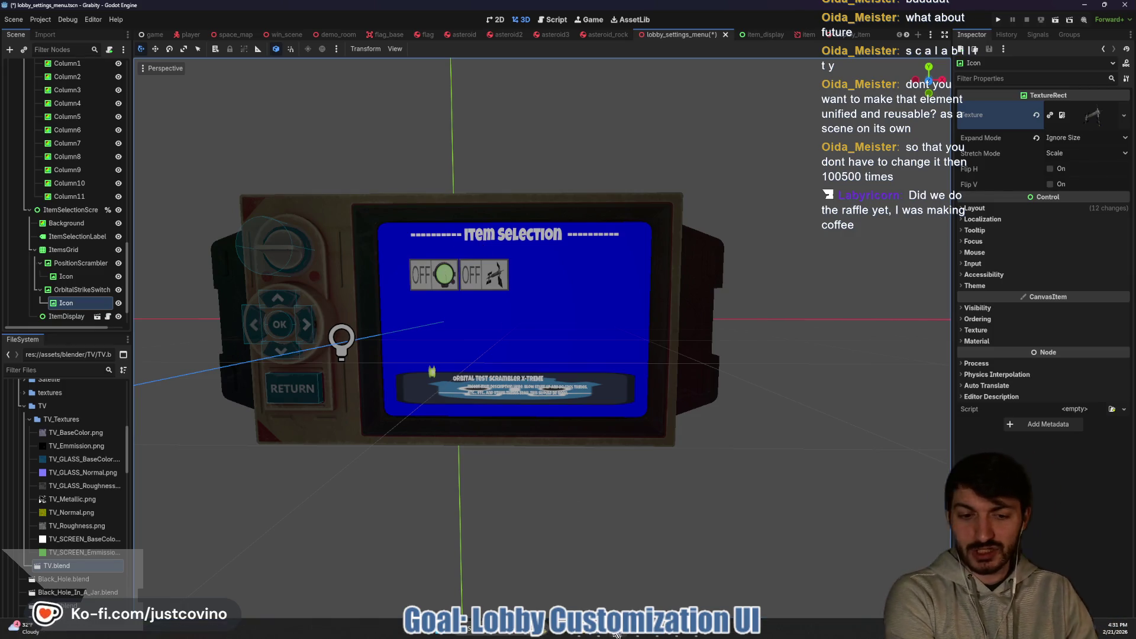
pyautogui.click(597, 580)
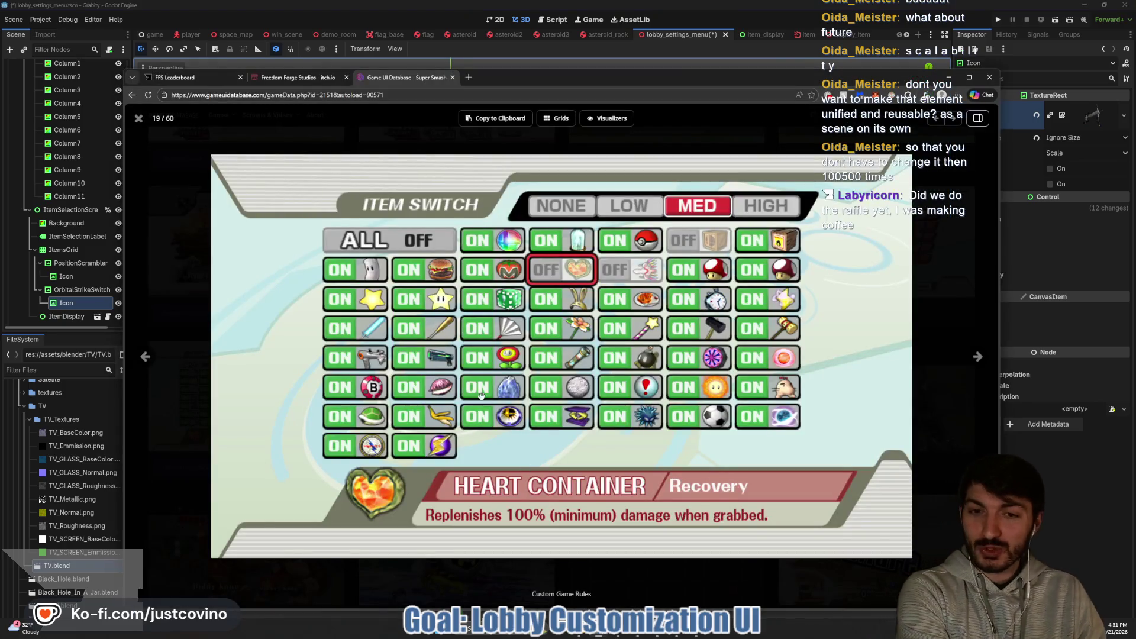
# Look over the FFS Leaderboard Raffles page, then switch back to Godot.
pyautogui.click(198, 80)
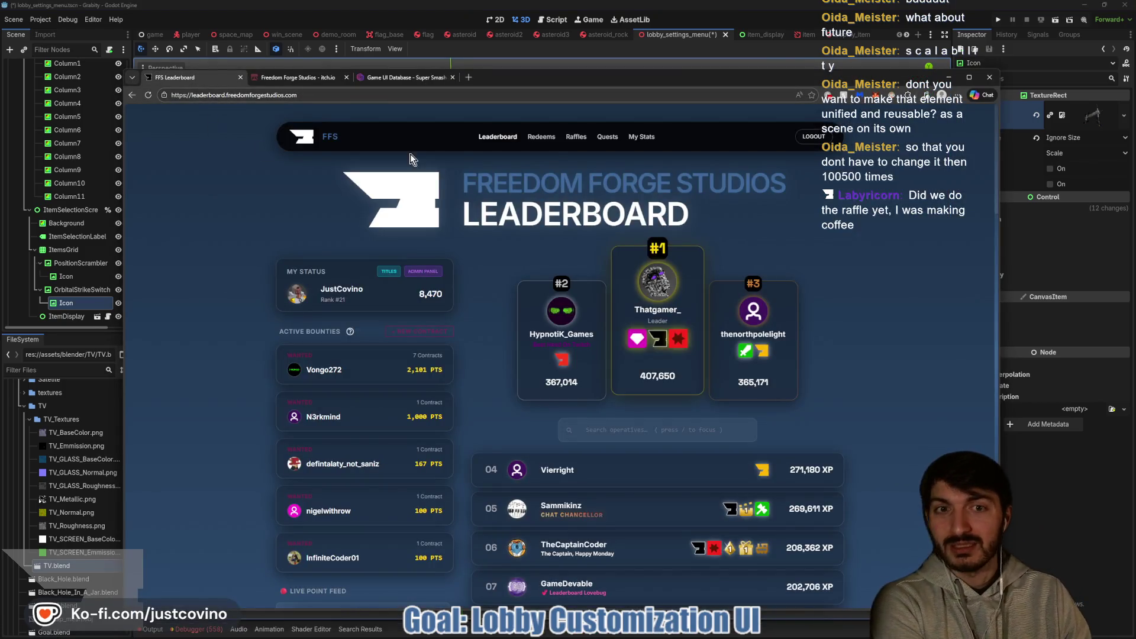
pyautogui.click(574, 137)
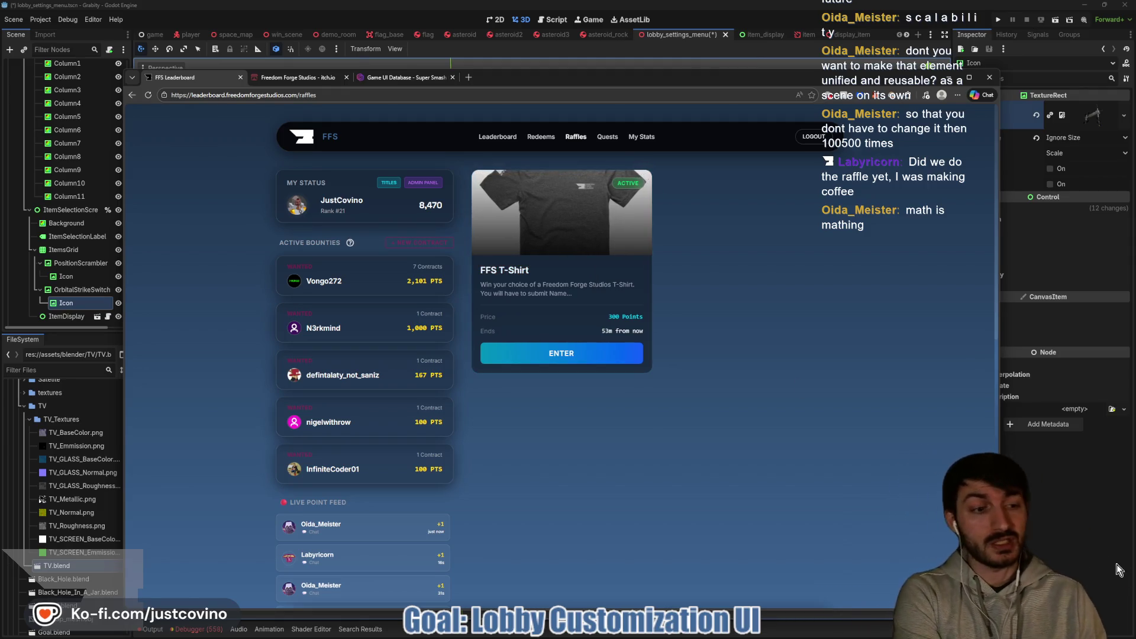
pyautogui.hotkey('alt', 'Tab')
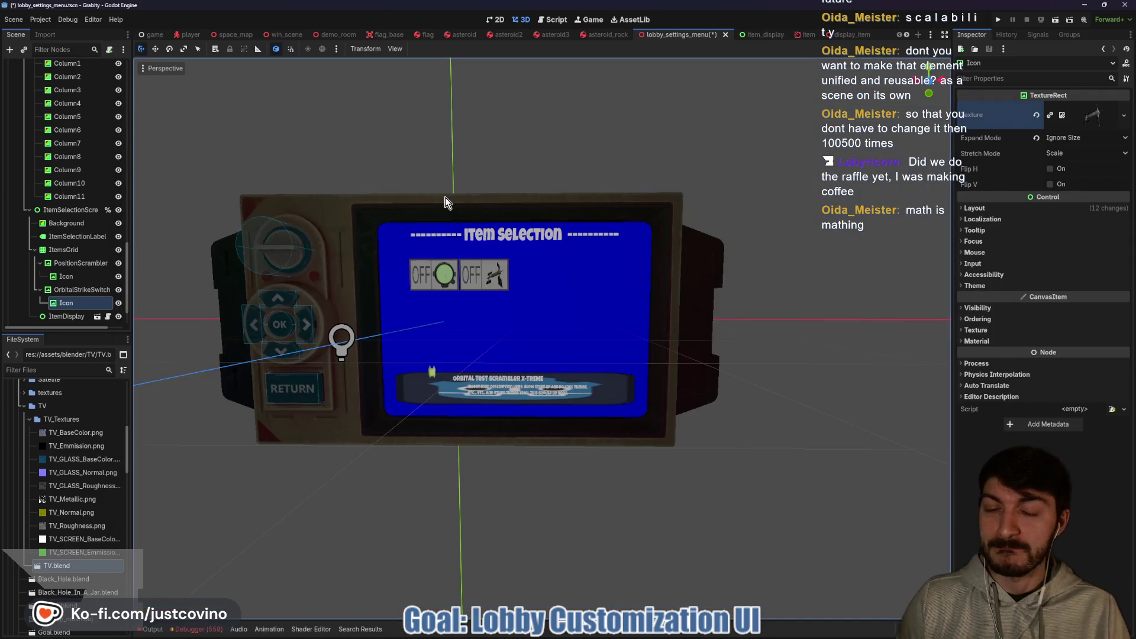
pyautogui.scroll(2, 477, 278)
# Glance at global.gd and the 3D TV, then return to the 2D canvas with PositionScrambler selected.
pyautogui.scroll(5, 477, 278)
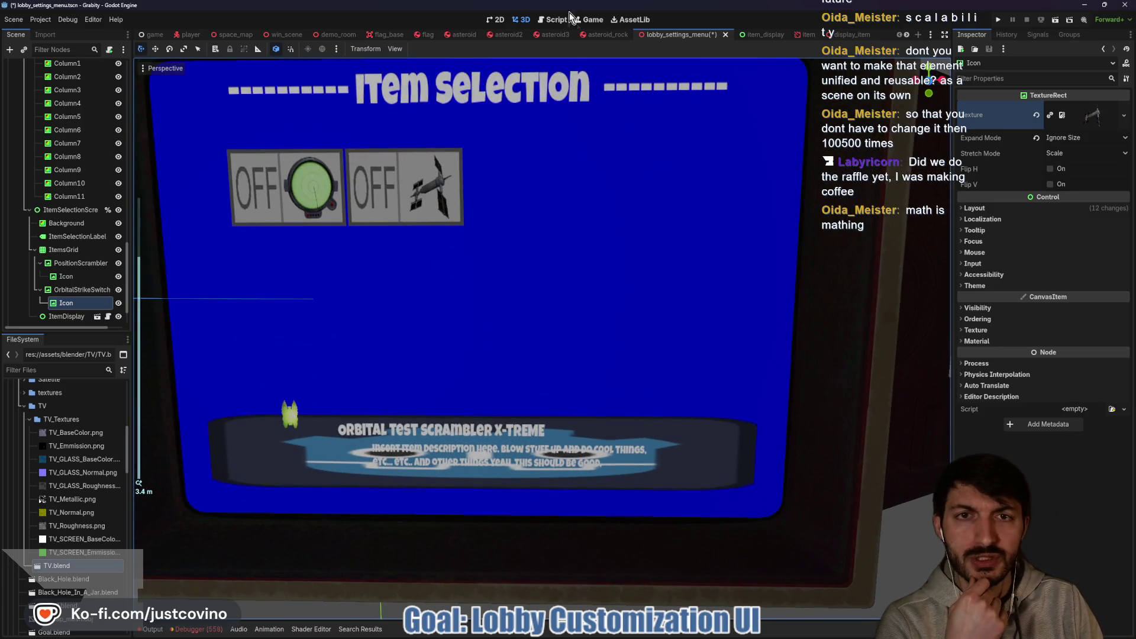
pyautogui.click(567, 18)
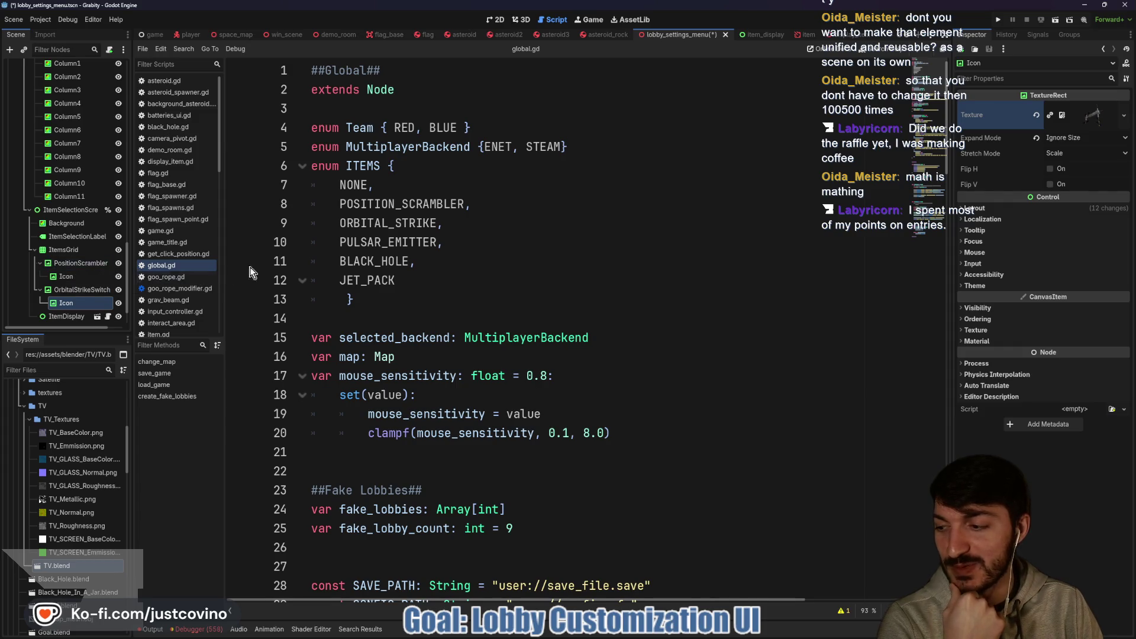
pyautogui.click(520, 22)
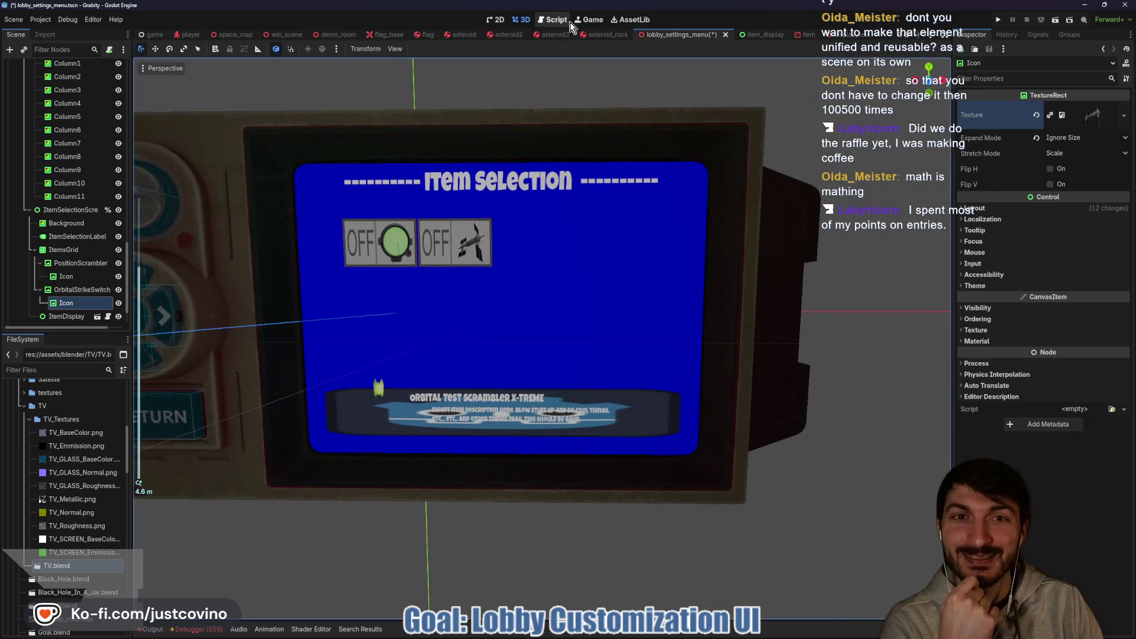
pyautogui.click(495, 20)
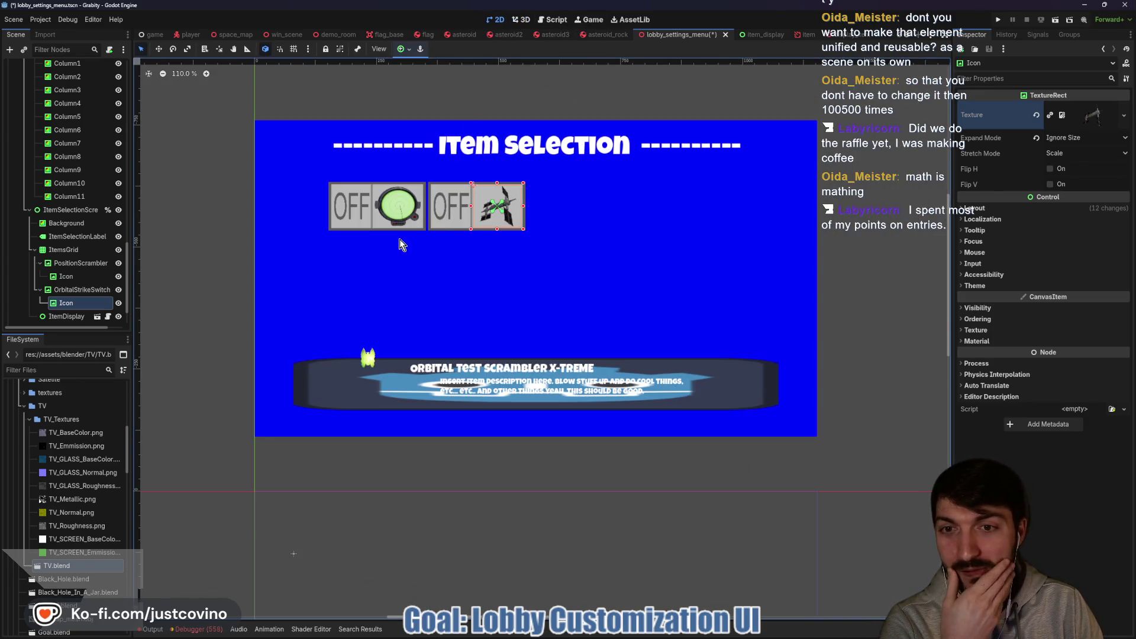
pyautogui.click(65, 263)
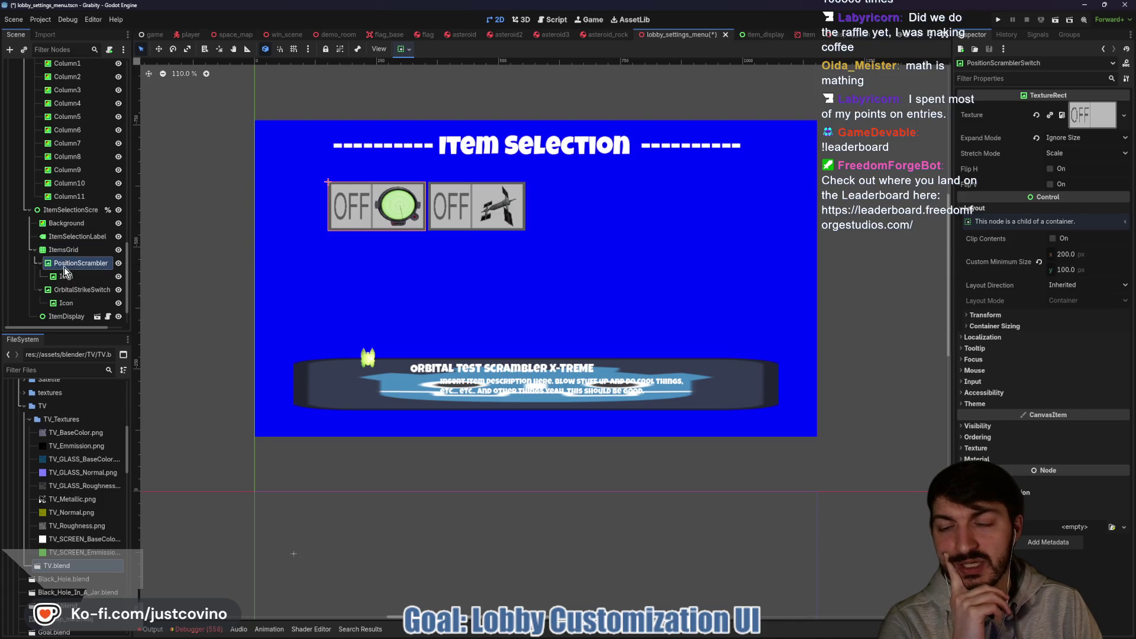
pyautogui.click(39, 290)
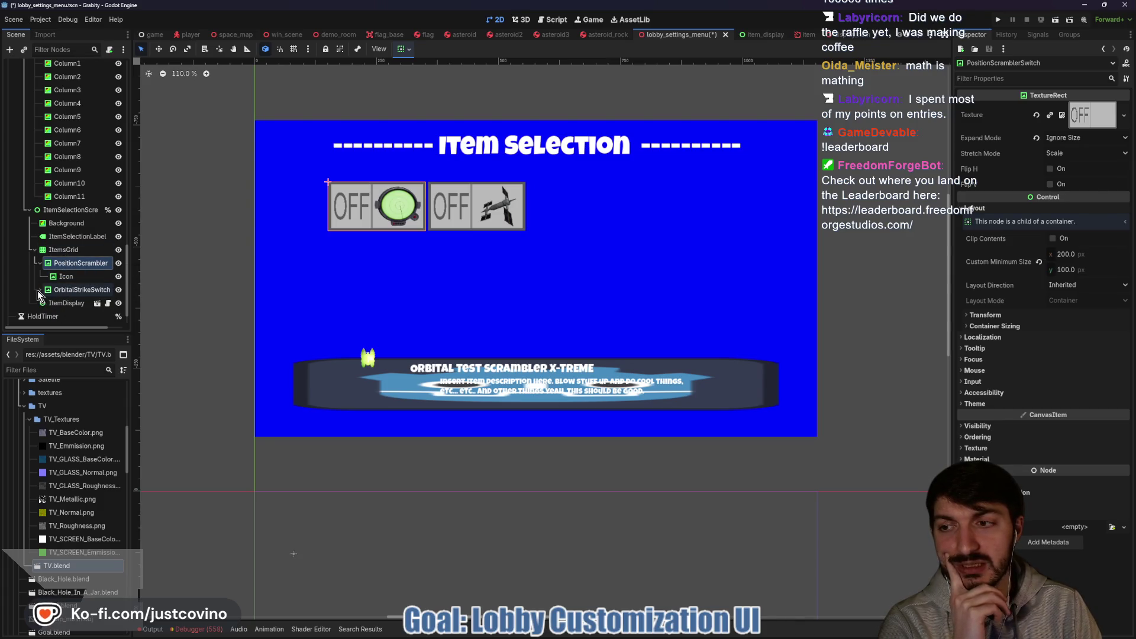
# Duplicate OrbitalStrikeSwitch into a third switch named PulsarEmitterSwitch.
pyautogui.click(40, 262)
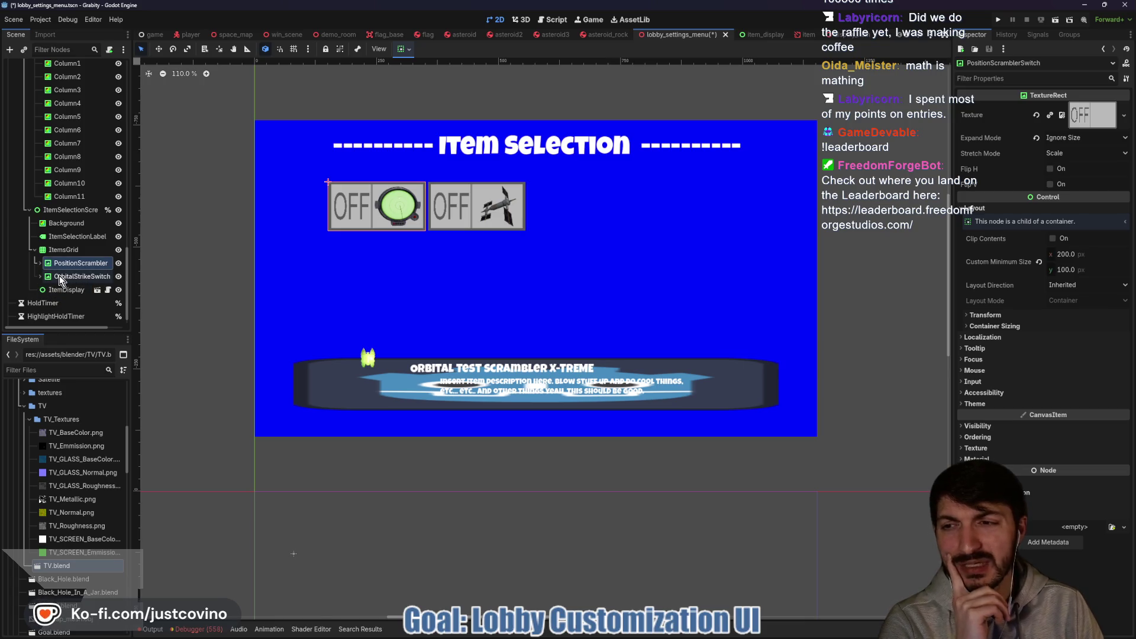
pyautogui.click(59, 277)
pyautogui.hotkey('ctrl', 'd')
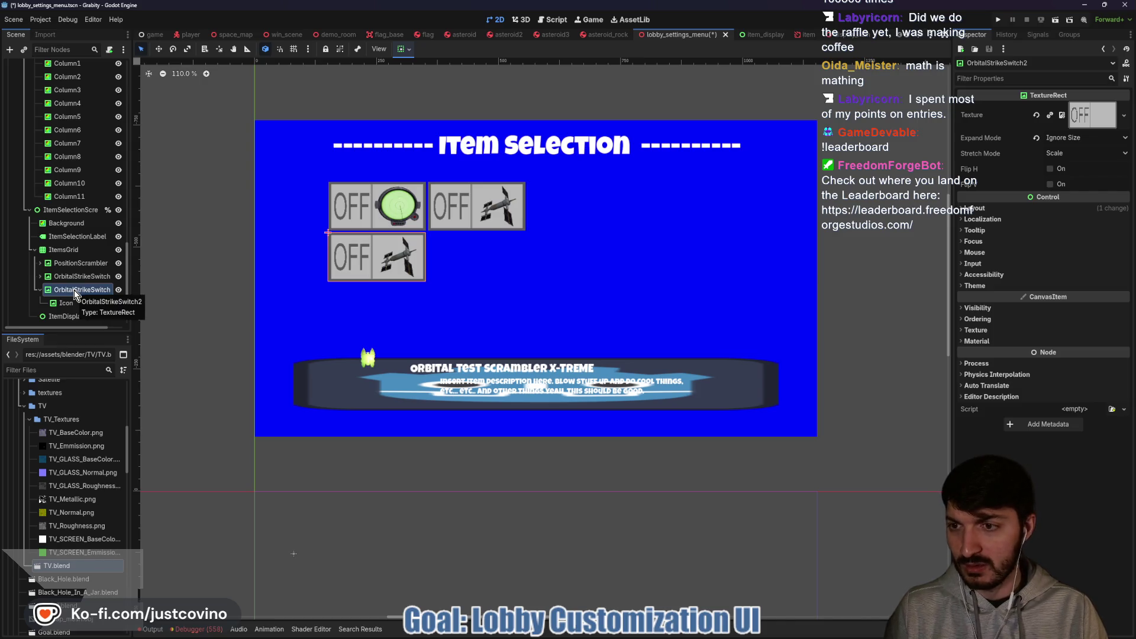
pyautogui.click(551, 20)
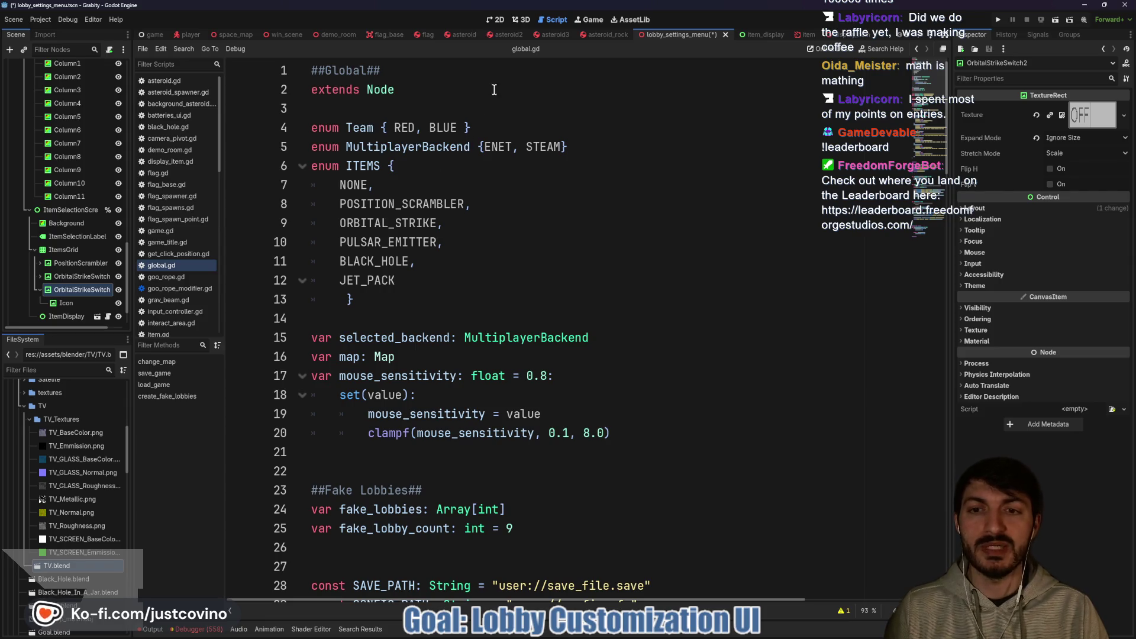
pyautogui.click(500, 22)
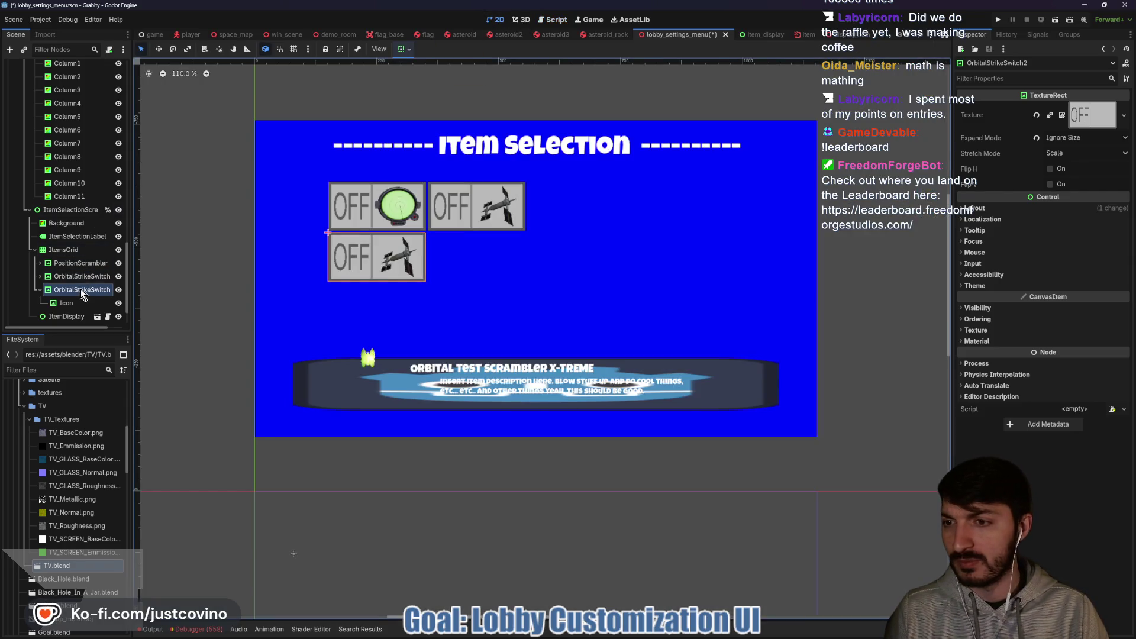
pyautogui.doubleClick(81, 288)
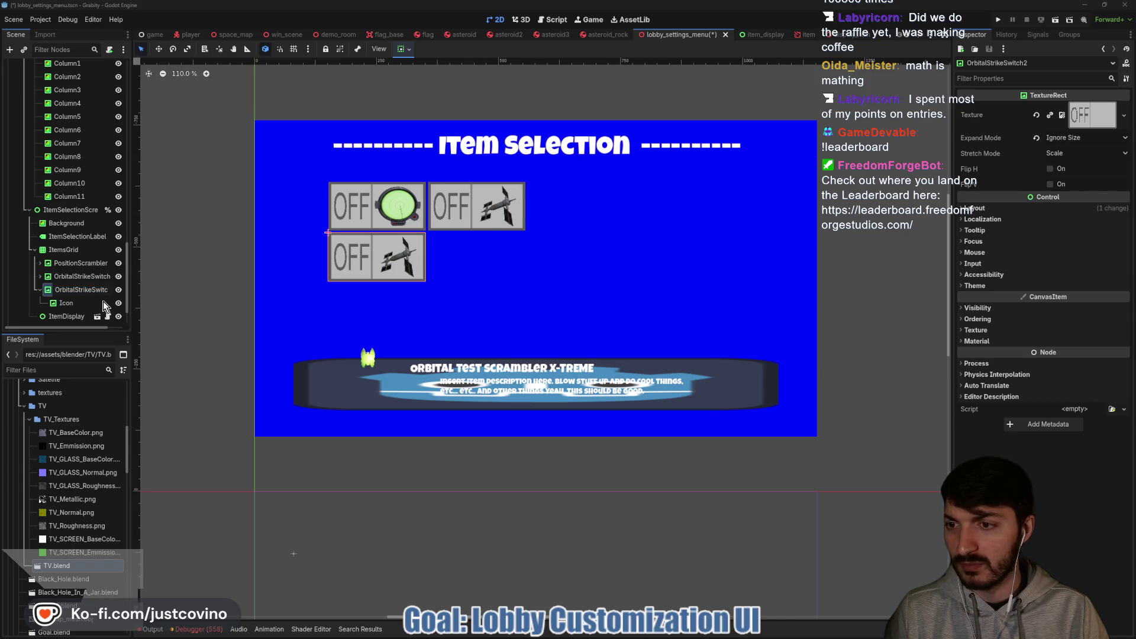
pyautogui.press('BackSpace')
pyautogui.press('BackSpace')
pyautogui.press('BackSpace')
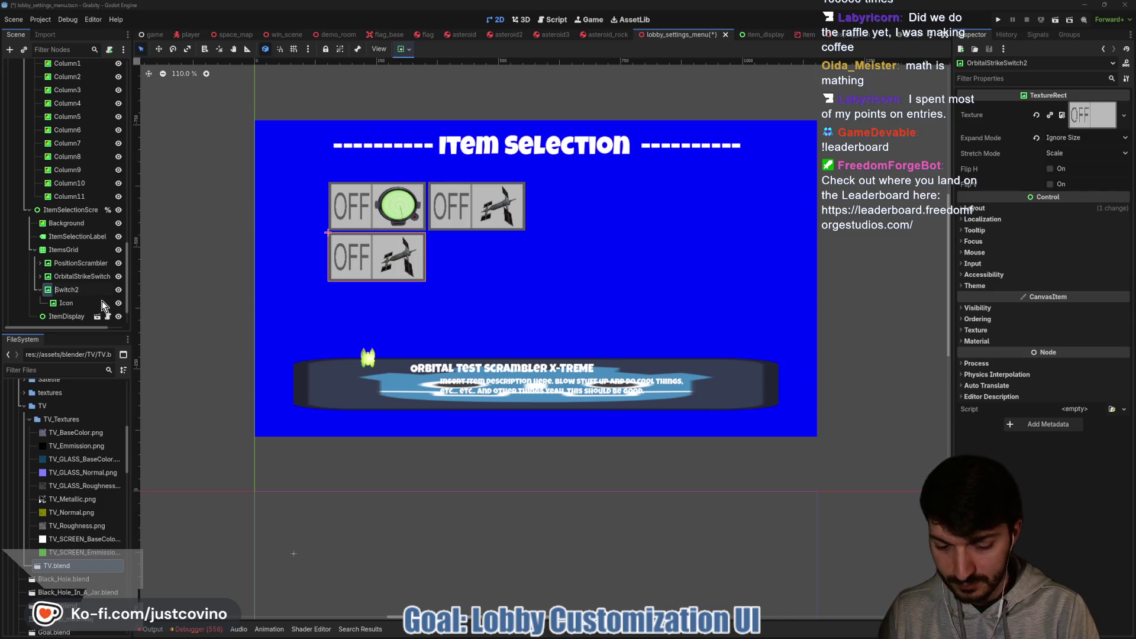
pyautogui.write('Puls')
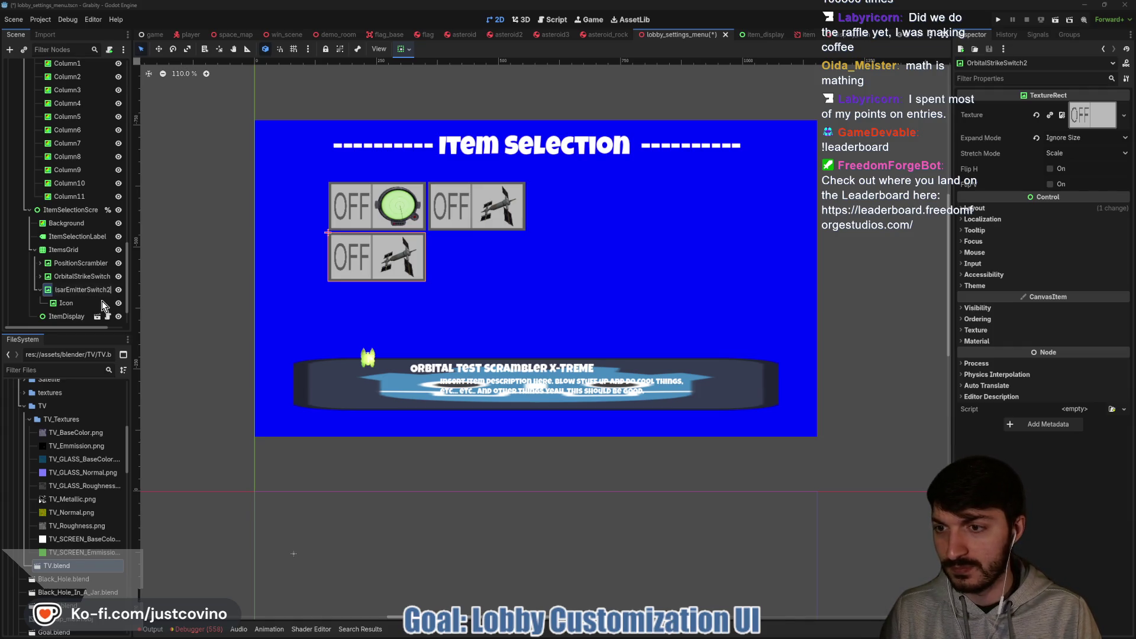
pyautogui.press('Return')
# Reset the third switch's Icon texture and Quick Load icon.svg as its placeholder.
pyautogui.click(102, 302)
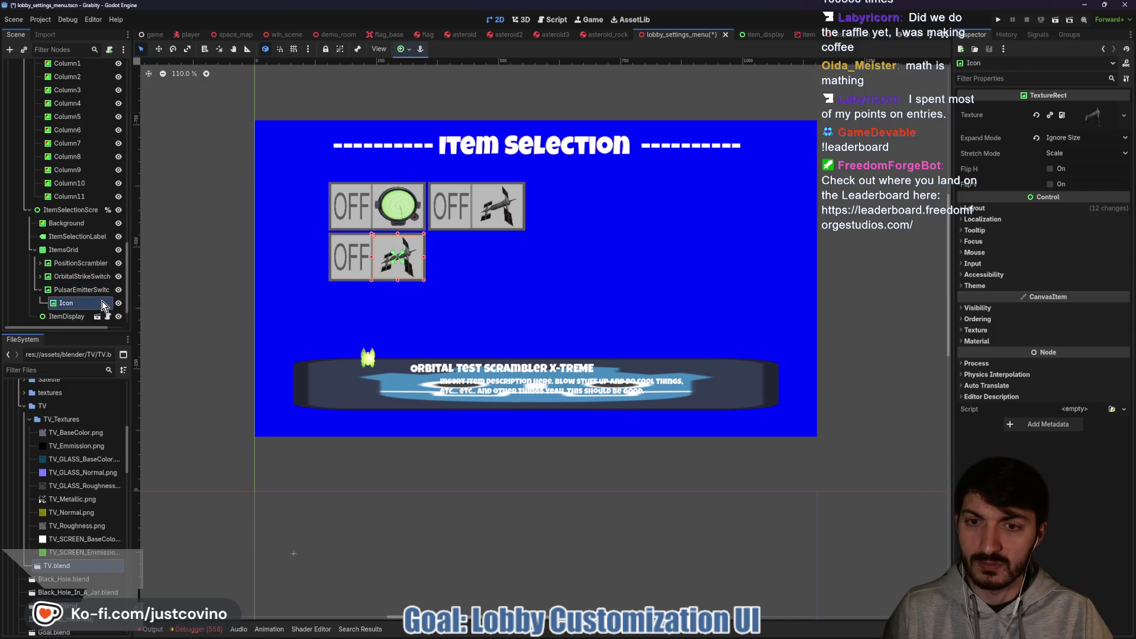
pyautogui.click(1035, 116)
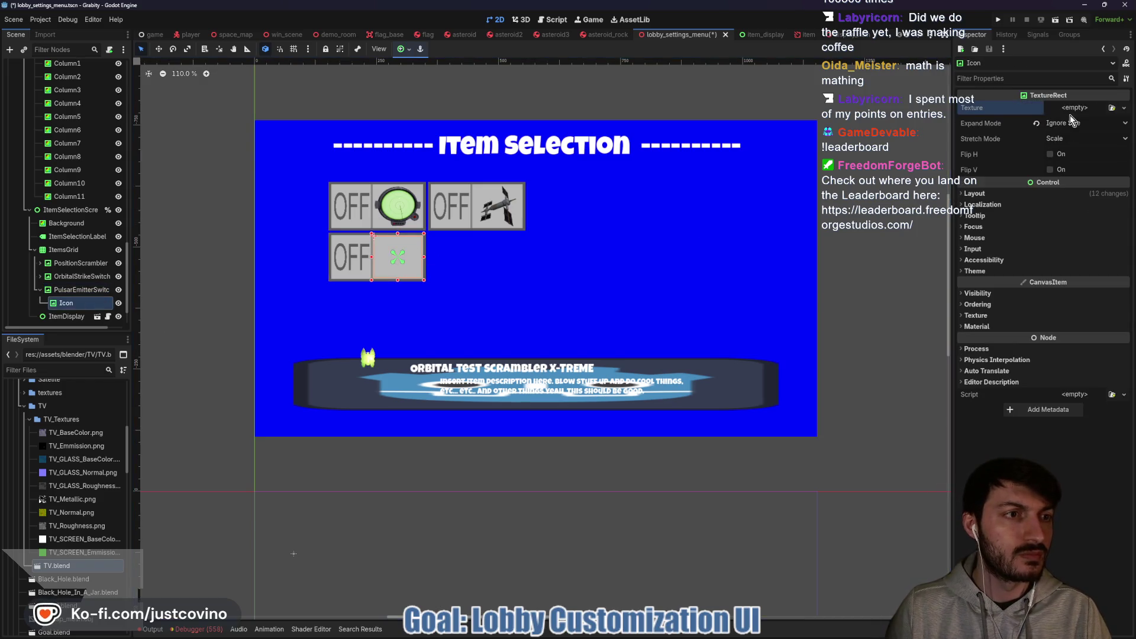
pyautogui.click(1070, 109)
pyautogui.click(1056, 339)
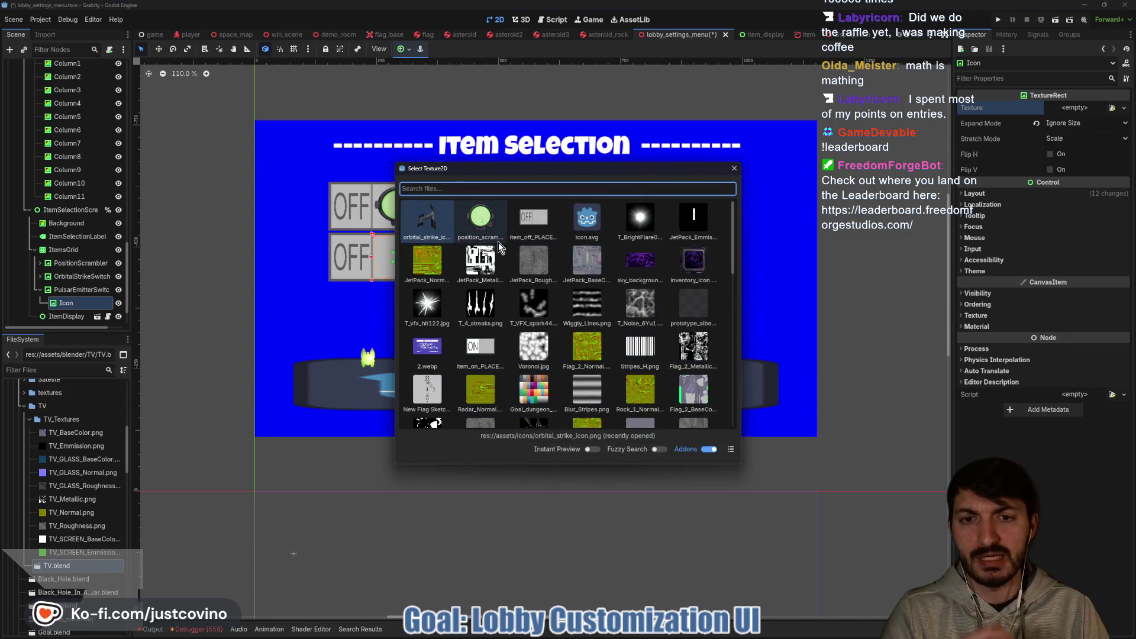
pyautogui.scroll(-10, 524, 240)
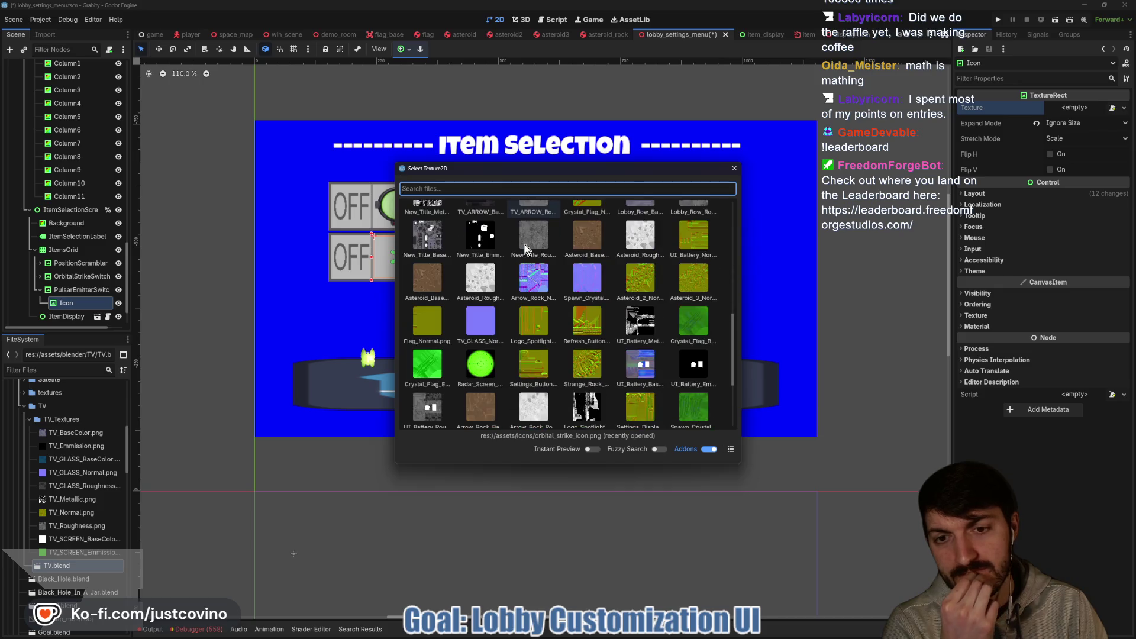
pyautogui.scroll(-3, 524, 243)
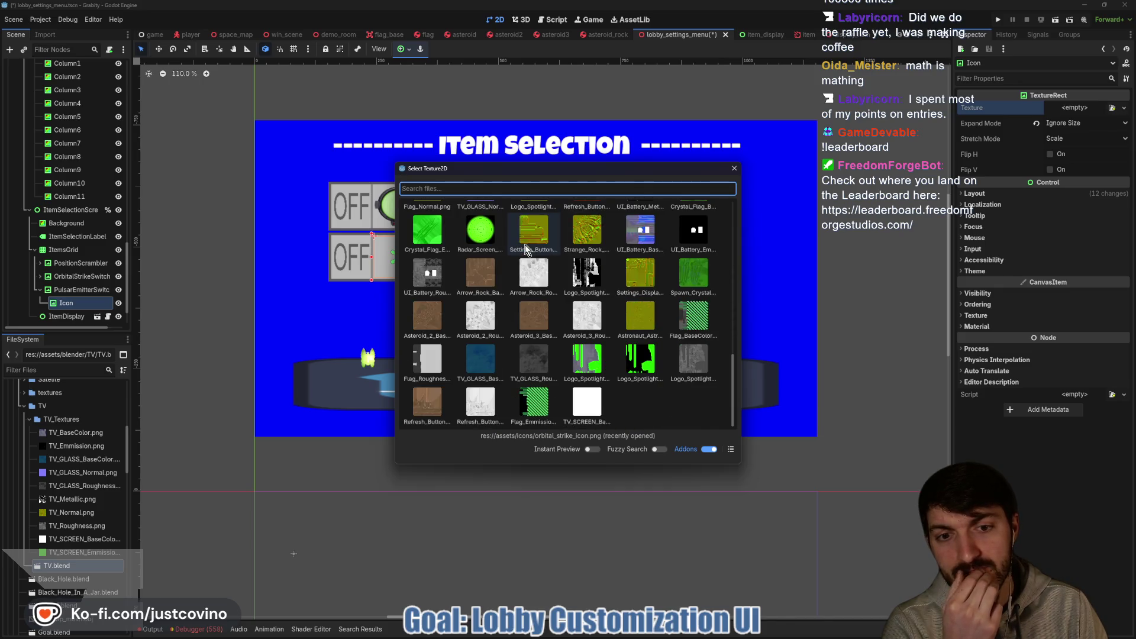
pyautogui.scroll(15, 584, 308)
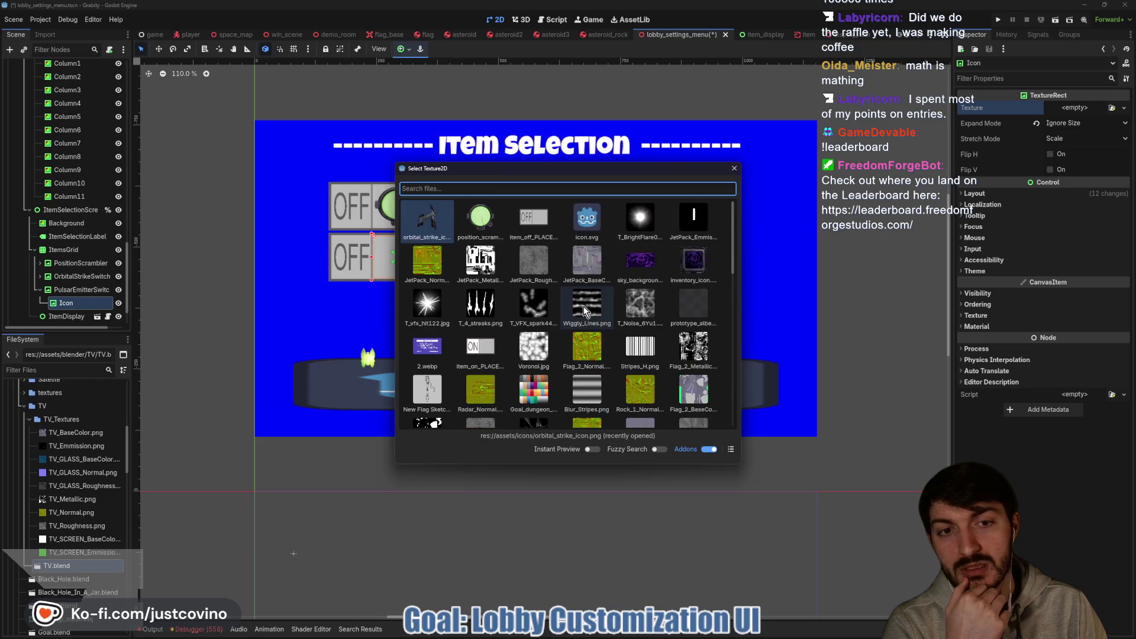
pyautogui.doubleClick(584, 217)
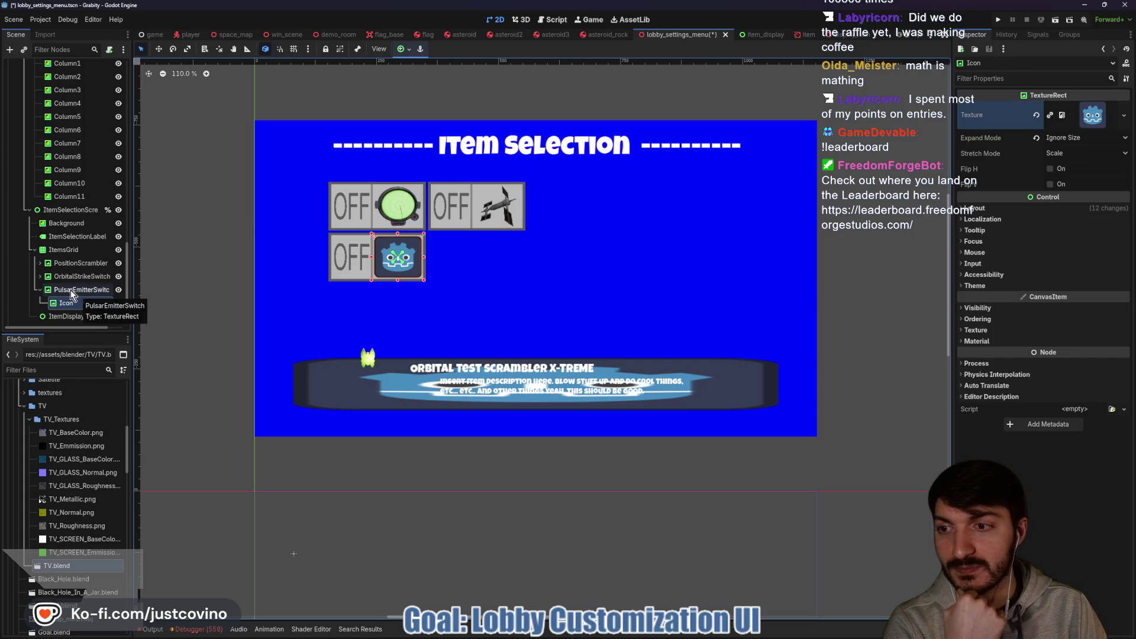
pyautogui.click(65, 249)
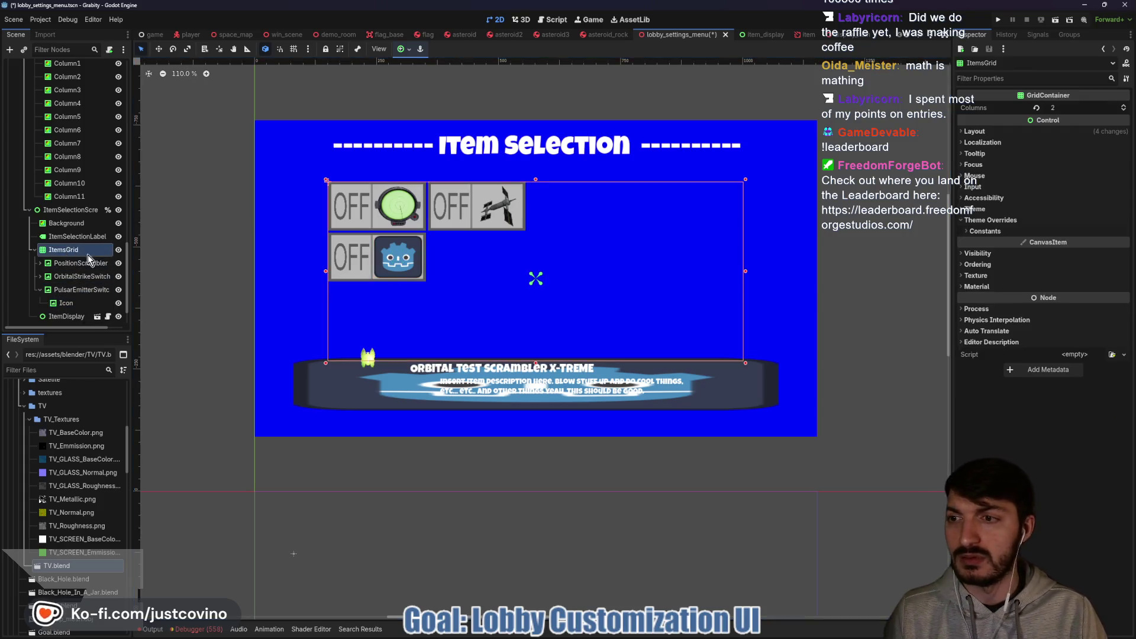
# Set ItemsGrid's Columns property to 3.
pyautogui.click(1077, 108)
pyautogui.write('3')
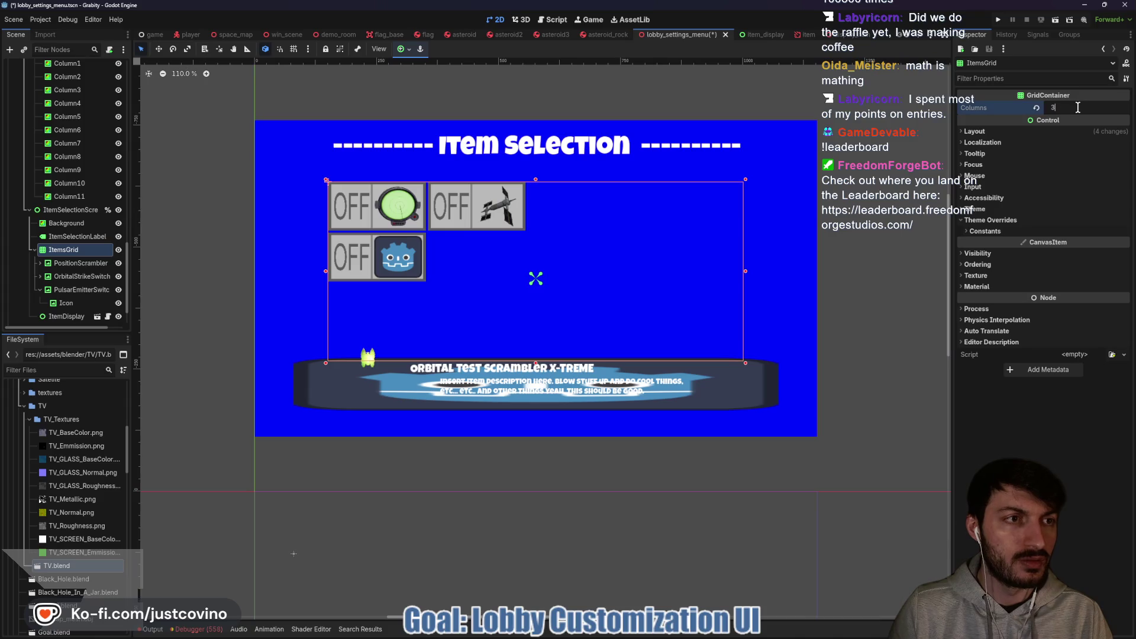
pyautogui.press('Return')
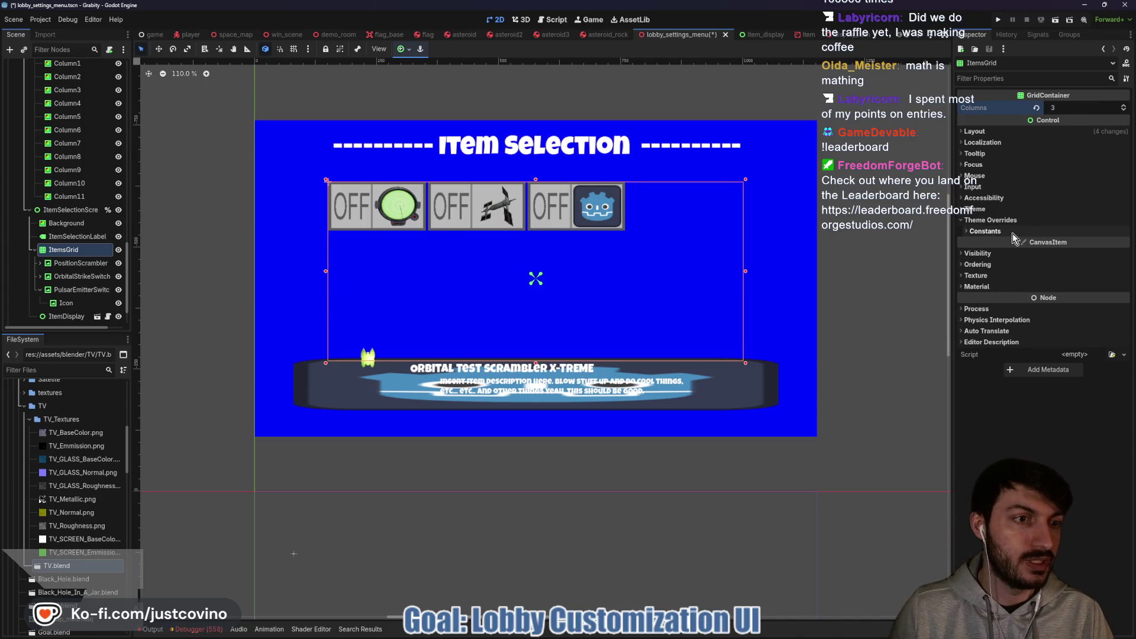
# Widen the grid's H Separation constant to 125.
pyautogui.click(984, 231)
pyautogui.click(1063, 242)
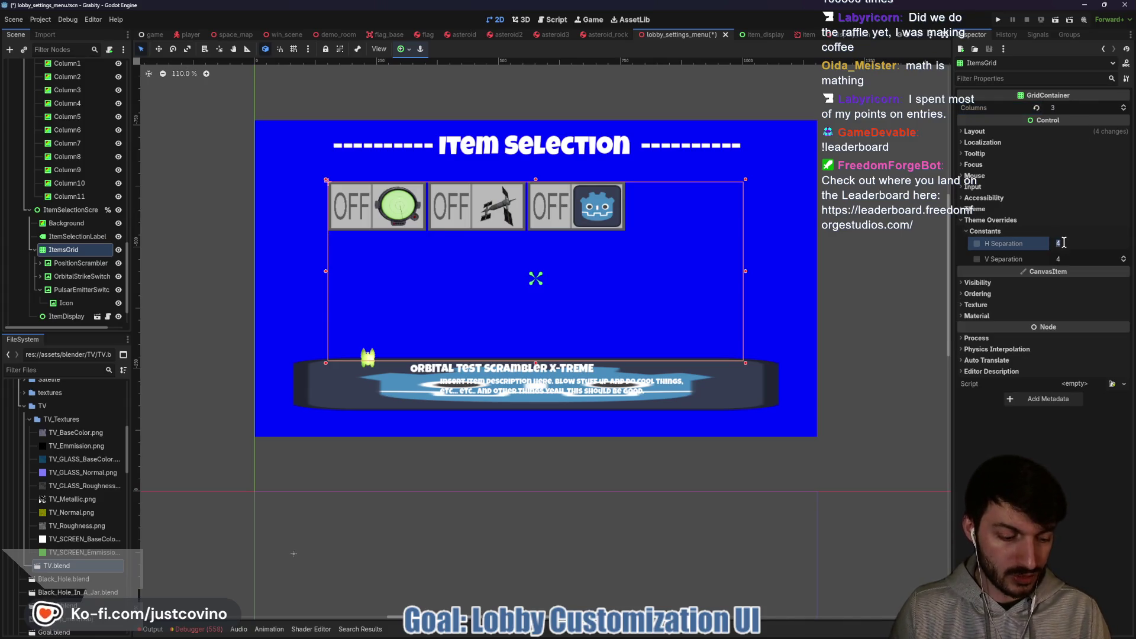
pyautogui.write('10')
pyautogui.press('Return')
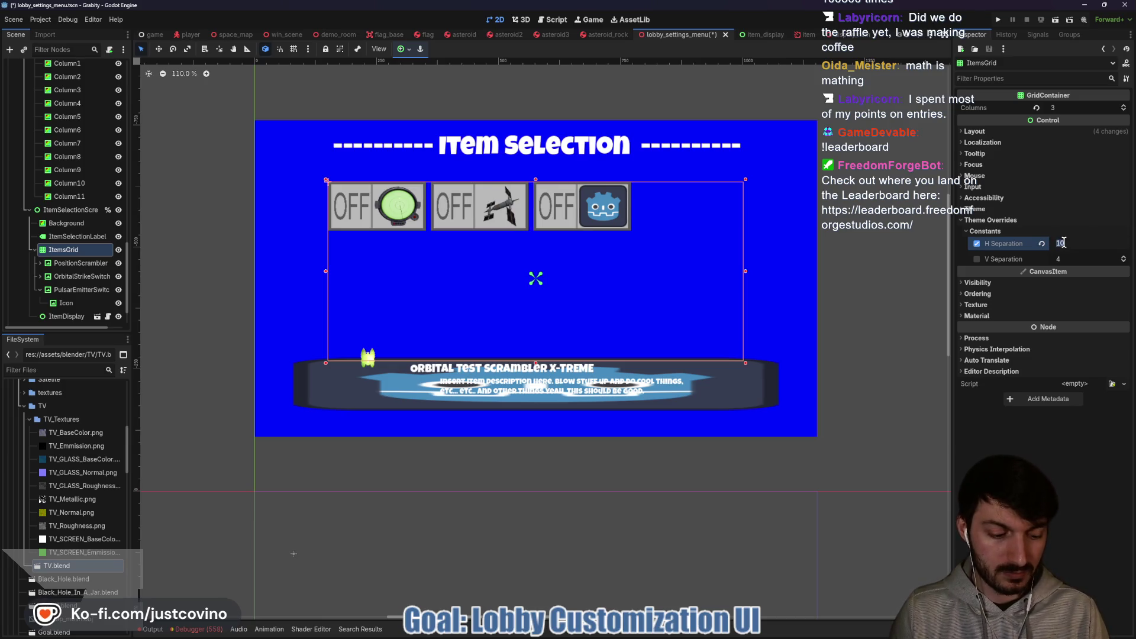
pyautogui.press('Return')
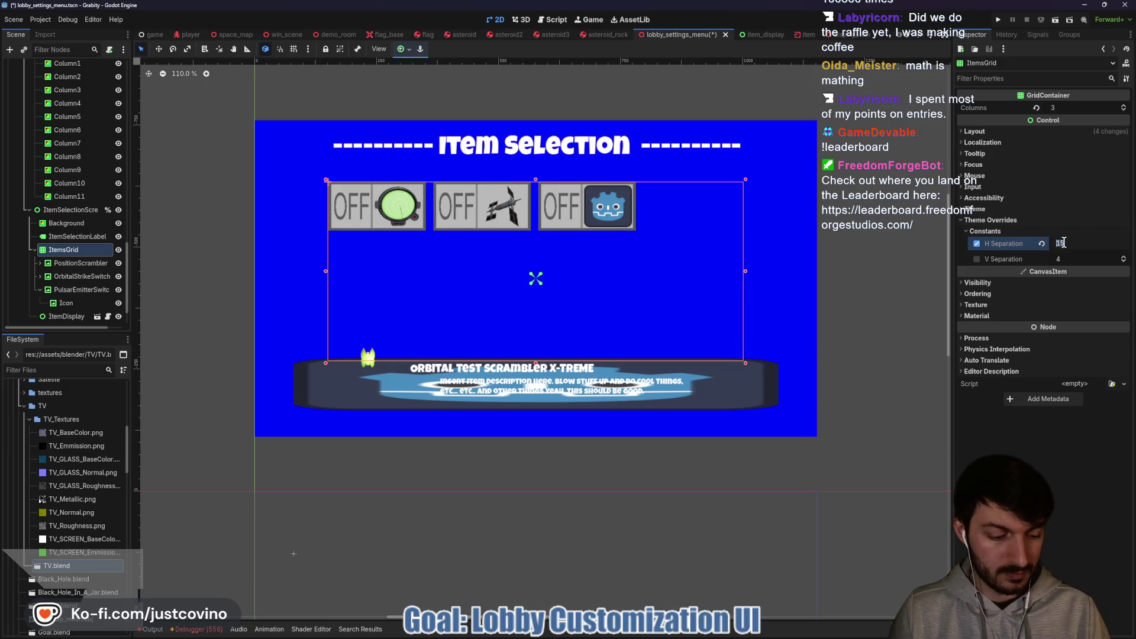
pyautogui.write('20')
pyautogui.press('Return')
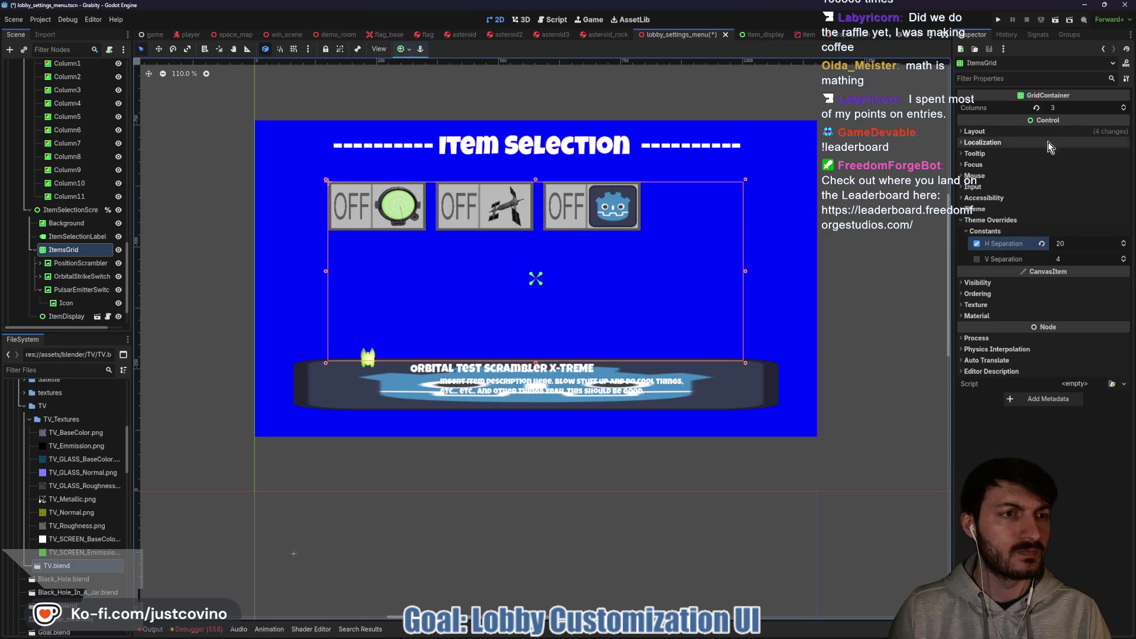
pyautogui.click(1008, 135)
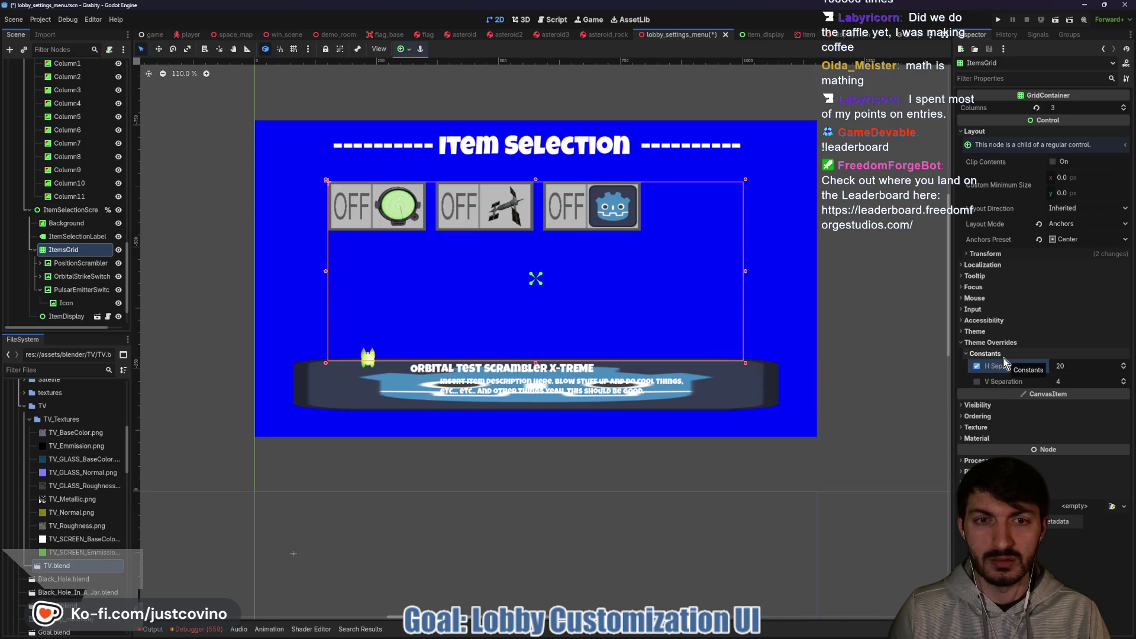
pyautogui.click(1060, 366)
pyautogui.write('26')
pyautogui.press('Return')
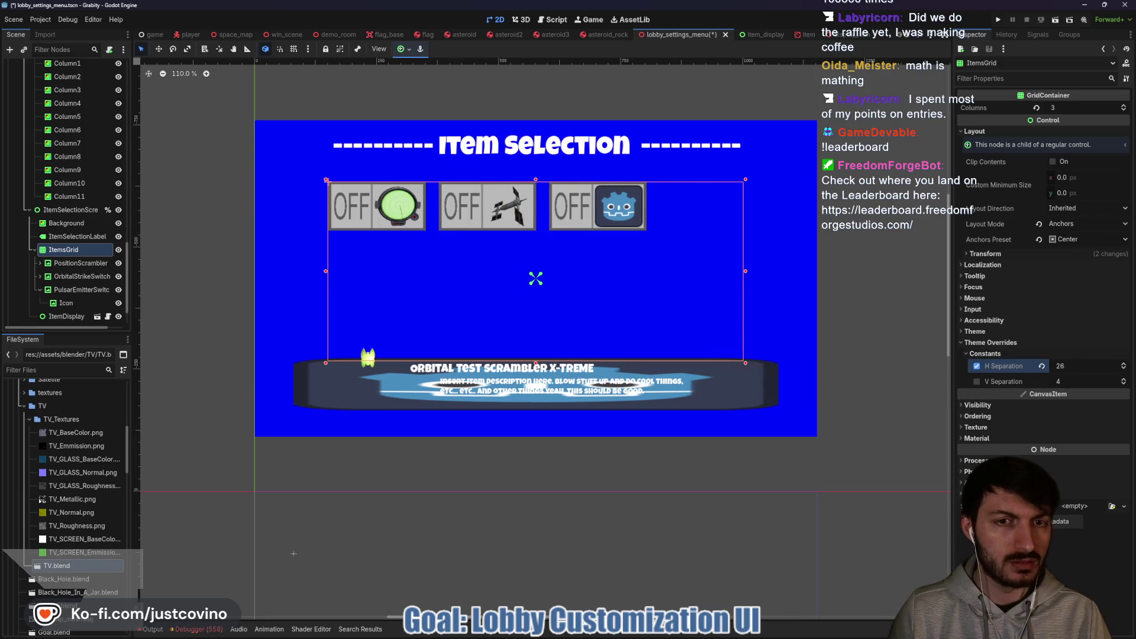
pyautogui.moveTo(1059, 366); pyautogui.dragTo(1109, 366)
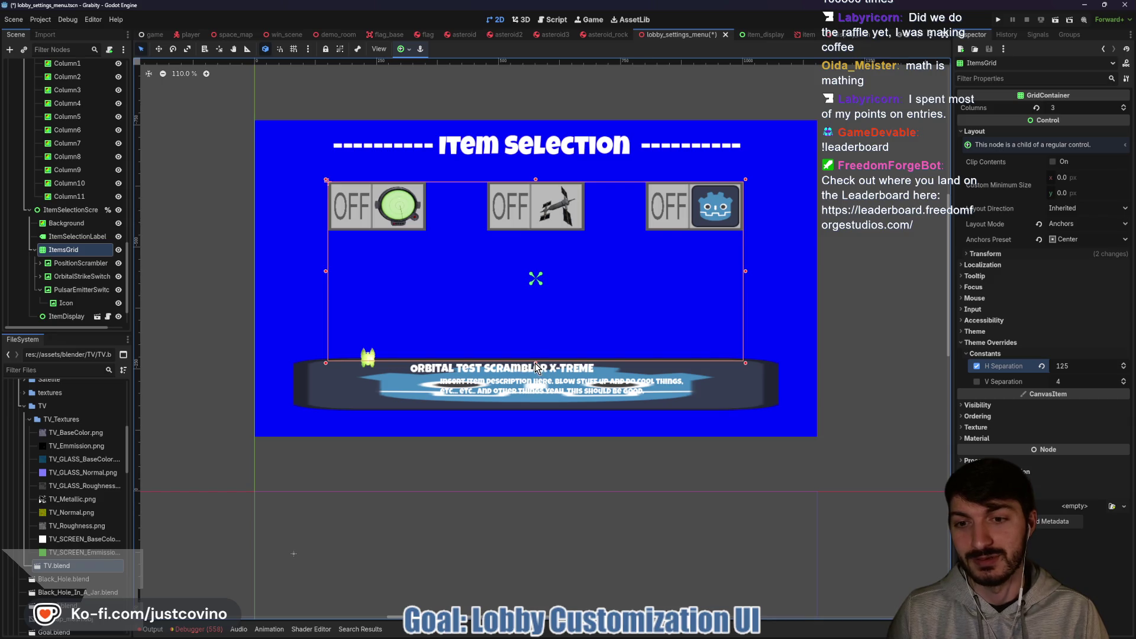
# Shorten the grid by raising its bottom edge, then duplicate PulsarEmitterSwitch.
pyautogui.moveTo(535, 367); pyautogui.dragTo(535, 348)
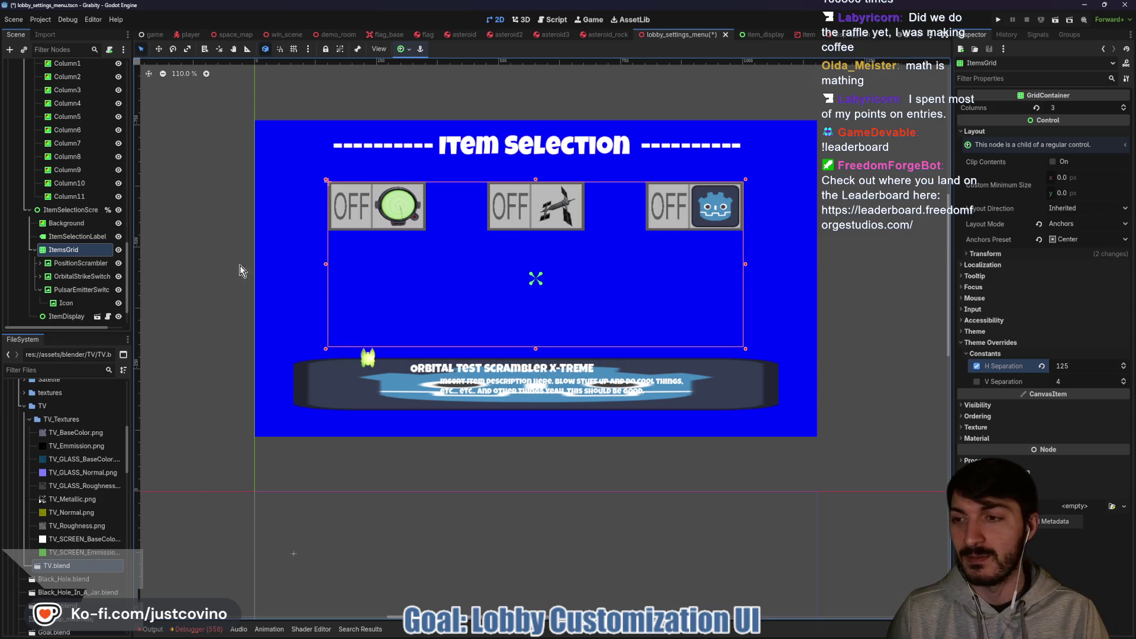
pyautogui.click(69, 291)
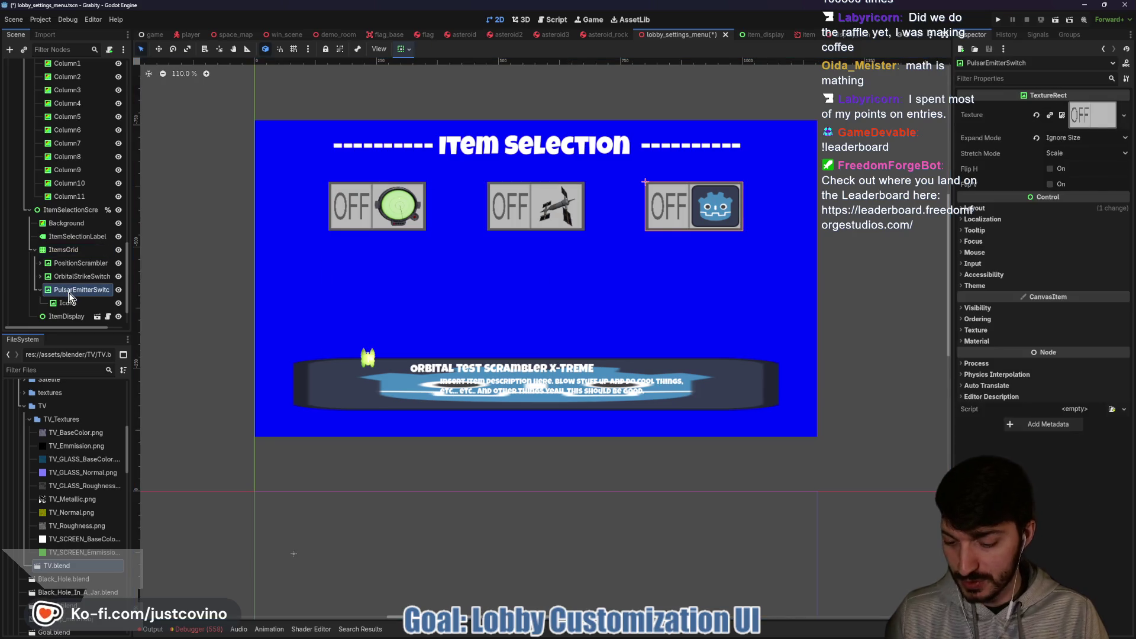
pyautogui.hotkey('ctrl', 'd')
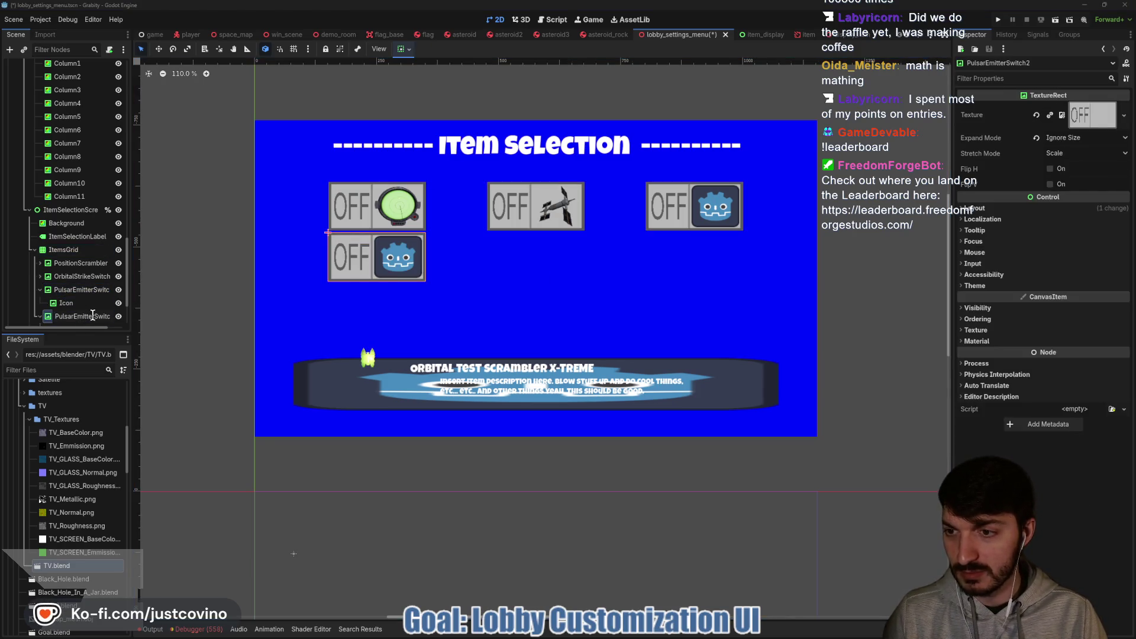
# Rename the copied PulsarEmitterSwitch2 to BlackHoleSwitch.
pyautogui.write('Blac')
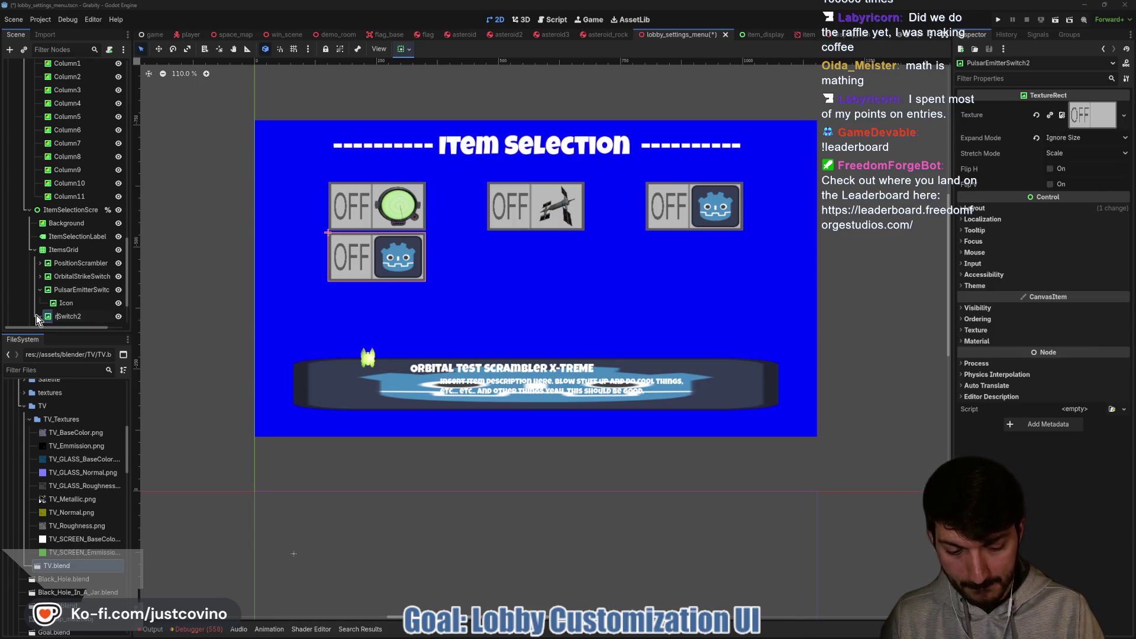
pyautogui.write('kHole')
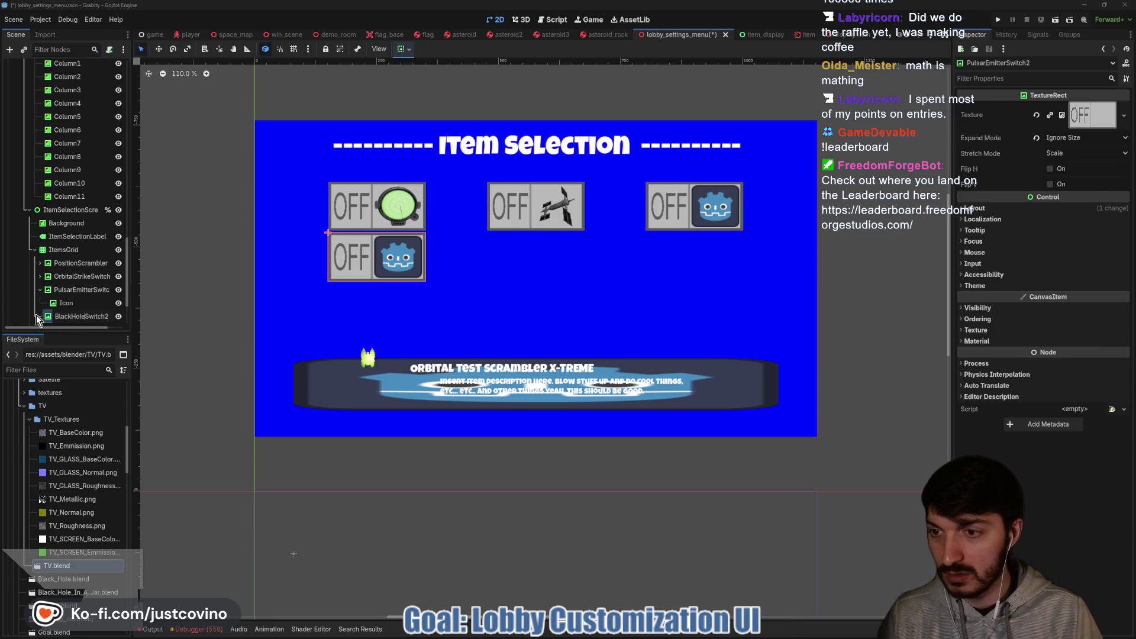
pyautogui.press('Delete')
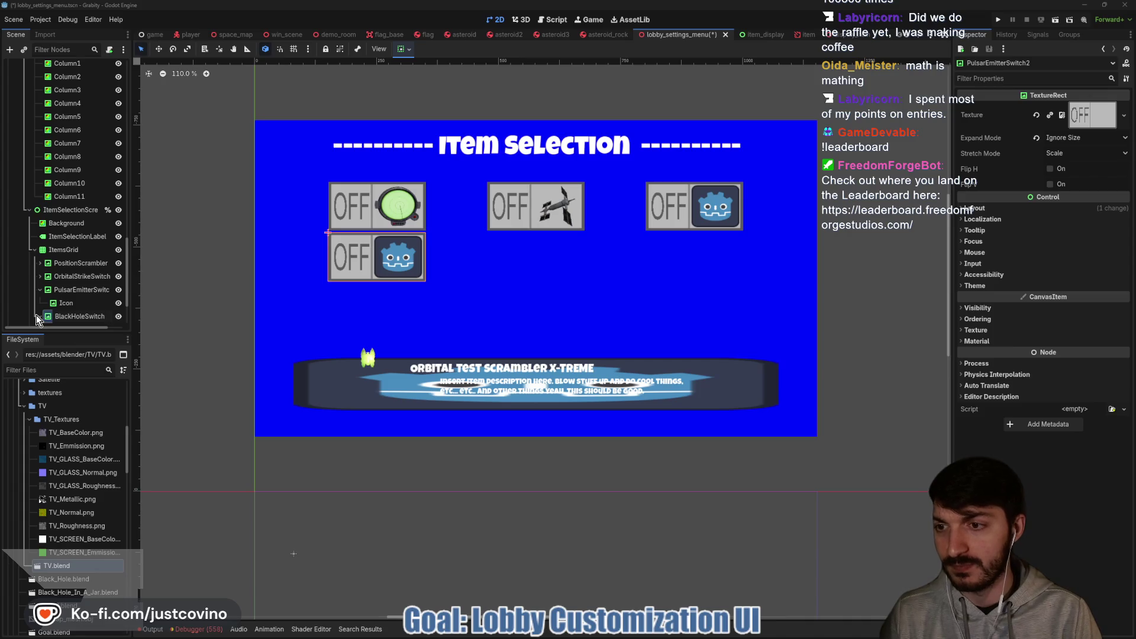
pyautogui.press('Return')
pyautogui.click(36, 315)
pyautogui.scroll(-1, 62, 300)
pyautogui.scroll(-1, 62, 299)
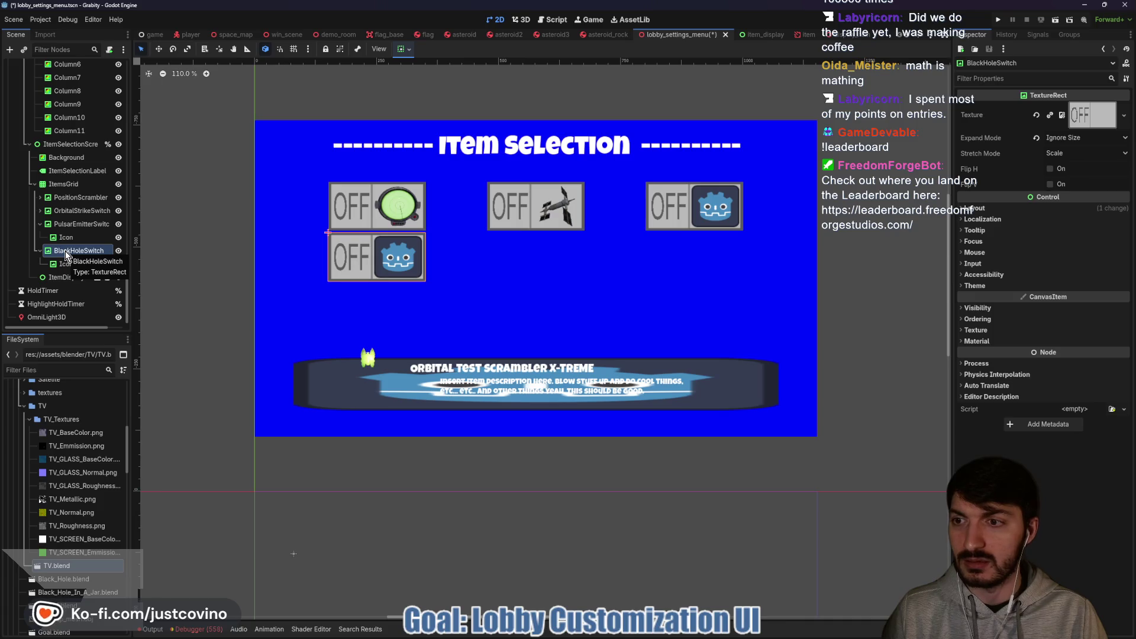
# Duplicate BlackHoleSwitch and name the copy JetPackSwitch.
pyautogui.hotkey('ctrl', 'd')
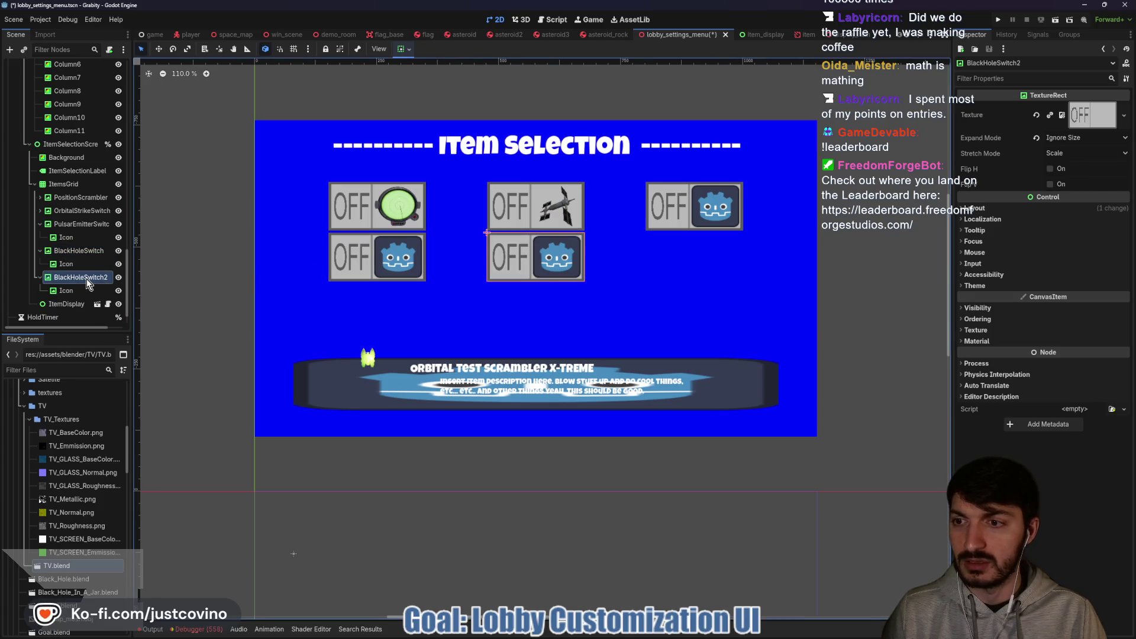
pyautogui.doubleClick(86, 279)
pyautogui.press('Return')
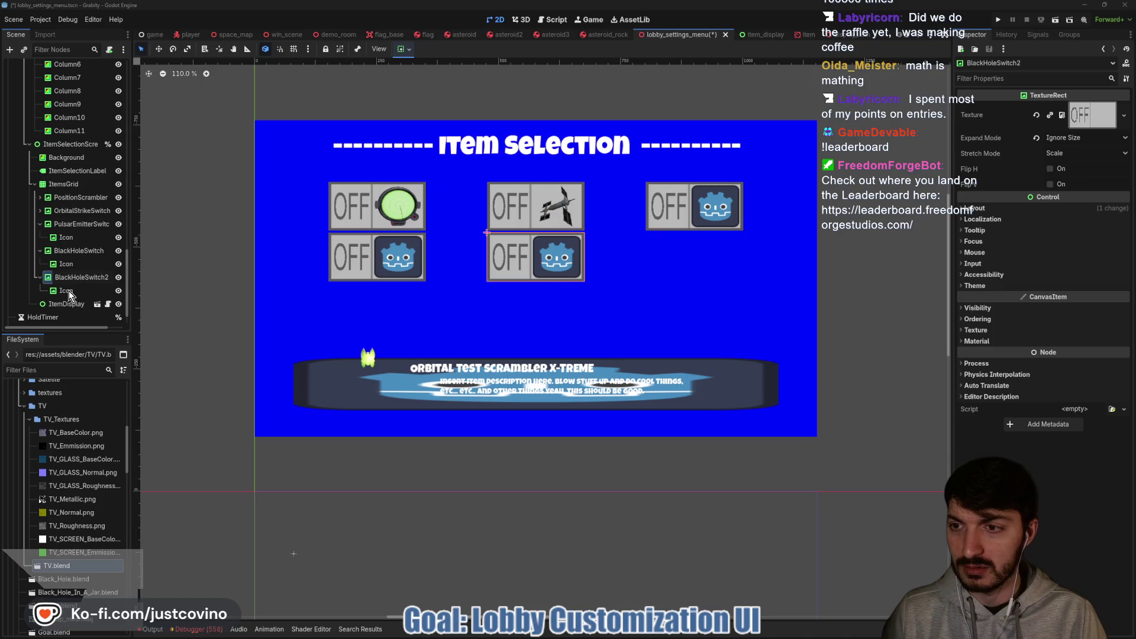
pyautogui.press('BackSpace')
pyautogui.press('BackSpace')
pyautogui.press('BackSpace')
pyautogui.write('JetPa')
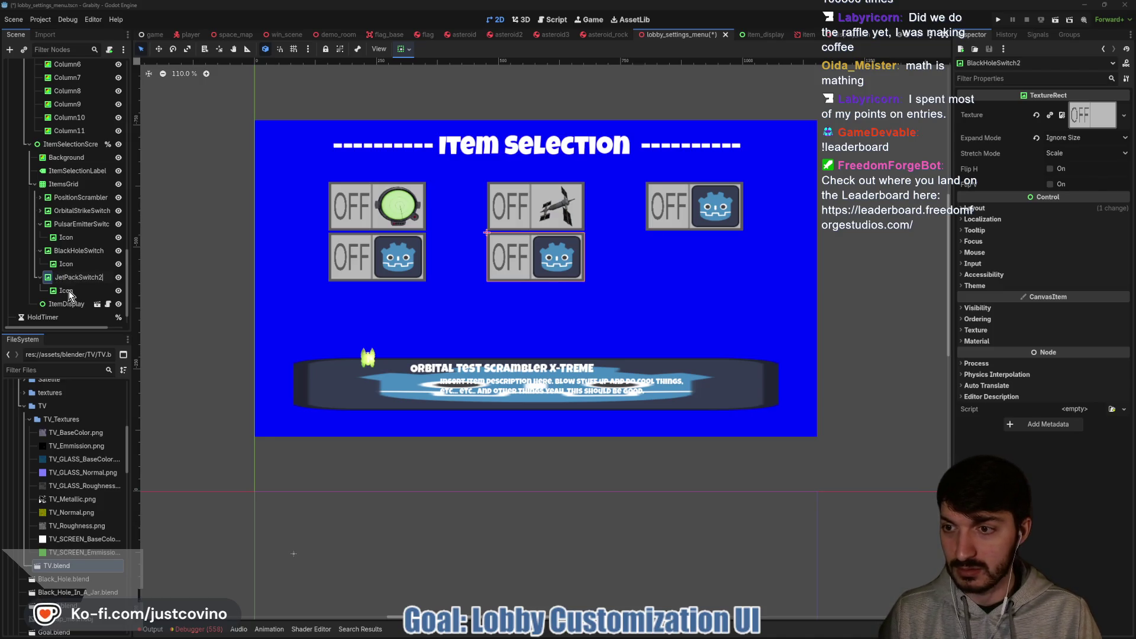
pyautogui.press('Return')
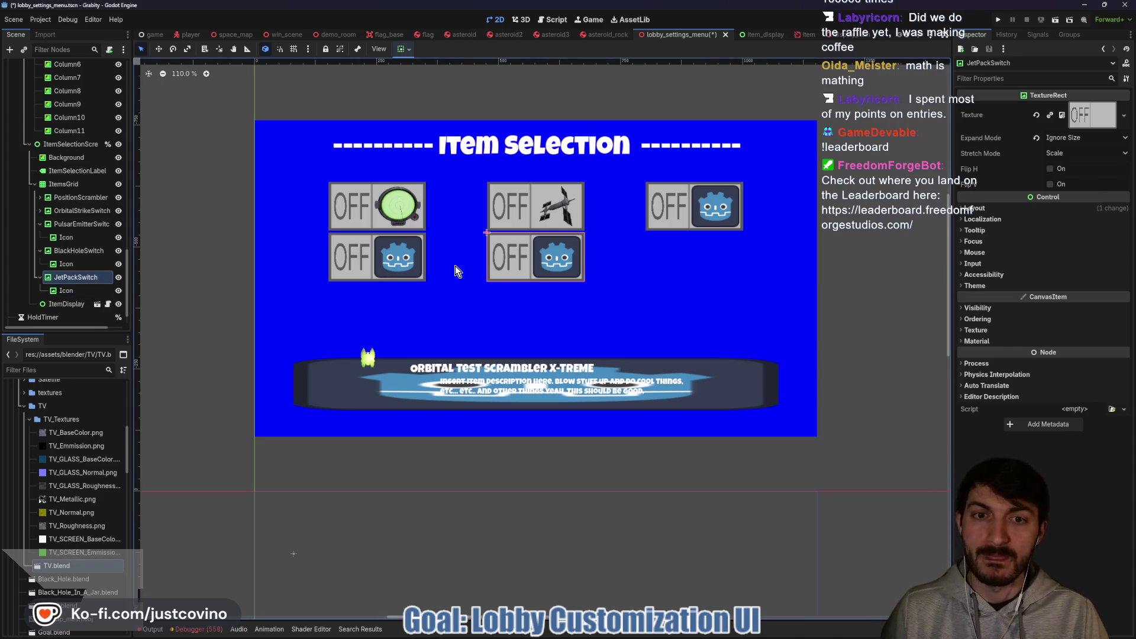
# Set ItemsGrid's V Separation to 50, after trying 10 and 100.
pyautogui.click(63, 184)
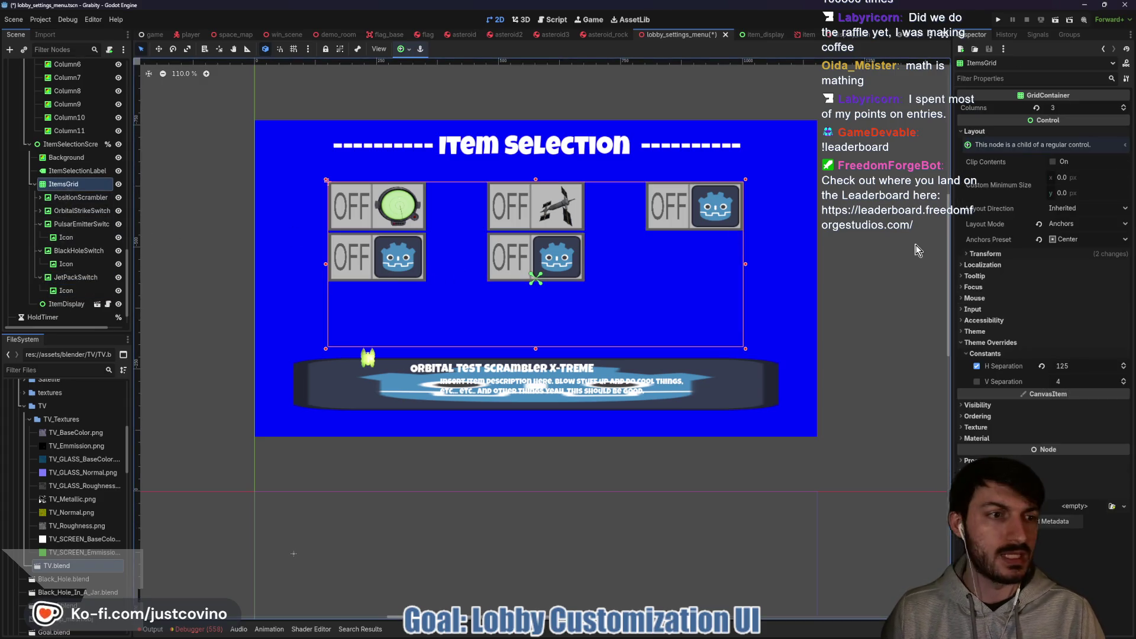
pyautogui.click(1066, 383)
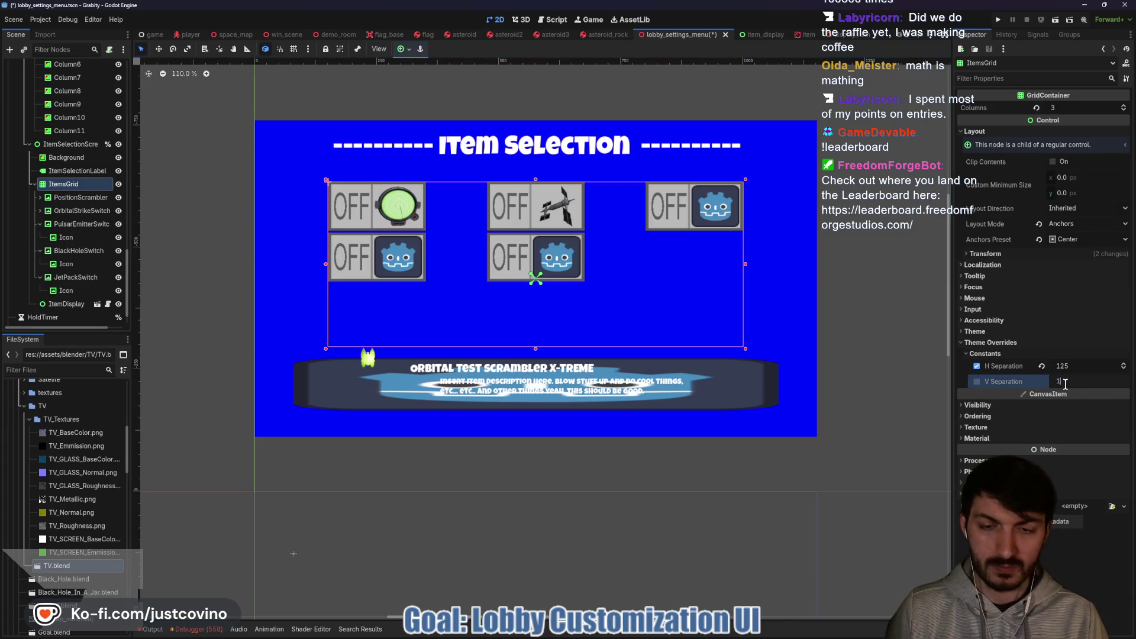
pyautogui.write('0')
pyautogui.press('Return')
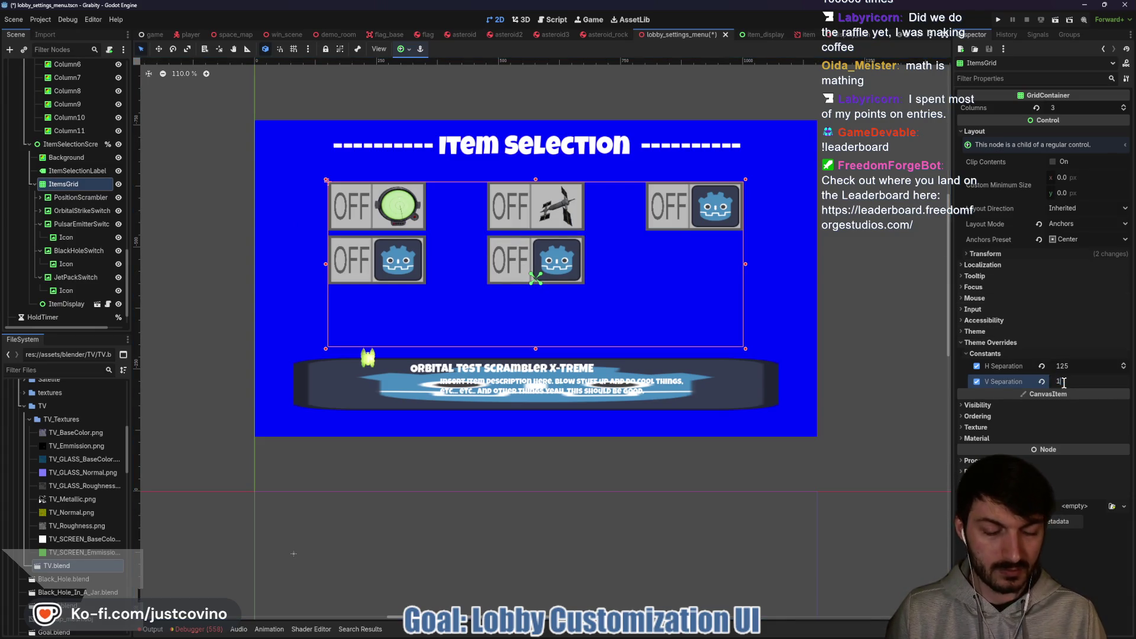
pyautogui.write('00')
pyautogui.press('Return')
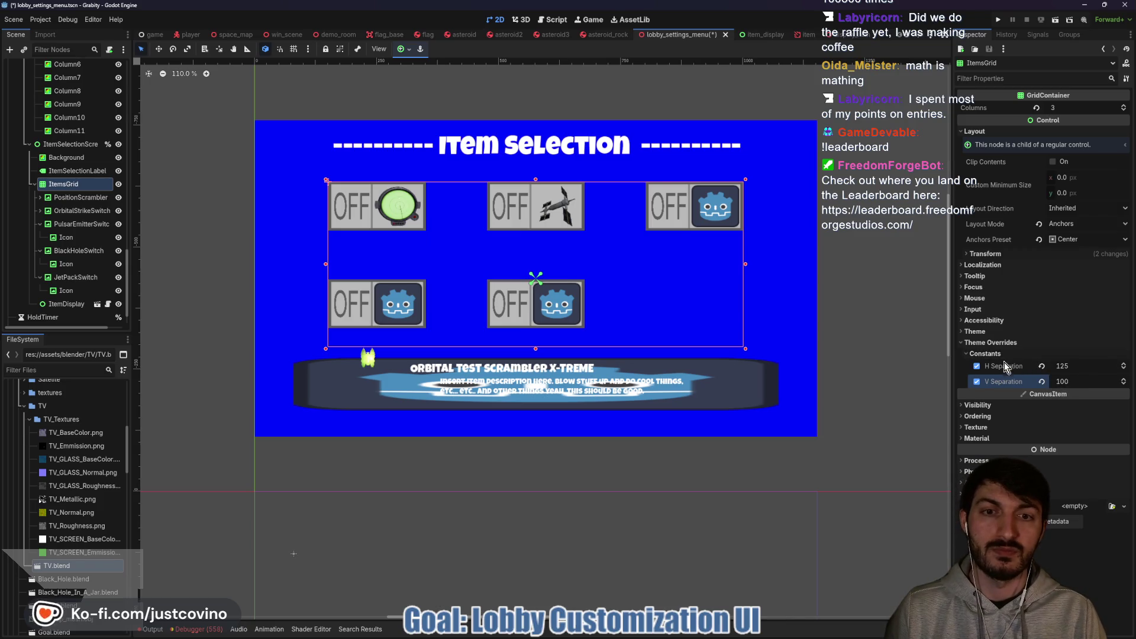
pyautogui.write('50')
pyautogui.press('Return')
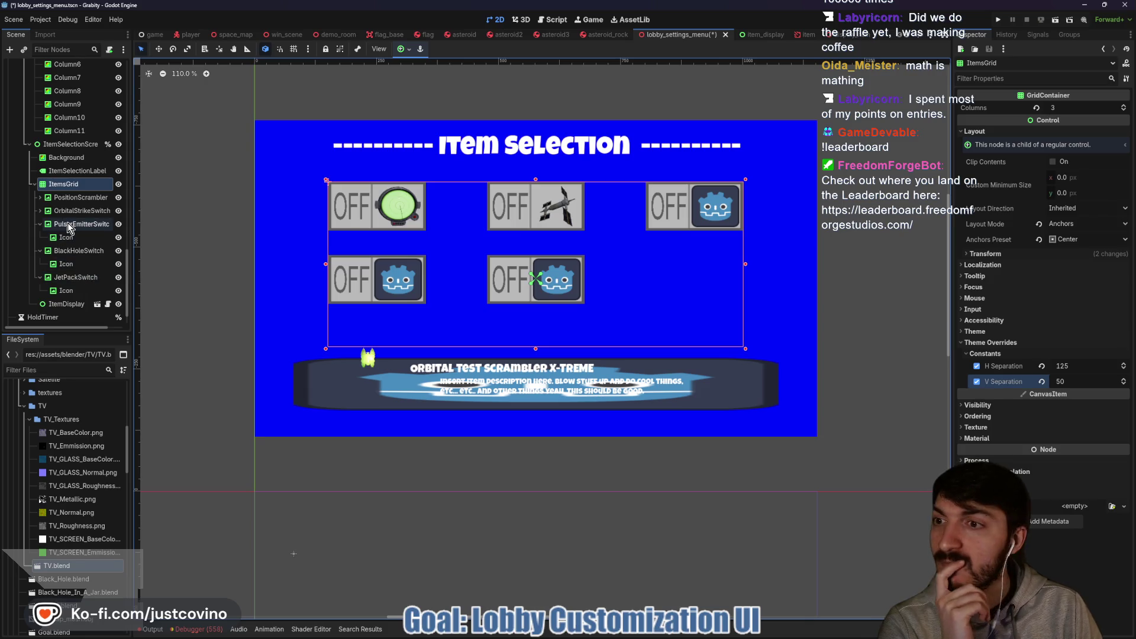
# Mark ItemsGrid as 'Access as Unique Name' from its context menu.
pyautogui.scroll(2, 76, 182)
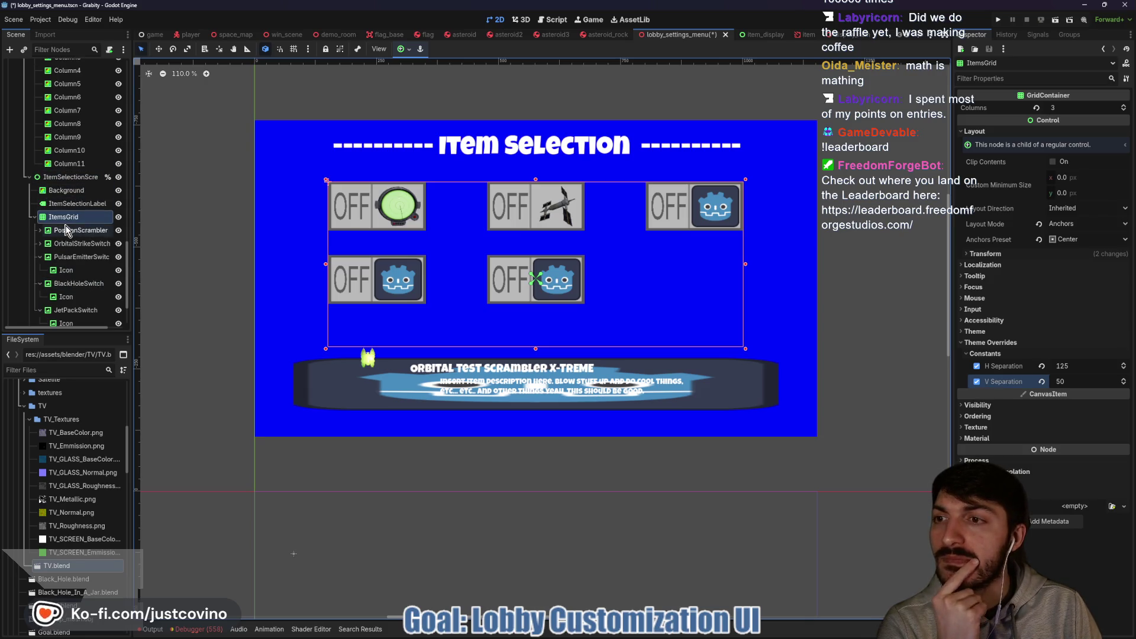
pyautogui.click(27, 178)
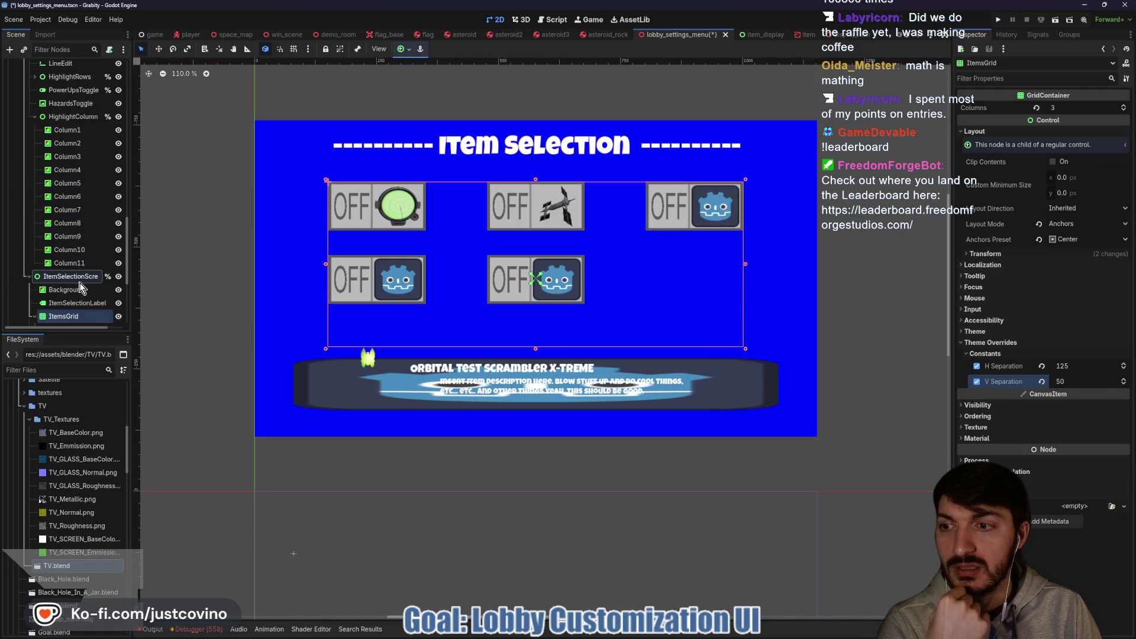
pyautogui.click(28, 275)
pyautogui.rightClick(61, 252)
pyautogui.click(95, 482)
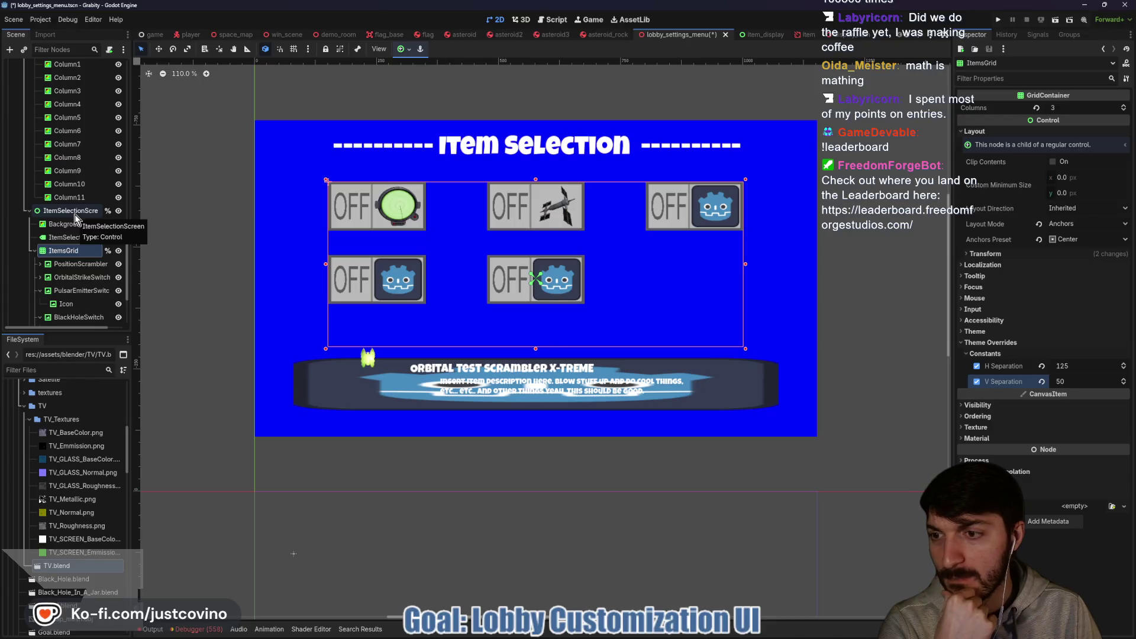
# Open the lobby_settings_menu.gd script attached to the root node.
pyautogui.scroll(-5, 79, 259)
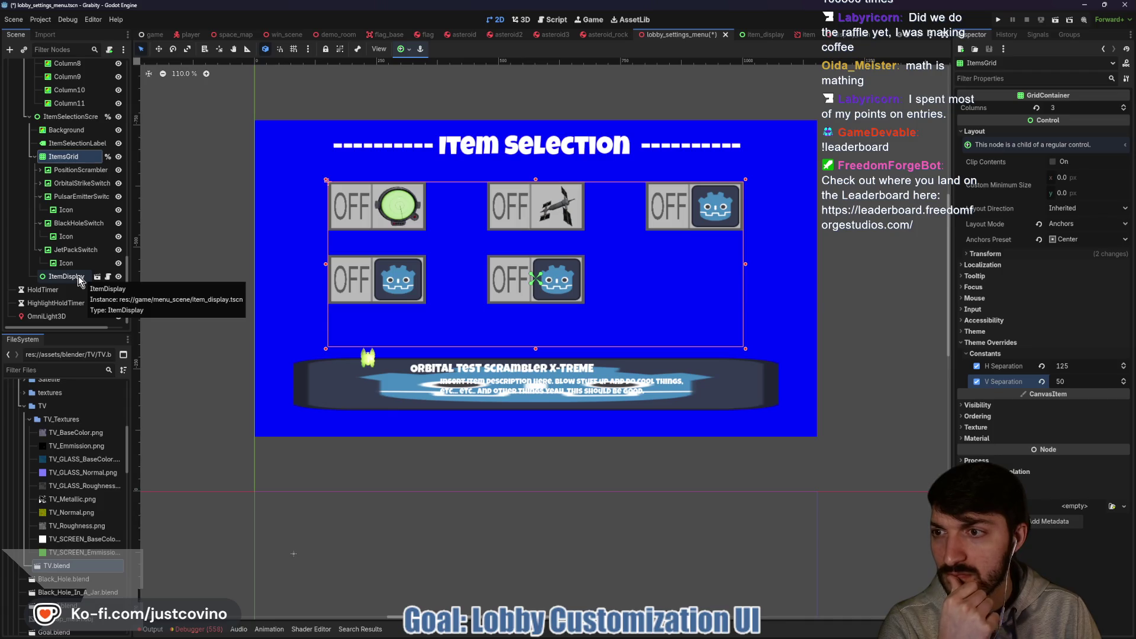
pyautogui.scroll(5, 84, 196)
pyautogui.scroll(5, 84, 196)
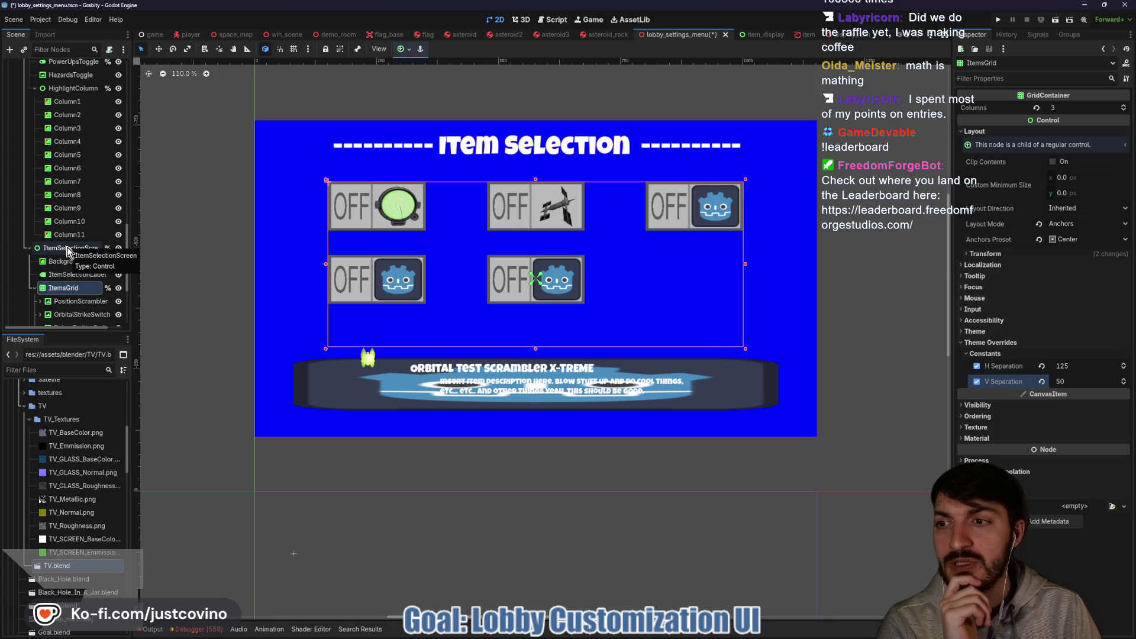
pyautogui.scroll(5, 67, 248)
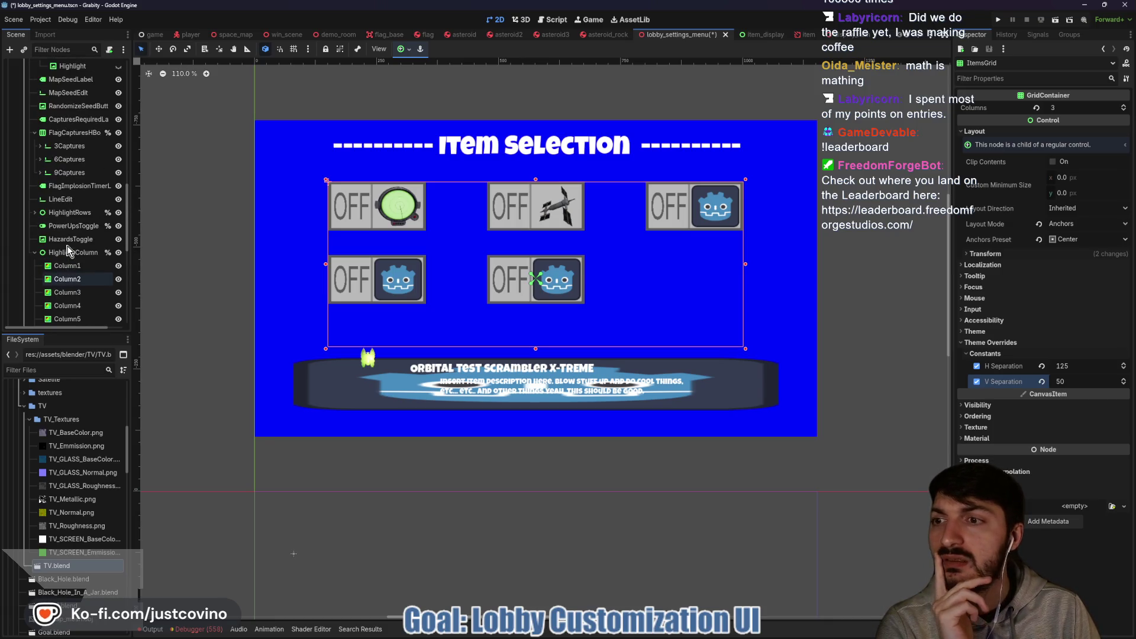
pyautogui.scroll(10, 66, 248)
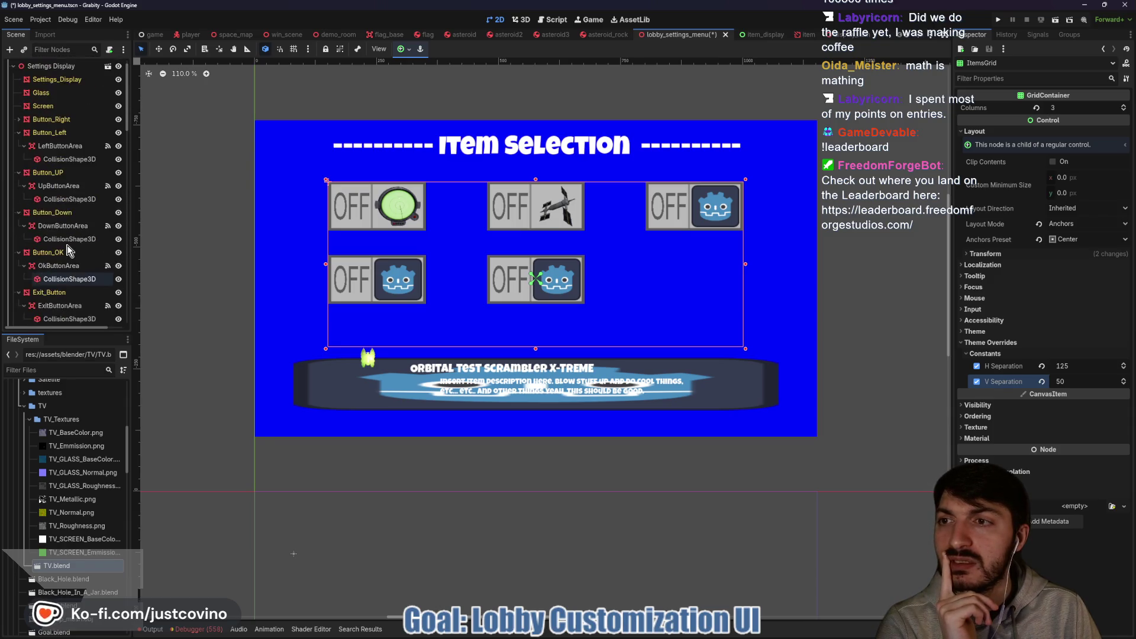
pyautogui.click(109, 67)
# Review select_option's ITEMS_TOGGLE handling and set_initial_selections in lobby_settings_menu.gd.
pyautogui.click(429, 319)
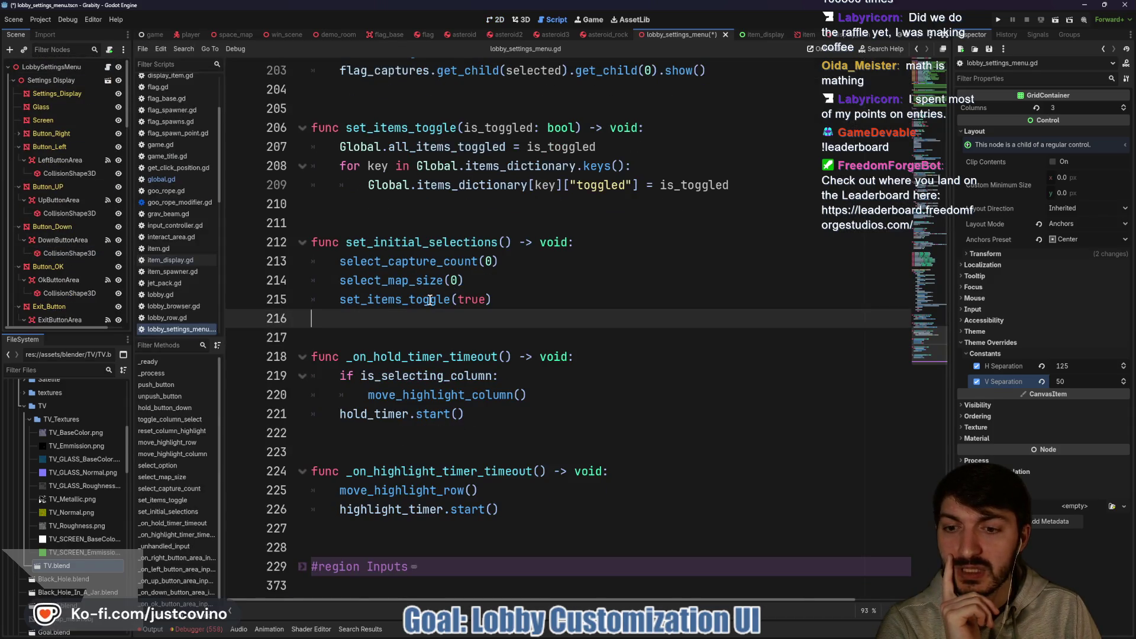
pyautogui.scroll(9, 429, 300)
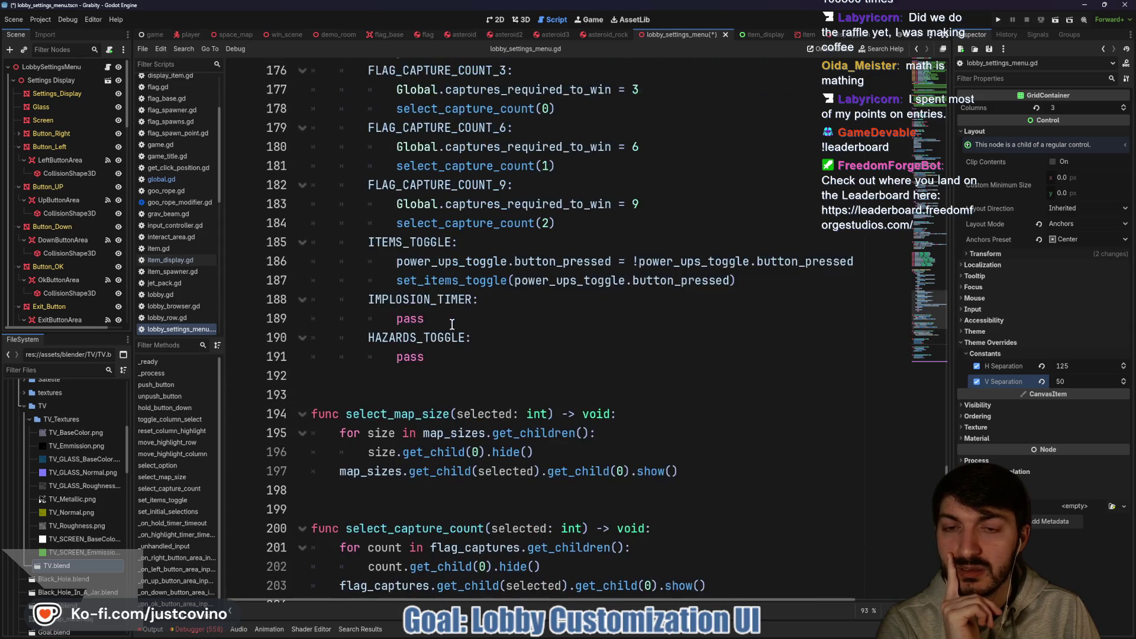
pyautogui.scroll(1, 452, 325)
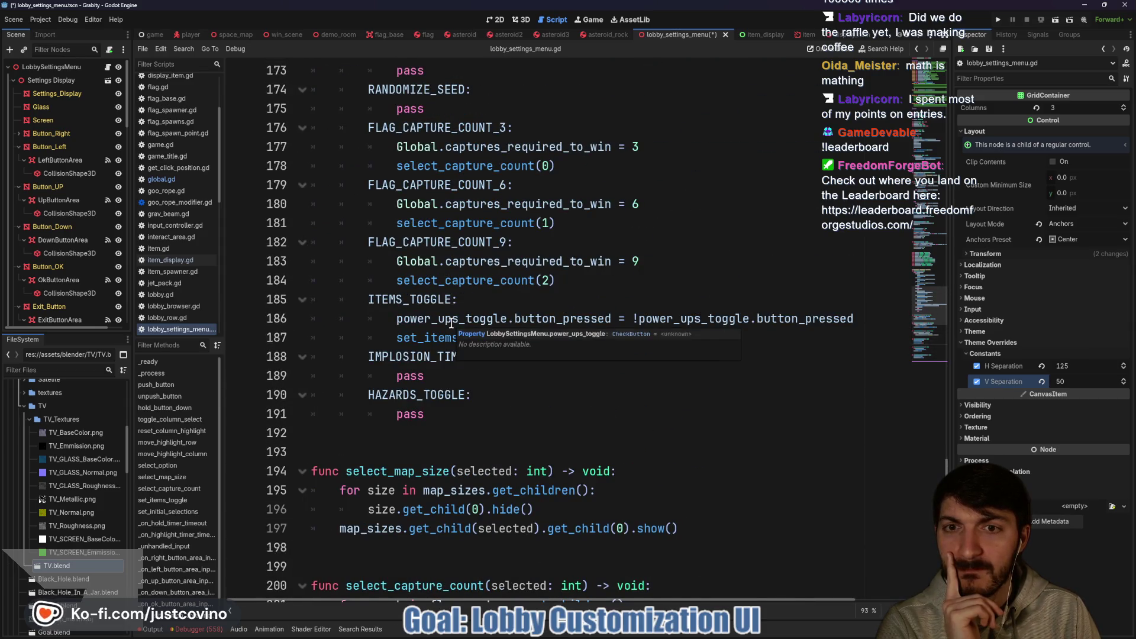
pyautogui.scroll(2, 452, 324)
pyautogui.scroll(-2, 451, 323)
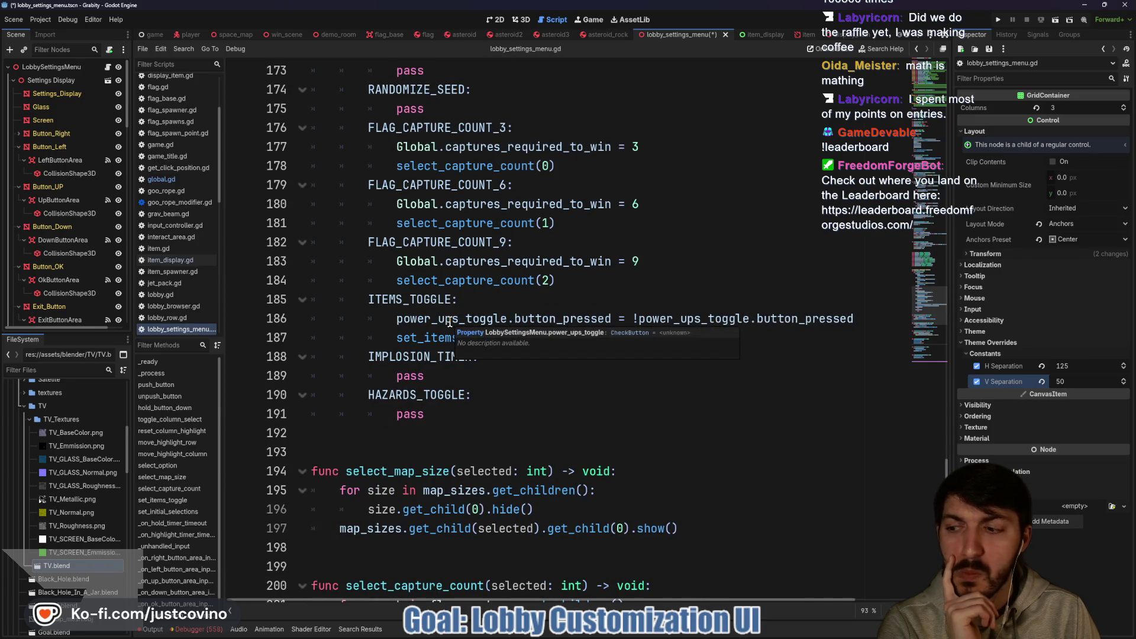
pyautogui.scroll(1, 448, 319)
pyautogui.scroll(8, 447, 319)
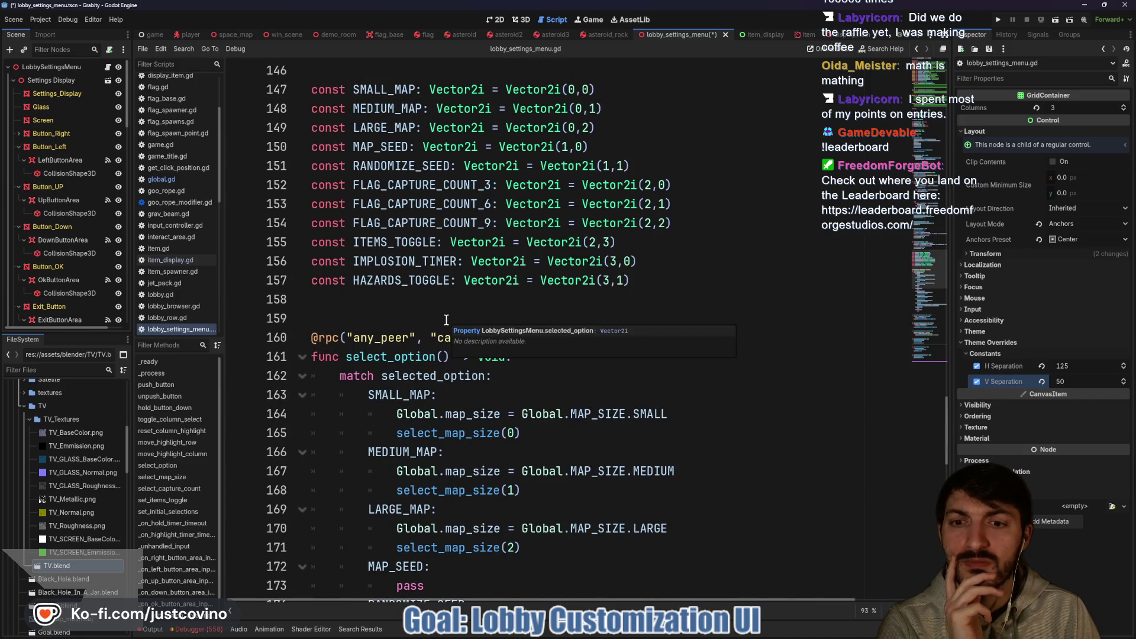
pyautogui.scroll(4, 446, 320)
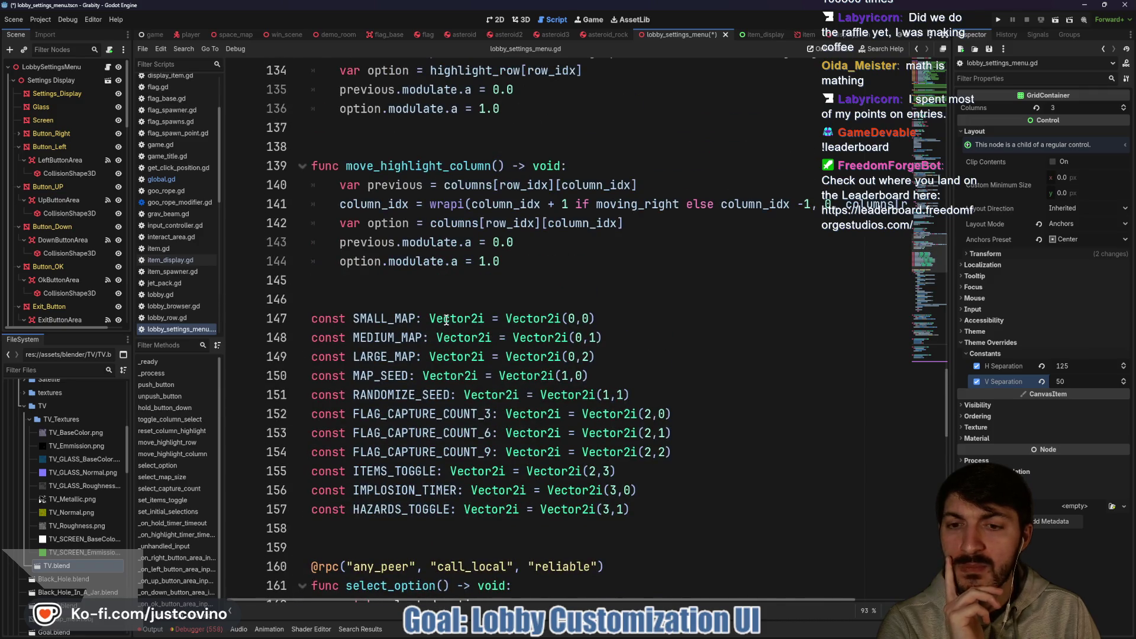
pyautogui.scroll(16, 446, 320)
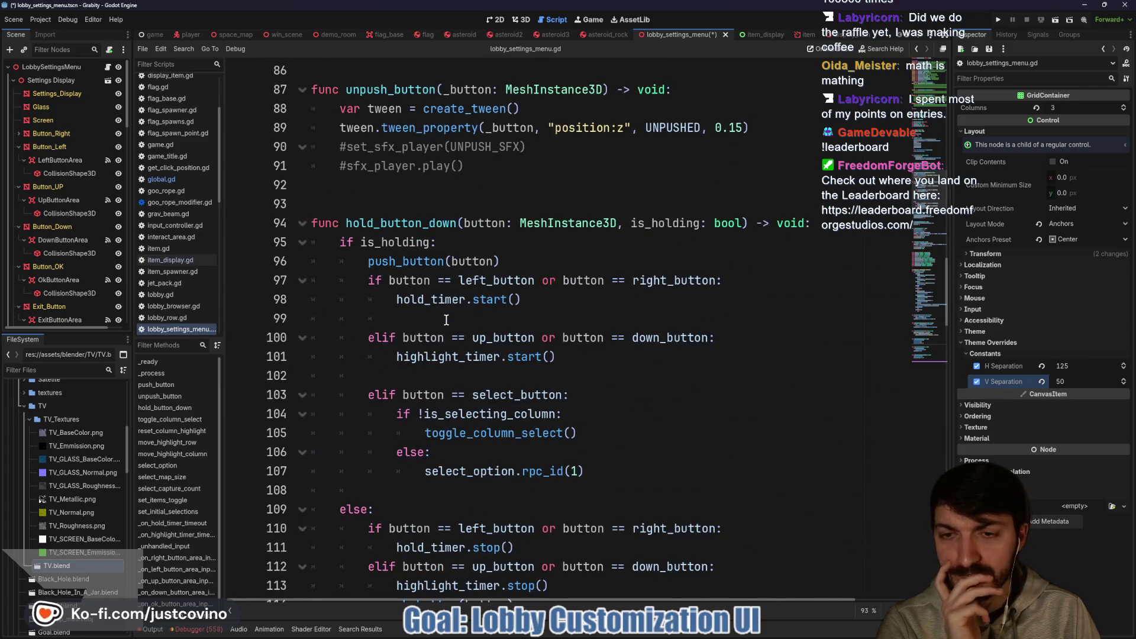
pyautogui.scroll(-13, 446, 320)
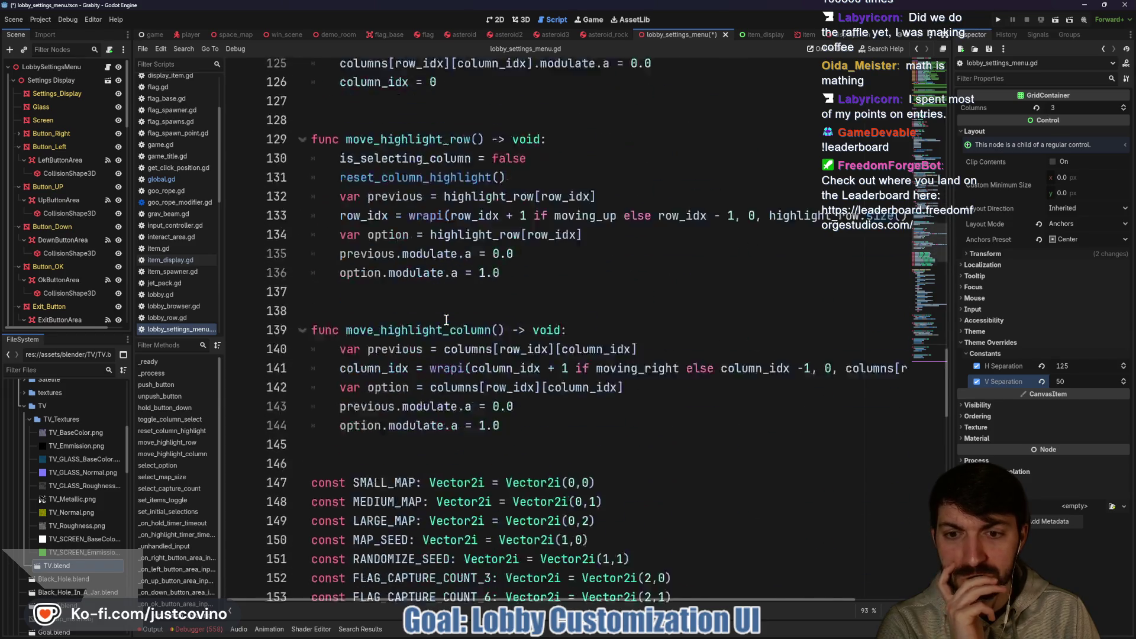
pyautogui.scroll(-7, 446, 320)
pyautogui.scroll(-13, 446, 319)
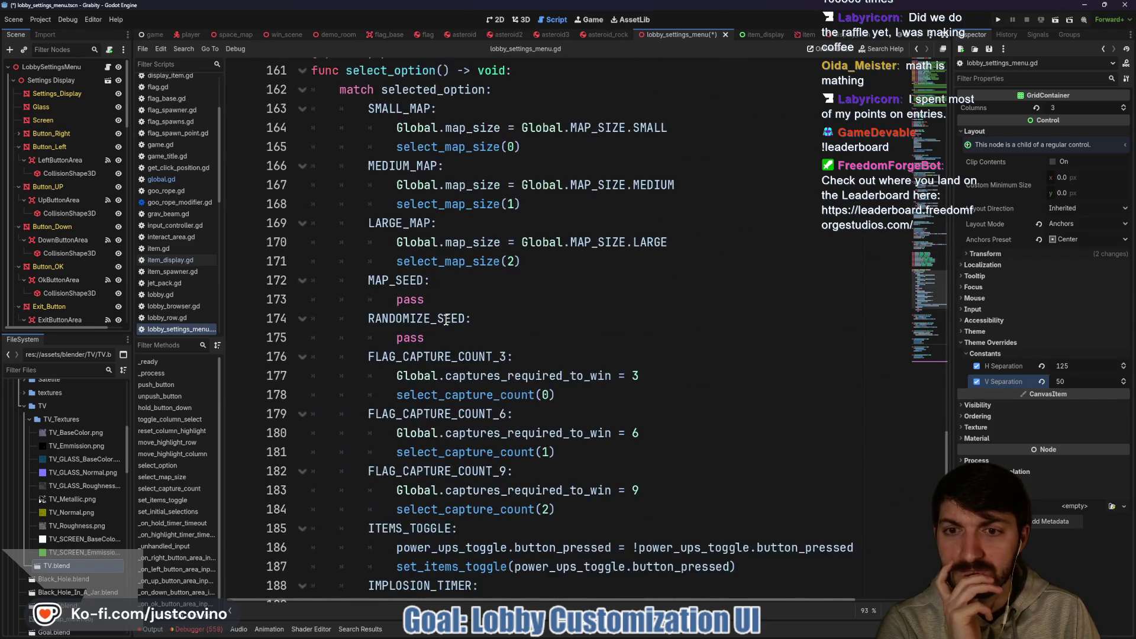
pyautogui.scroll(-6, 446, 320)
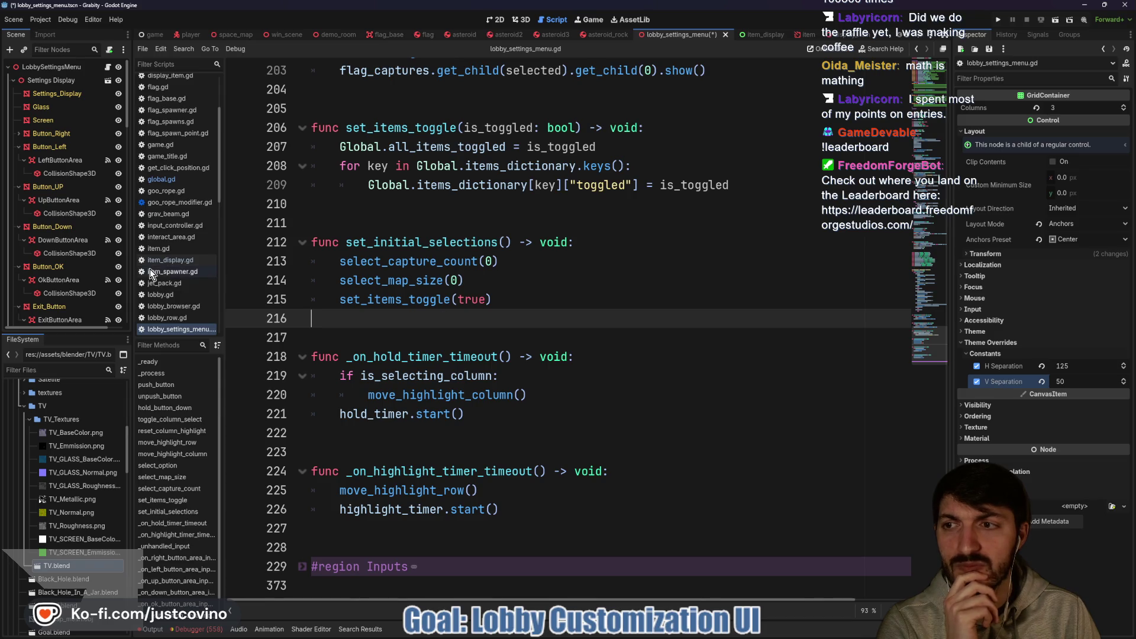
# Inspect the Control node's properties in the Scene dock.
pyautogui.scroll(-4, 41, 169)
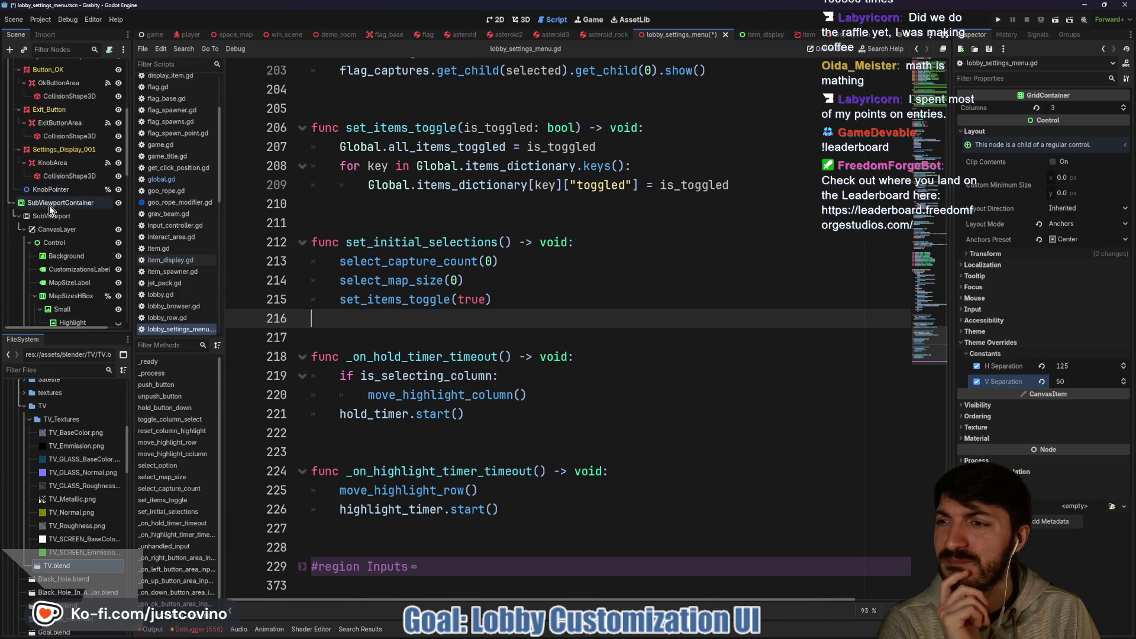
pyautogui.scroll(-4, 55, 217)
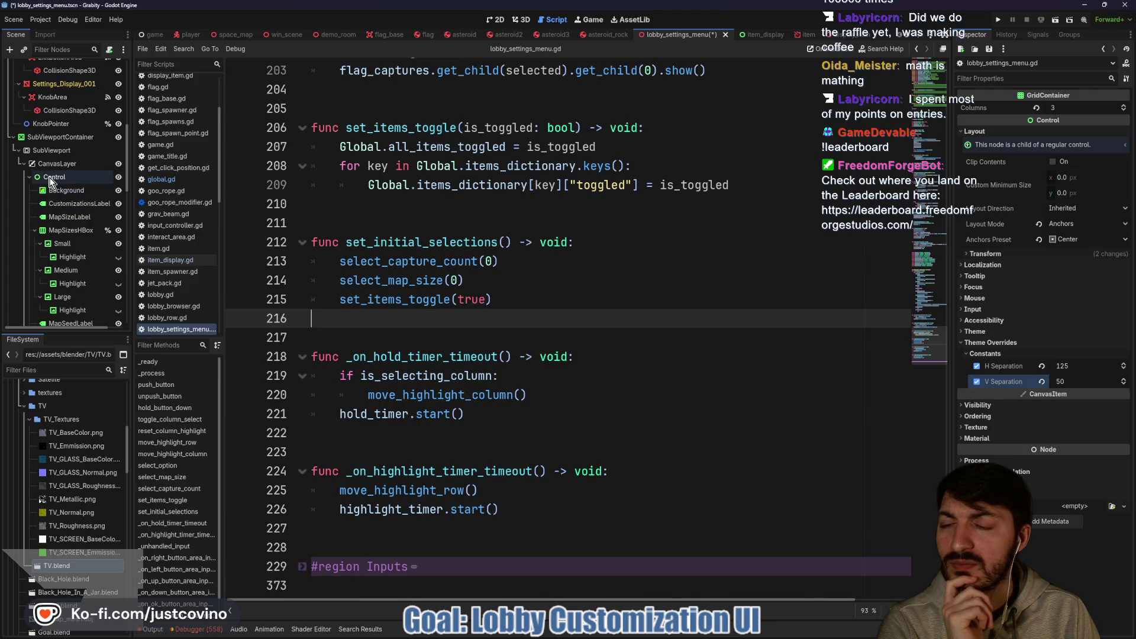
pyautogui.click(51, 179)
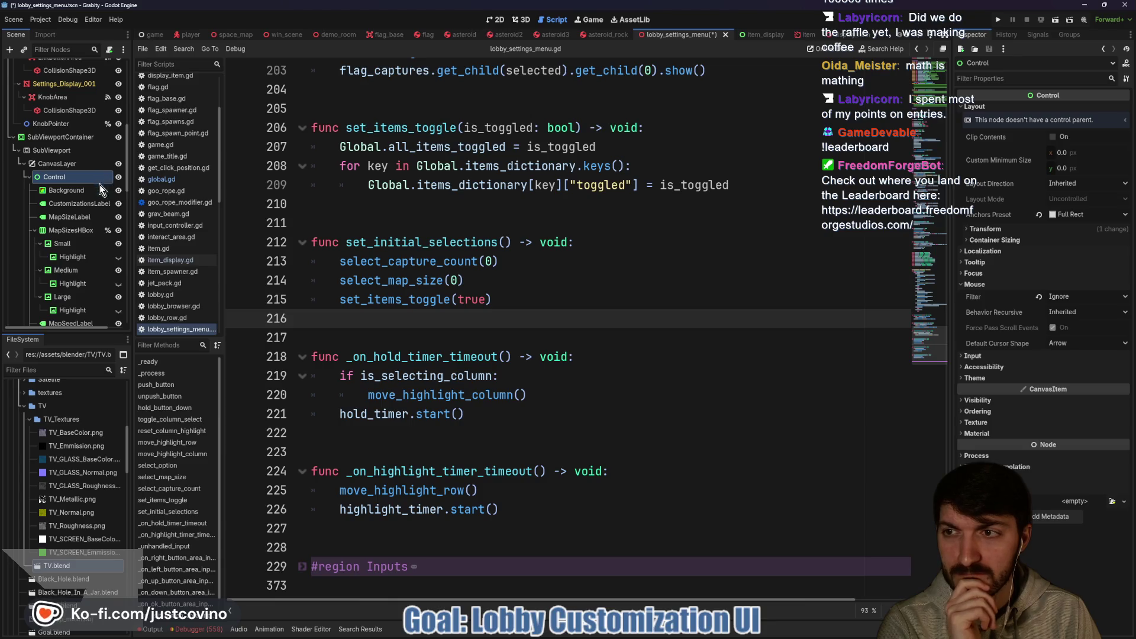
pyautogui.scroll(4, 92, 189)
pyautogui.scroll(-7, 87, 195)
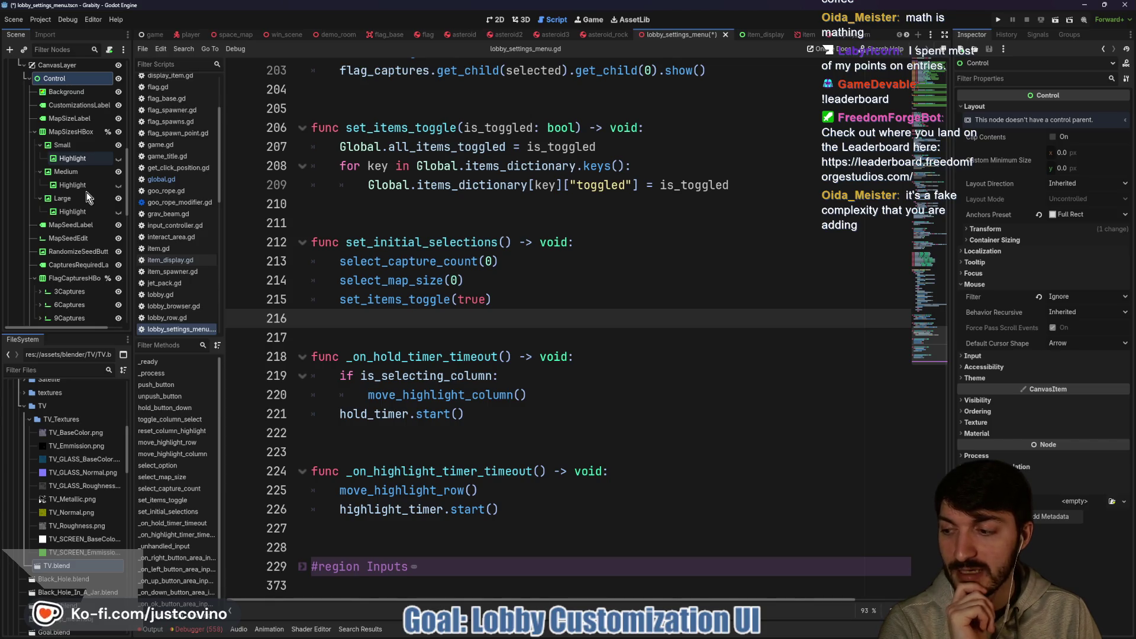
pyautogui.scroll(-3, 87, 195)
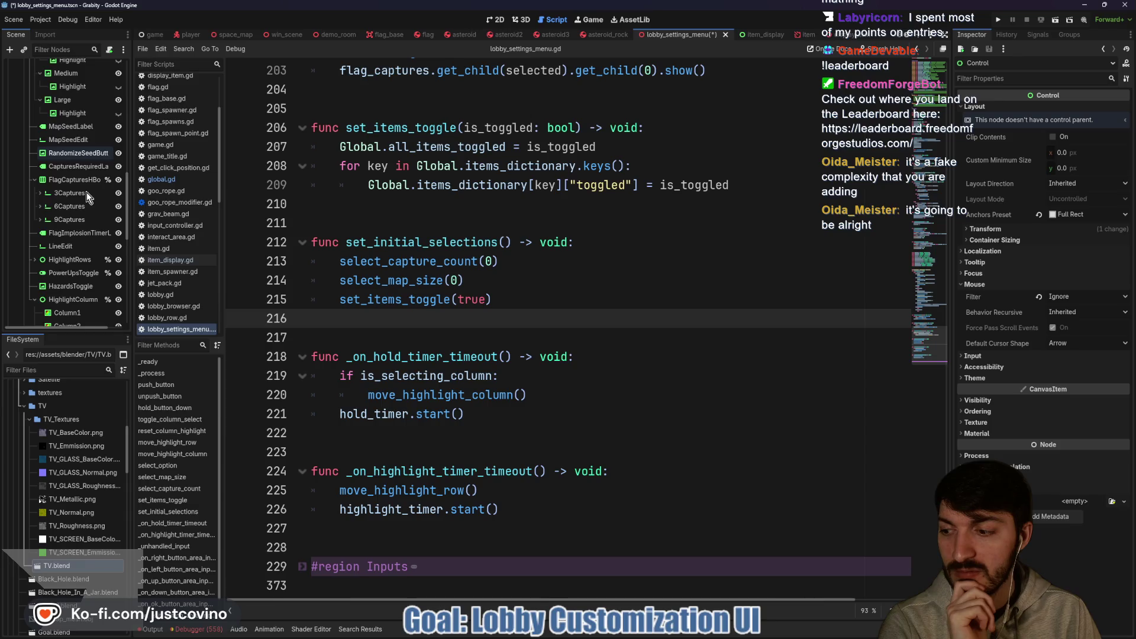
pyautogui.scroll(-6, 86, 195)
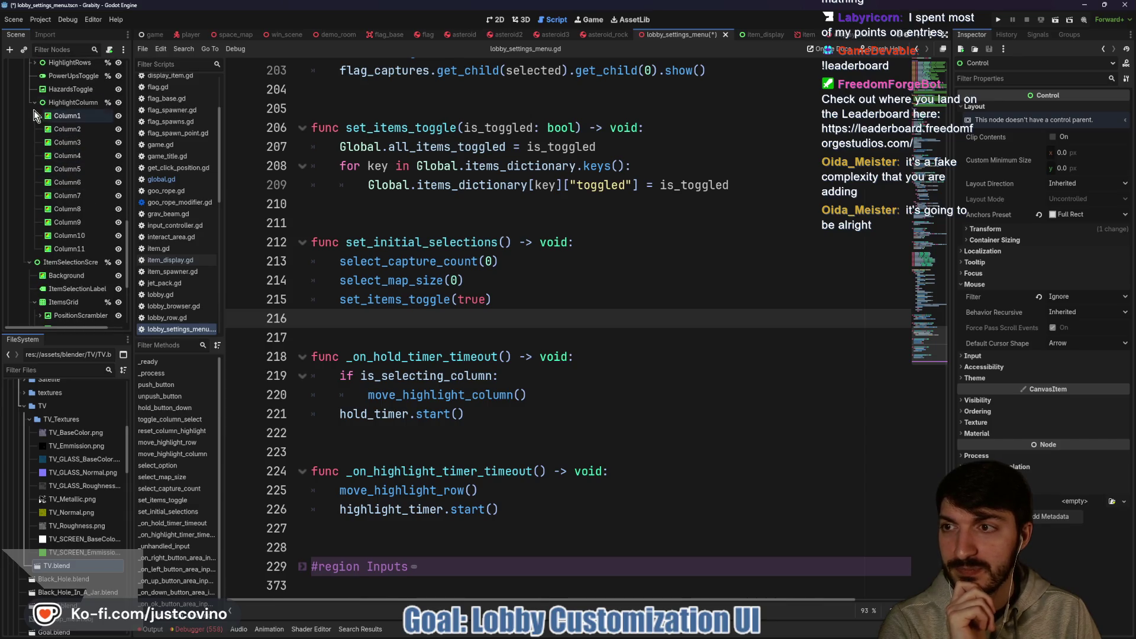
# Collapse HighlightColumn, select ItemsGrid, and return to the 2D view.
pyautogui.click(33, 102)
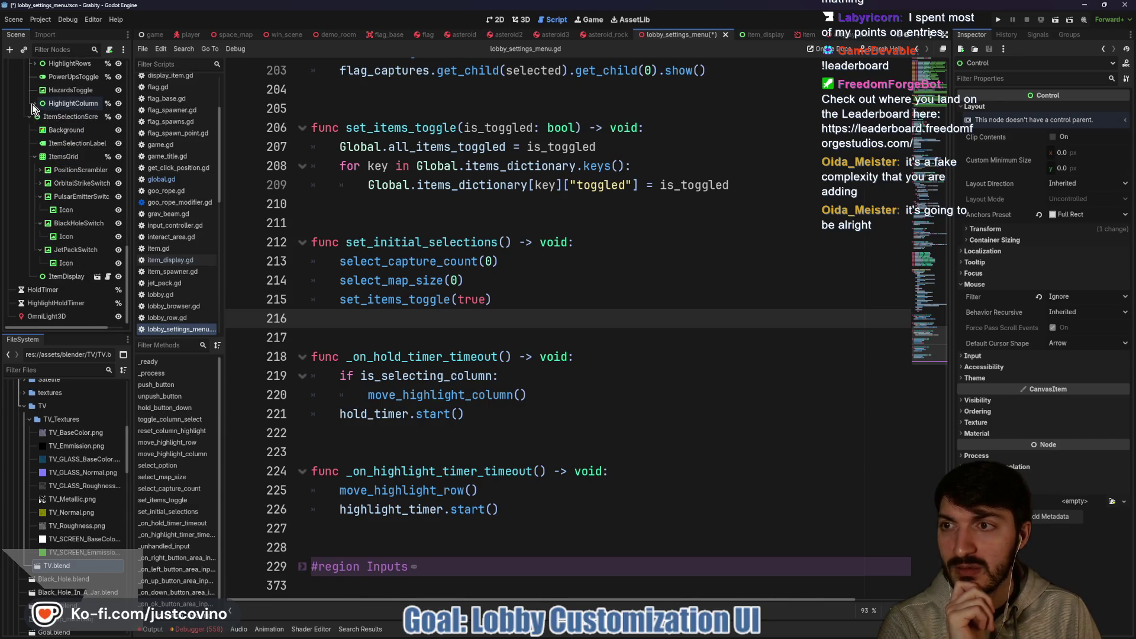
pyautogui.click(62, 160)
pyautogui.click(495, 20)
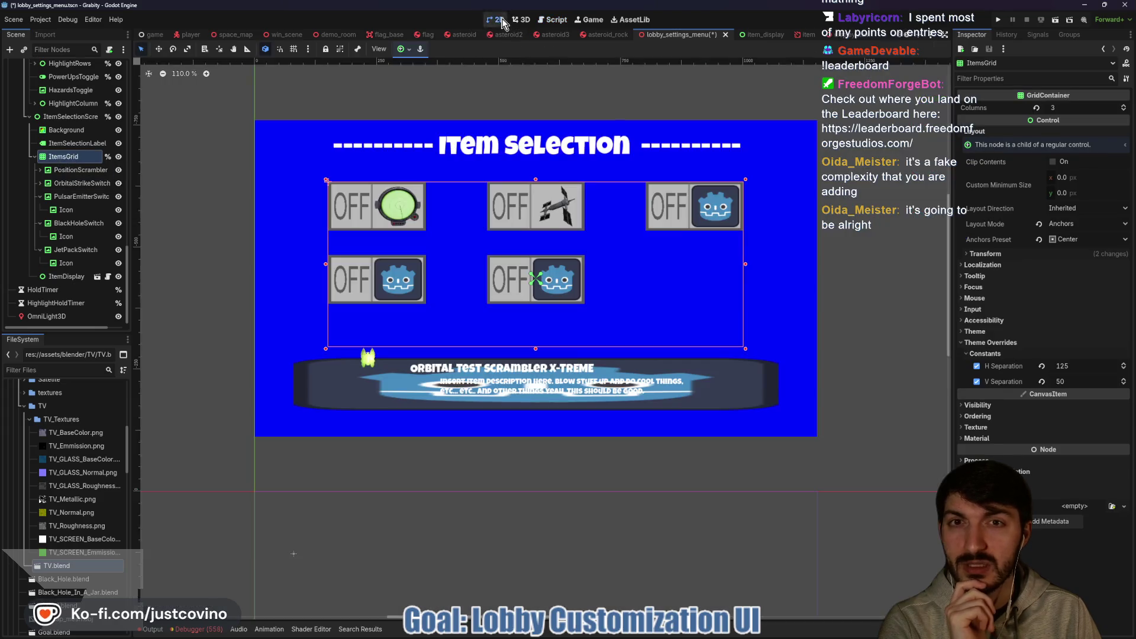
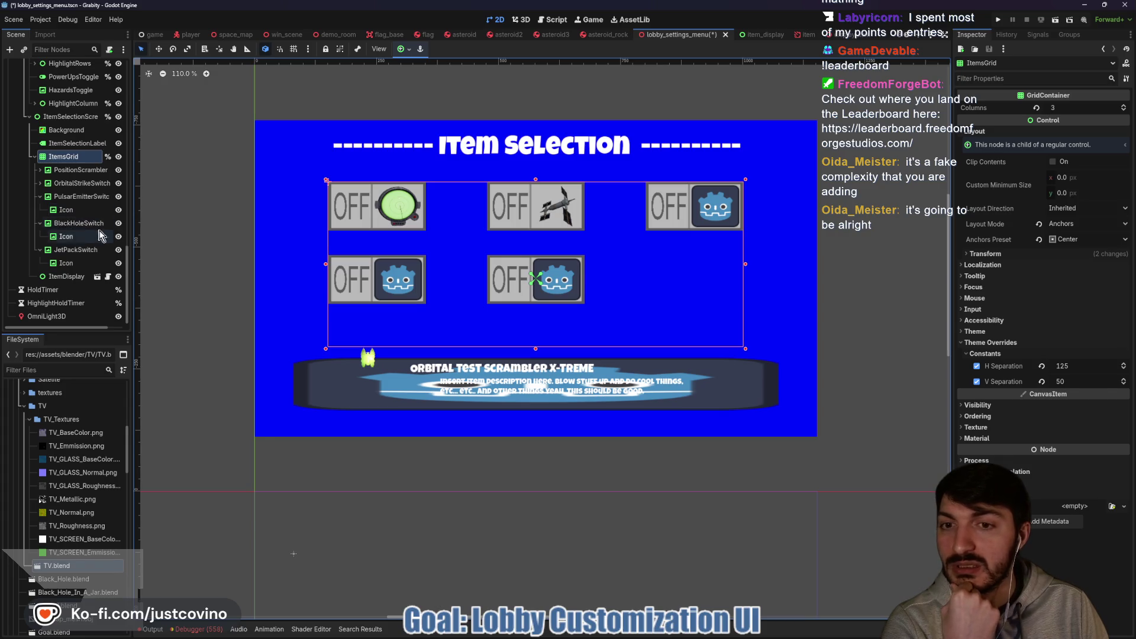
# Open lobby_settings_menu.gd in the Script editor from the LobbySettingsMenu root node's script icon.
pyautogui.scroll(5, 69, 231)
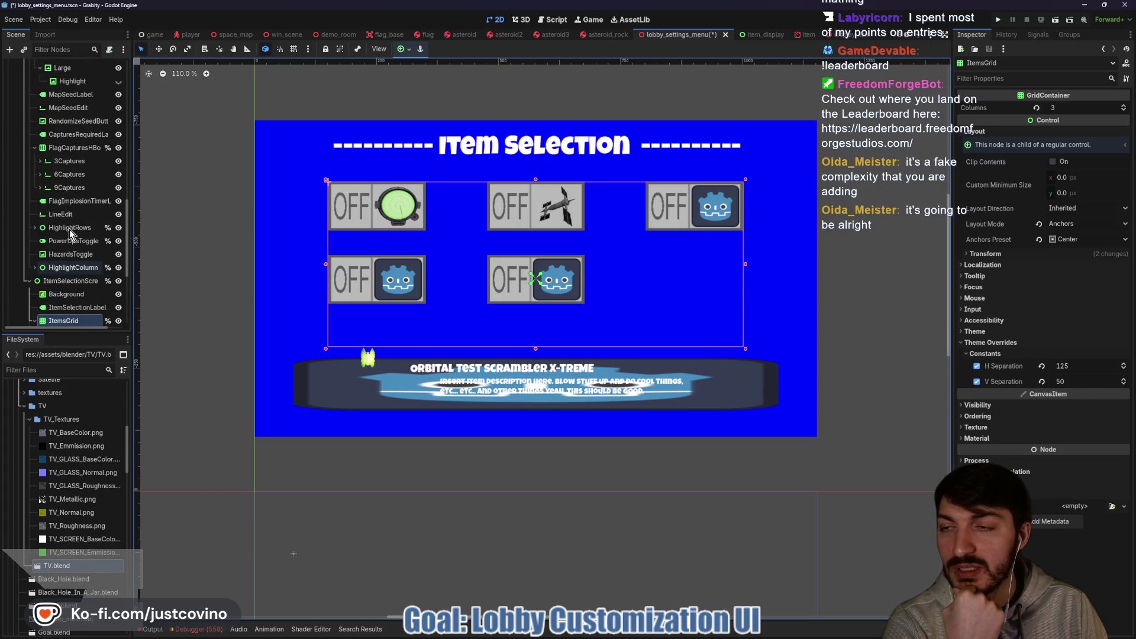
pyautogui.scroll(10, 70, 229)
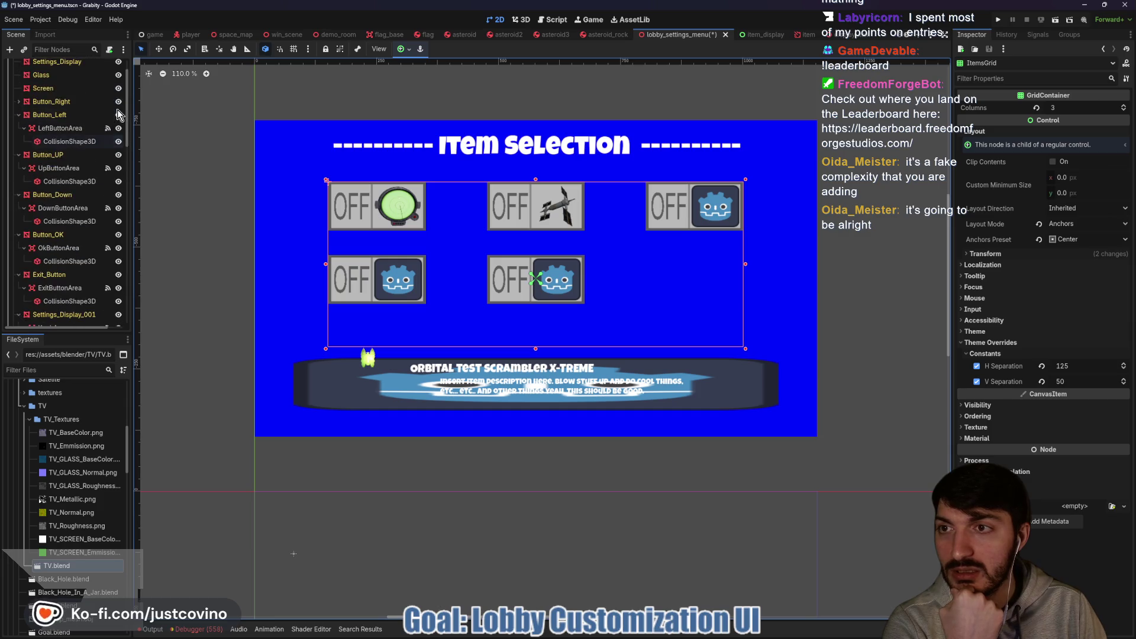
pyautogui.scroll(2, 118, 114)
pyautogui.click(107, 67)
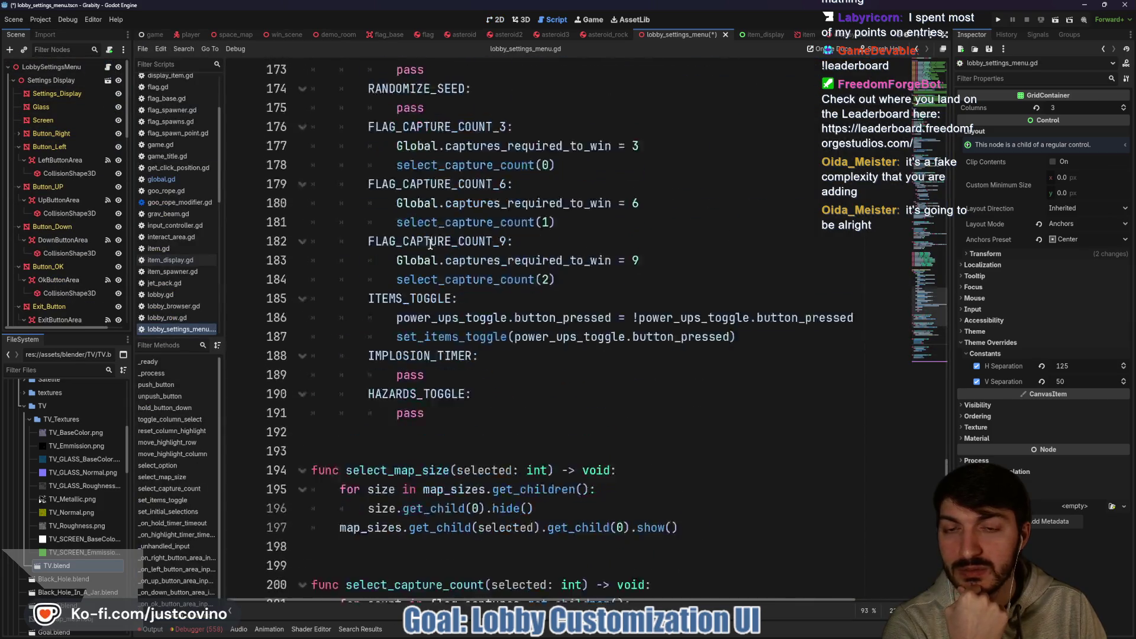
# Scroll through lobby_settings_menu.gd to review its code.
pyautogui.scroll(20, 430, 245)
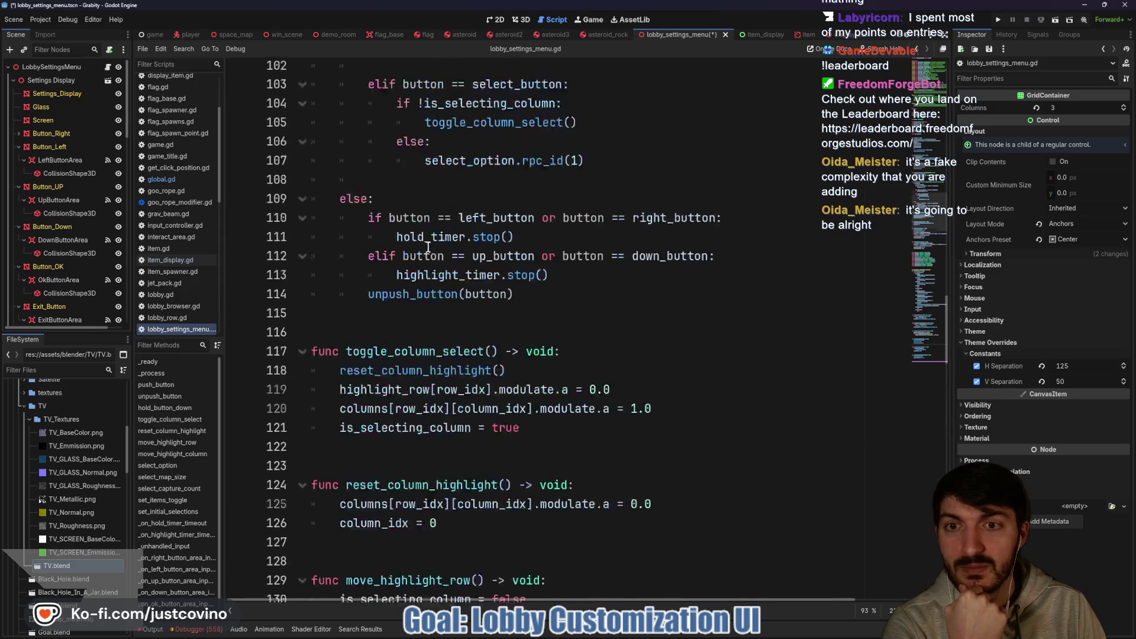
pyautogui.scroll(7, 427, 247)
pyautogui.scroll(20, 480, 247)
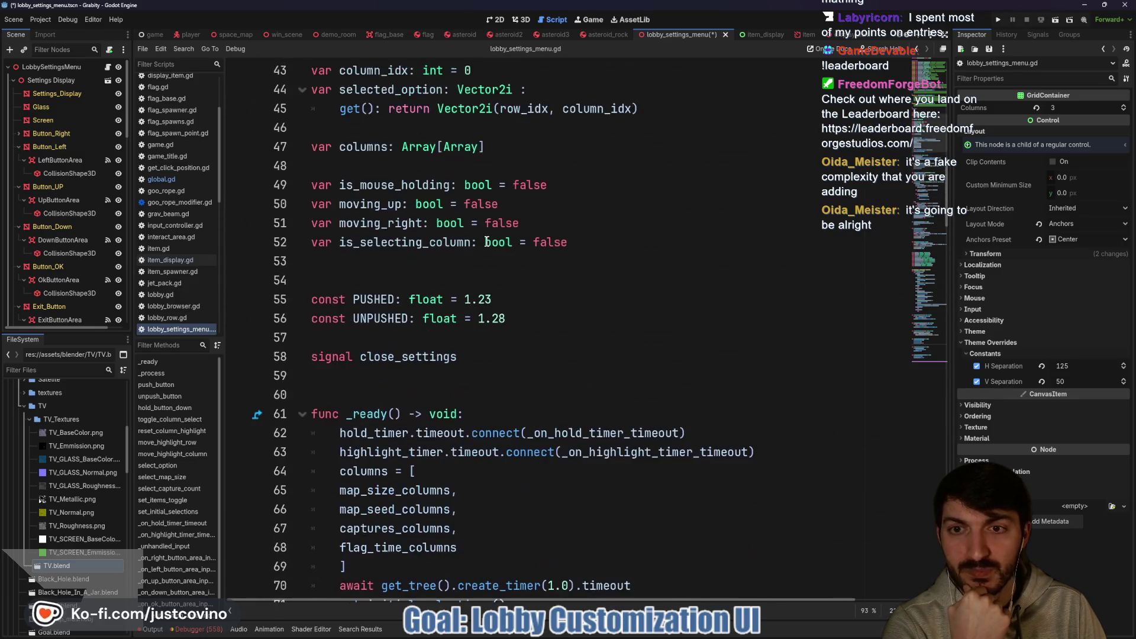
pyautogui.scroll(5, 424, 355)
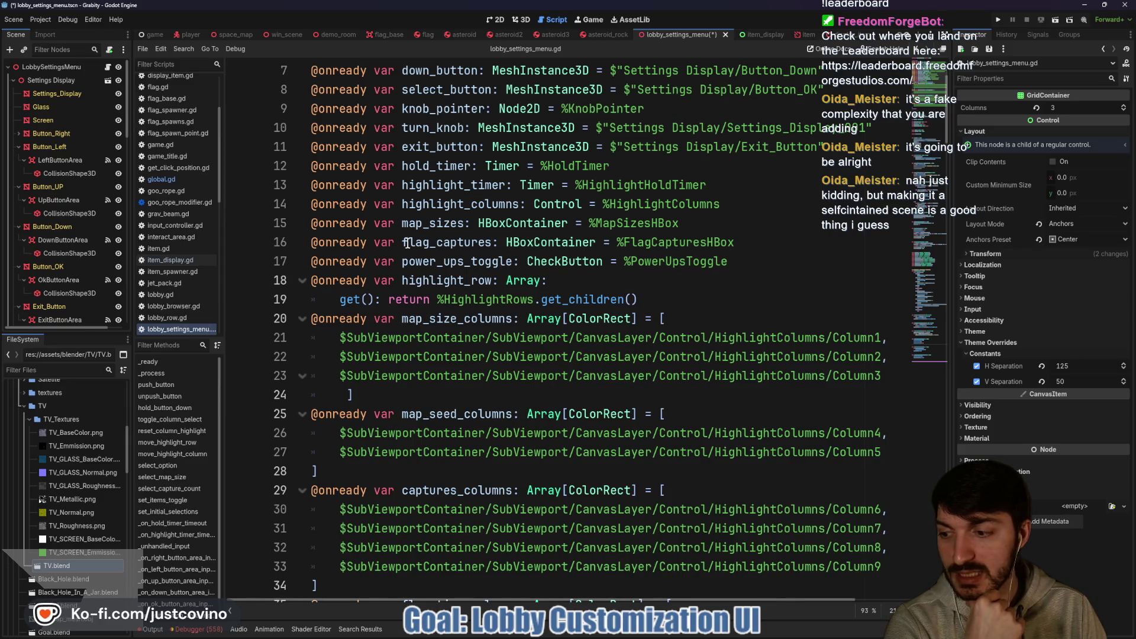
pyautogui.scroll(-10, 95, 236)
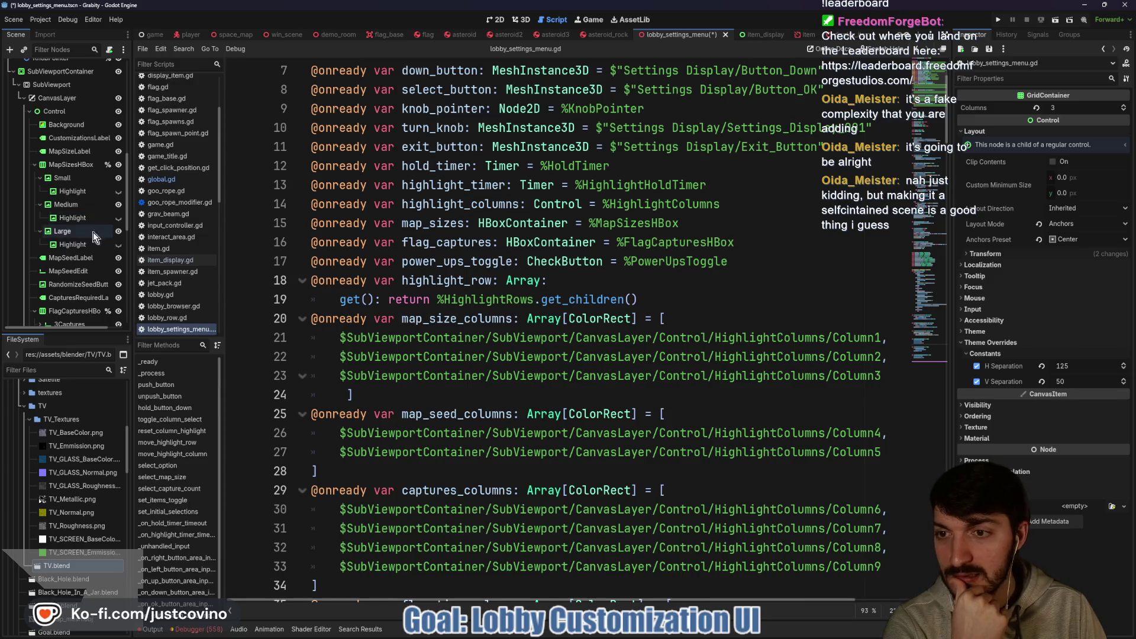
pyautogui.scroll(2, 448, 242)
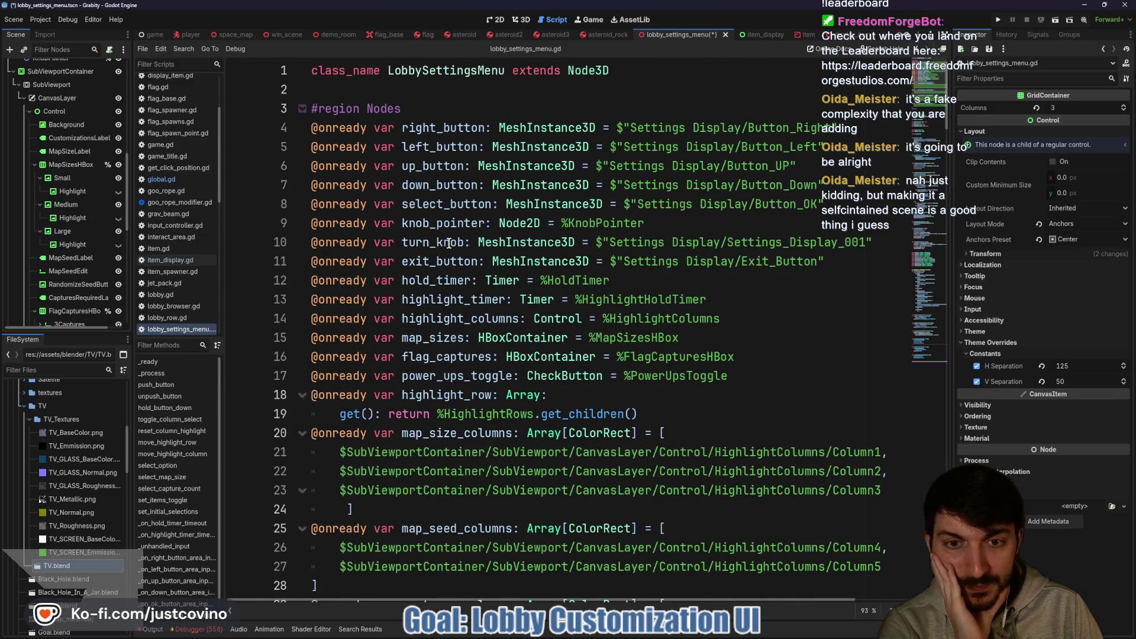
pyautogui.scroll(-10, 478, 255)
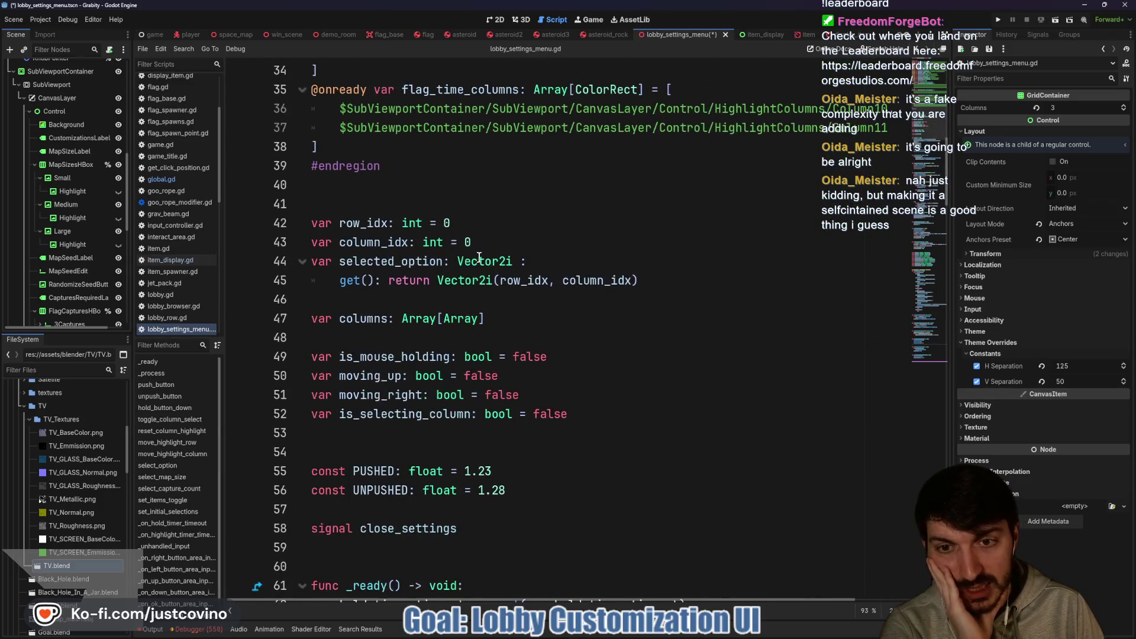
pyautogui.scroll(-14, 420, 268)
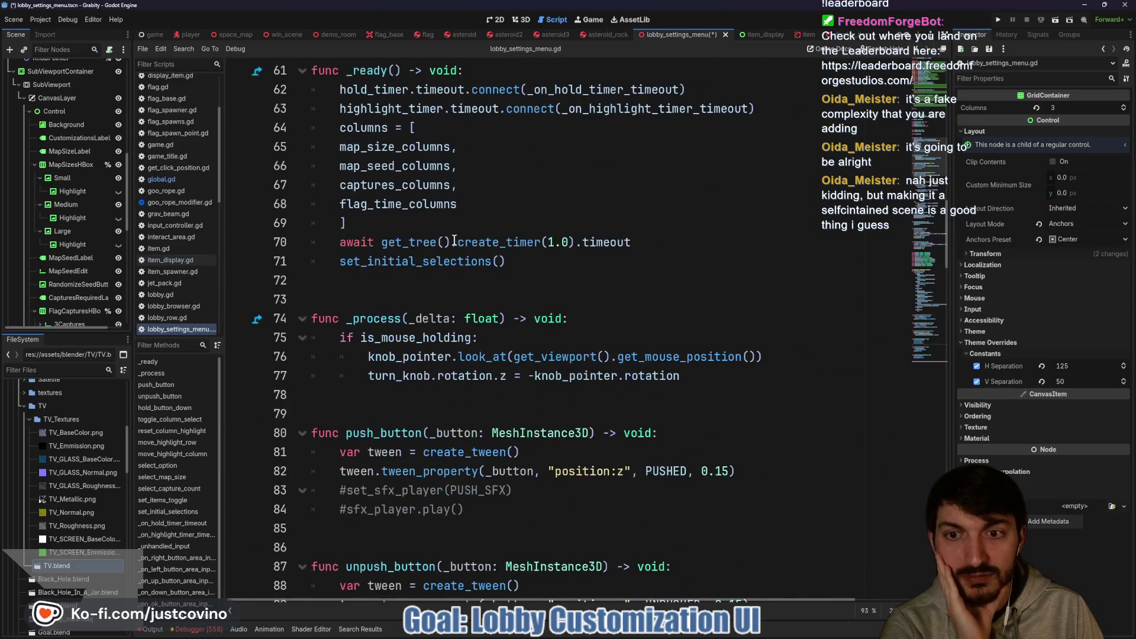
pyautogui.scroll(-5, 427, 238)
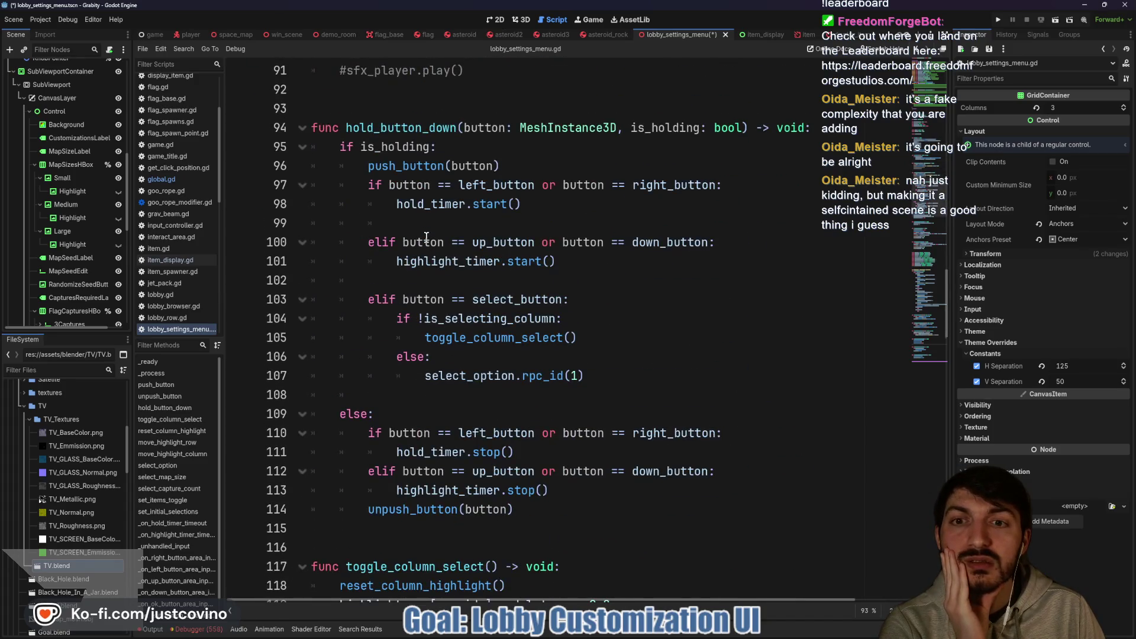
pyautogui.scroll(-13, 427, 236)
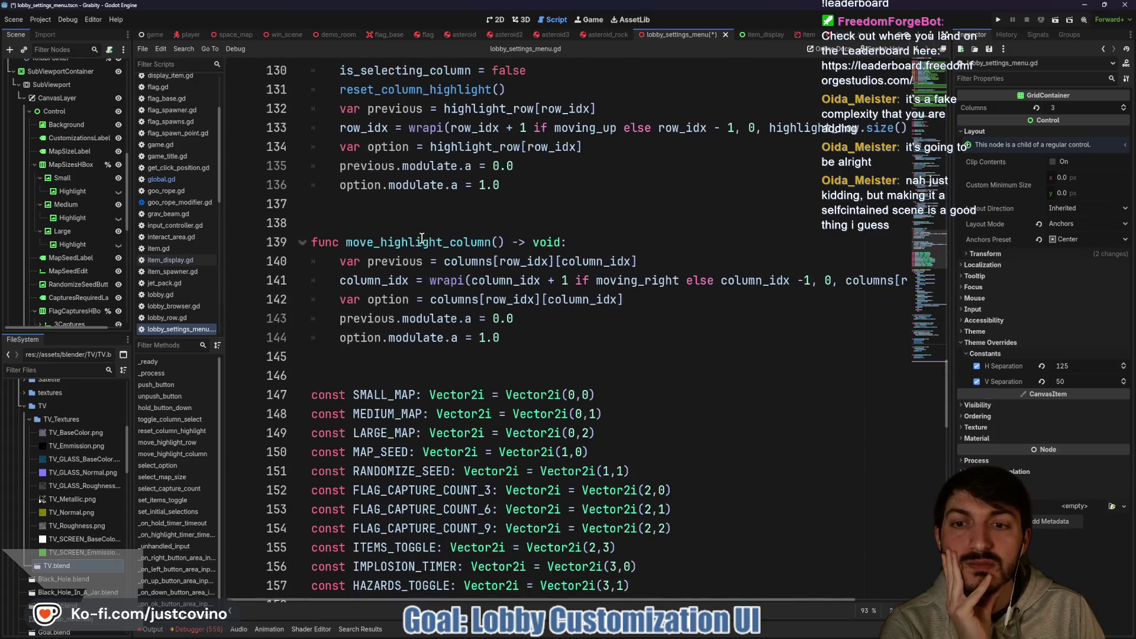
pyautogui.scroll(-17, 421, 237)
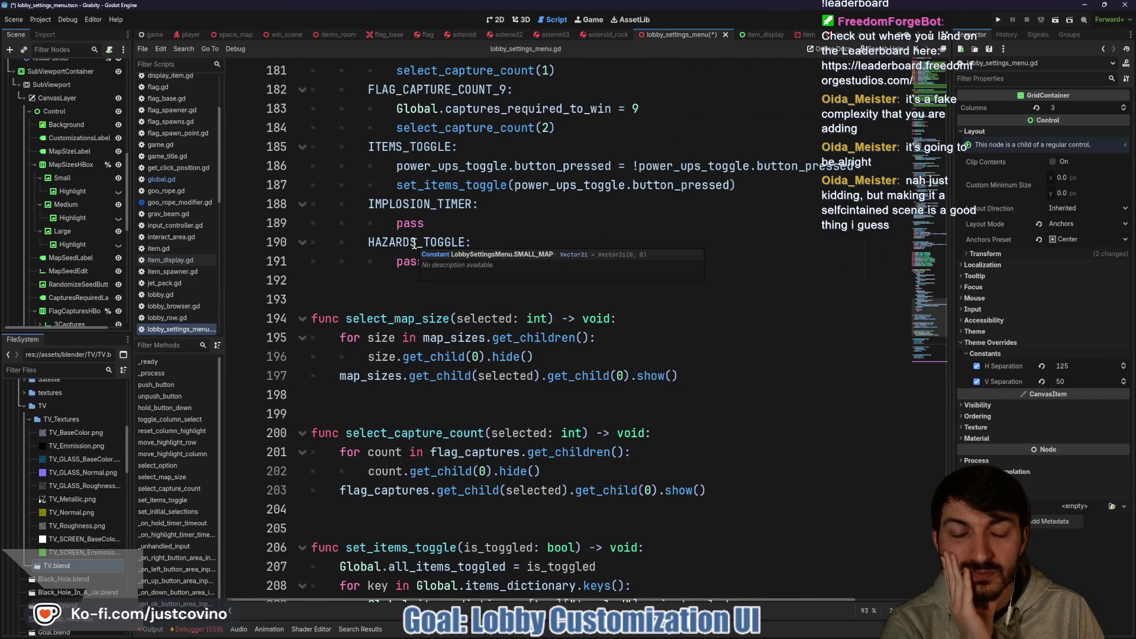
# Insert an empty line after the power_ups_toggle declaration on line 17.
pyautogui.scroll(11, 414, 242)
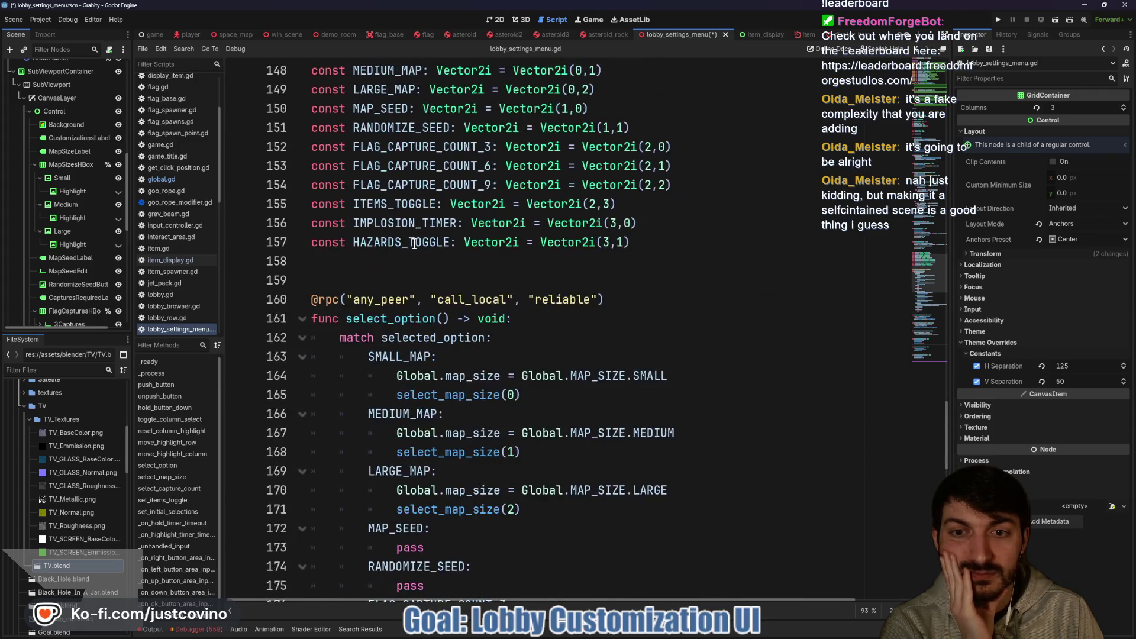
pyautogui.scroll(15, 414, 243)
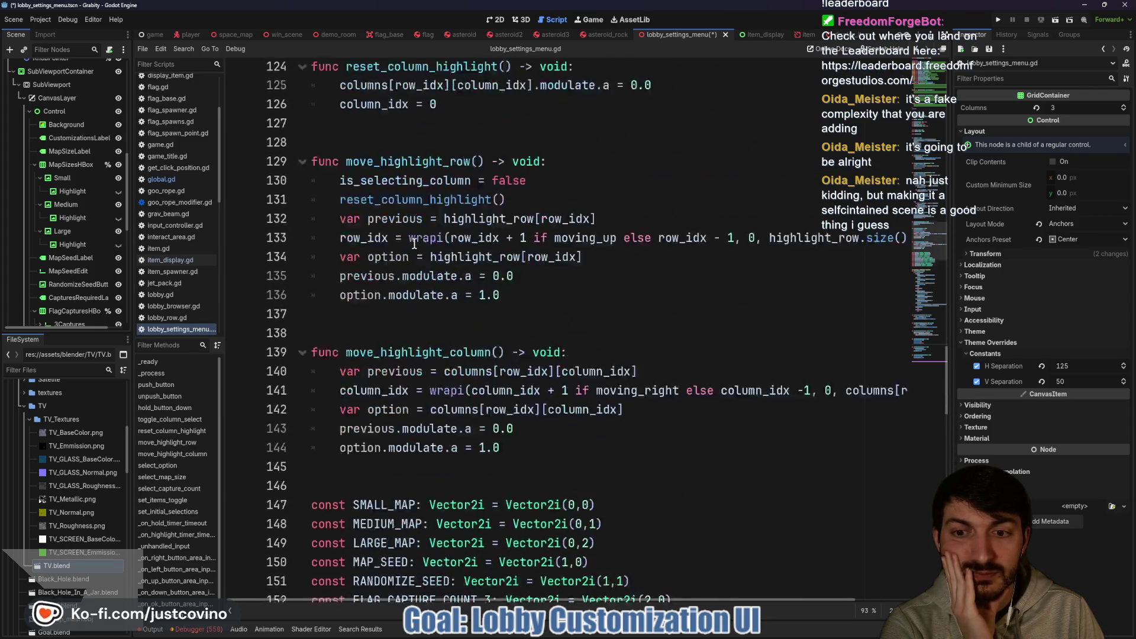
pyautogui.scroll(20, 414, 242)
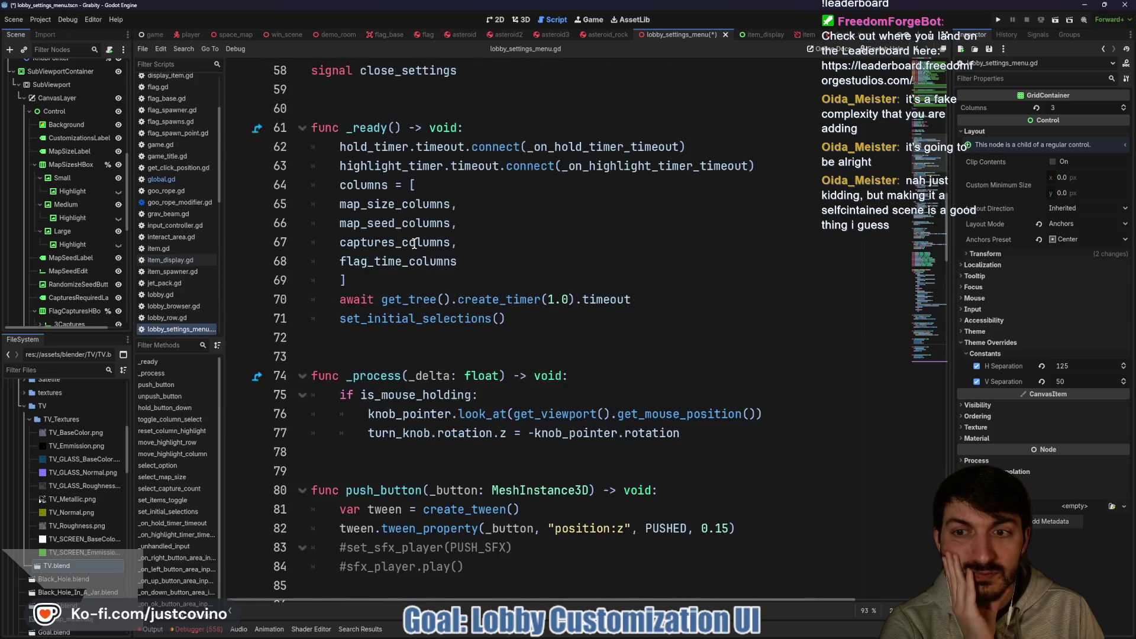
pyautogui.scroll(5, 414, 243)
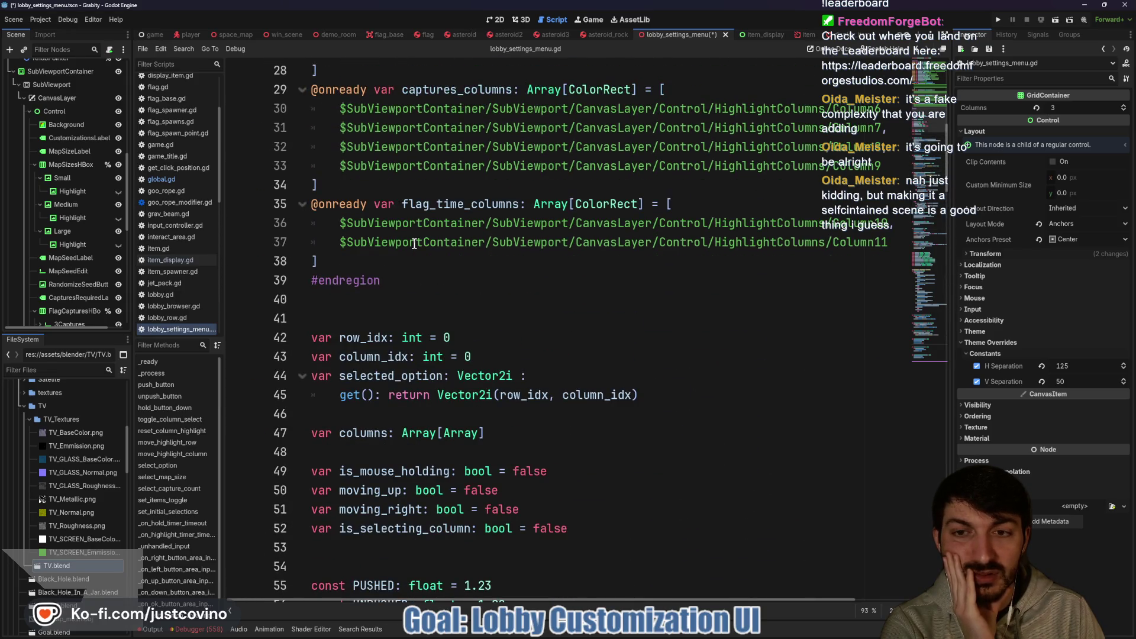
pyautogui.scroll(5, 414, 244)
pyautogui.scroll(2, 414, 243)
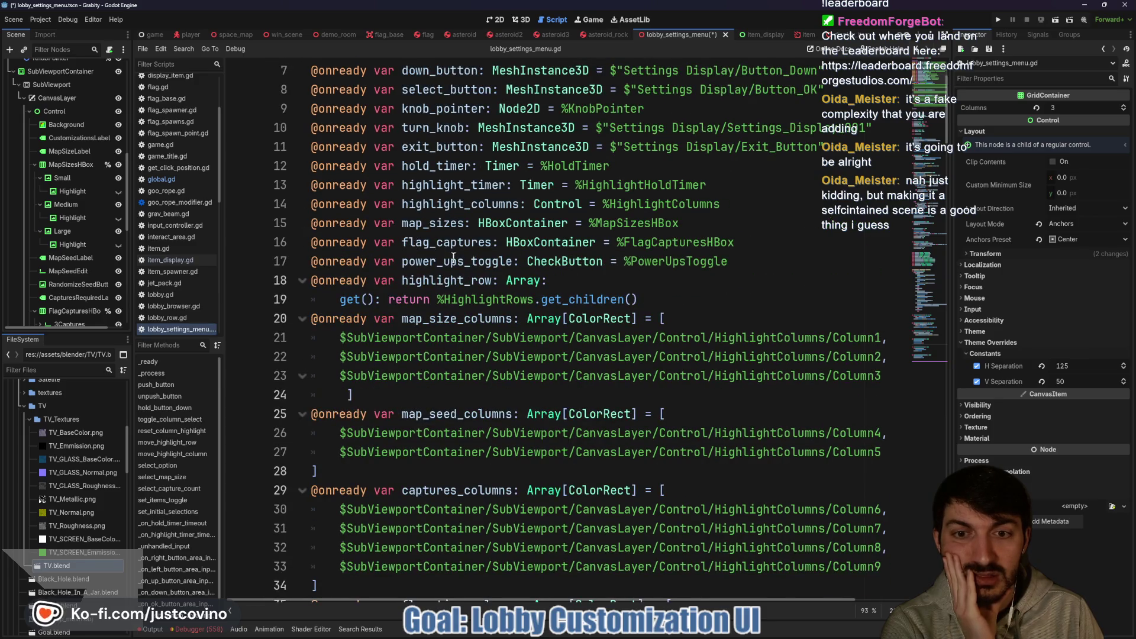
pyautogui.click(789, 260)
pyautogui.press('Return')
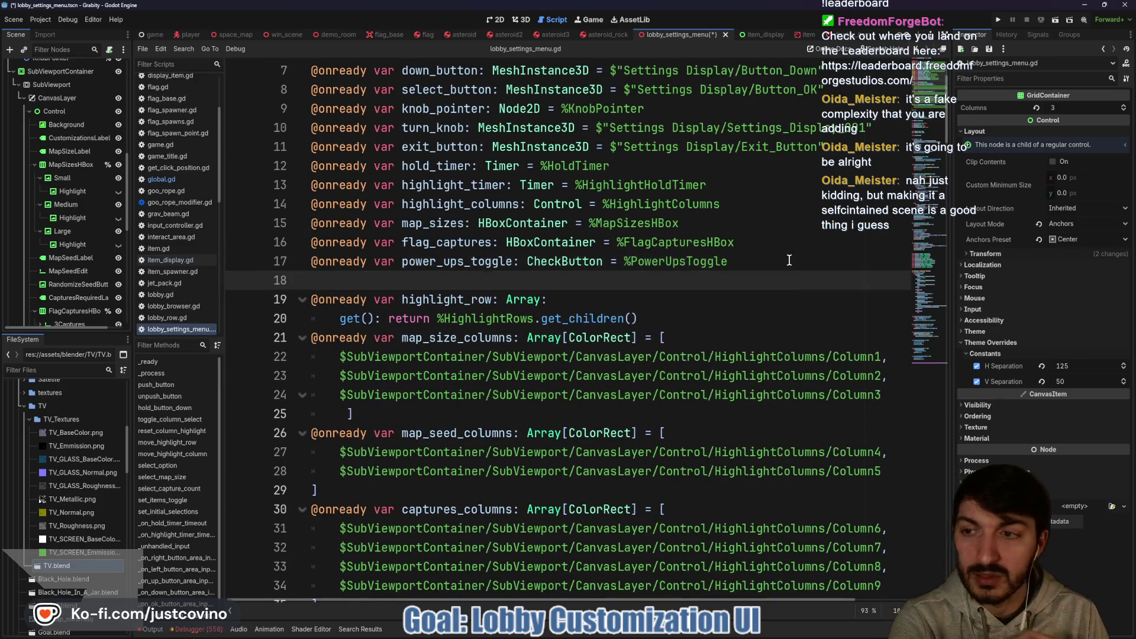
pyautogui.scroll(-5, 59, 265)
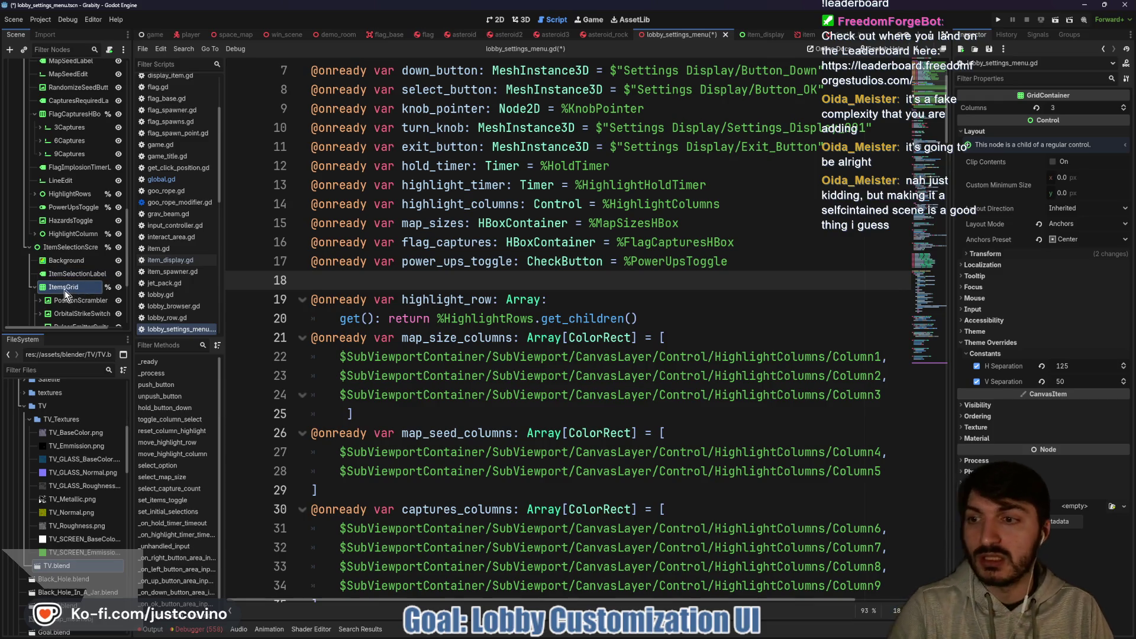
pyautogui.moveTo(65, 290); pyautogui.dragTo(344, 283)
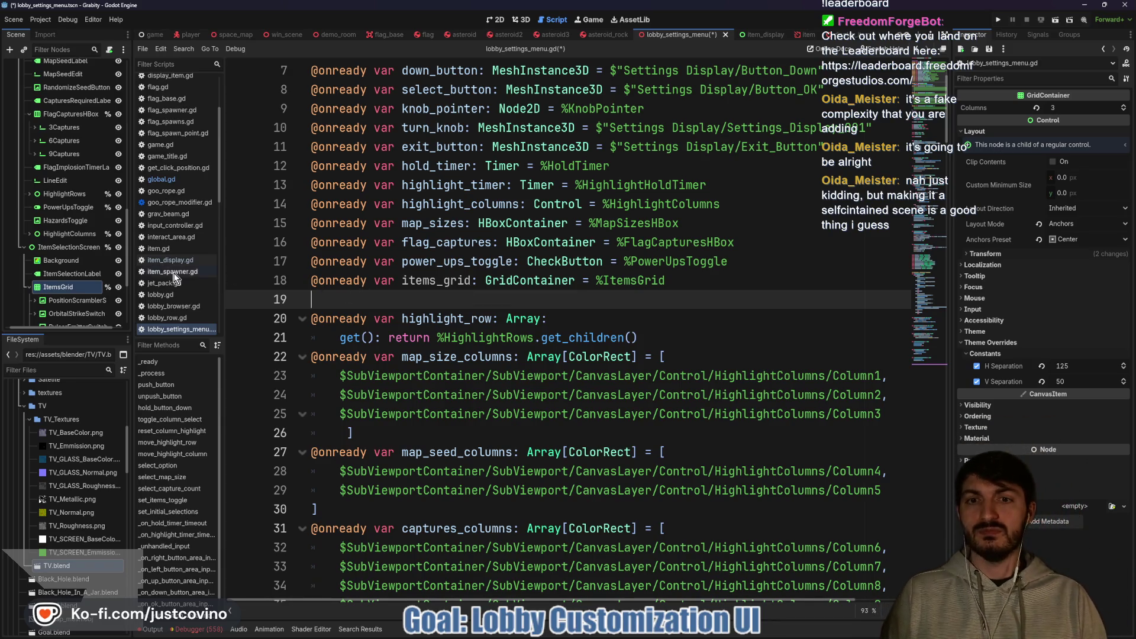
pyautogui.scroll(1, 435, 213)
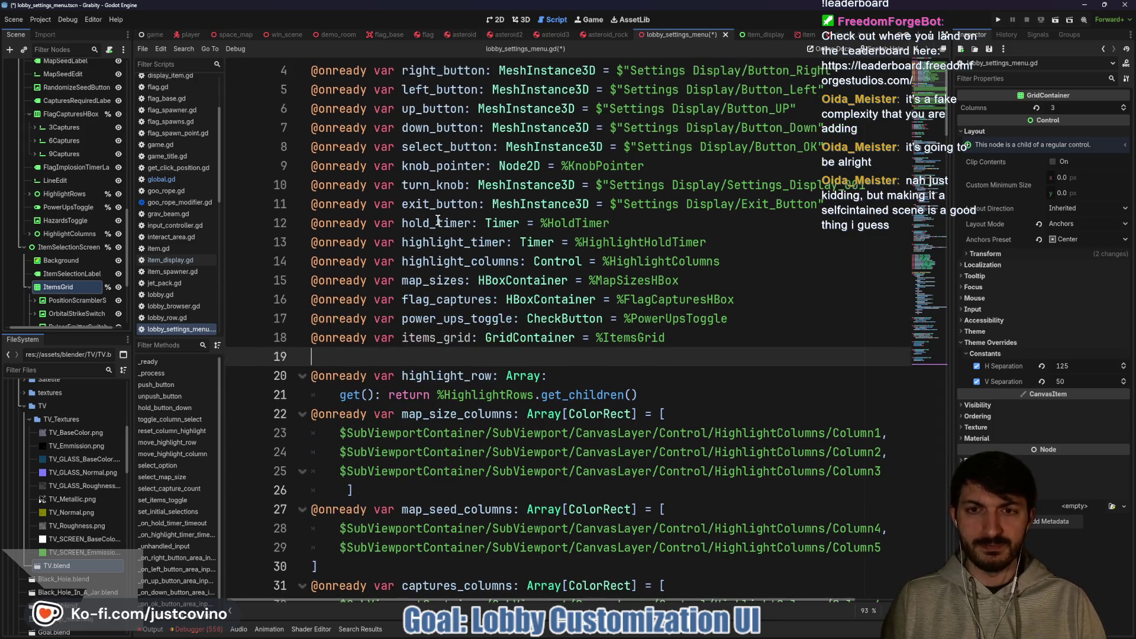
pyautogui.scroll(-1, 442, 256)
pyautogui.click(757, 258)
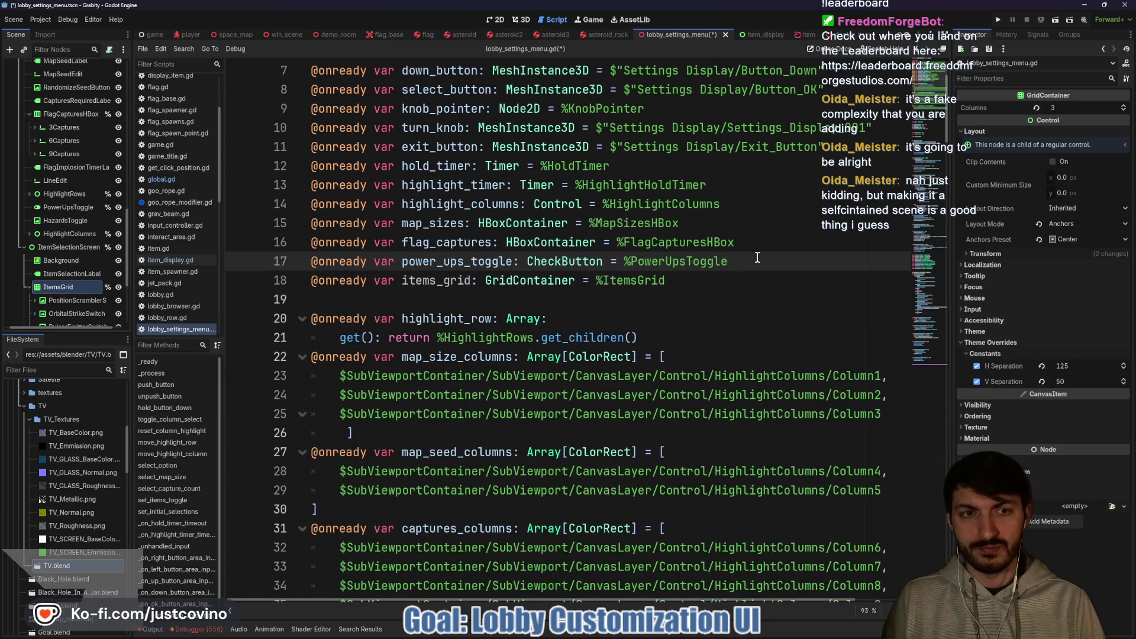
pyautogui.press('Return')
pyautogui.moveTo(58, 247); pyautogui.dragTo(326, 285)
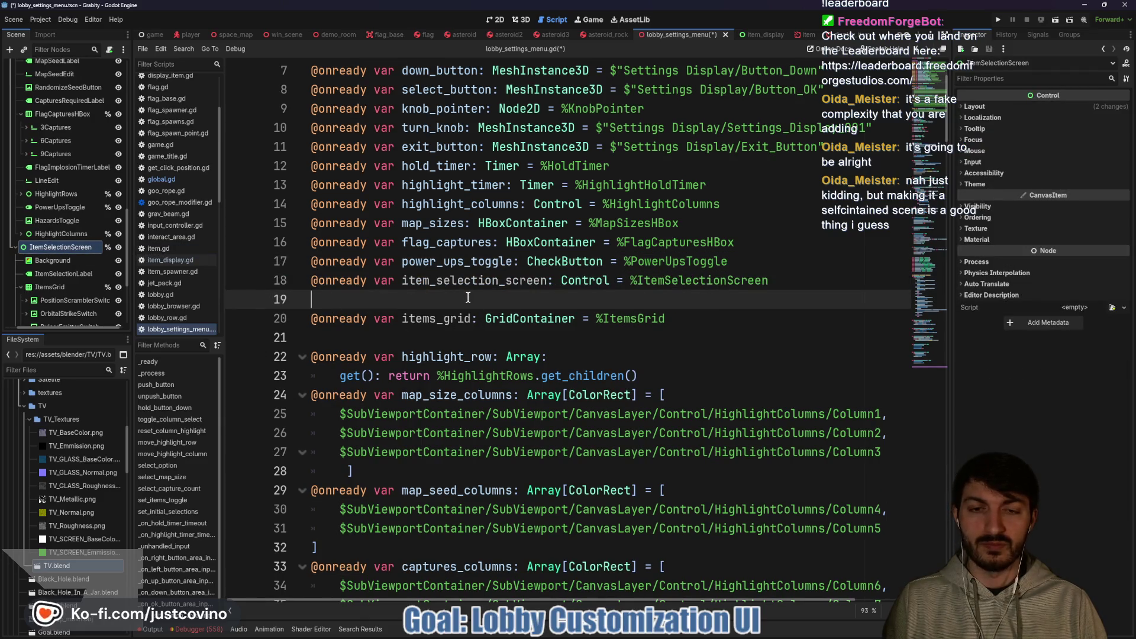
pyautogui.press('BackSpace')
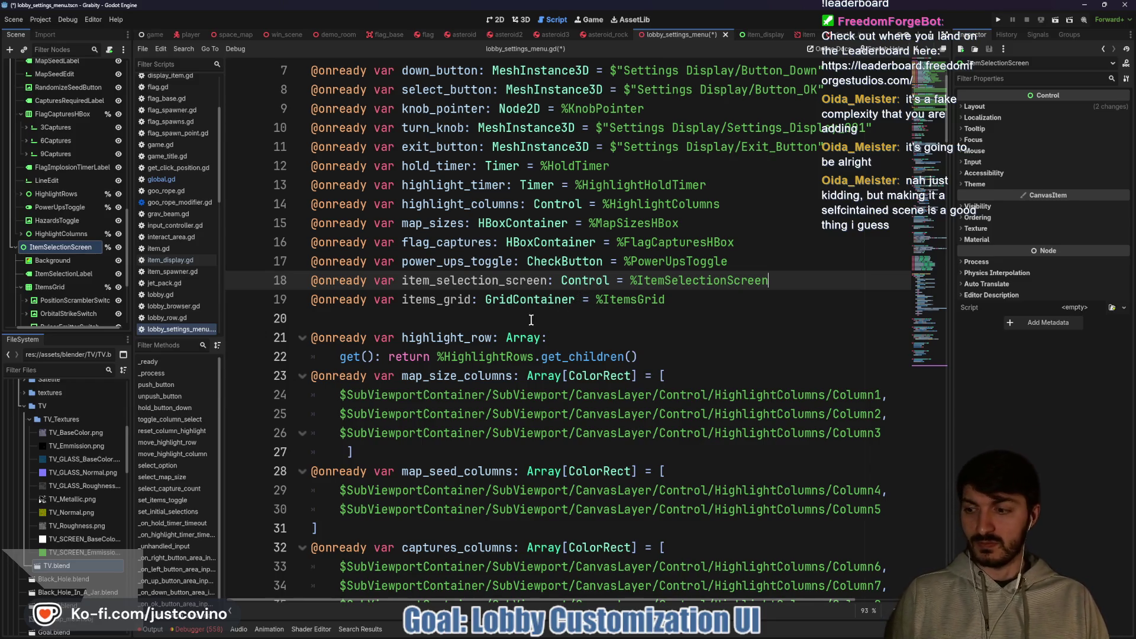
pyautogui.click(747, 264)
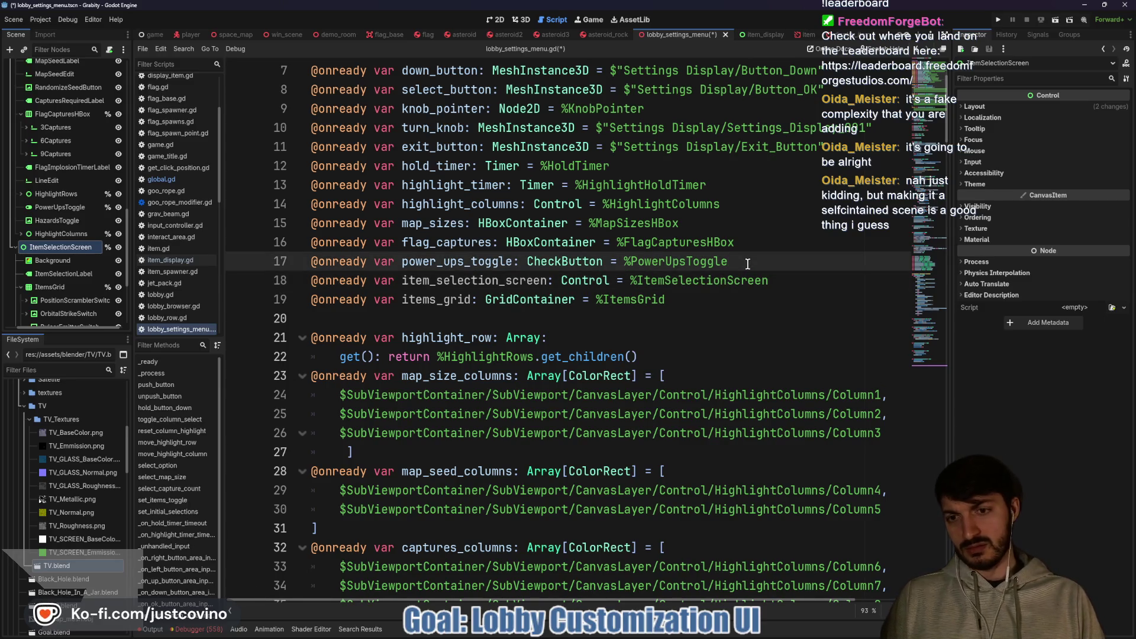
pyautogui.press('Return')
pyautogui.scroll(-4, 622, 287)
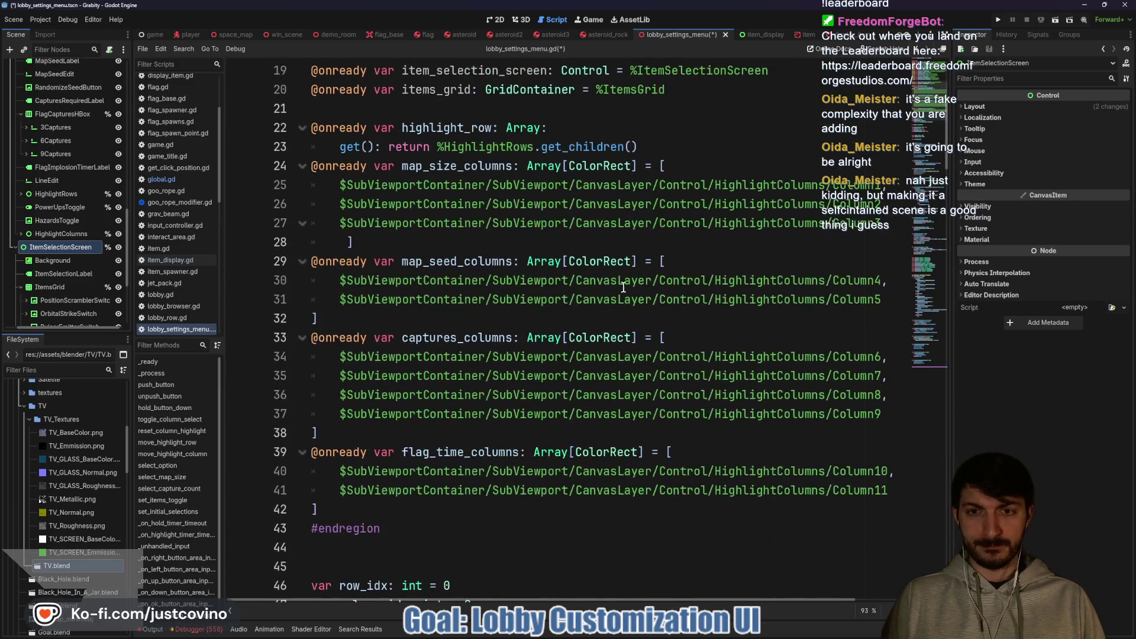
pyautogui.scroll(-12, 623, 287)
pyautogui.scroll(-3, 66, 289)
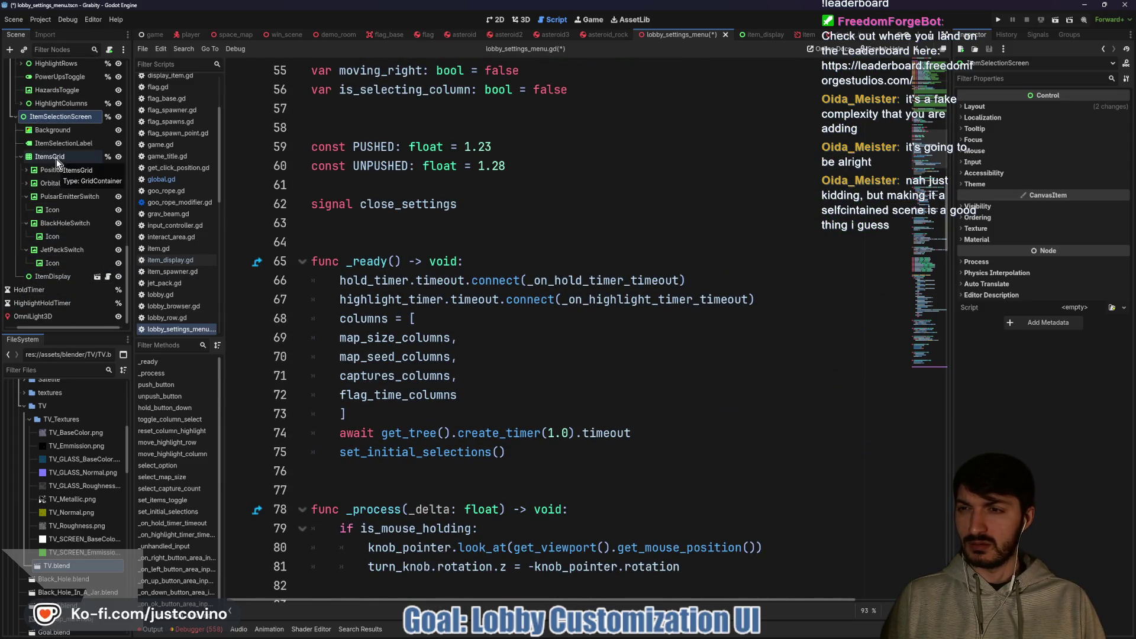
# Collapse the PulsarEmitterSwitch, BlackHoleSwitch and JetPackSwitch nodes and scroll down the script.
pyautogui.click(24, 196)
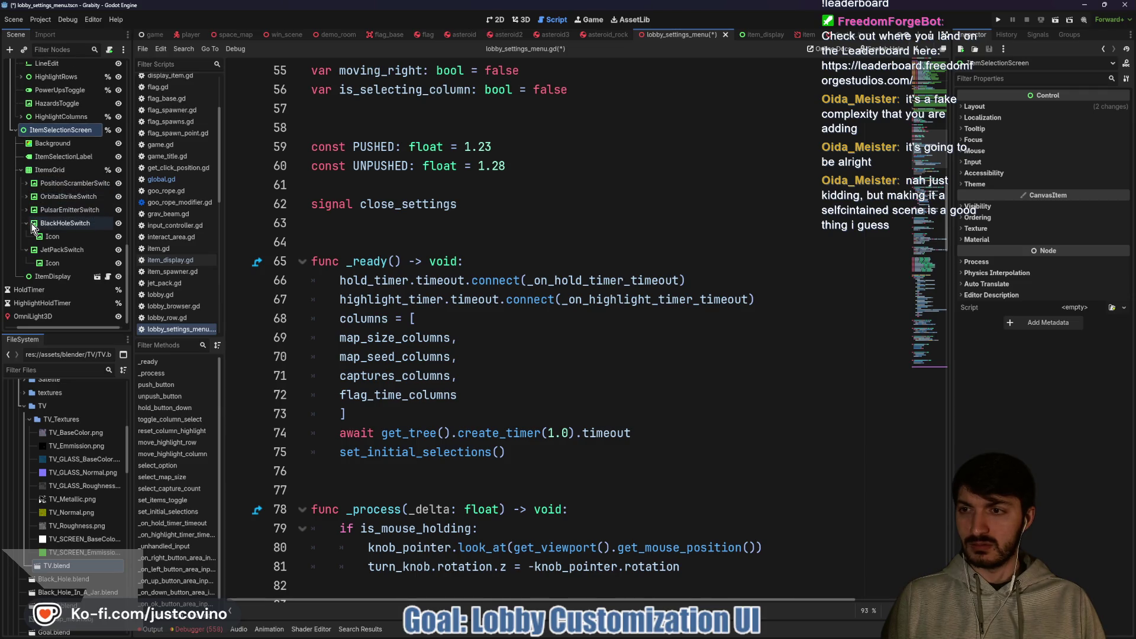
pyautogui.click(24, 224)
pyautogui.click(26, 249)
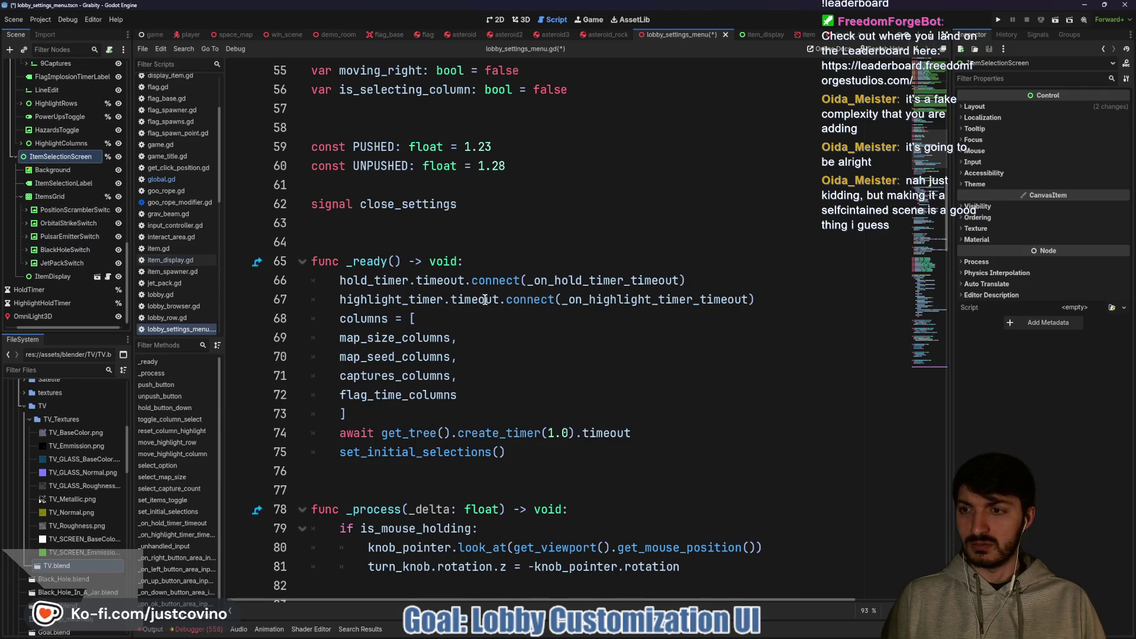
pyautogui.scroll(-11, 486, 302)
pyautogui.scroll(-20, 485, 311)
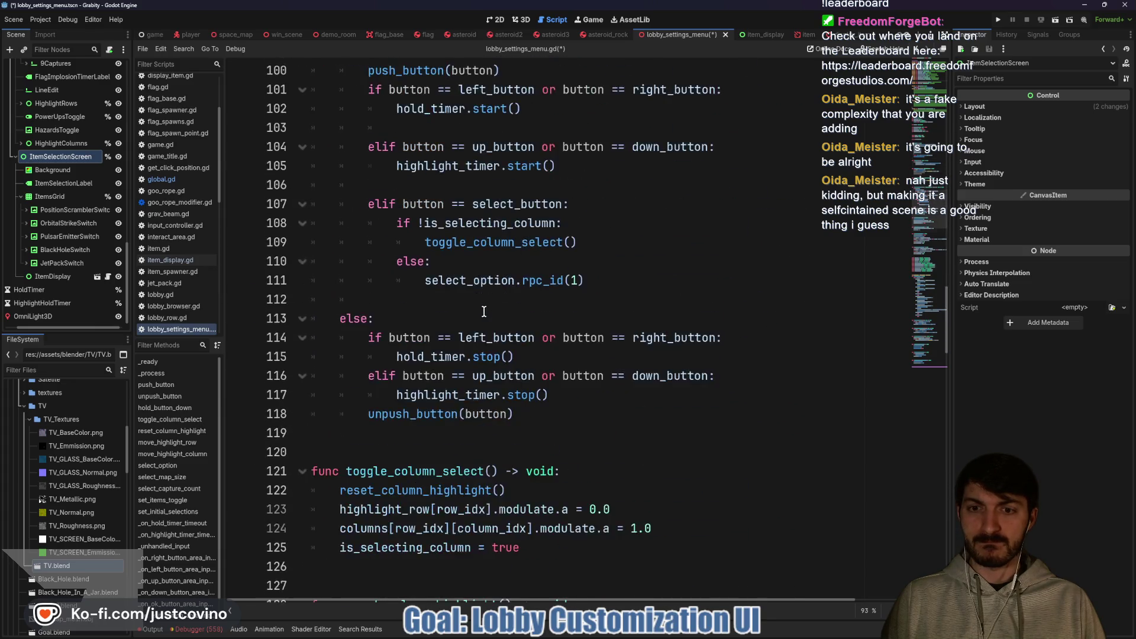
pyautogui.scroll(-13, 472, 308)
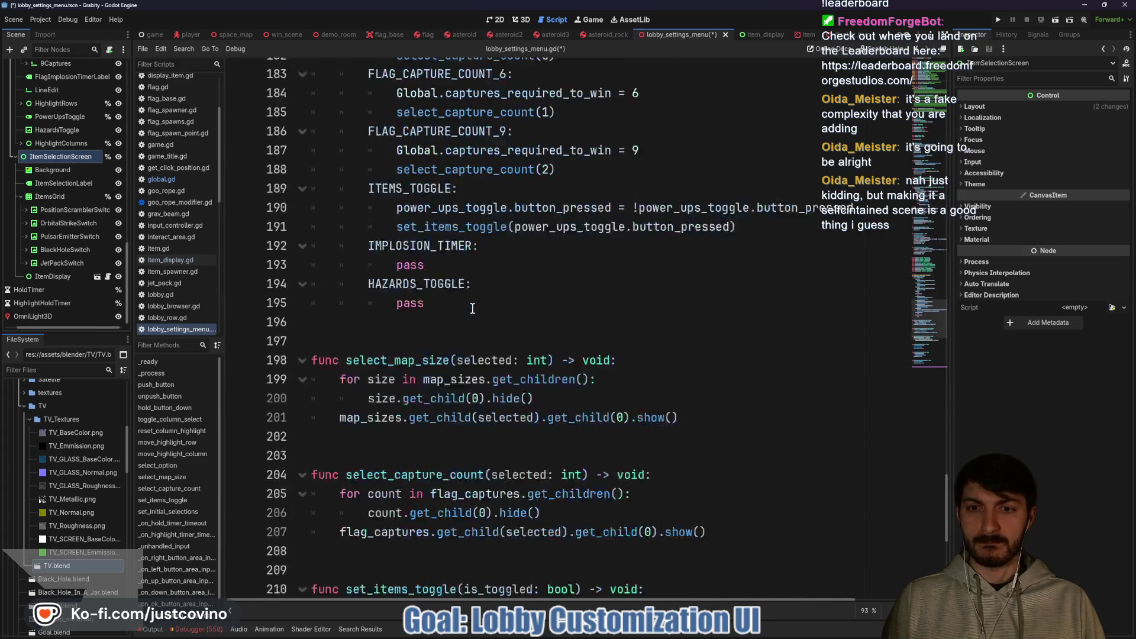
pyautogui.scroll(-2, 467, 308)
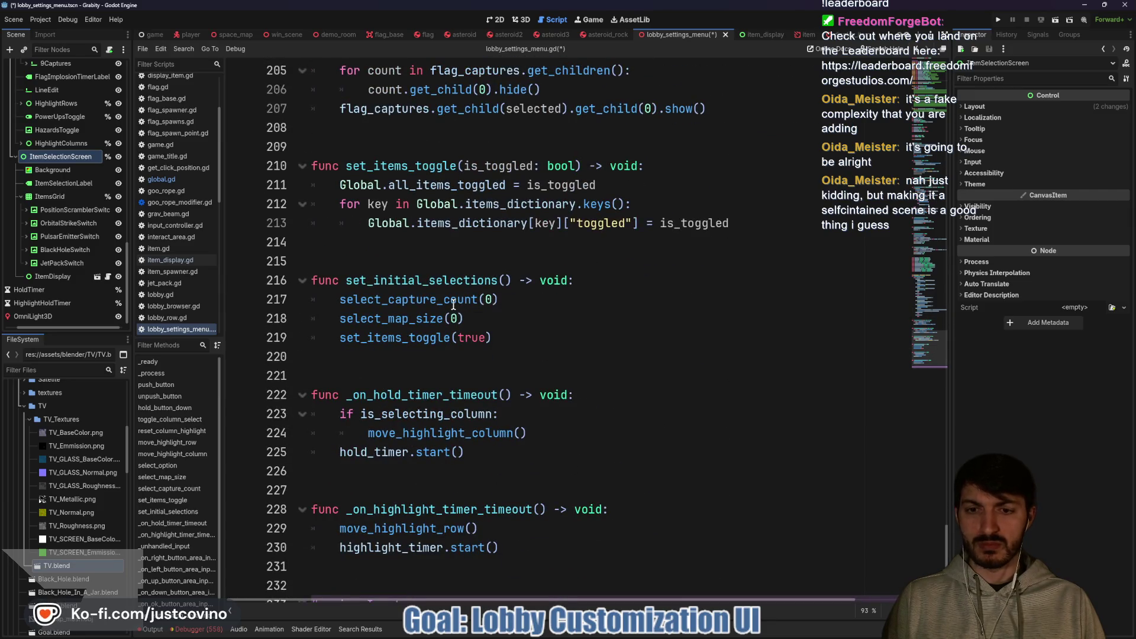
pyautogui.scroll(-1, 453, 305)
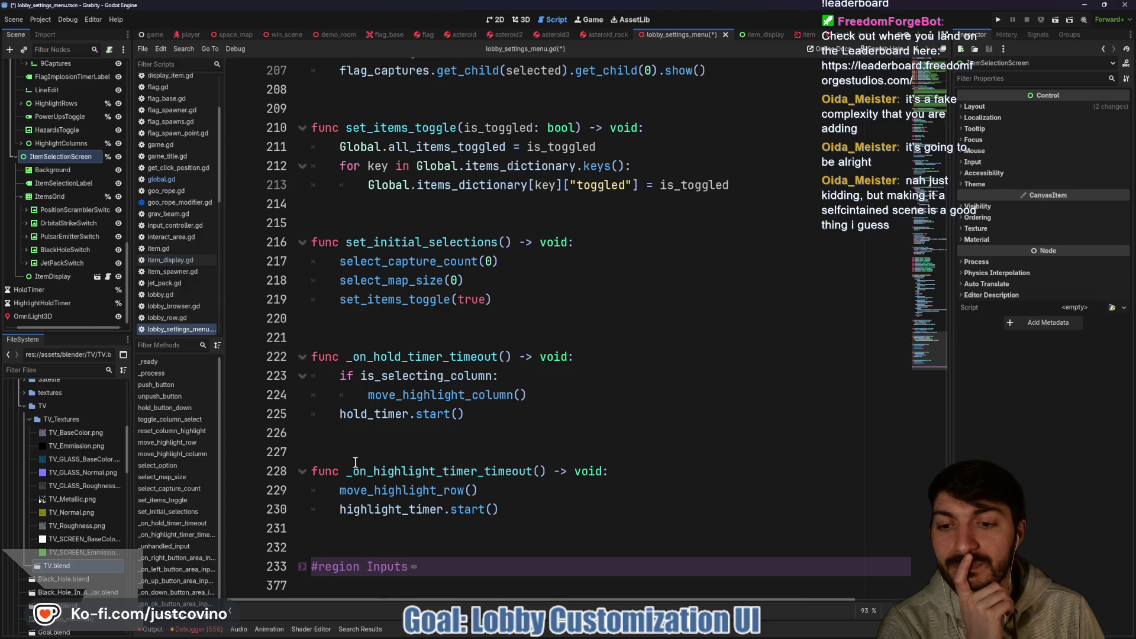
# Unfold the #region Inputs block, read through it, and return to the 2D view.
pyautogui.click(303, 570)
pyautogui.scroll(-6, 409, 468)
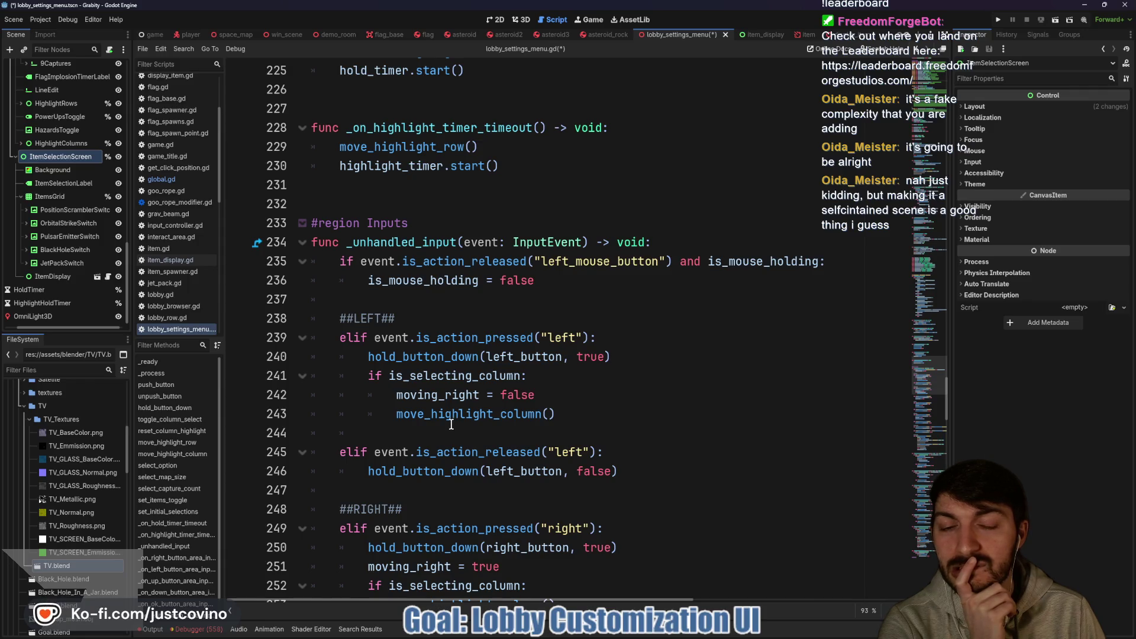
pyautogui.scroll(11, 451, 424)
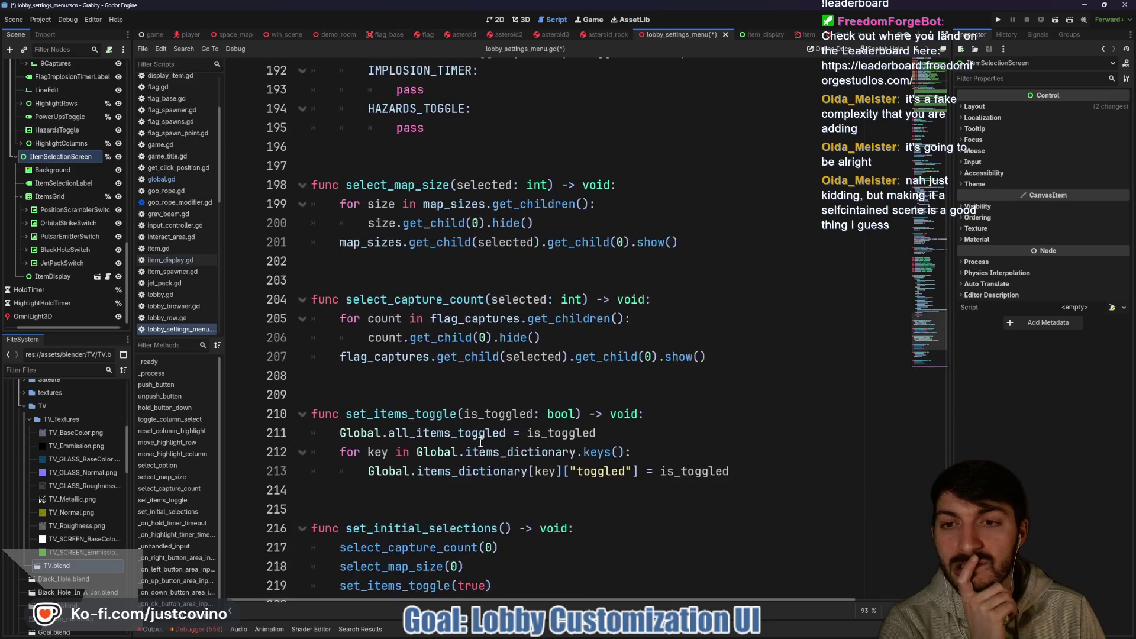
pyautogui.scroll(10, 480, 440)
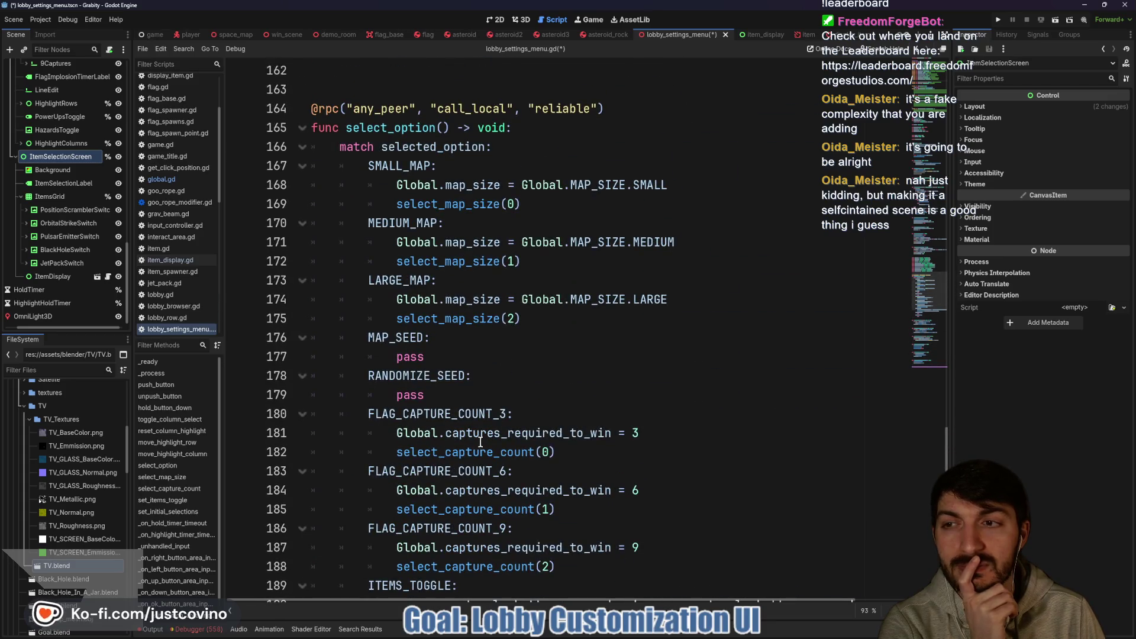
pyautogui.scroll(5, 480, 441)
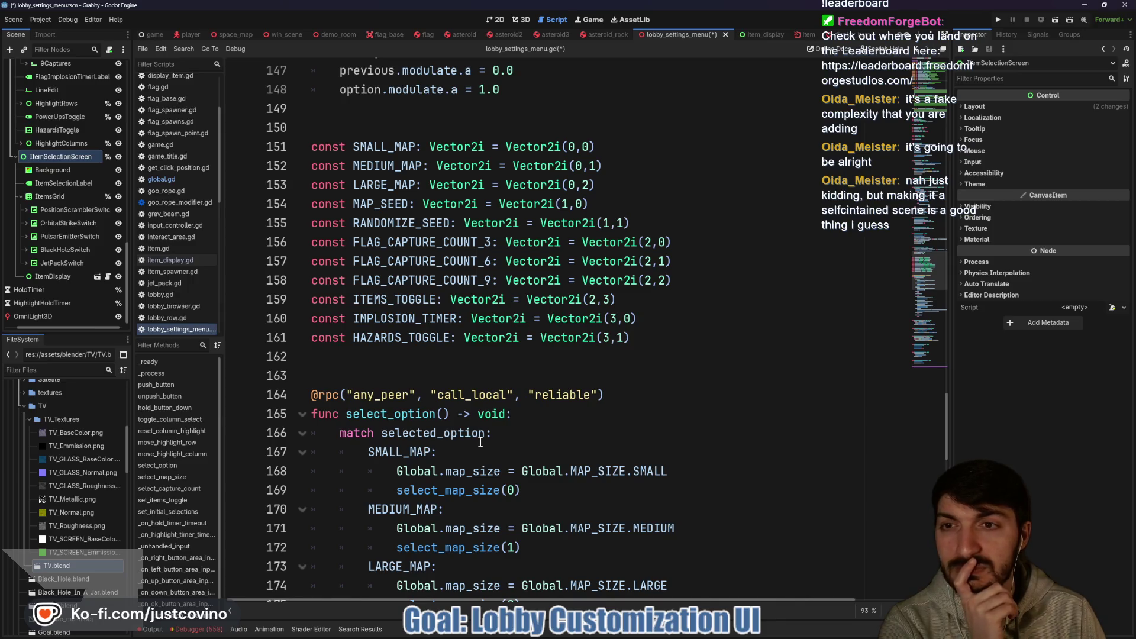
pyautogui.click(495, 20)
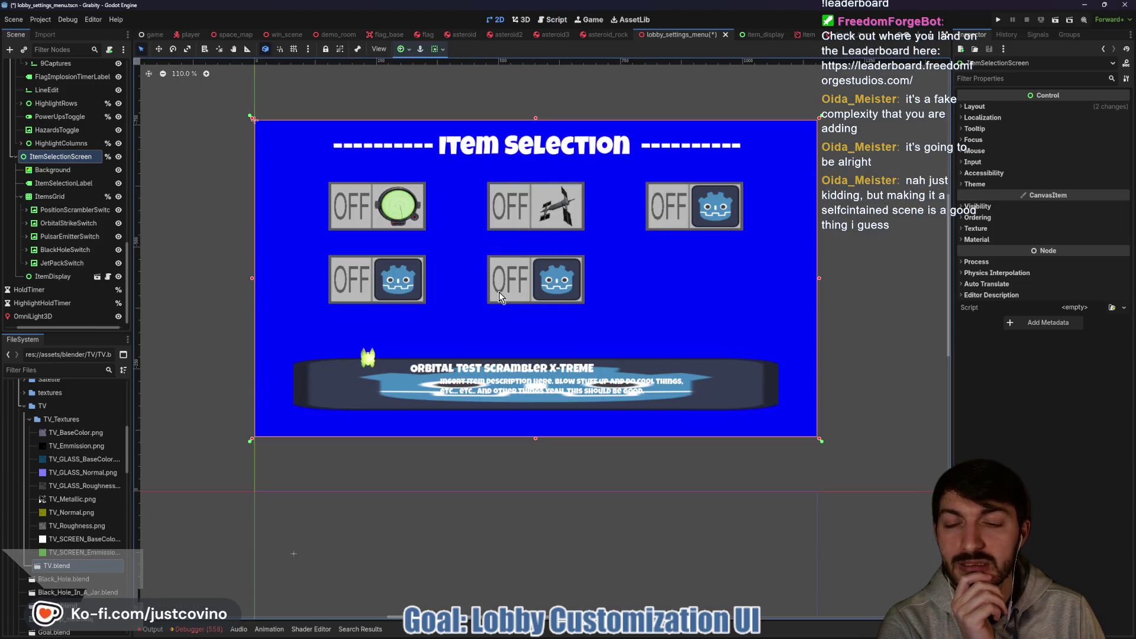
# Hide the ItemSelectionScreen node with its visibility eye icon.
pyautogui.click(119, 156)
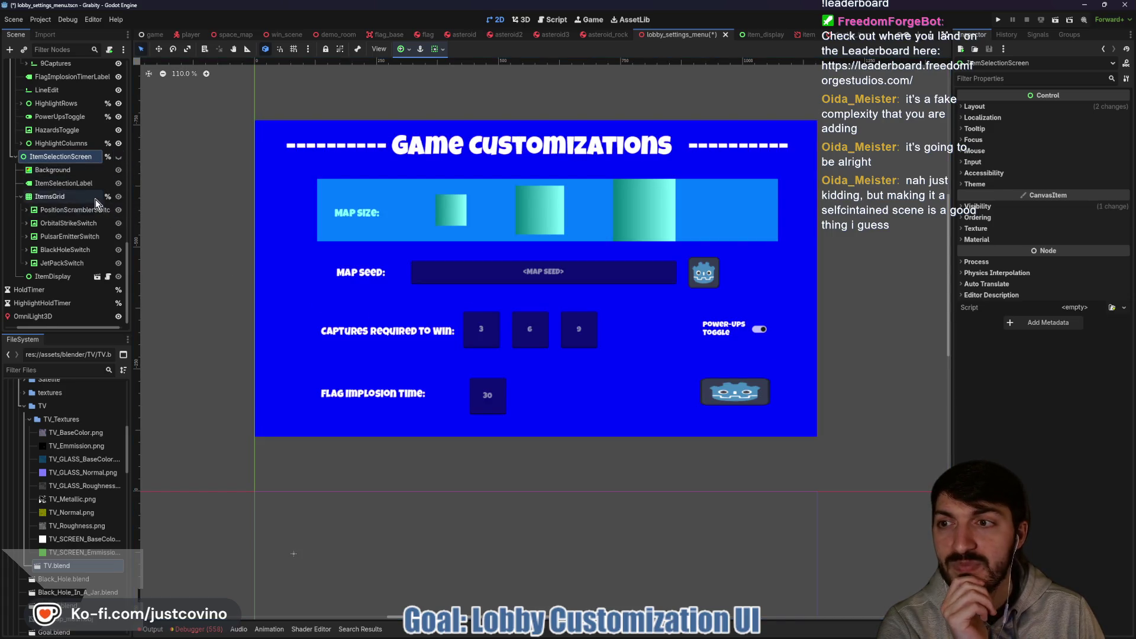
pyautogui.scroll(8, 94, 201)
pyautogui.scroll(2, 95, 204)
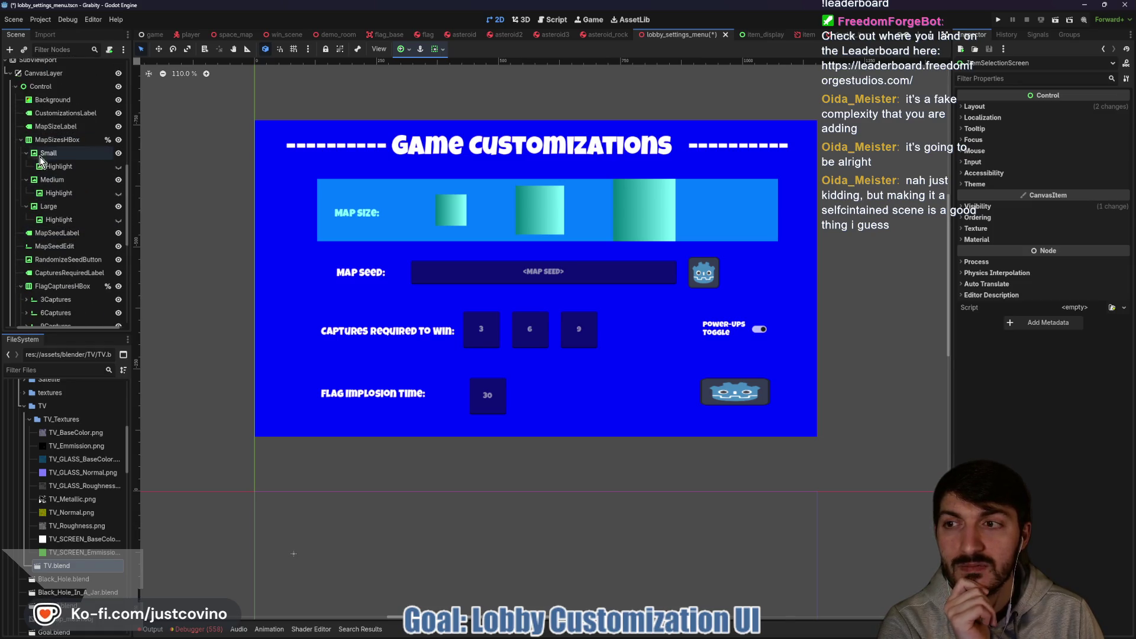
# Collapse MapSizesHBox and select the Control node under CanvasLayer.
pyautogui.click(20, 141)
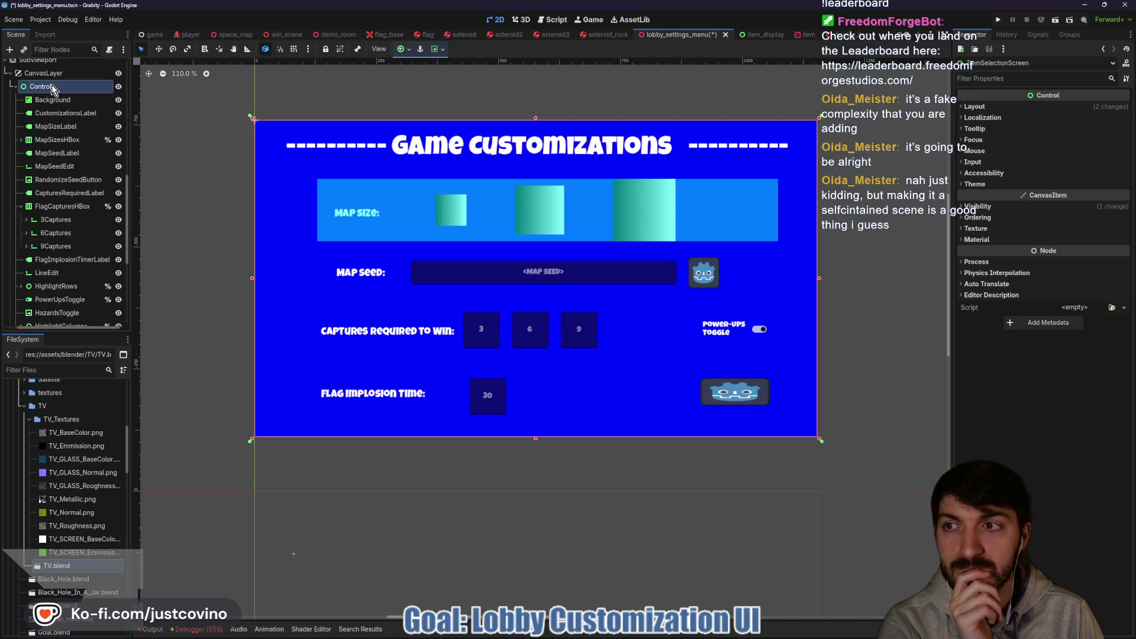
pyautogui.click(51, 84)
pyautogui.scroll(4, 61, 168)
pyautogui.scroll(2, 61, 167)
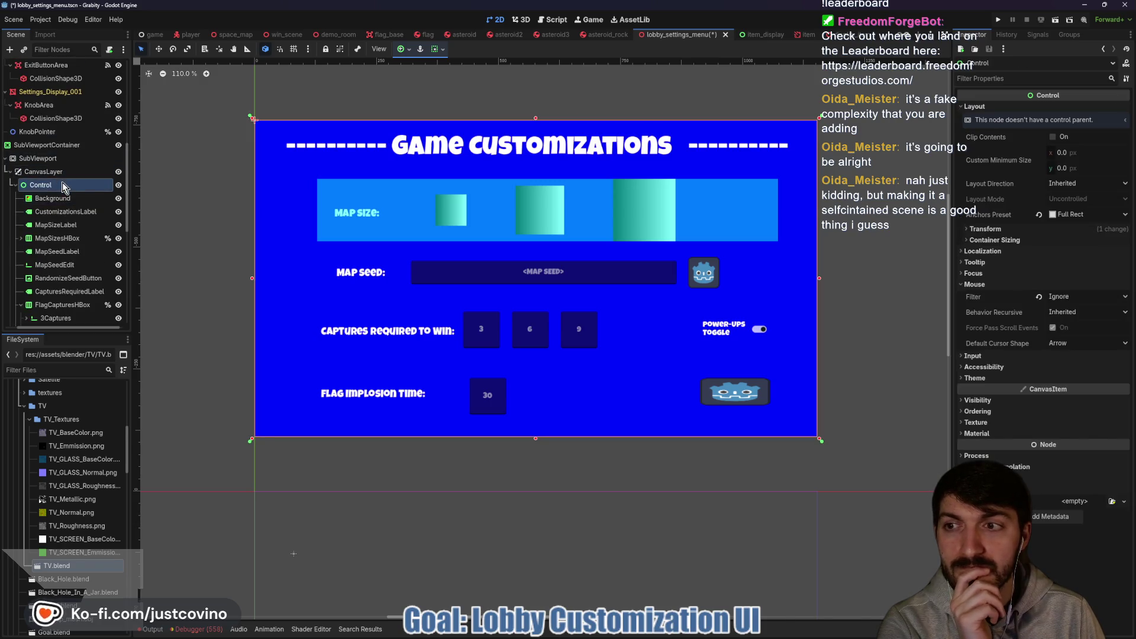
pyautogui.scroll(6, 63, 187)
pyautogui.scroll(10, 64, 188)
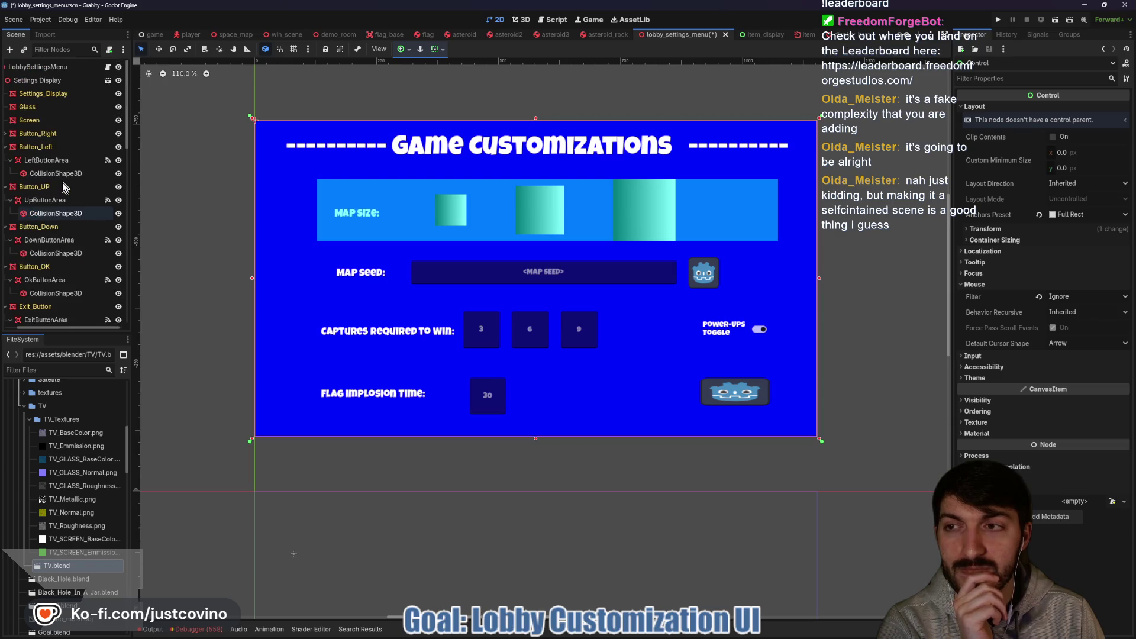
pyautogui.scroll(-10, 62, 183)
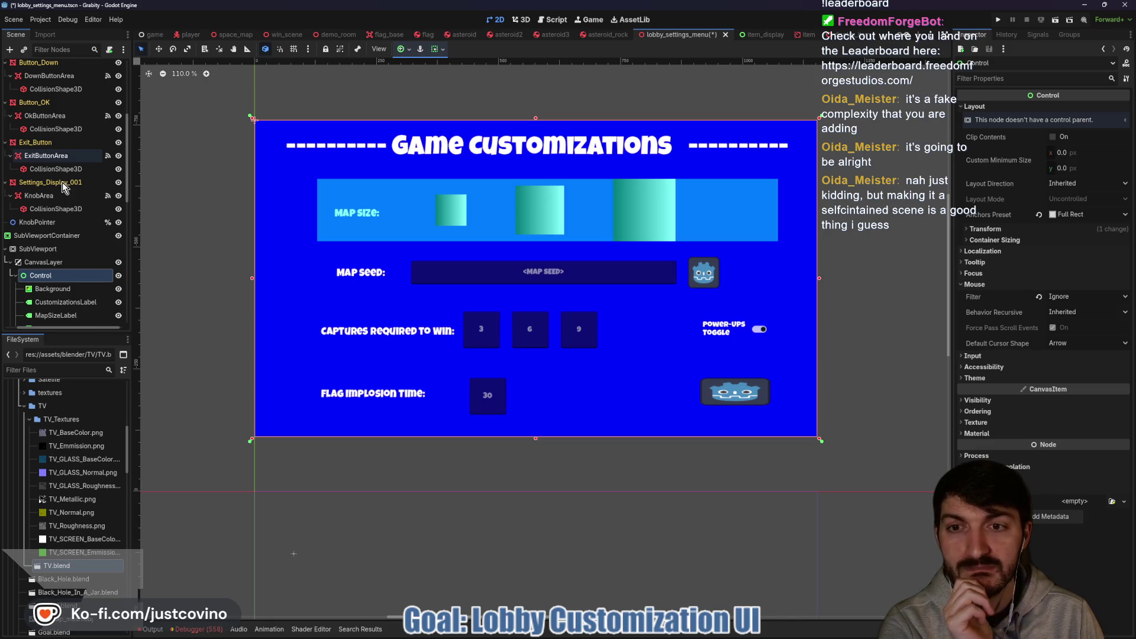
pyautogui.scroll(-4, 62, 182)
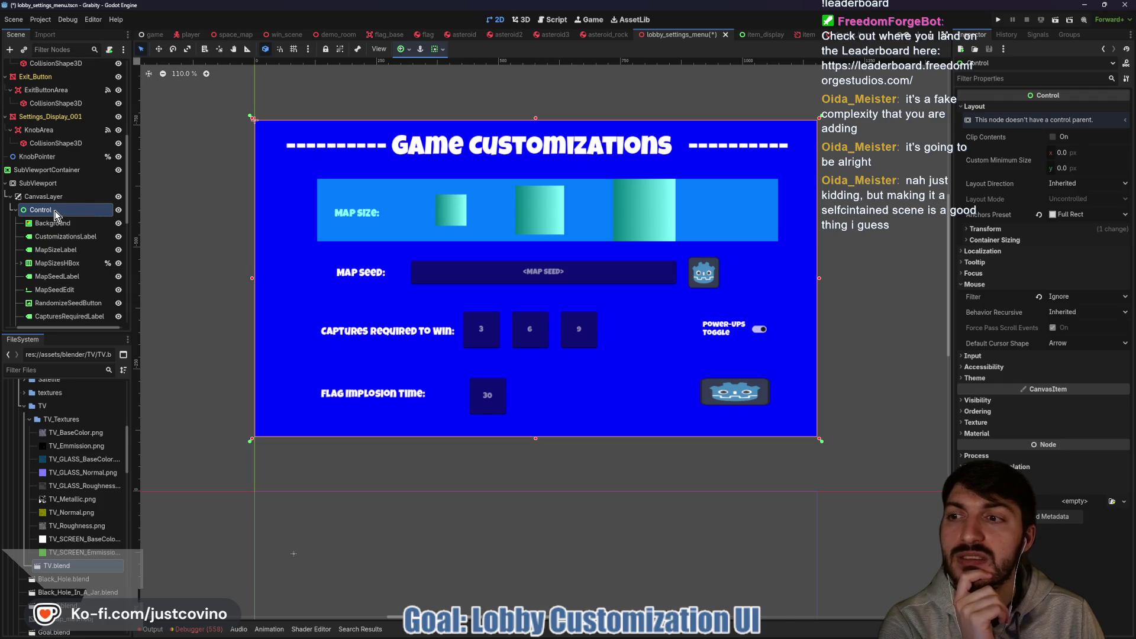
# Rename the Control node to CustomizationMenu and collapse its children.
pyautogui.doubleClick(54, 210)
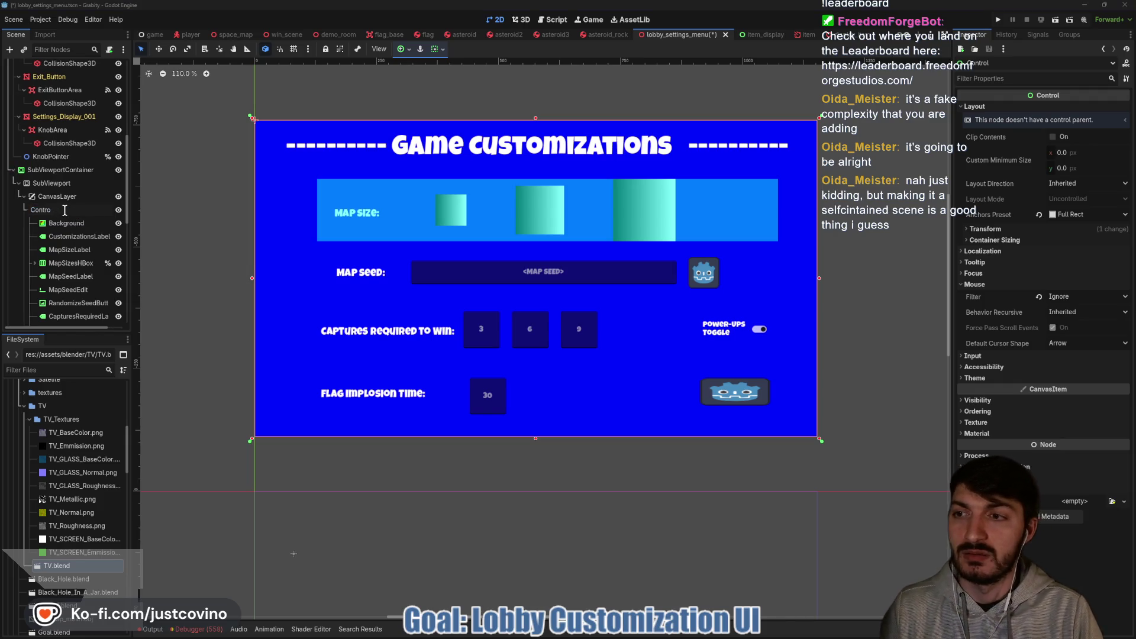
pyautogui.press('BackSpace')
pyautogui.write('Customiz')
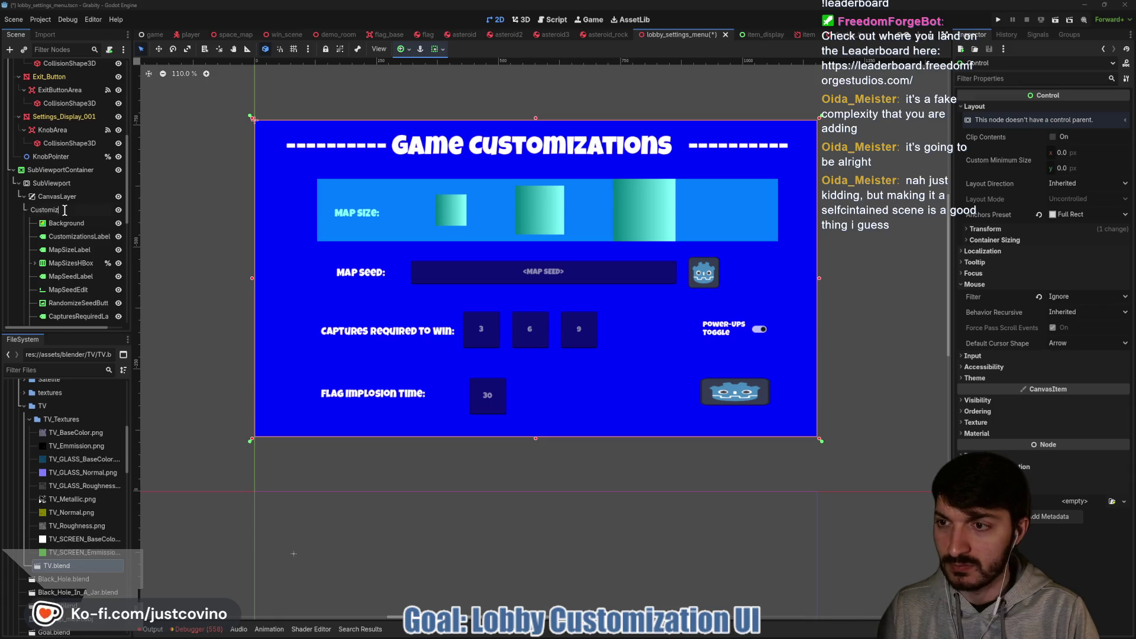
pyautogui.write('ationMenu')
pyautogui.press('Return')
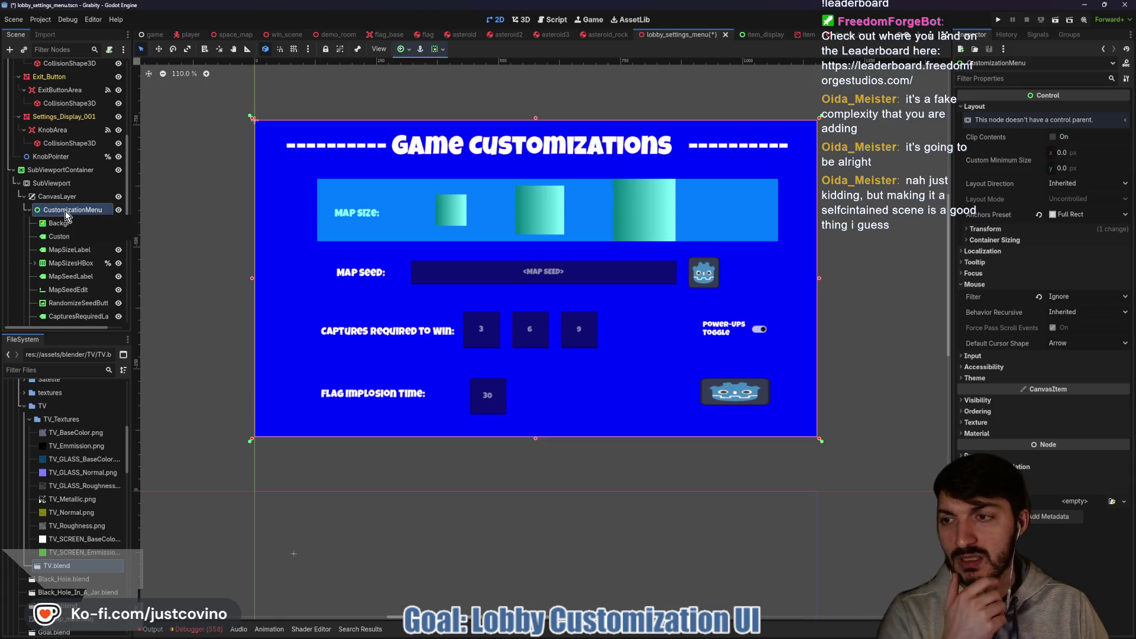
pyautogui.click(29, 213)
pyautogui.scroll(2, 62, 255)
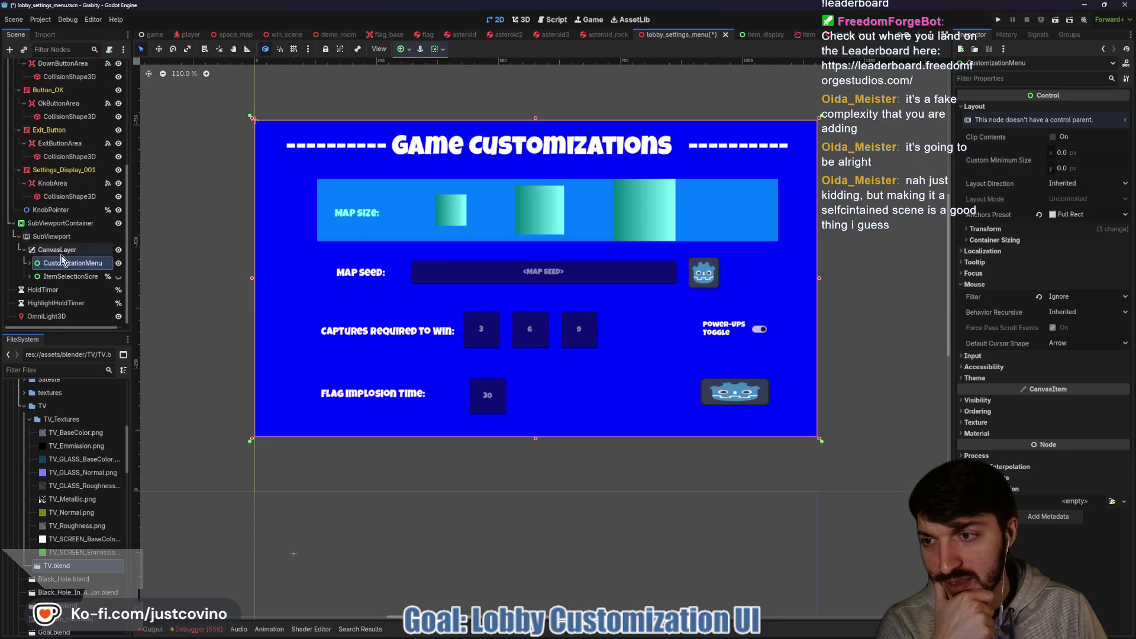
pyautogui.scroll(-3, 68, 285)
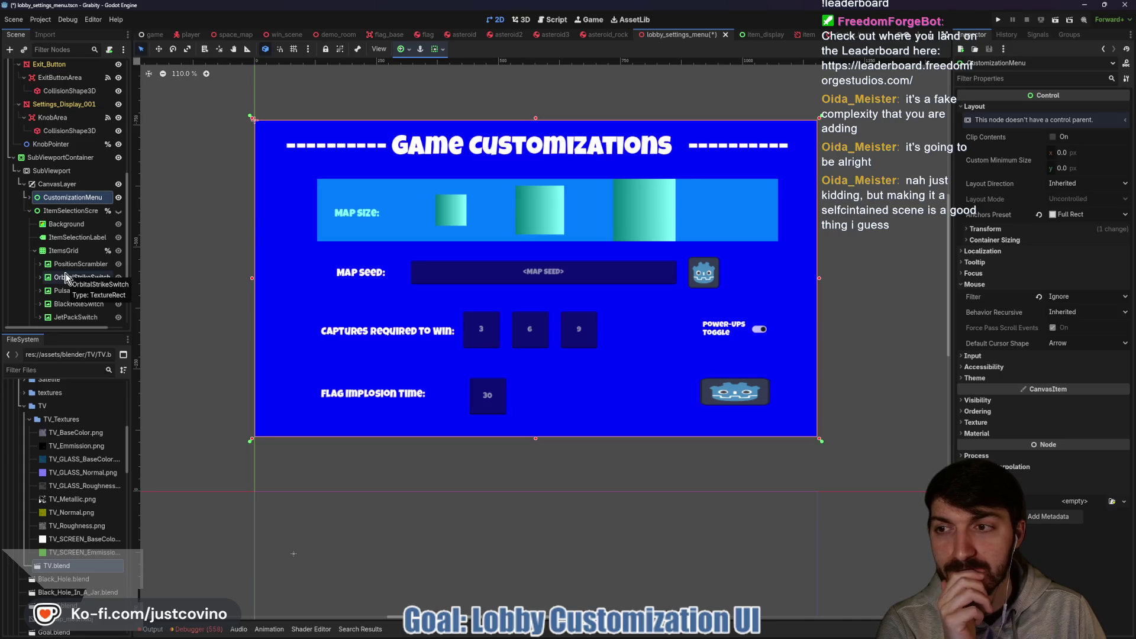
pyautogui.scroll(-2, 75, 242)
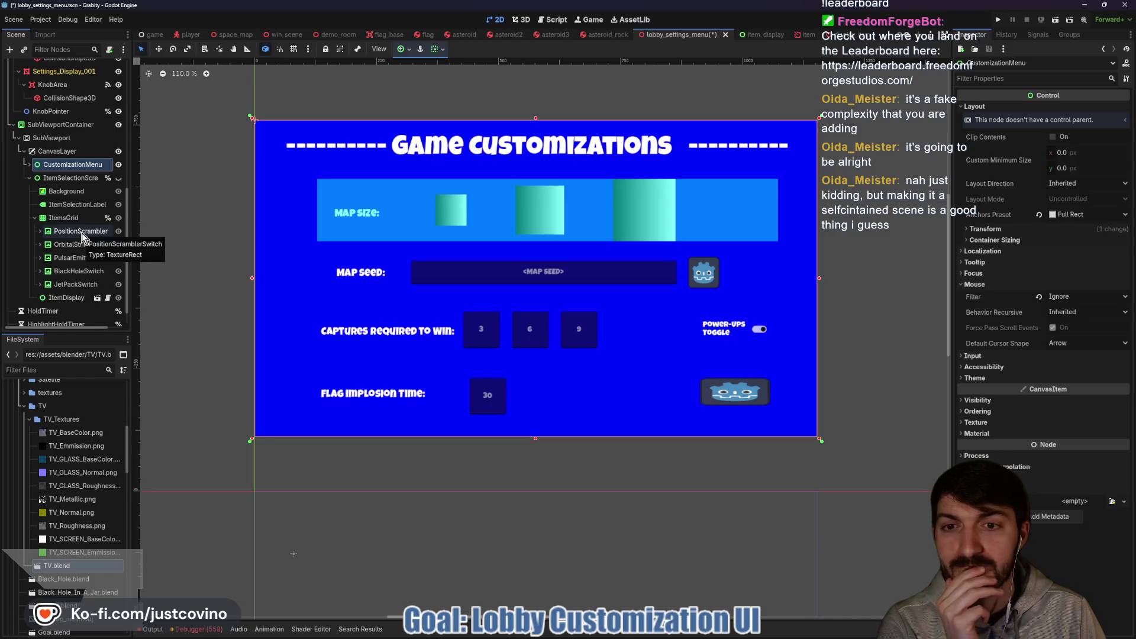
# Unhide ItemSelectionScreen and select the ItemsGrid node.
pyautogui.click(119, 178)
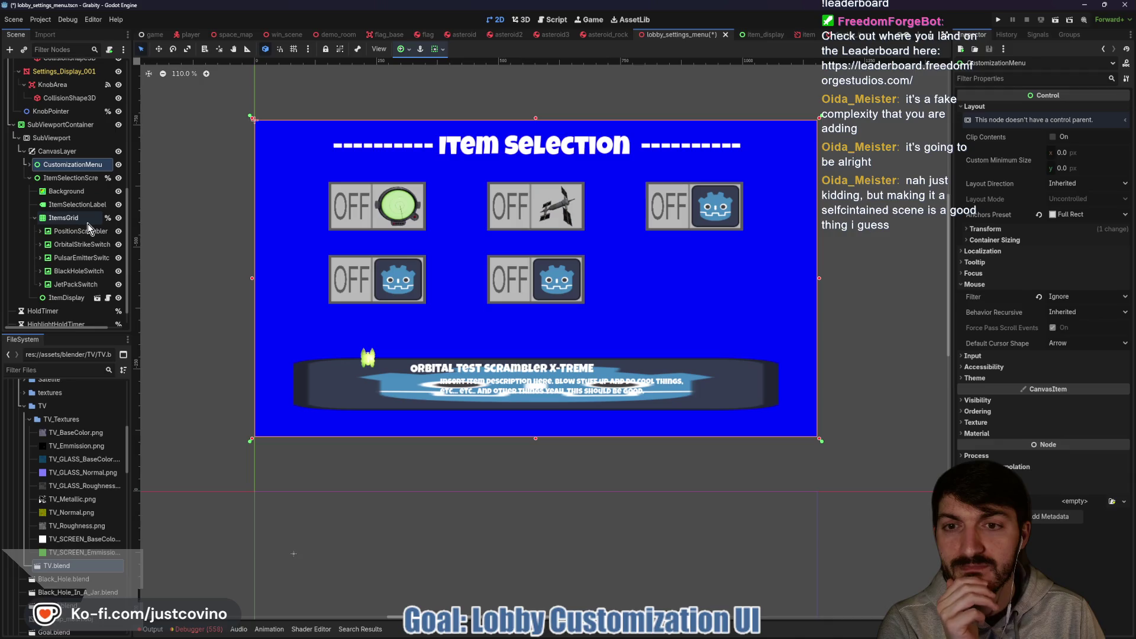
pyautogui.scroll(-1, 88, 223)
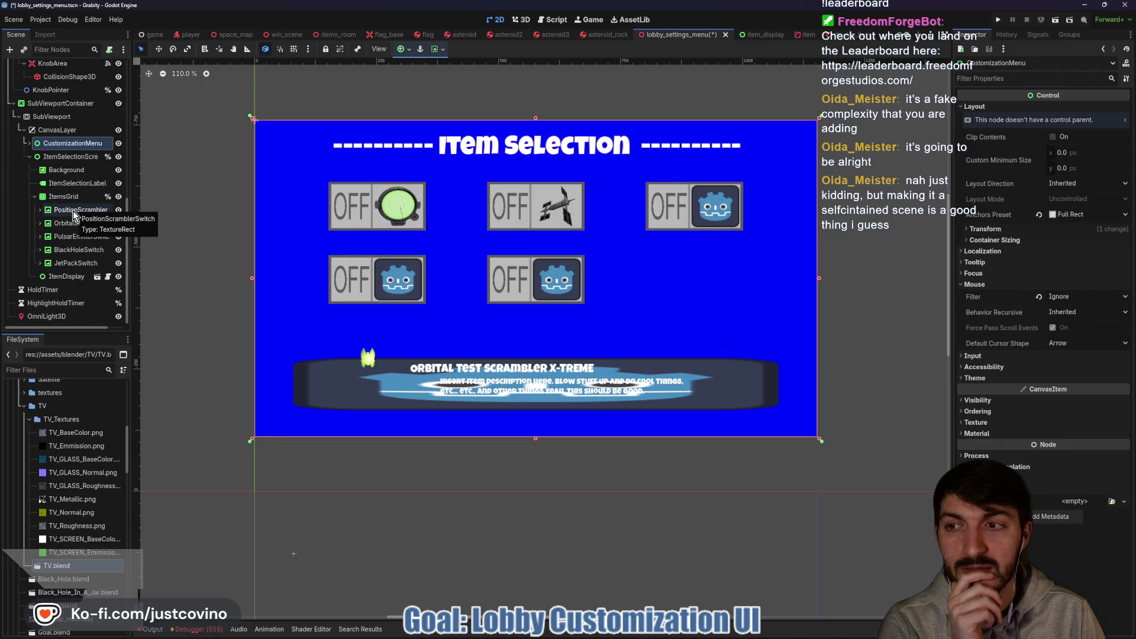
pyautogui.click(62, 197)
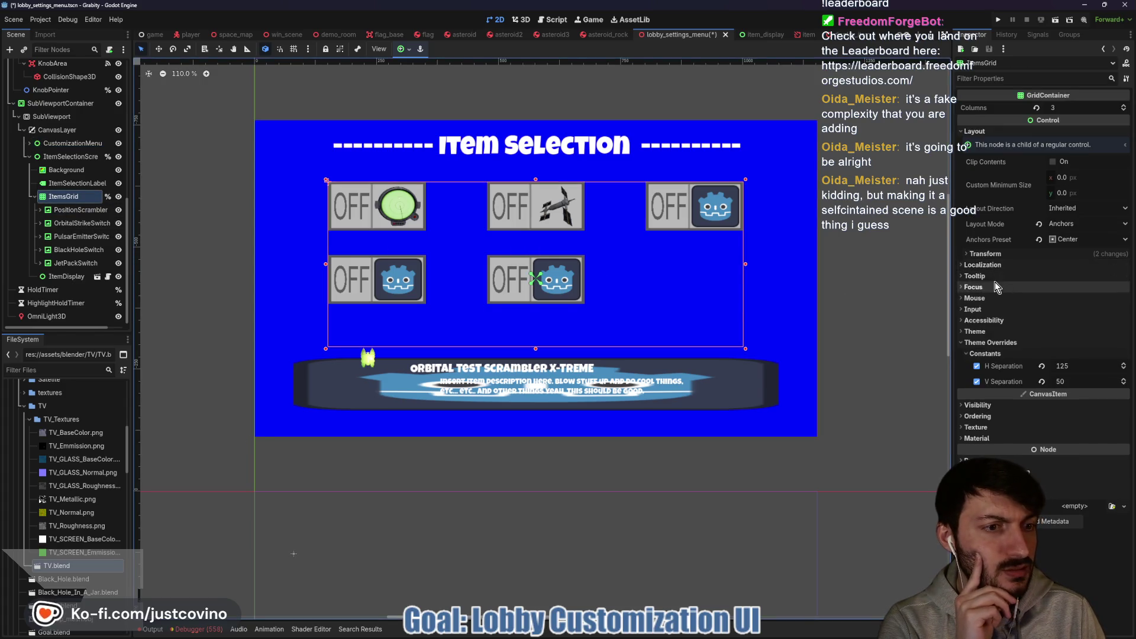
# Browse ItemsGrid's Accessibility, Mouse and Focus sections in the Inspector.
pyautogui.click(982, 320)
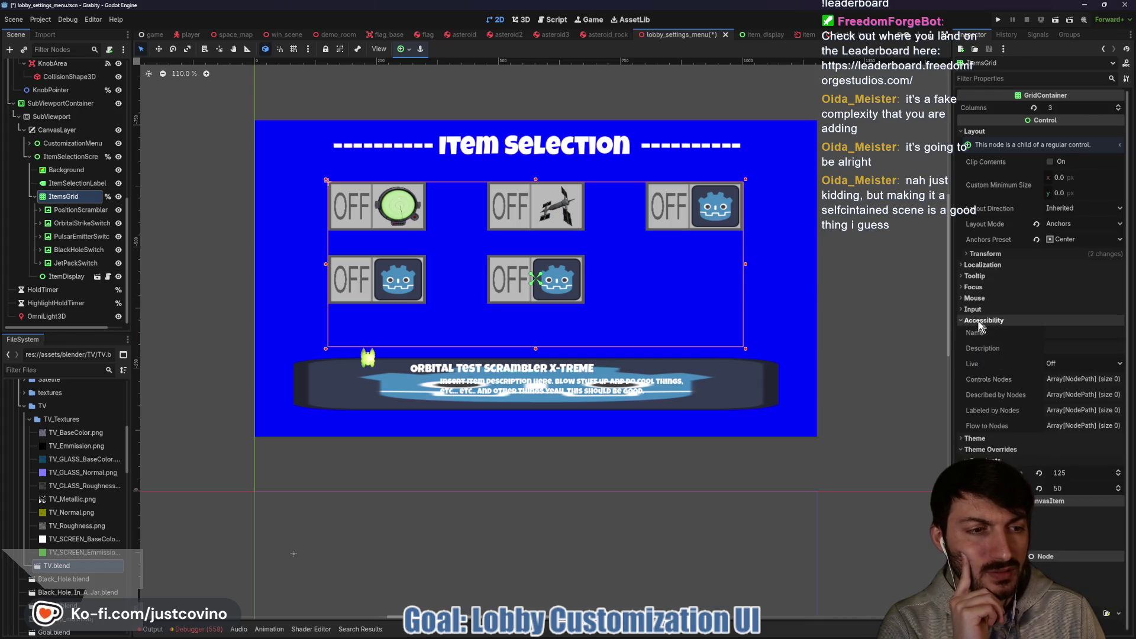
pyautogui.click(982, 320)
pyautogui.click(973, 298)
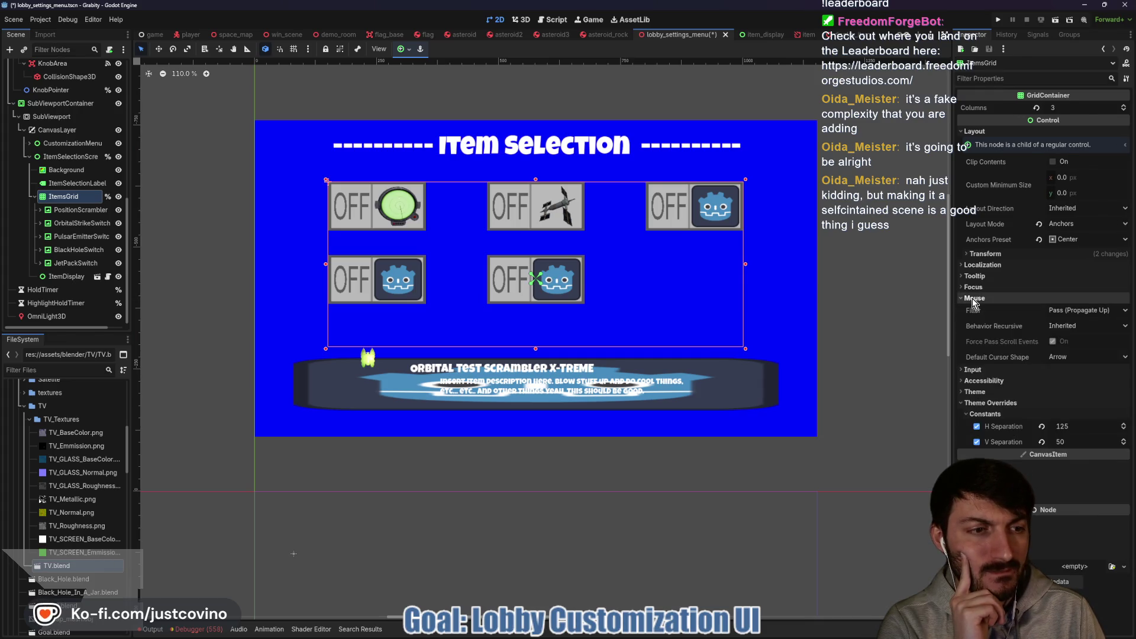
pyautogui.click(973, 299)
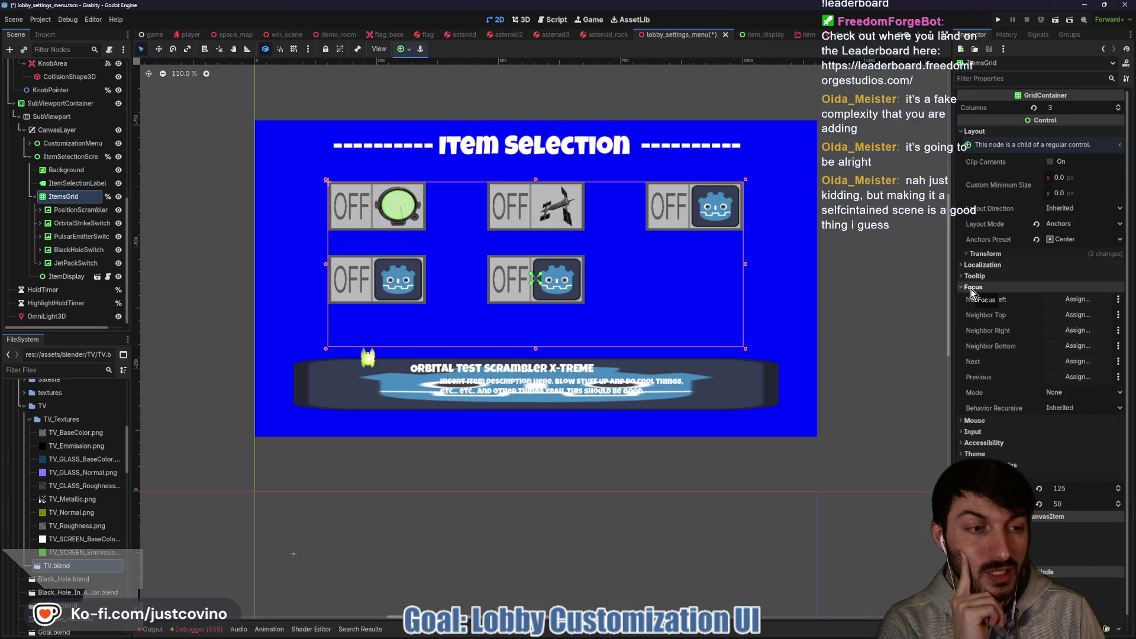
pyautogui.click(971, 288)
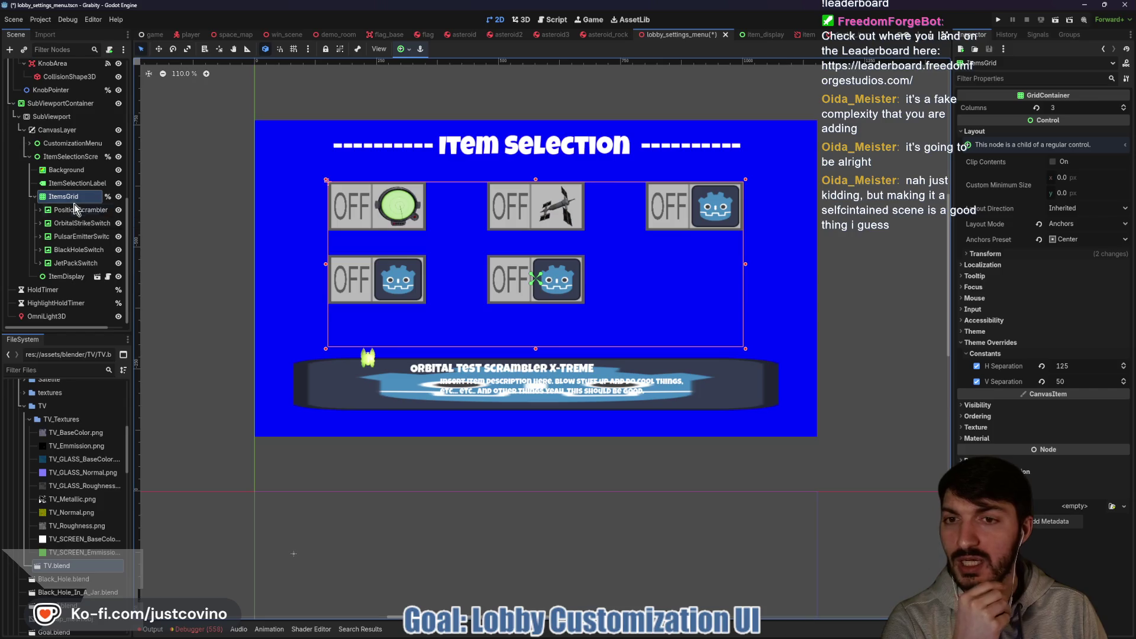
pyautogui.scroll(5, 86, 190)
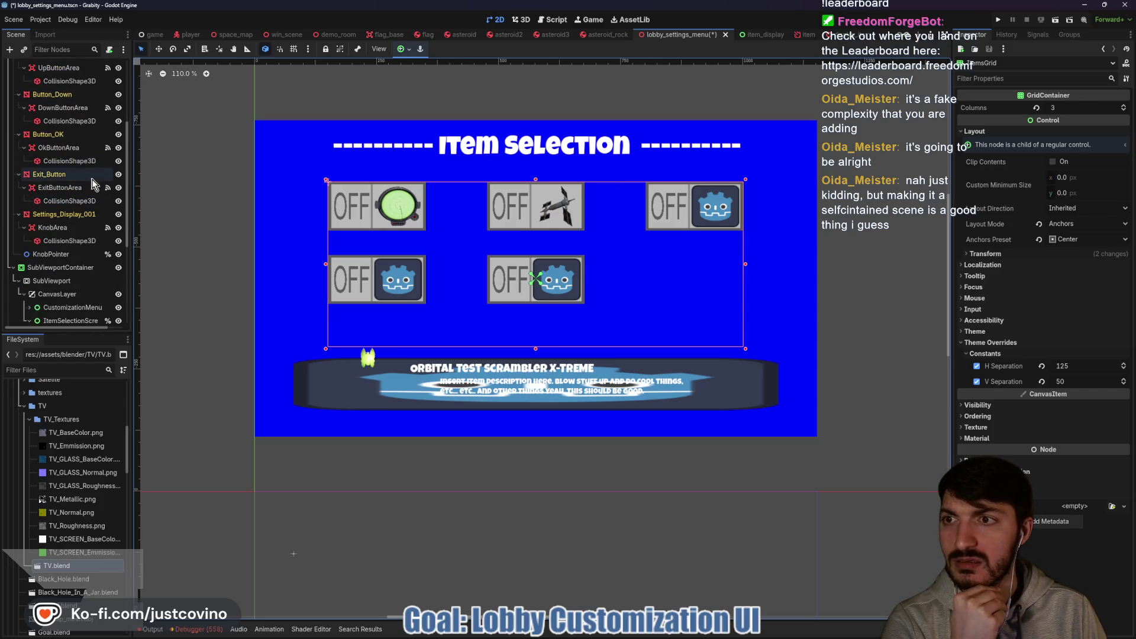
pyautogui.scroll(3, 90, 184)
pyautogui.scroll(1, 87, 187)
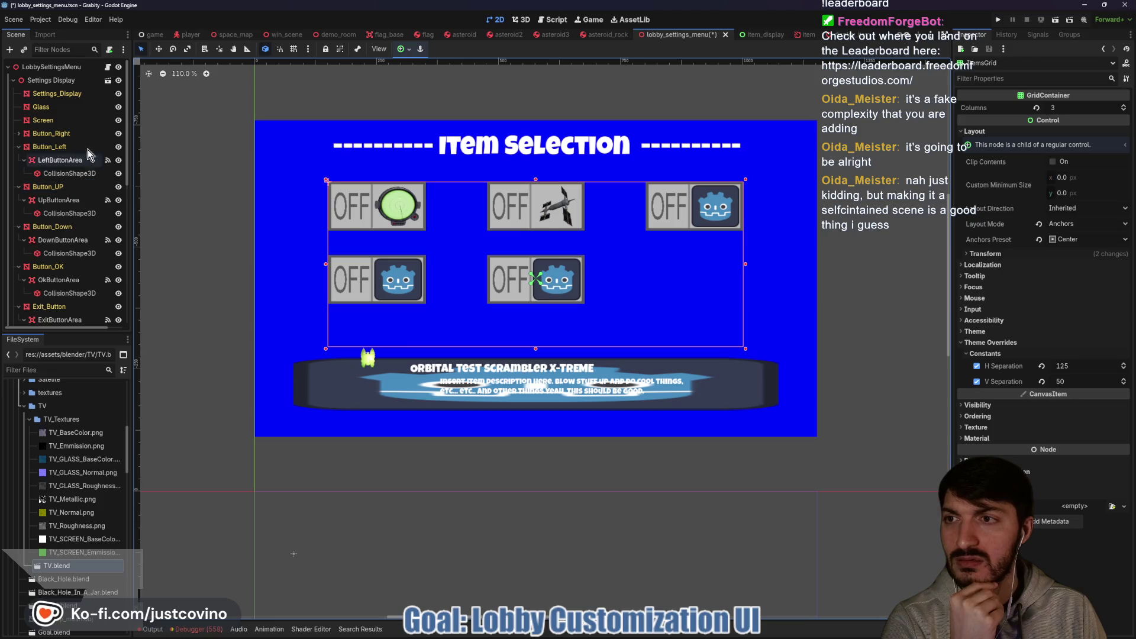
# Open lobby_settings_menu.gd, scroll through it and select the select_option function name.
pyautogui.click(108, 68)
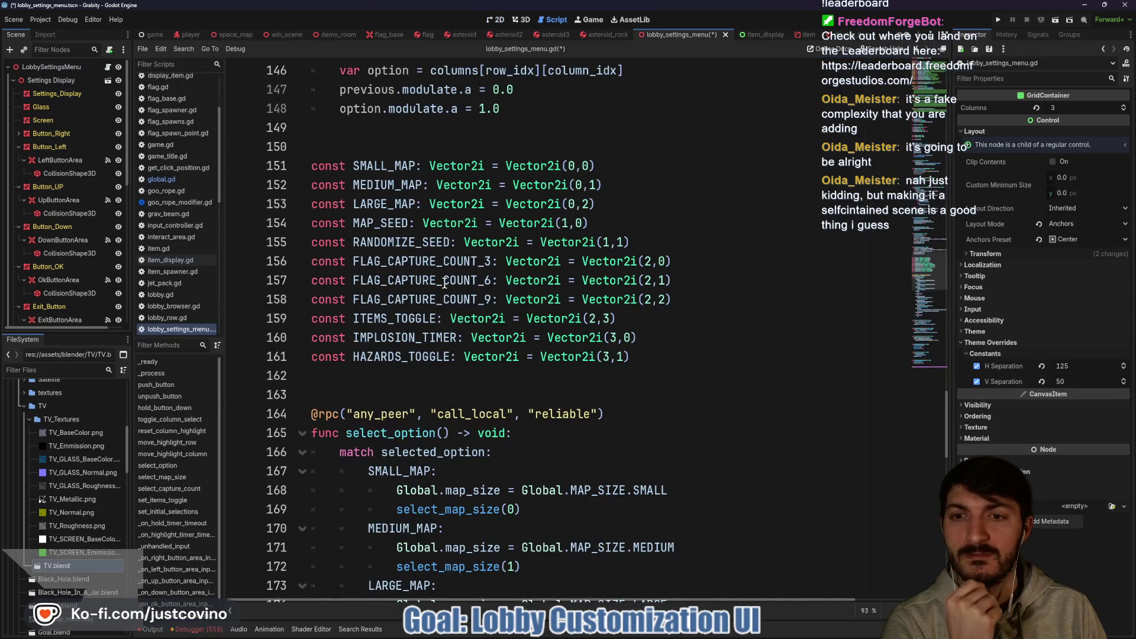
pyautogui.scroll(-15, 445, 283)
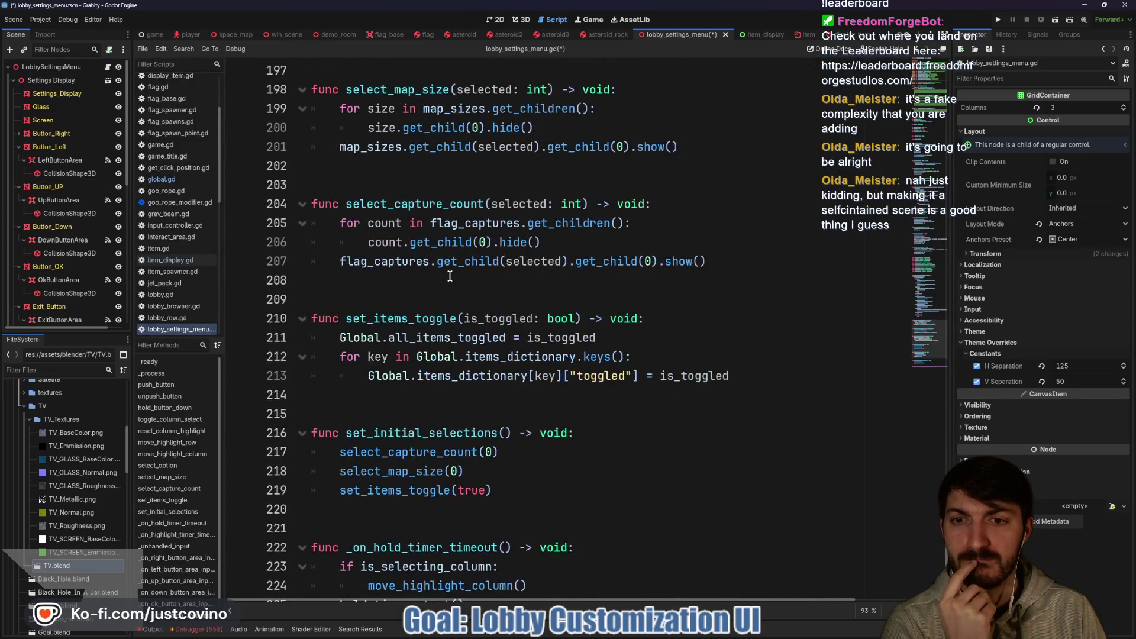
pyautogui.scroll(15, 450, 276)
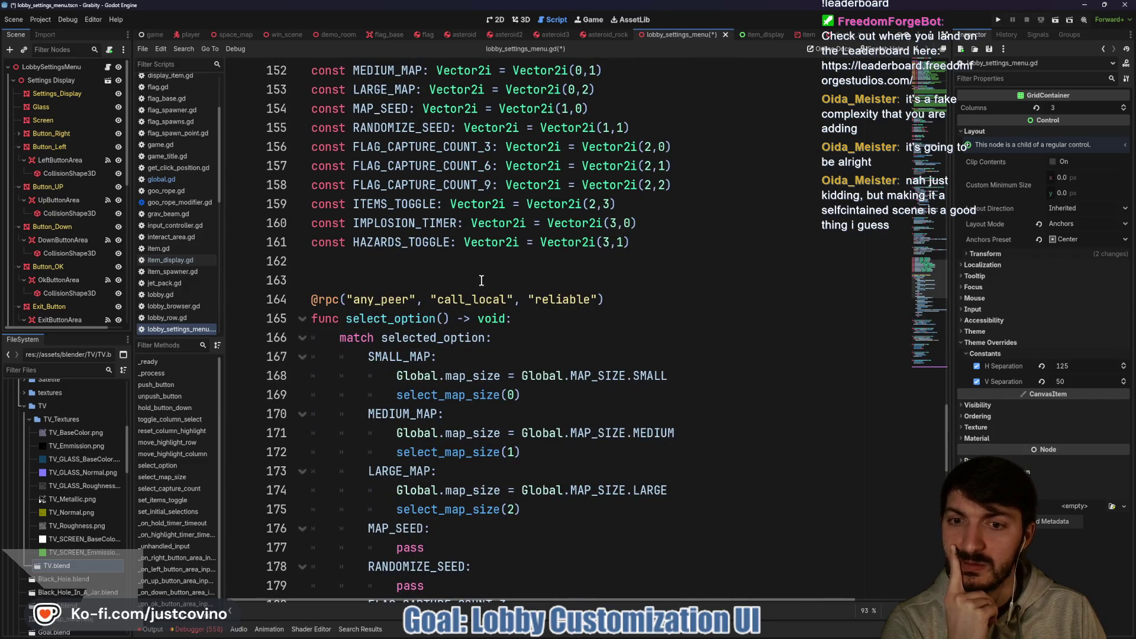
pyautogui.scroll(-3, 481, 278)
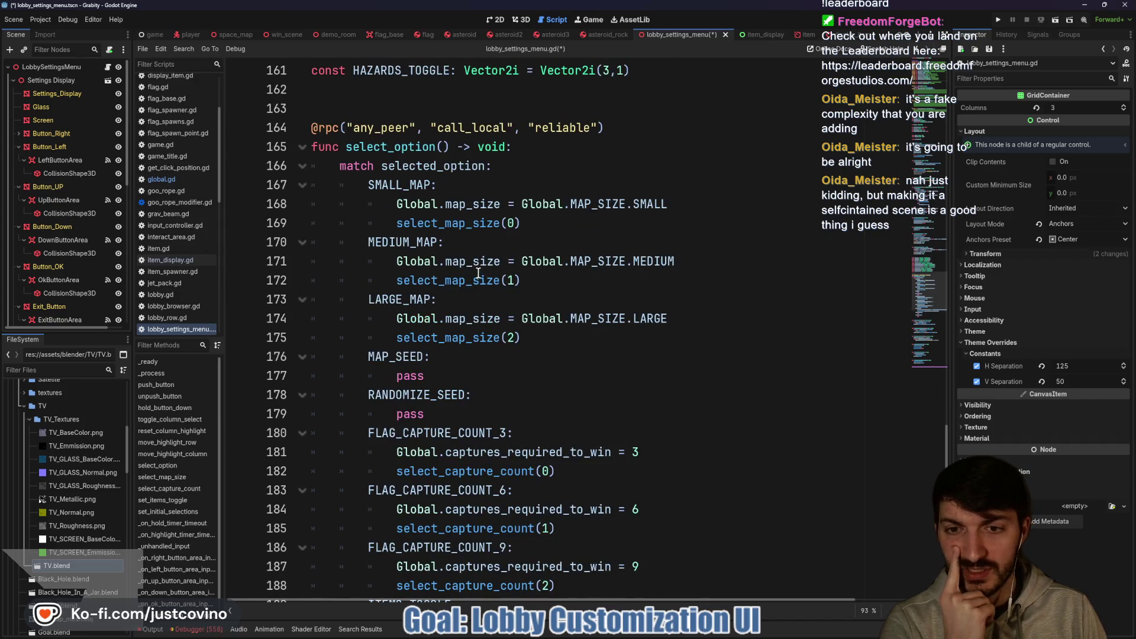
pyautogui.scroll(-4, 478, 273)
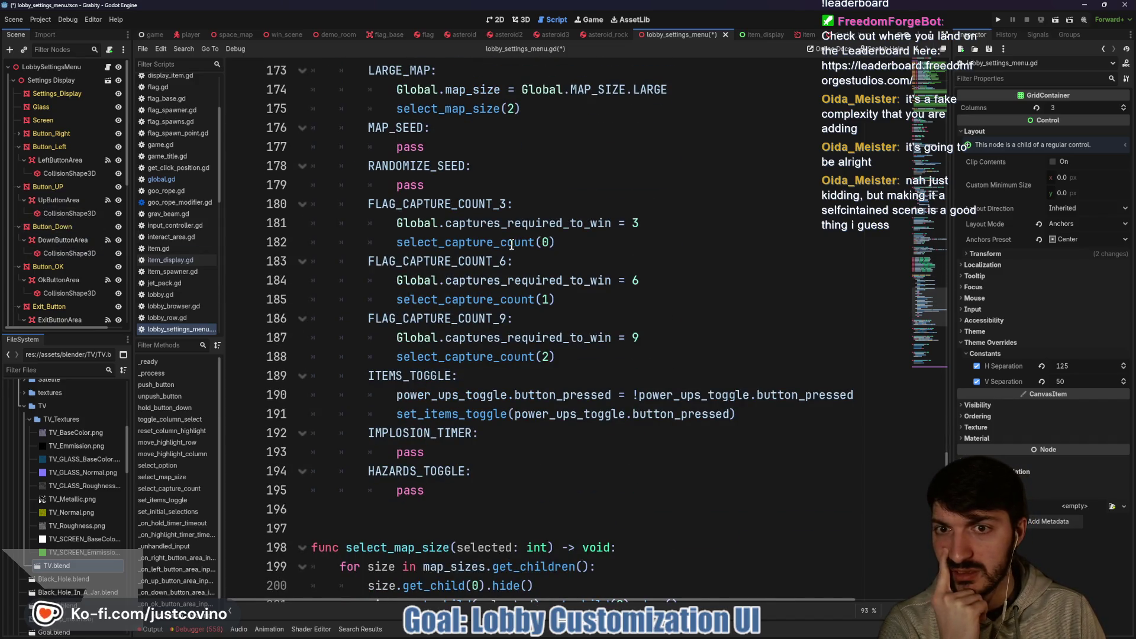
pyautogui.scroll(-6, 499, 241)
pyautogui.scroll(-1, 457, 231)
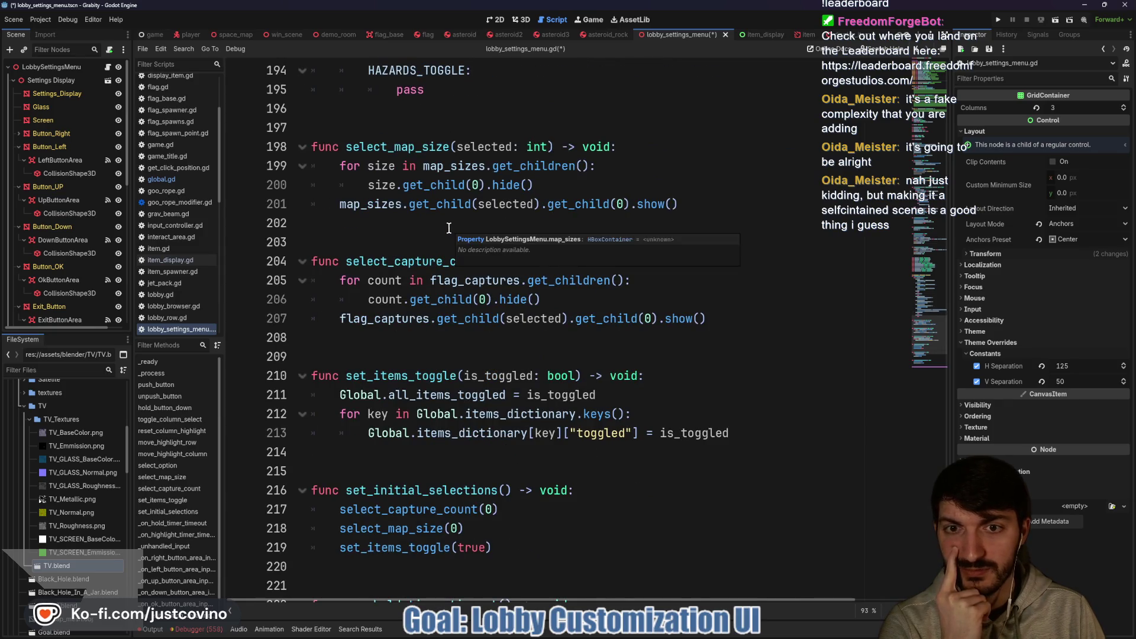
pyautogui.scroll(-4, 423, 227)
pyautogui.scroll(16, 423, 236)
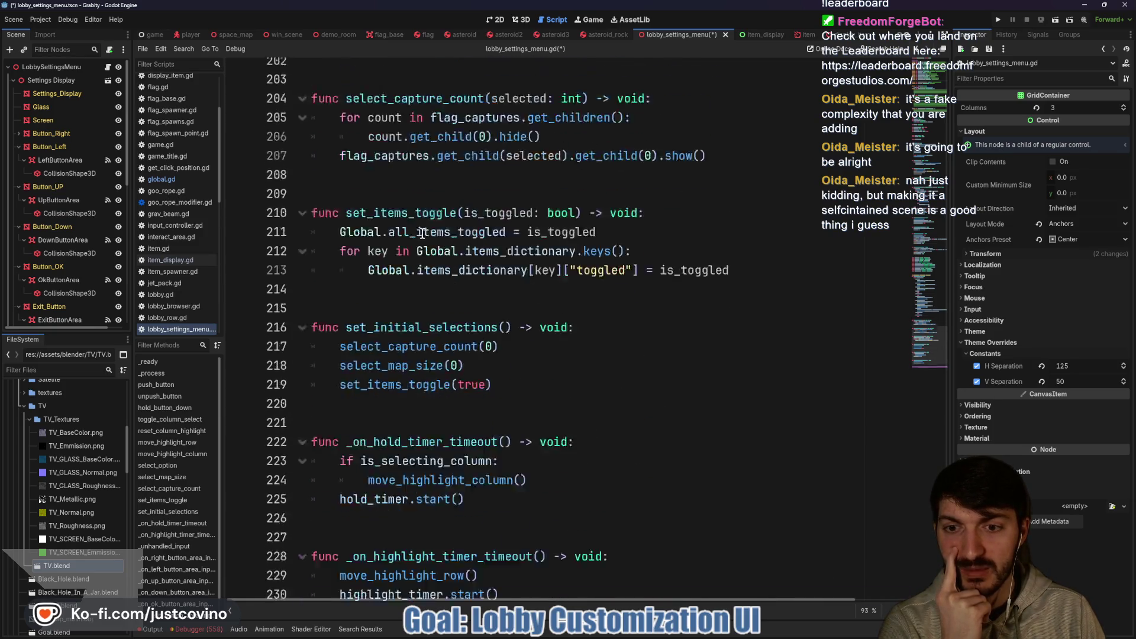
pyautogui.scroll(5, 424, 251)
pyautogui.scroll(-4, 424, 249)
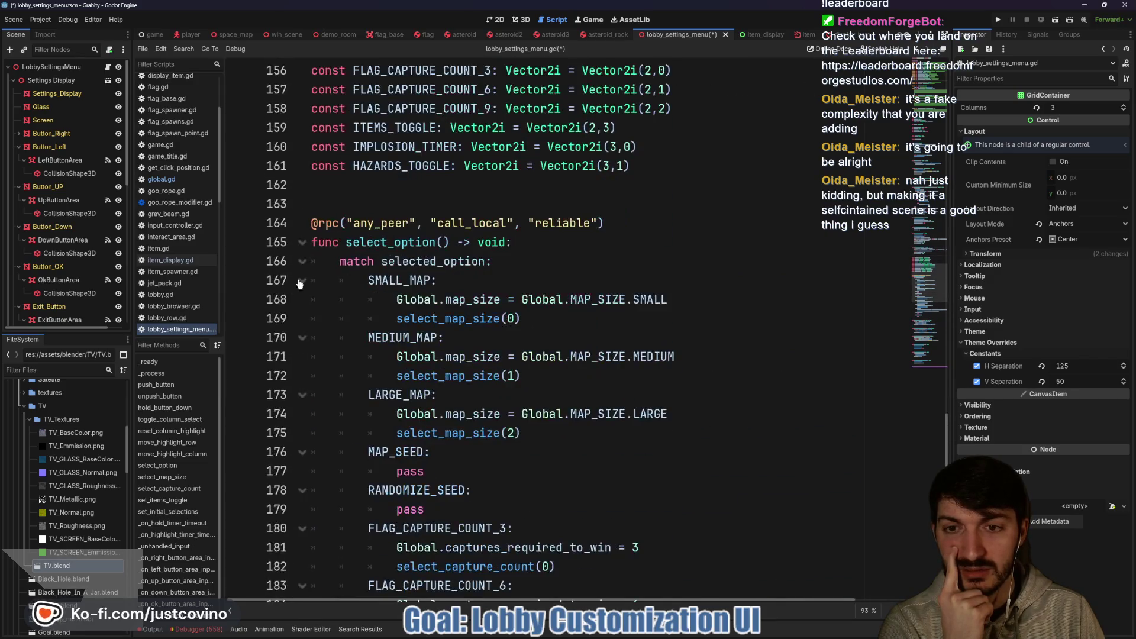
pyautogui.doubleClick(382, 242)
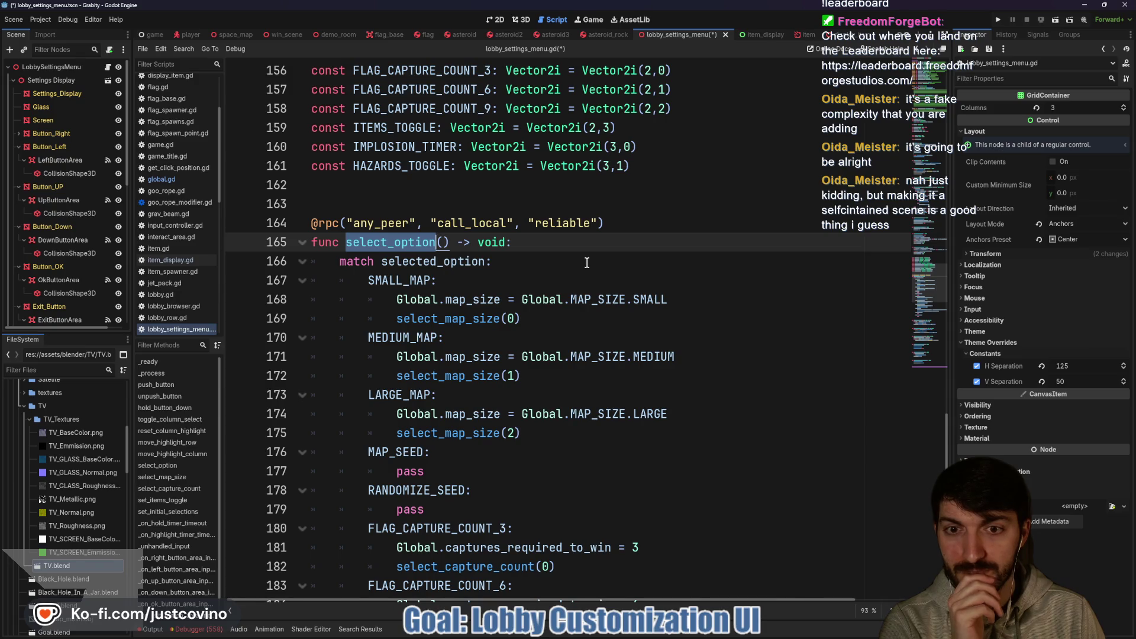
# Expand the #region Inputs block and read through its input-handling functions.
pyautogui.scroll(-10, 585, 262)
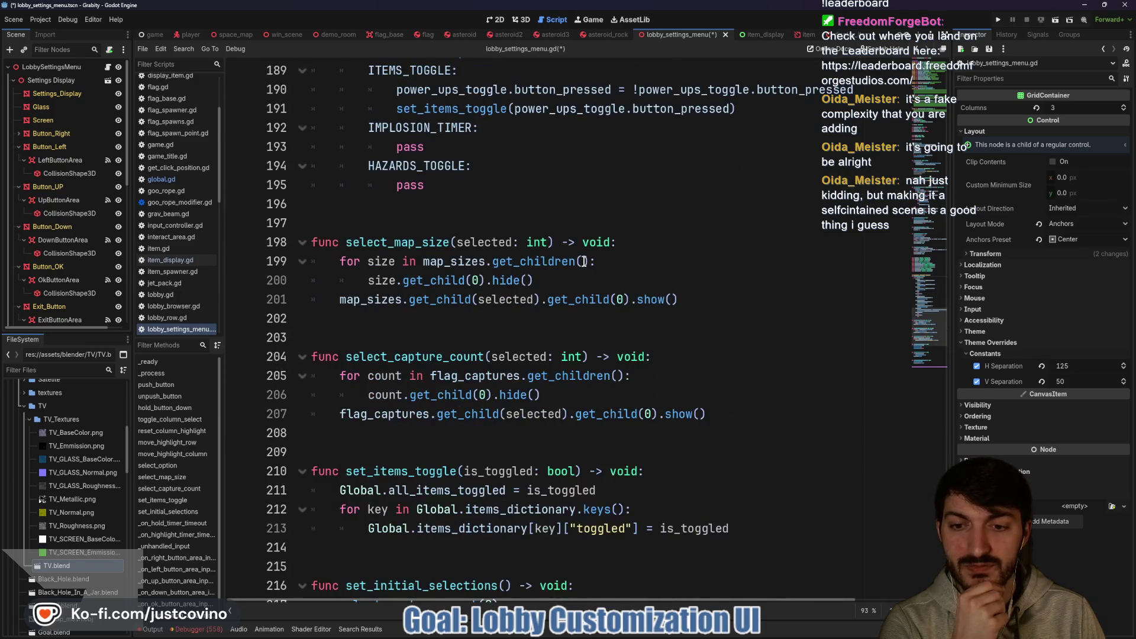
pyautogui.scroll(-6, 581, 261)
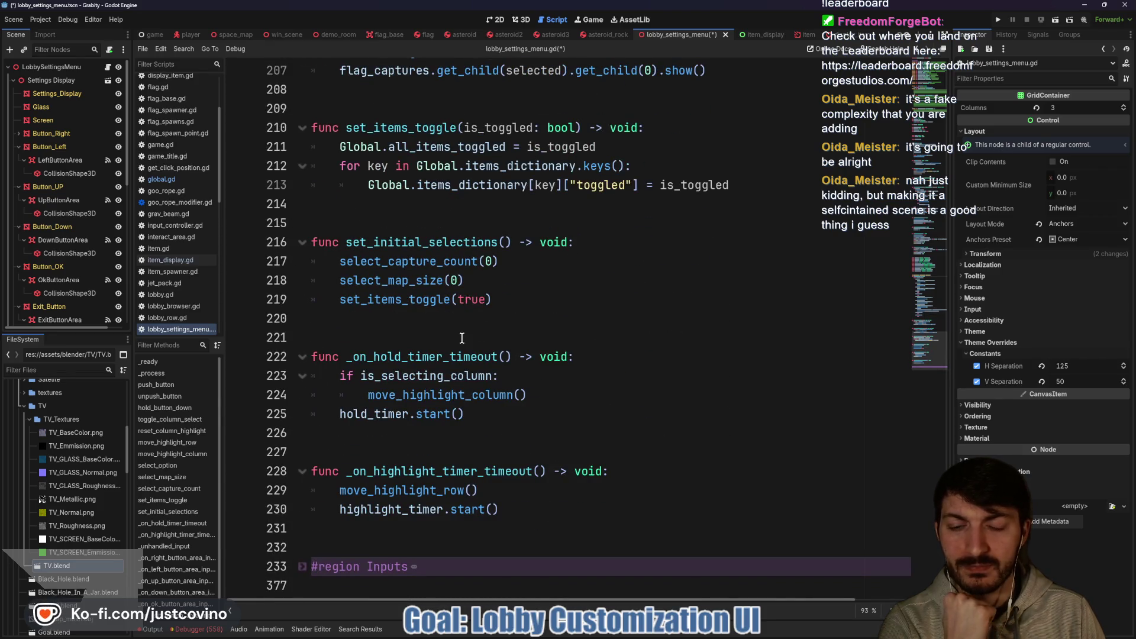
pyautogui.click(302, 566)
pyautogui.scroll(-8, 476, 456)
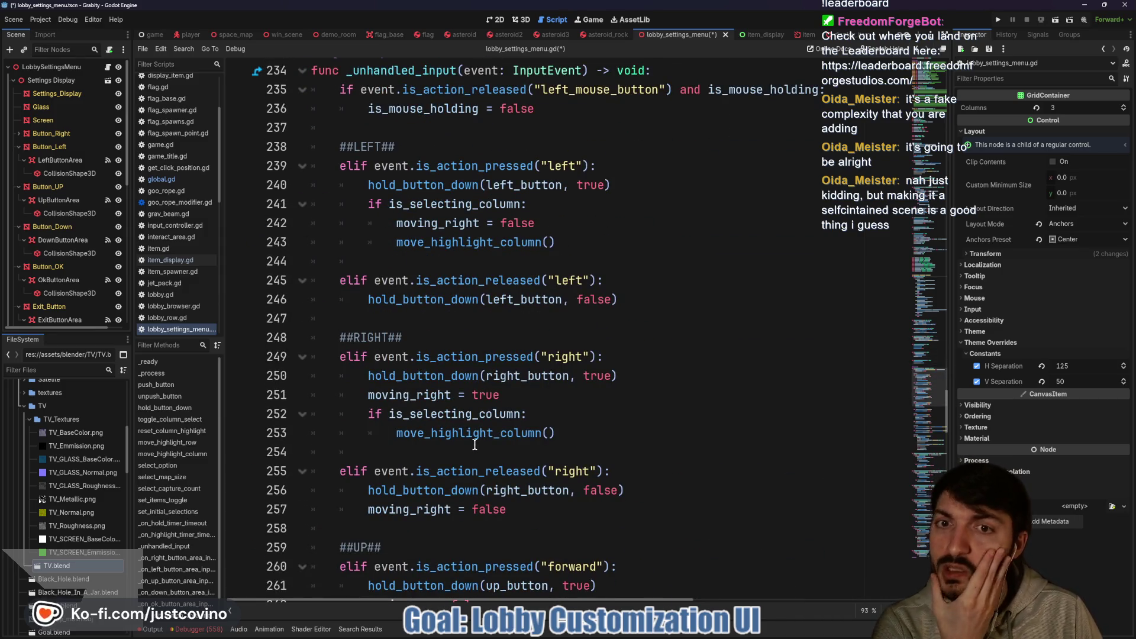
pyautogui.scroll(-8, 474, 441)
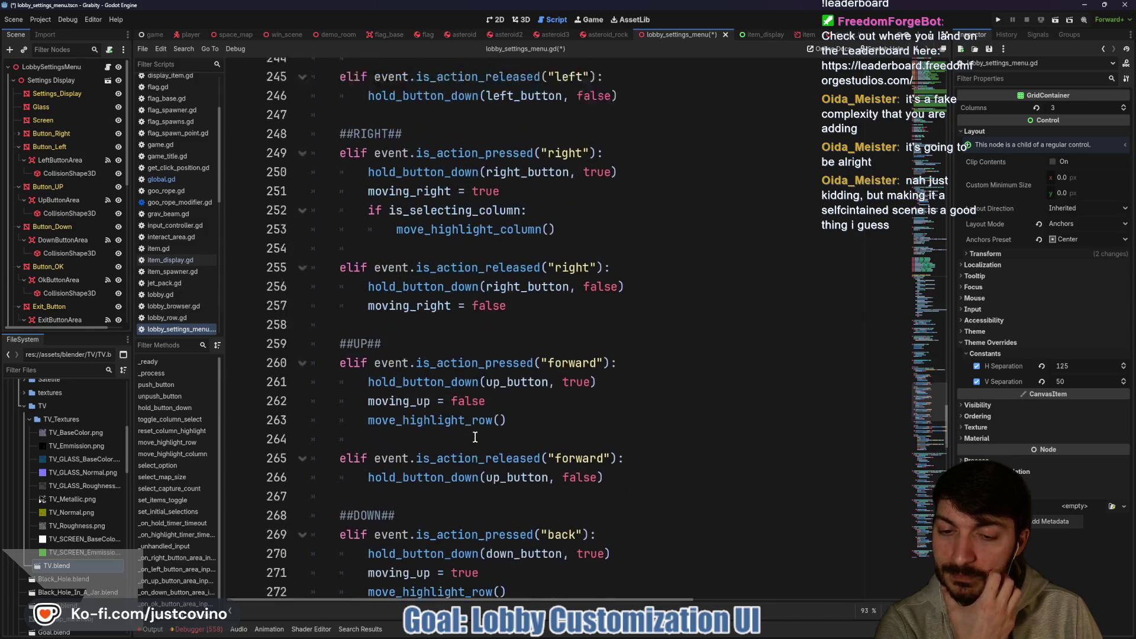
pyautogui.scroll(-7, 474, 437)
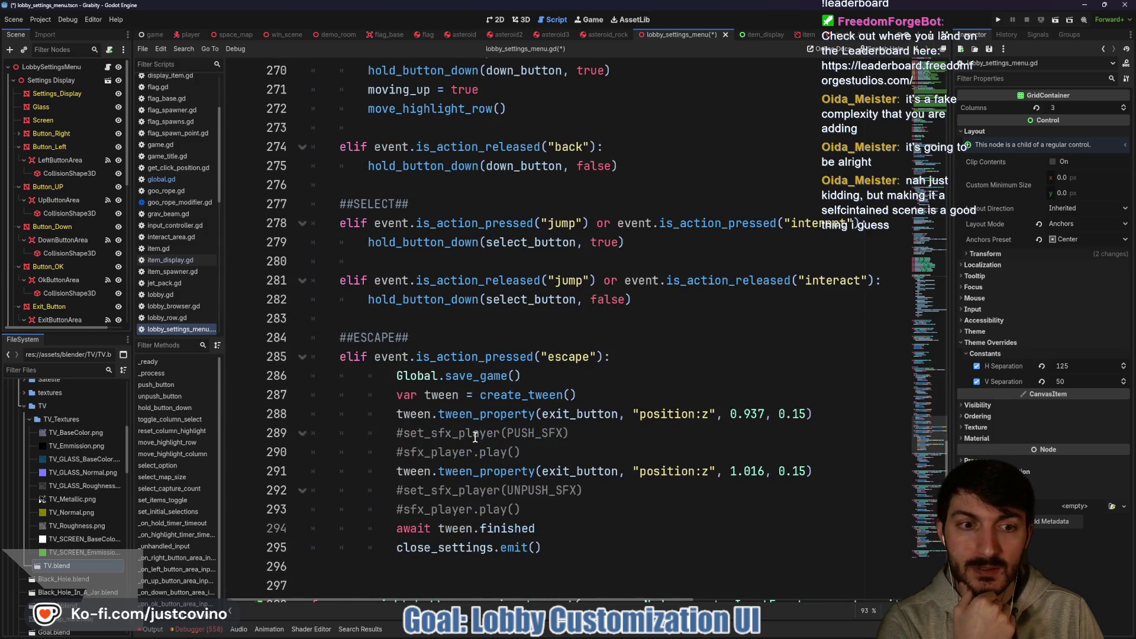
pyautogui.scroll(-7, 474, 437)
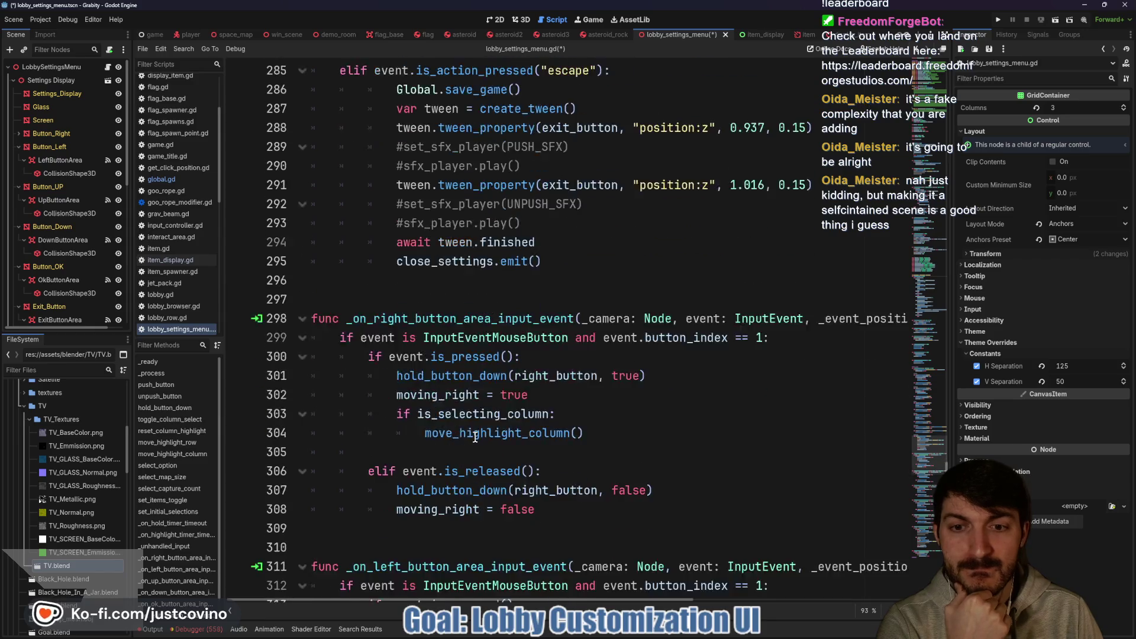
pyautogui.scroll(-2, 474, 437)
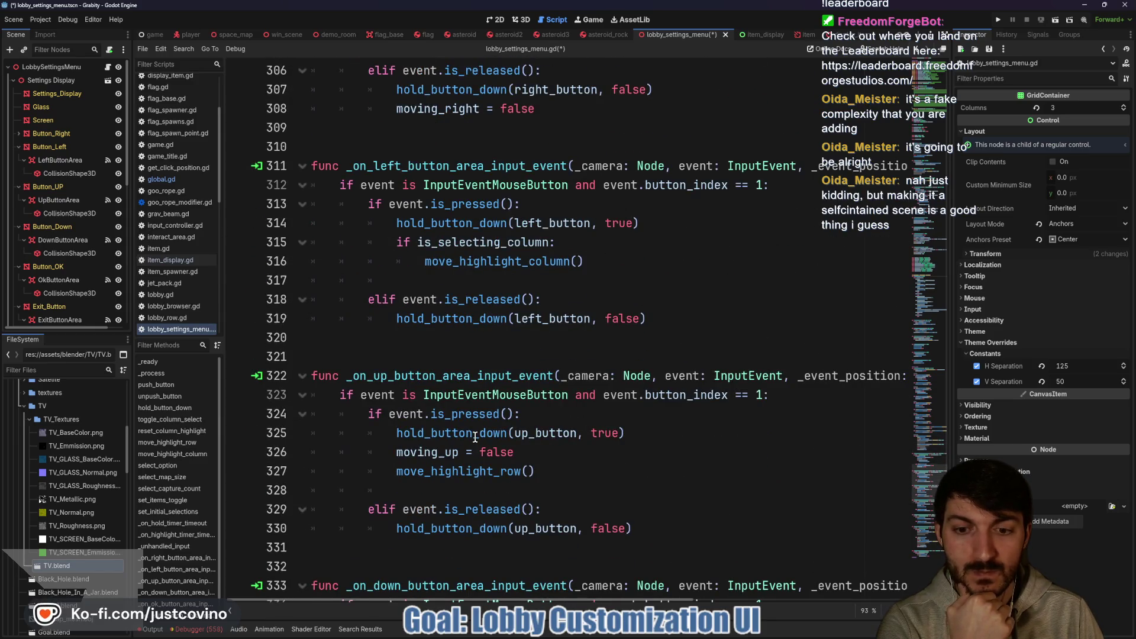
pyautogui.scroll(-8, 474, 437)
pyautogui.scroll(-5, 475, 436)
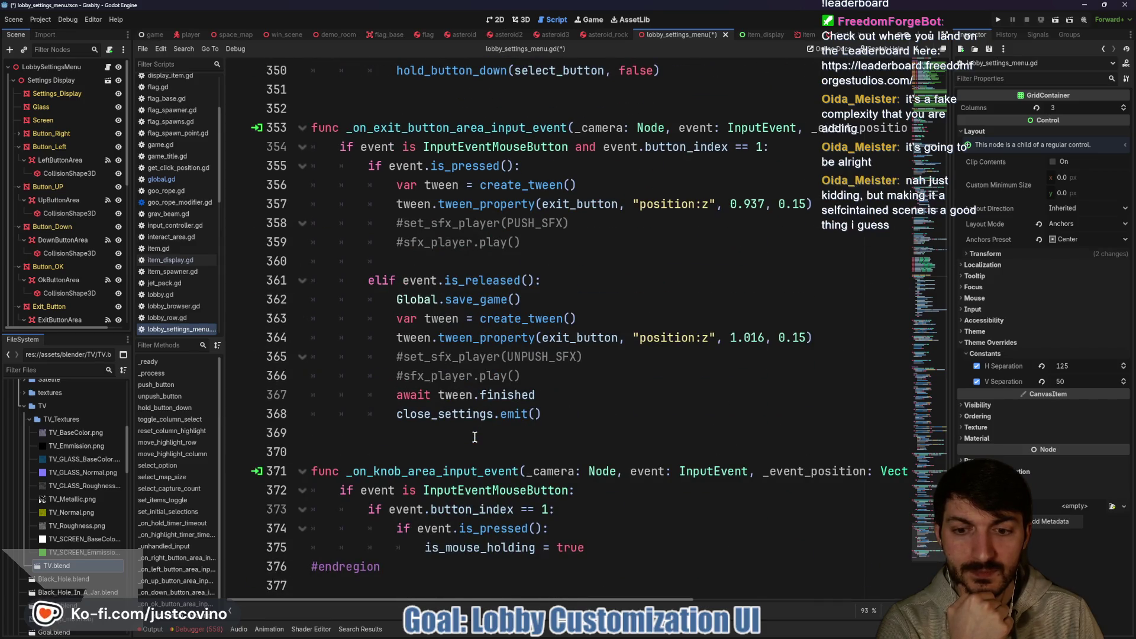
pyautogui.scroll(4, 474, 436)
pyautogui.scroll(20, 474, 436)
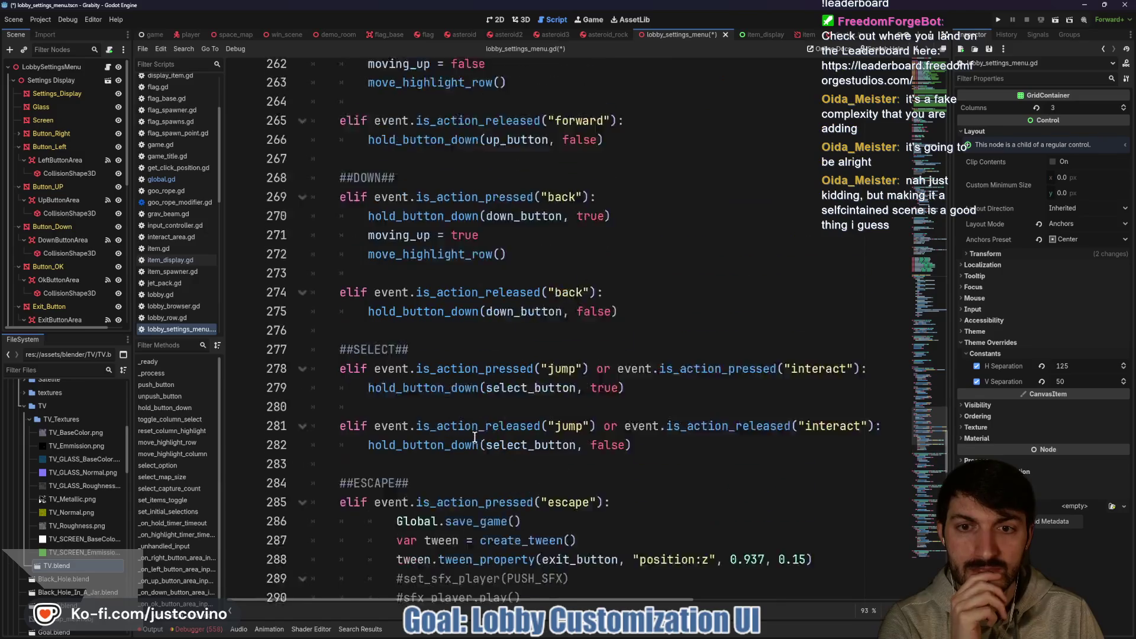
pyautogui.scroll(11, 475, 437)
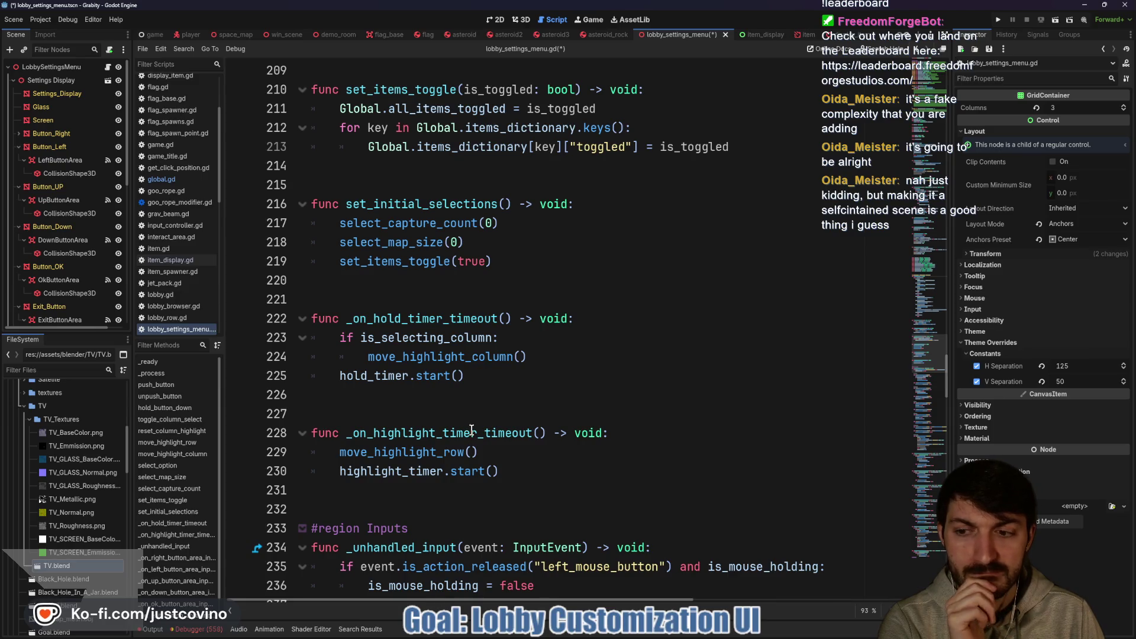
pyautogui.click(496, 20)
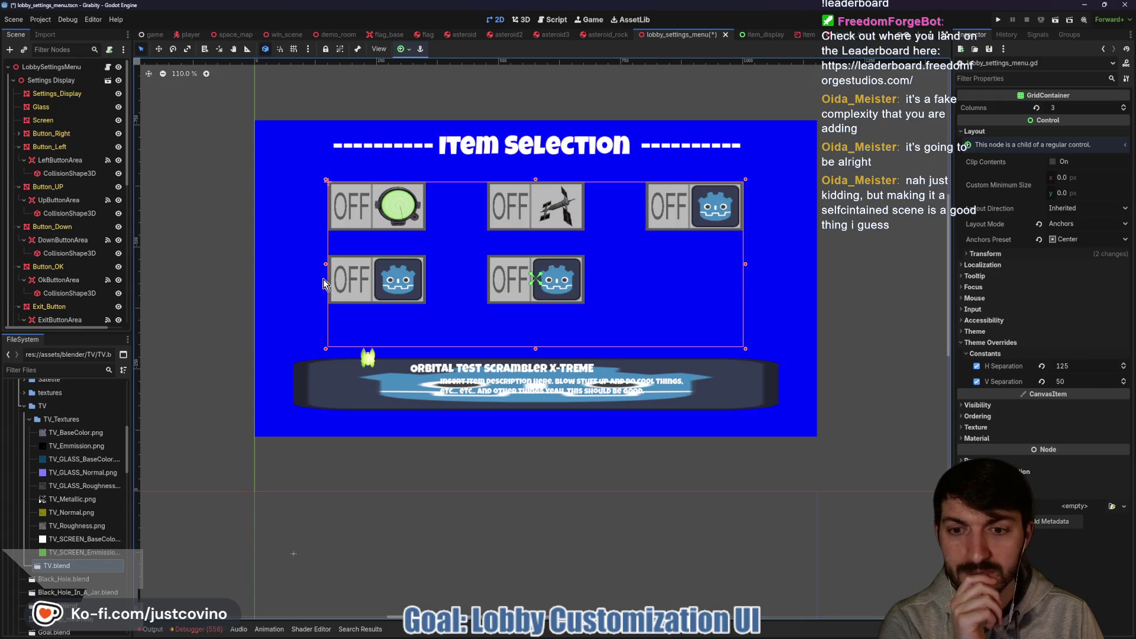
# Select ItemSelectionScreen and start adding a child node to it with Ctrl+A.
pyautogui.scroll(-5, 55, 231)
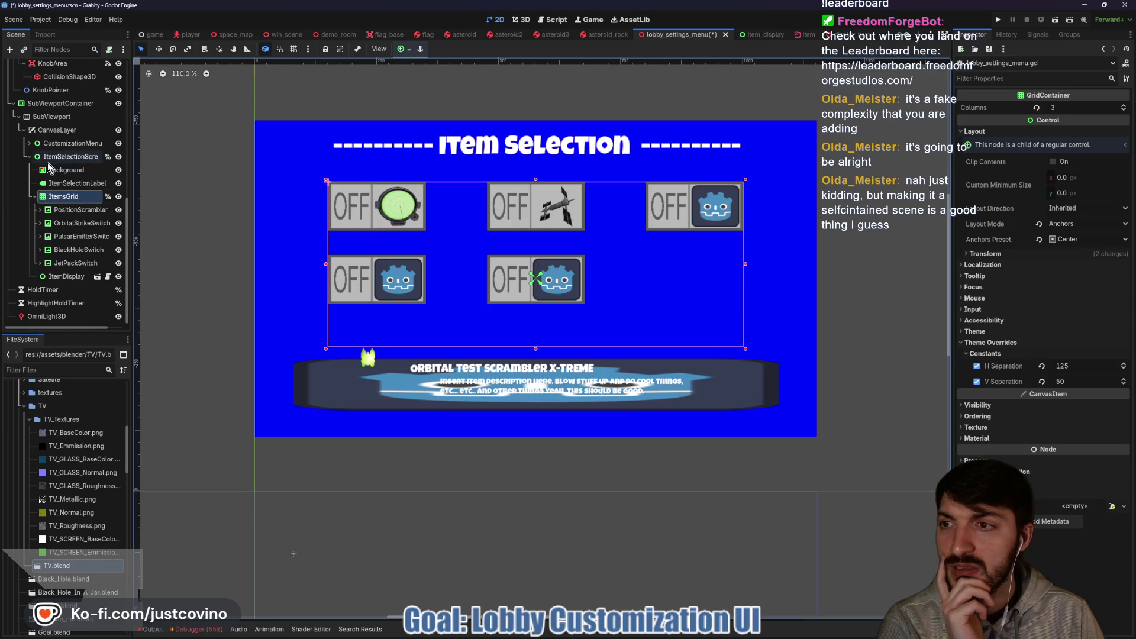
pyautogui.click(66, 156)
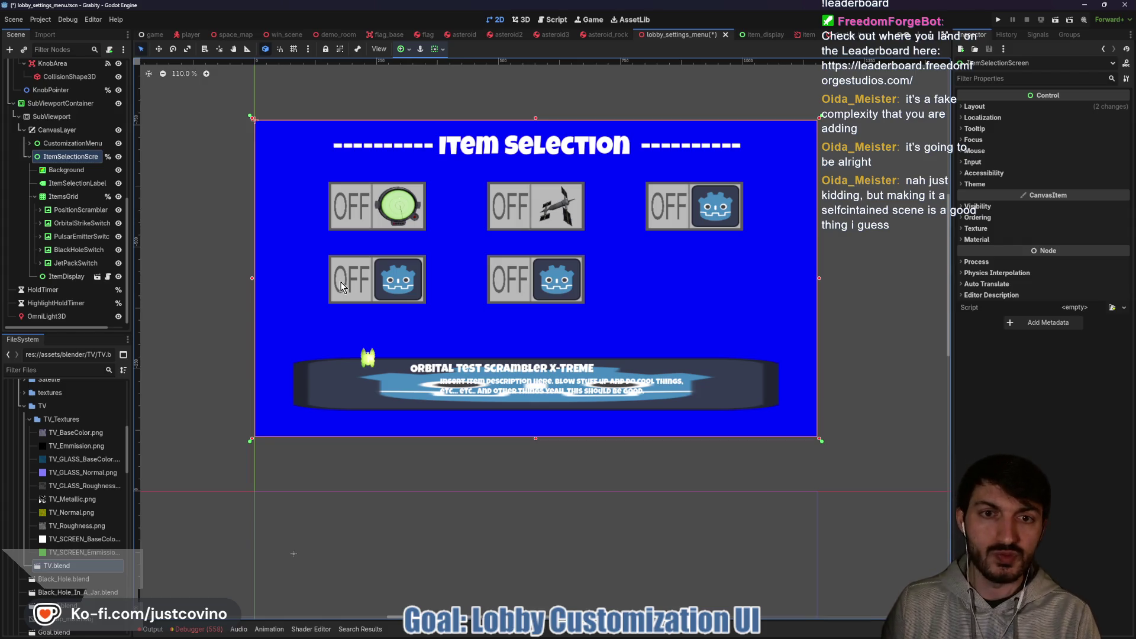
pyautogui.hotkey('ctrl', 'a')
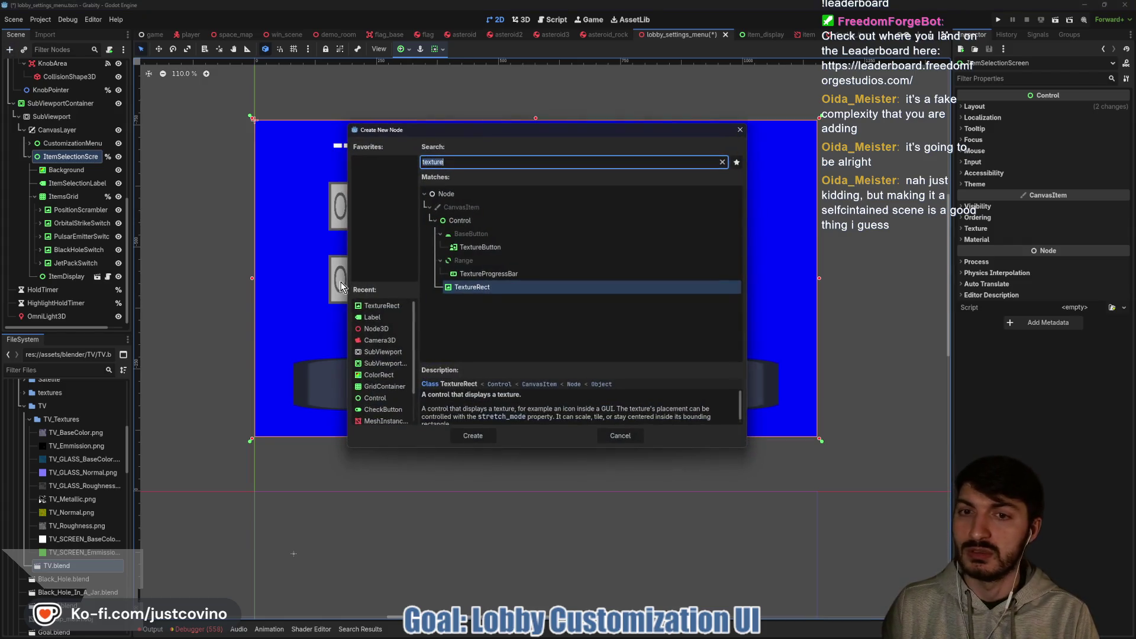
# Add a Button child labelled Back, sized and anchored at the screen's top-left.
pyautogui.write('button')
pyautogui.press('Return')
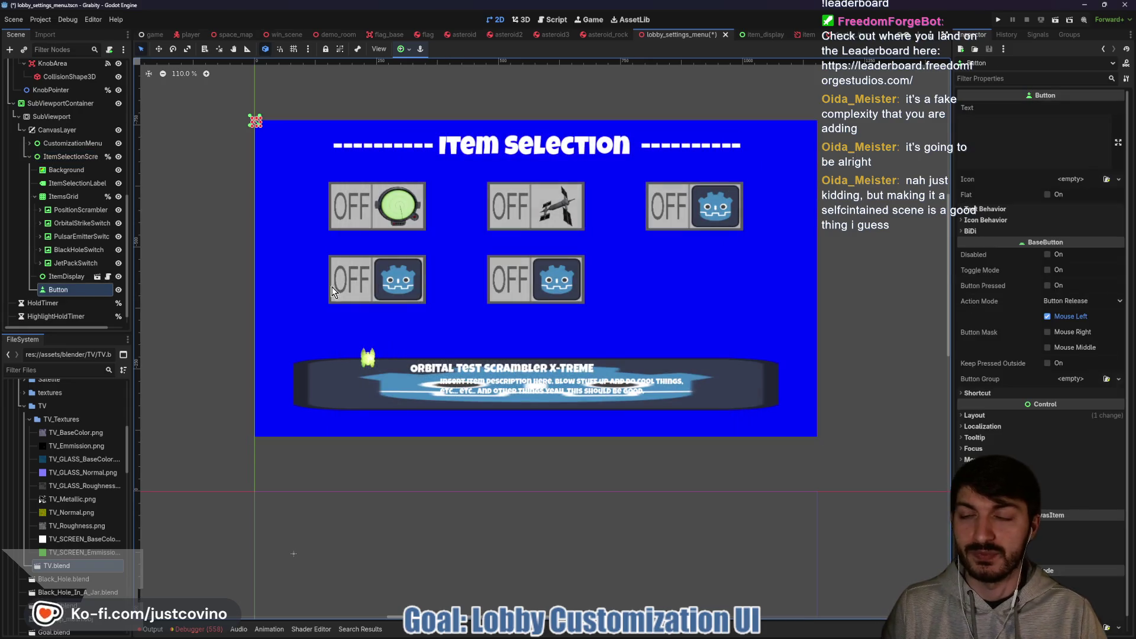
pyautogui.click(1019, 125)
pyautogui.write('Back')
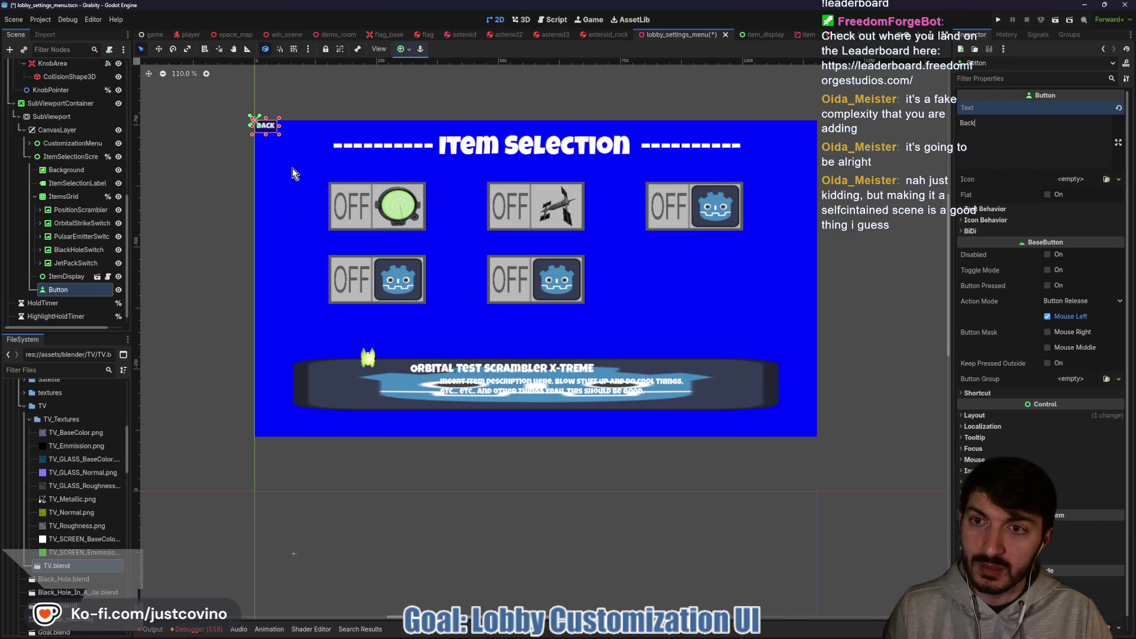
pyautogui.moveTo(279, 134)
pyautogui.mouseDown()
pyautogui.moveTo(309, 155)
pyautogui.moveTo(289, 158)
pyautogui.mouseUp()
pyautogui.press('w')
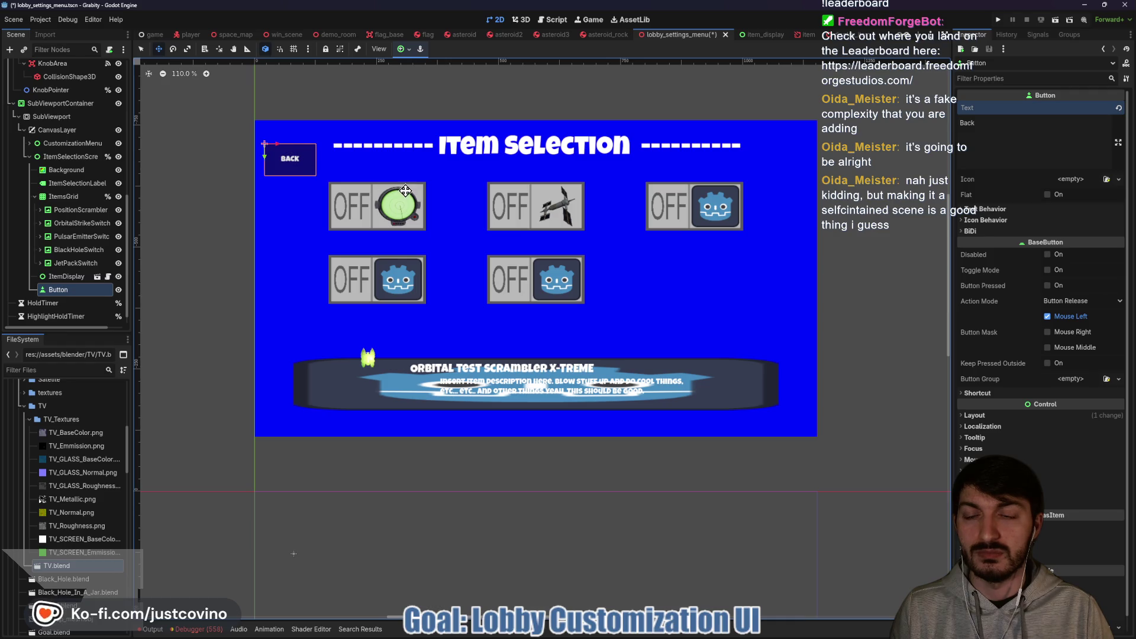
pyautogui.press('q')
pyautogui.moveTo(254, 119); pyautogui.dragTo(290, 159)
# Rename the new Button node to BackButton.
pyautogui.doubleClick(58, 289)
pyautogui.write('BackButton')
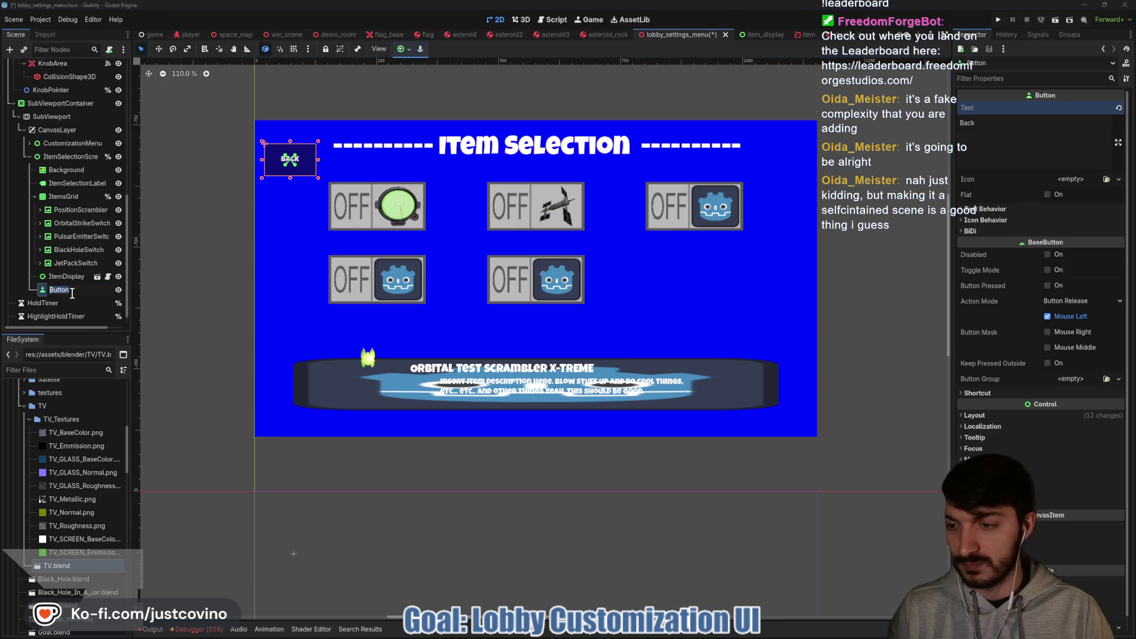
pyautogui.press('Return')
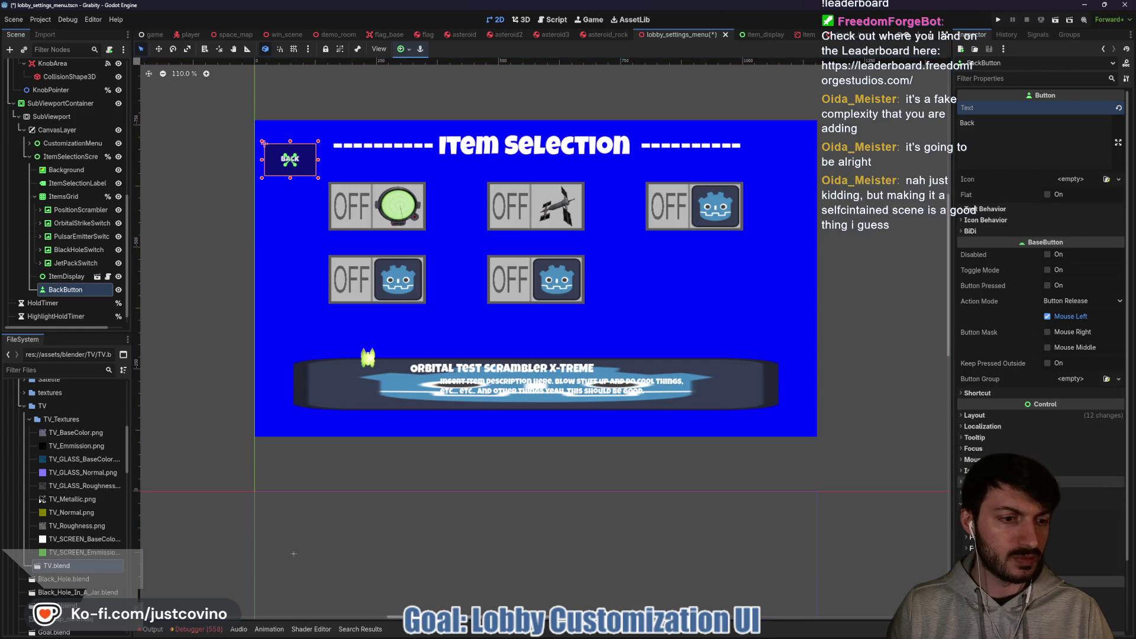
# Set the BACK button's font size to 32 and make the button slightly shorter.
pyautogui.scroll(-3, 1041, 296)
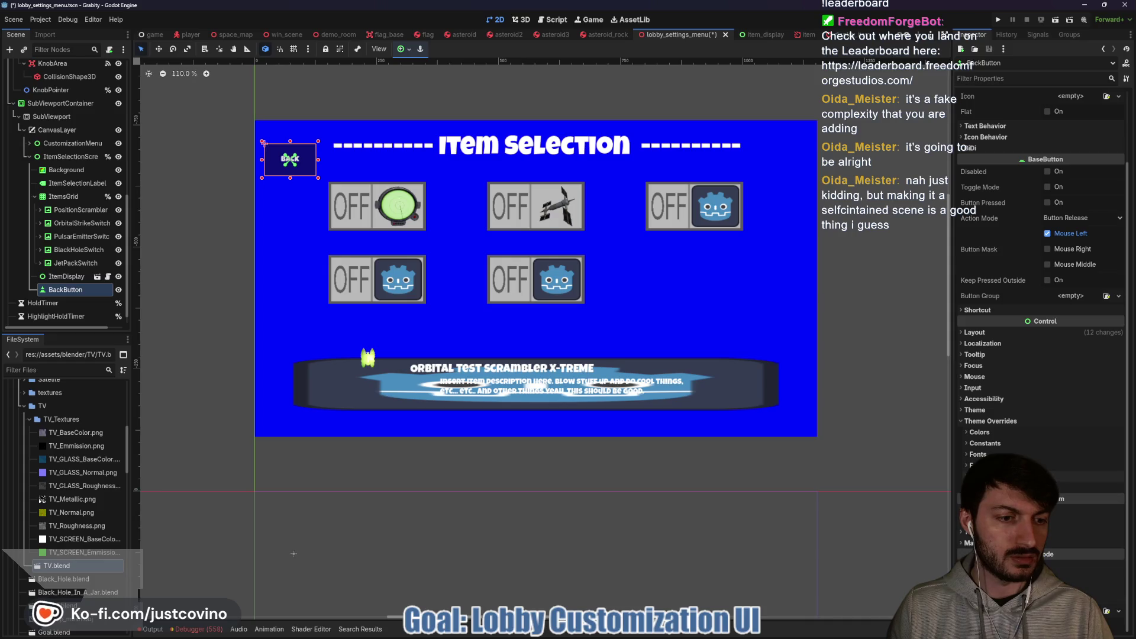
pyautogui.click(1056, 465)
pyautogui.write('24')
pyautogui.press('Return')
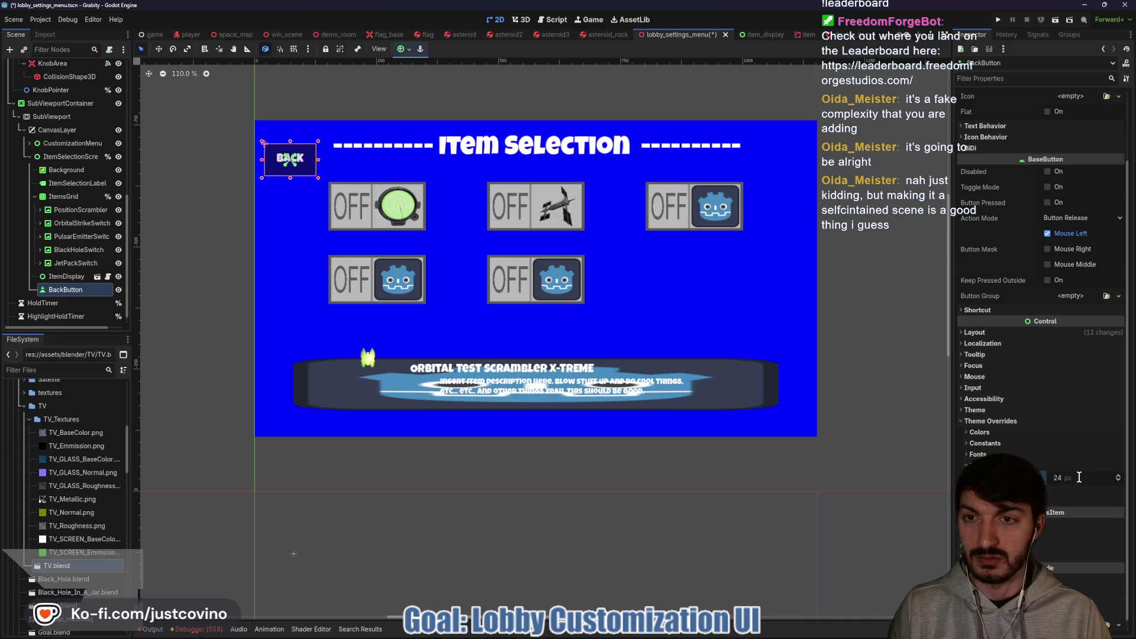
pyautogui.write('32')
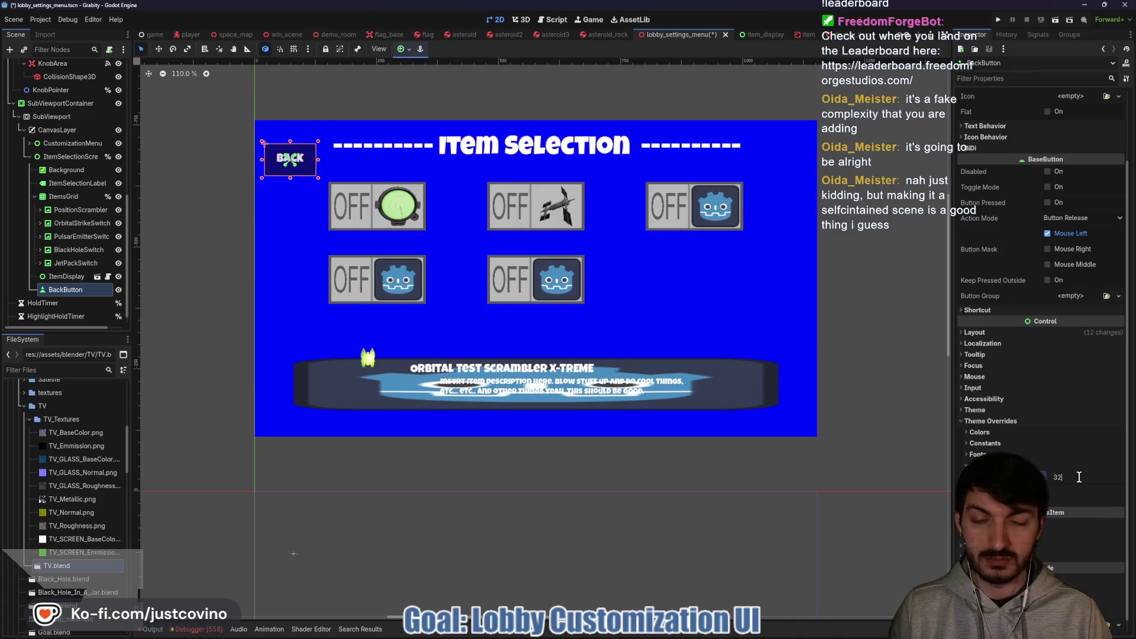
pyautogui.press('Return')
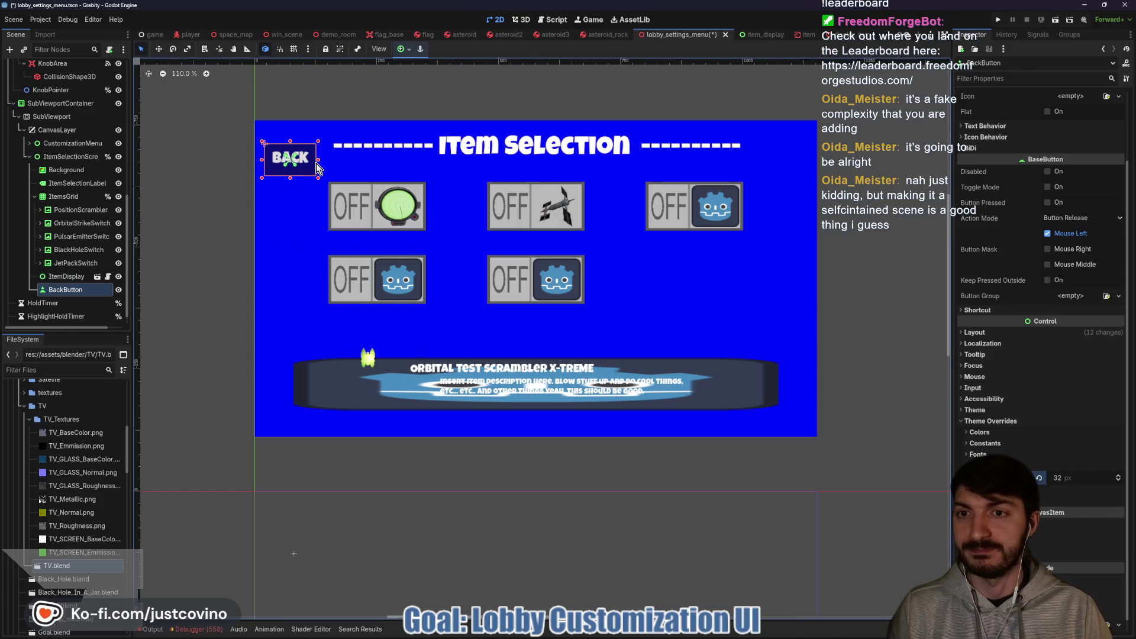
pyautogui.moveTo(290, 175); pyautogui.dragTo(289, 157)
# Save the lobby settings menu scene and switch over to Krita.
pyautogui.press('w')
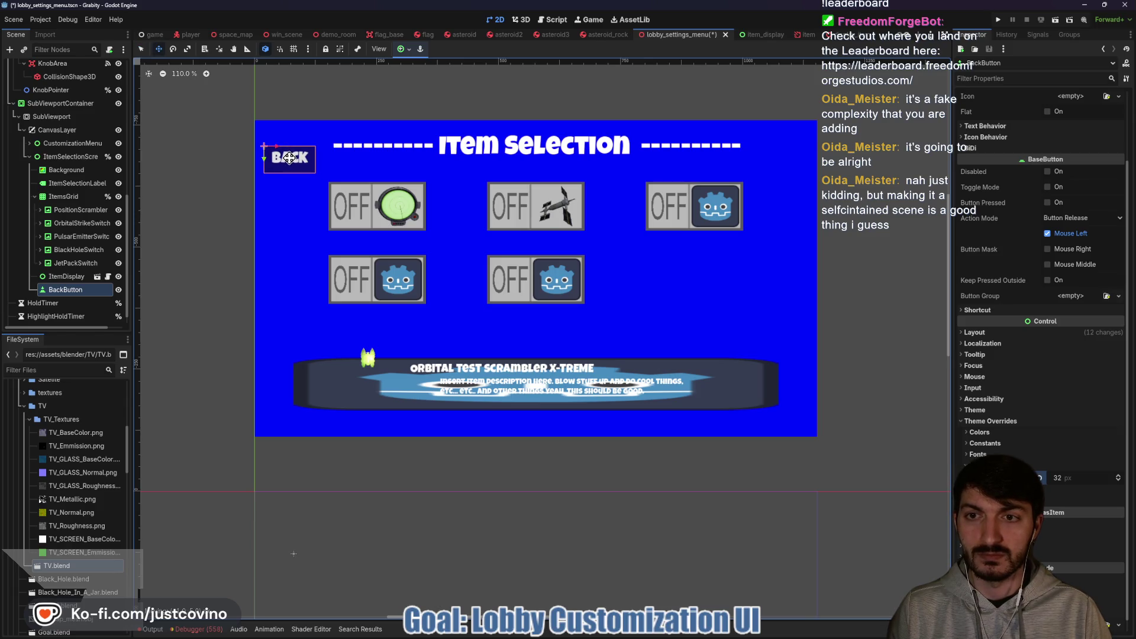
pyautogui.press('q')
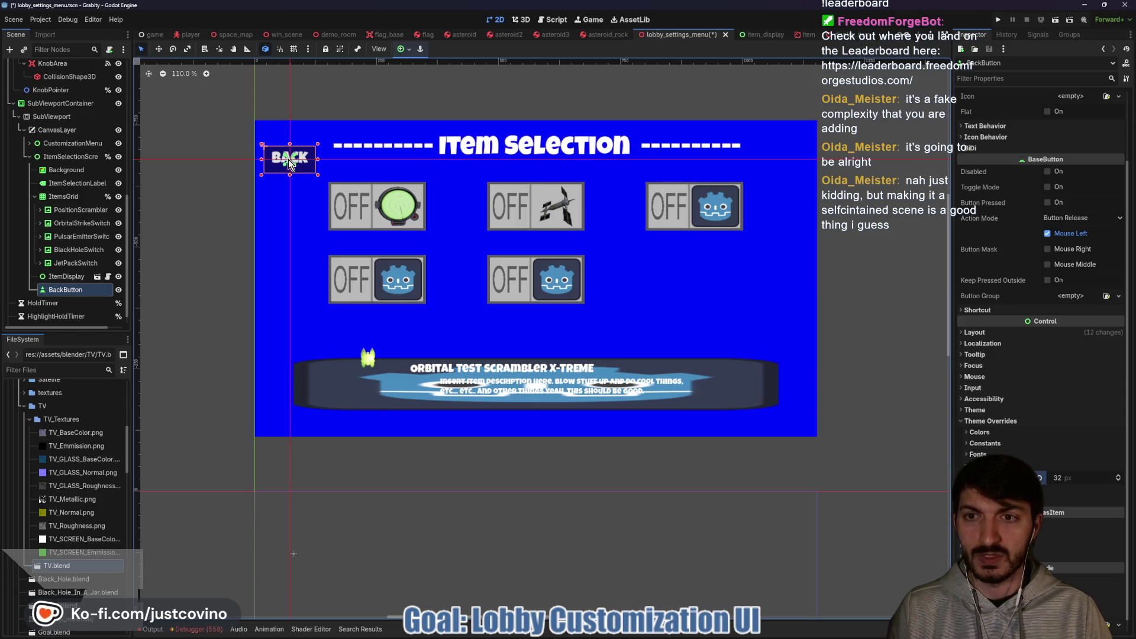
pyautogui.hotkey('ctrl', 's')
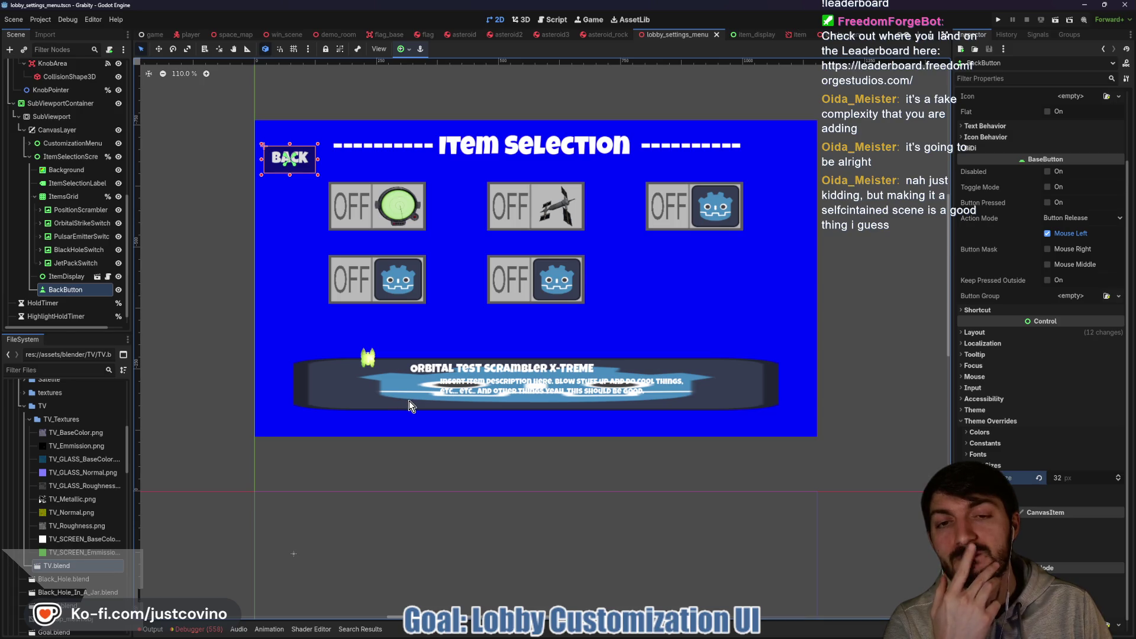
pyautogui.moveTo(695, 634)
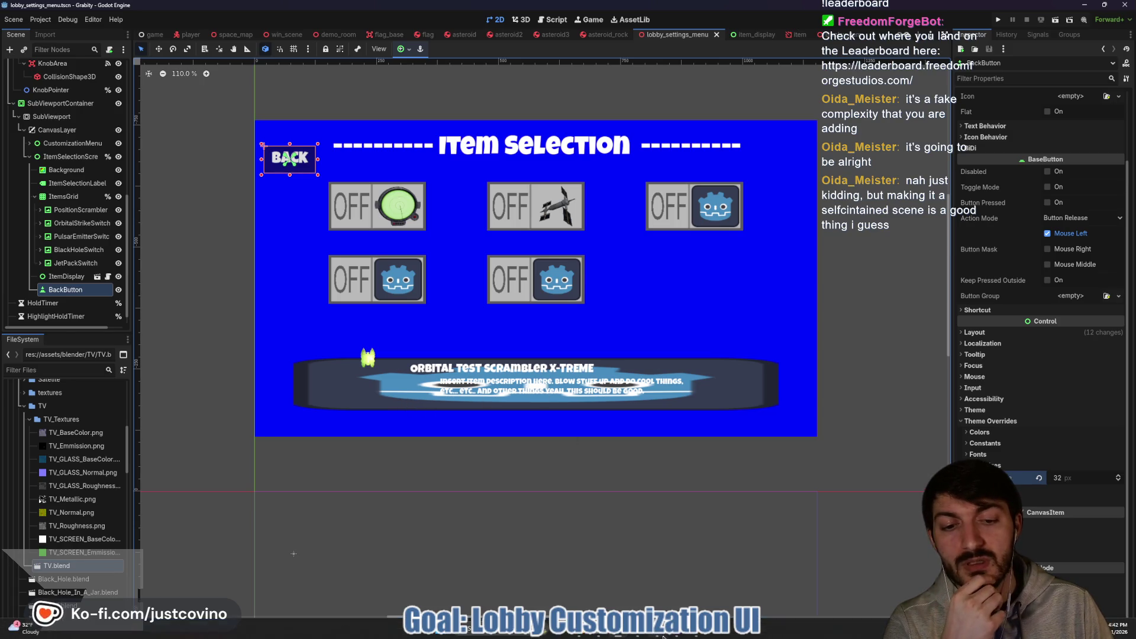
pyautogui.click(692, 580)
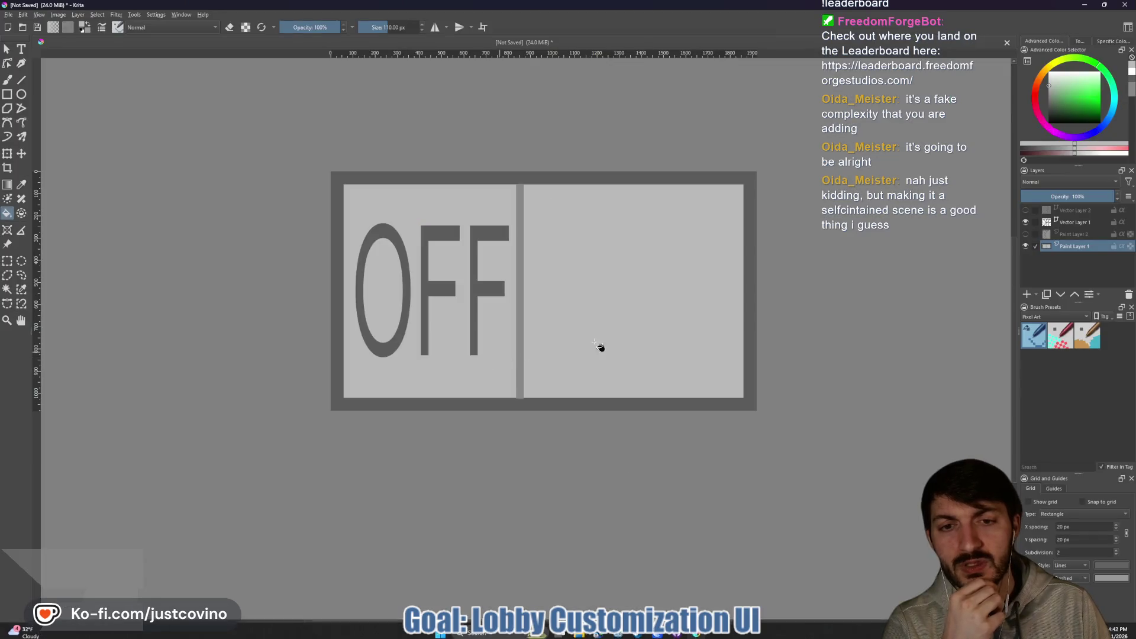
# Hide the OFF text layer and paint over the dark vertical divider line.
pyautogui.click(1025, 222)
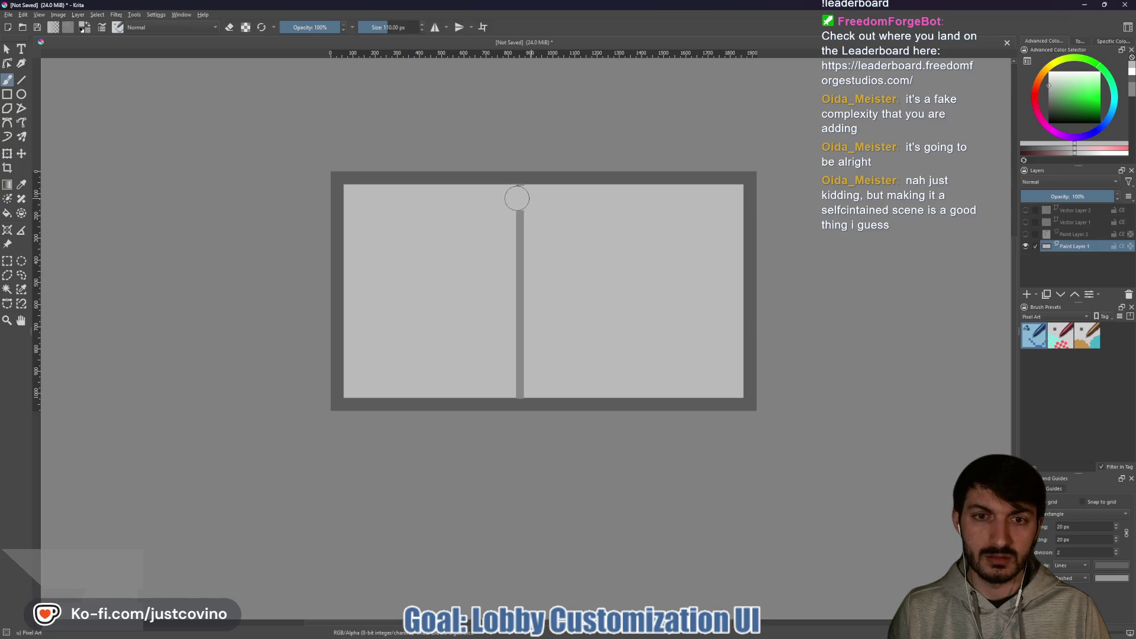
pyautogui.moveTo(517, 198); pyautogui.dragTo(521, 386)
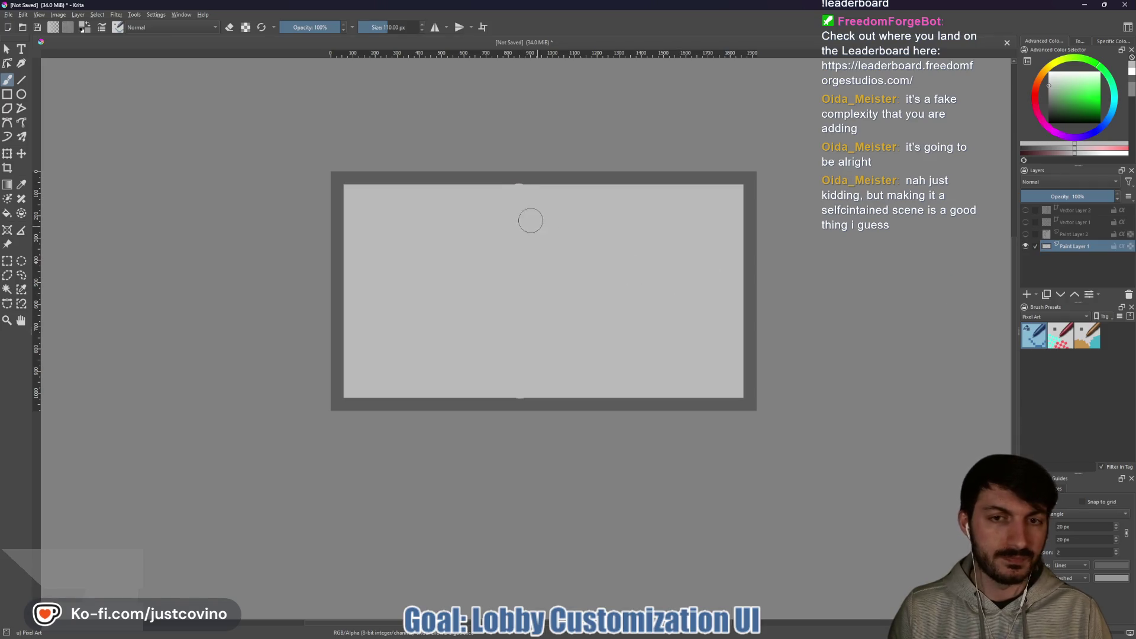
pyautogui.scroll(10, 525, 198)
pyautogui.scroll(-2, 530, 200)
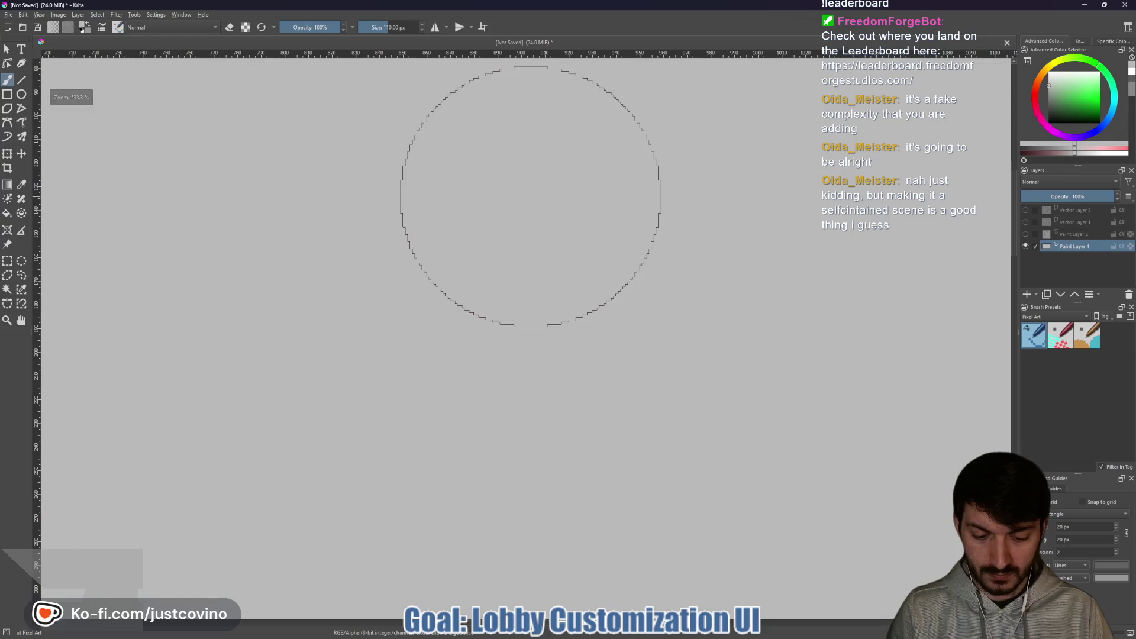
# Using a small brush in the dark border grey, paint over stray light pixels along the edge.
pyautogui.press('[')
pyautogui.press('[')
pyautogui.press('[')
pyautogui.press('[')
pyautogui.press('[')
pyautogui.press('[')
pyautogui.scroll(5, 524, 176)
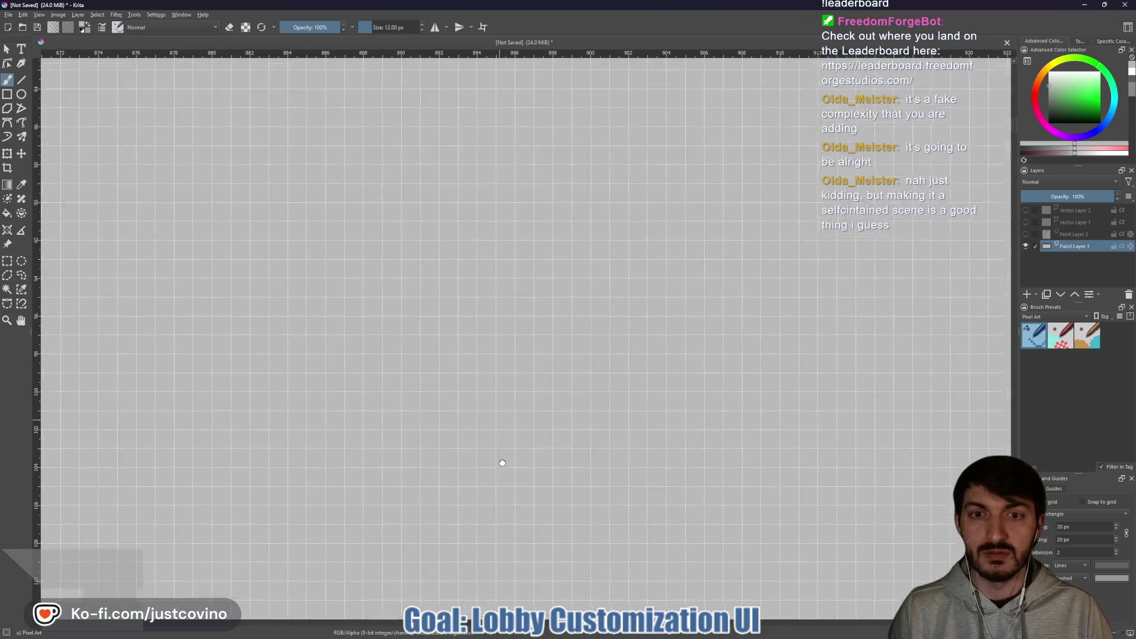
pyautogui.moveTo(508, 264); pyautogui.dragTo(503, 178)
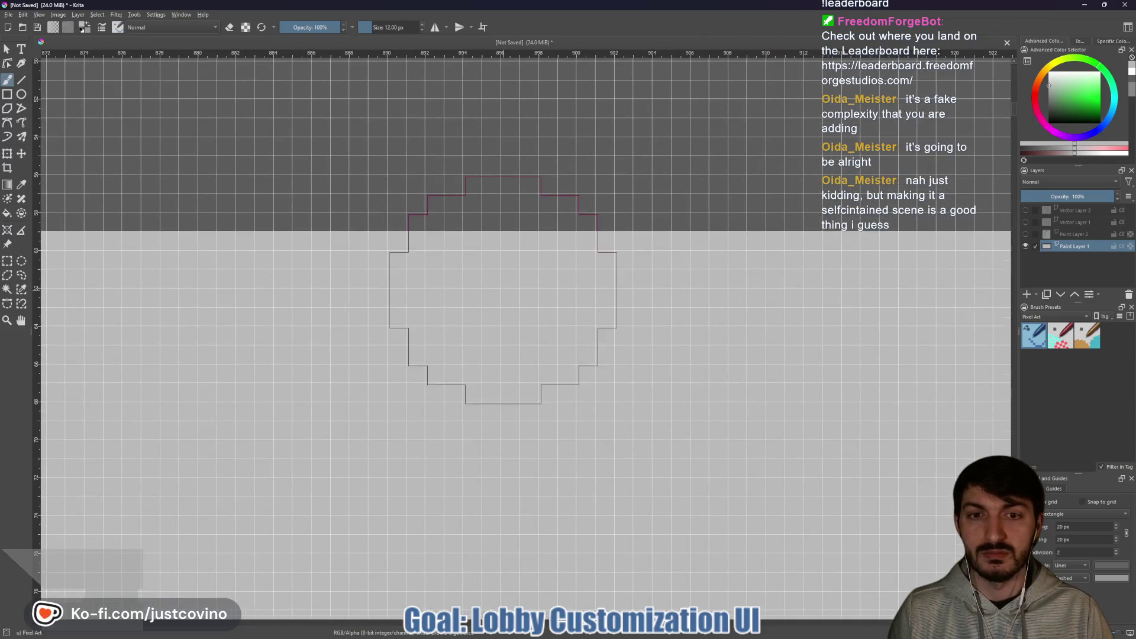
pyautogui.scroll(-2, 500, 322)
pyautogui.moveTo(529, 308); pyautogui.dragTo(708, 322)
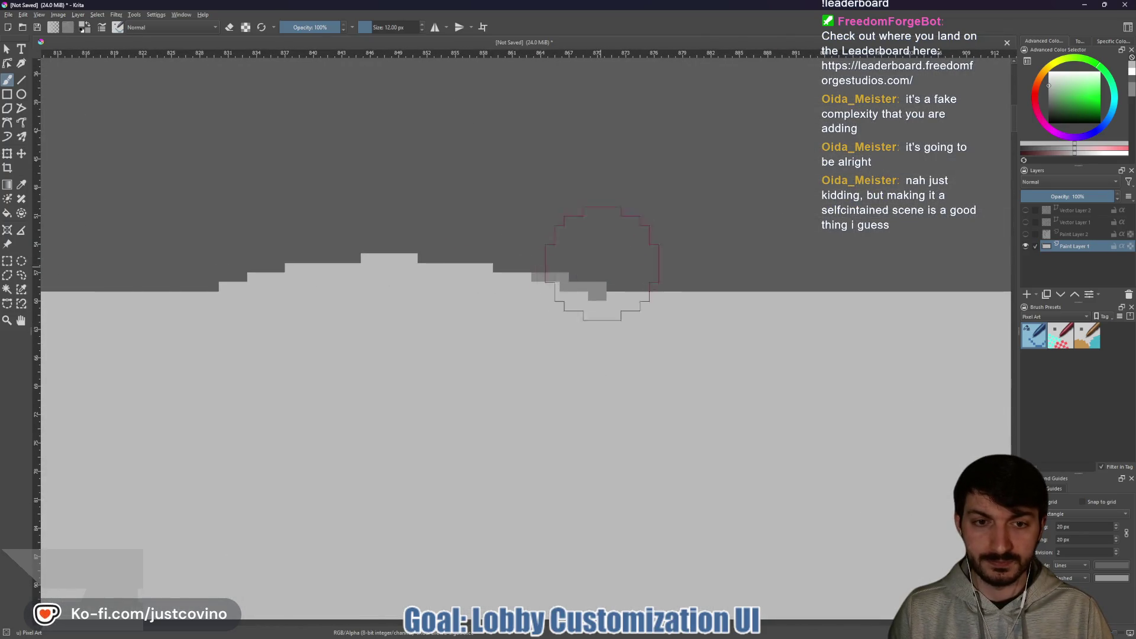
pyautogui.press('[')
pyautogui.press('[')
pyautogui.press('[')
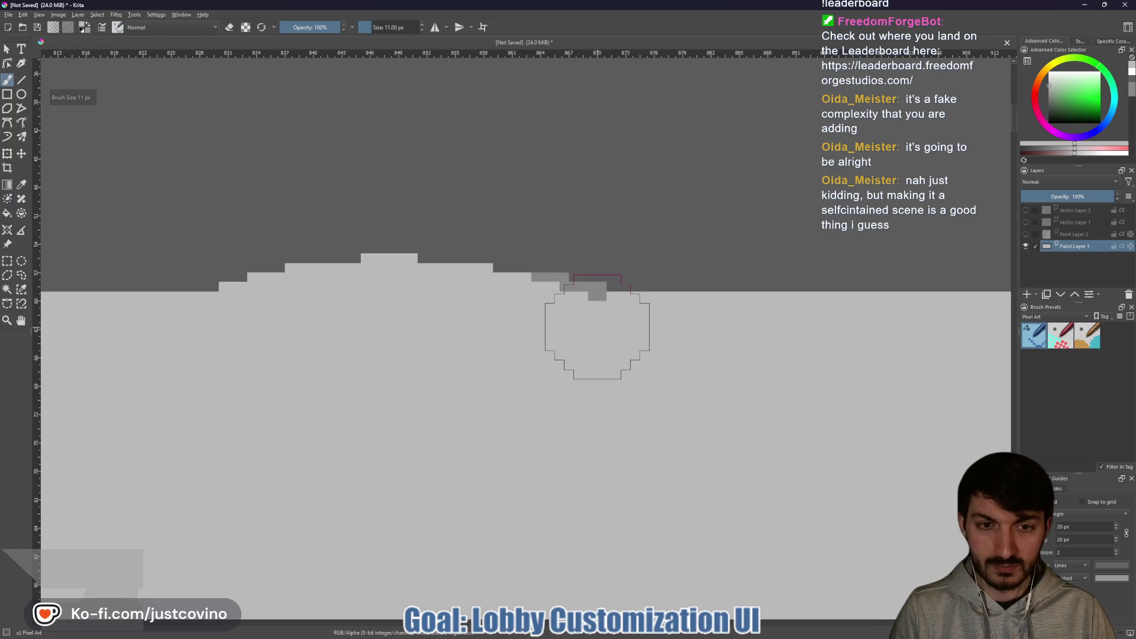
pyautogui.press(']')
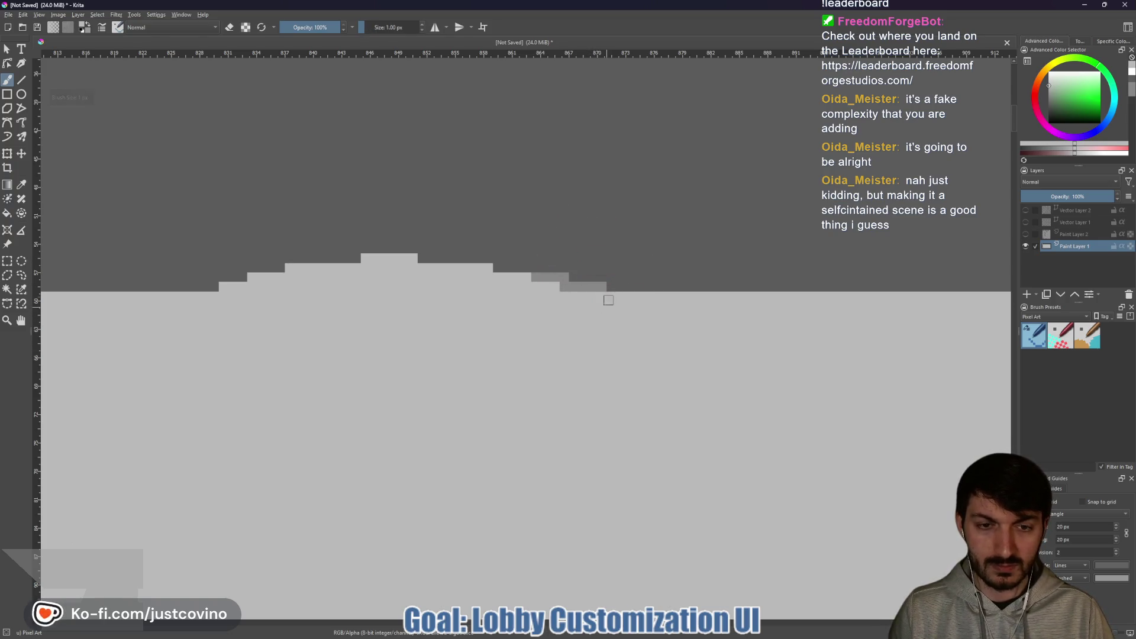
pyautogui.keyDown('ctrl'); pyautogui.click(634, 254); pyautogui.keyUp('ctrl')
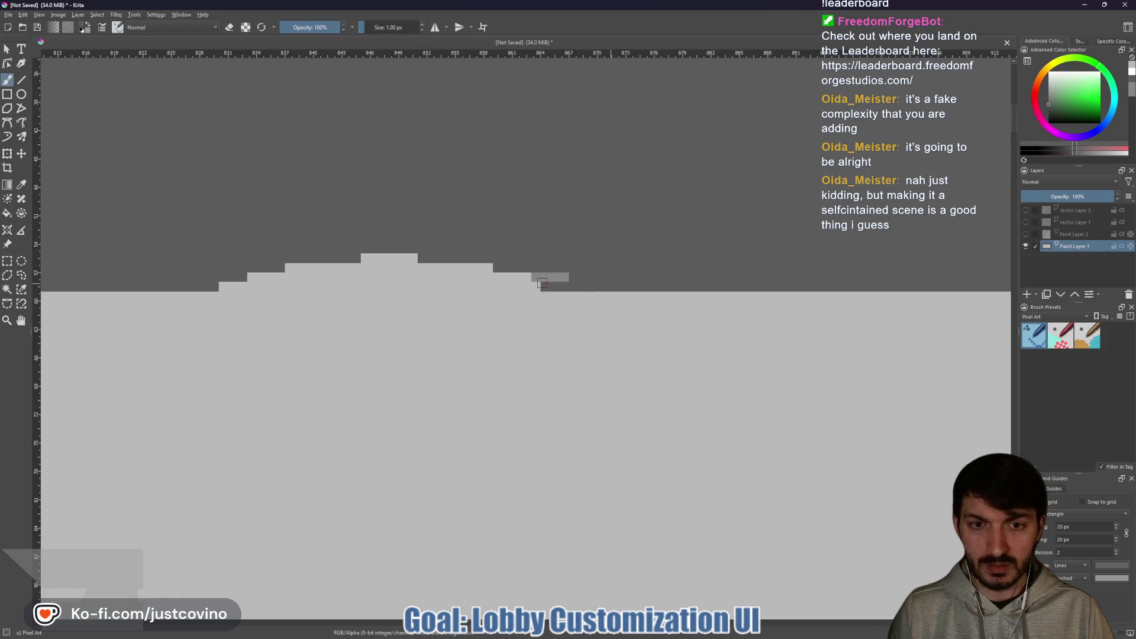
pyautogui.moveTo(344, 284)
pyautogui.mouseDown()
pyautogui.moveTo(265, 282)
pyautogui.moveTo(319, 273)
pyautogui.mouseUp()
pyautogui.moveTo(494, 277)
pyautogui.mouseDown()
pyautogui.moveTo(565, 277)
pyautogui.moveTo(379, 259)
pyautogui.moveTo(425, 268)
pyautogui.mouseUp()
pyautogui.press('2')
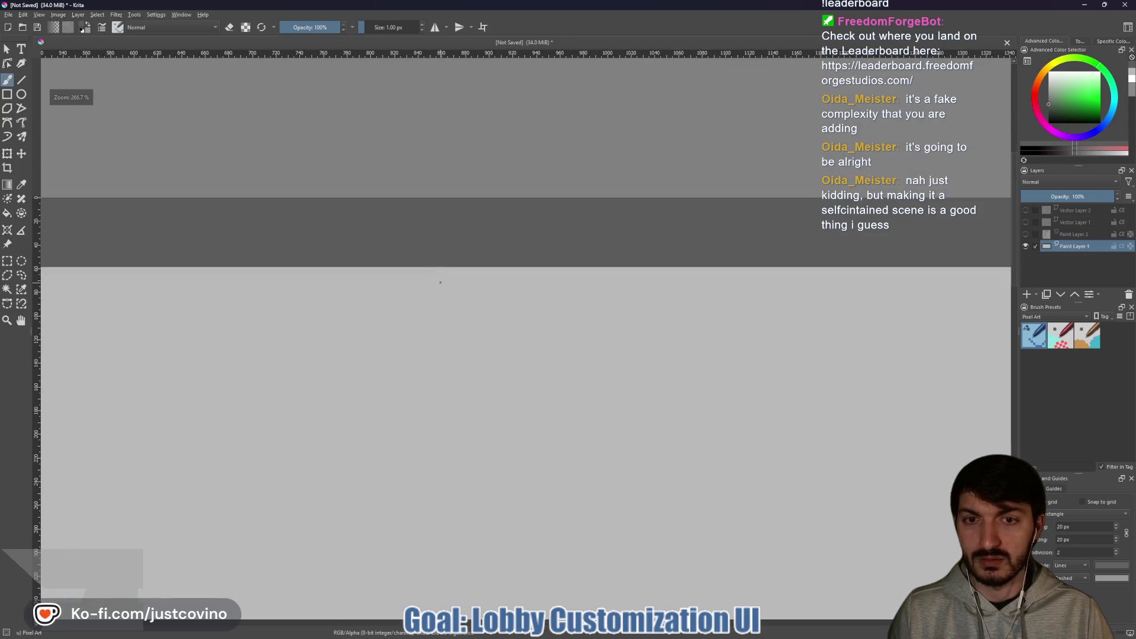
# Paint the remaining light pixels along the panel's bottom and lower-left edges dark grey.
pyautogui.scroll(8, 466, 325)
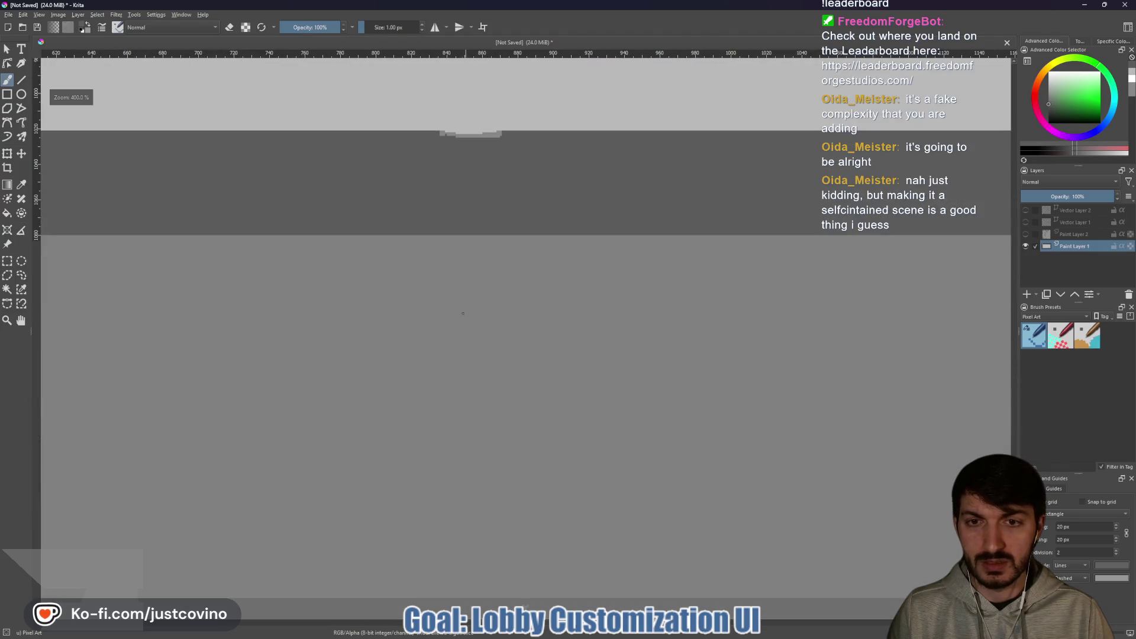
pyautogui.moveTo(482, 145); pyautogui.dragTo(469, 297)
pyautogui.scroll(5, 468, 297)
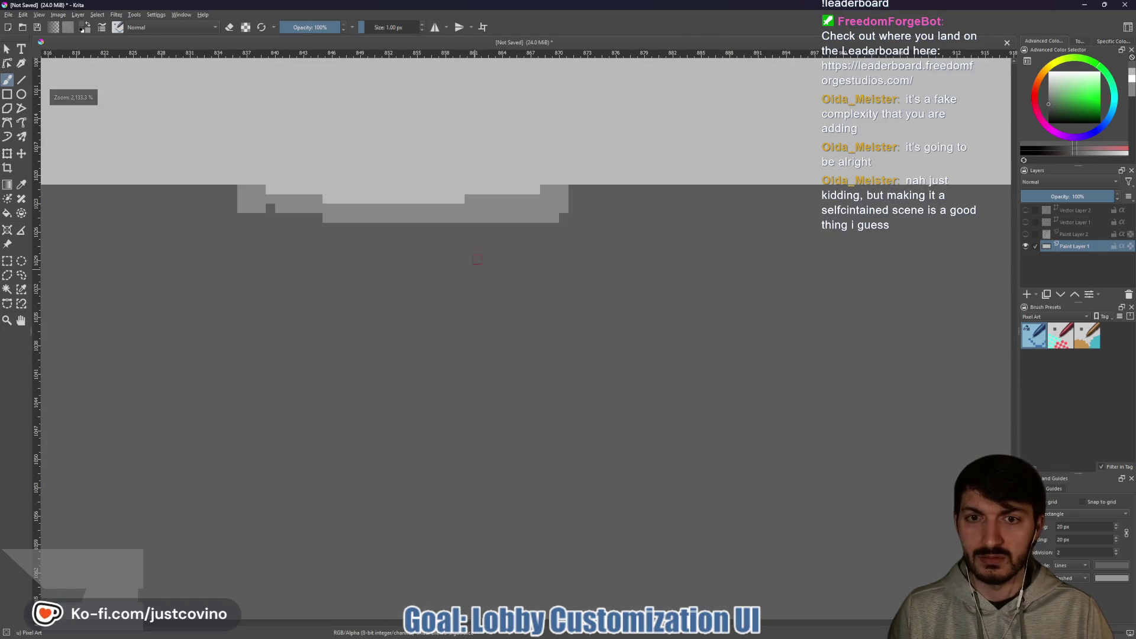
pyautogui.moveTo(445, 209)
pyautogui.mouseDown()
pyautogui.moveTo(332, 209)
pyautogui.moveTo(390, 190)
pyautogui.moveTo(567, 190)
pyautogui.moveTo(455, 200)
pyautogui.mouseUp()
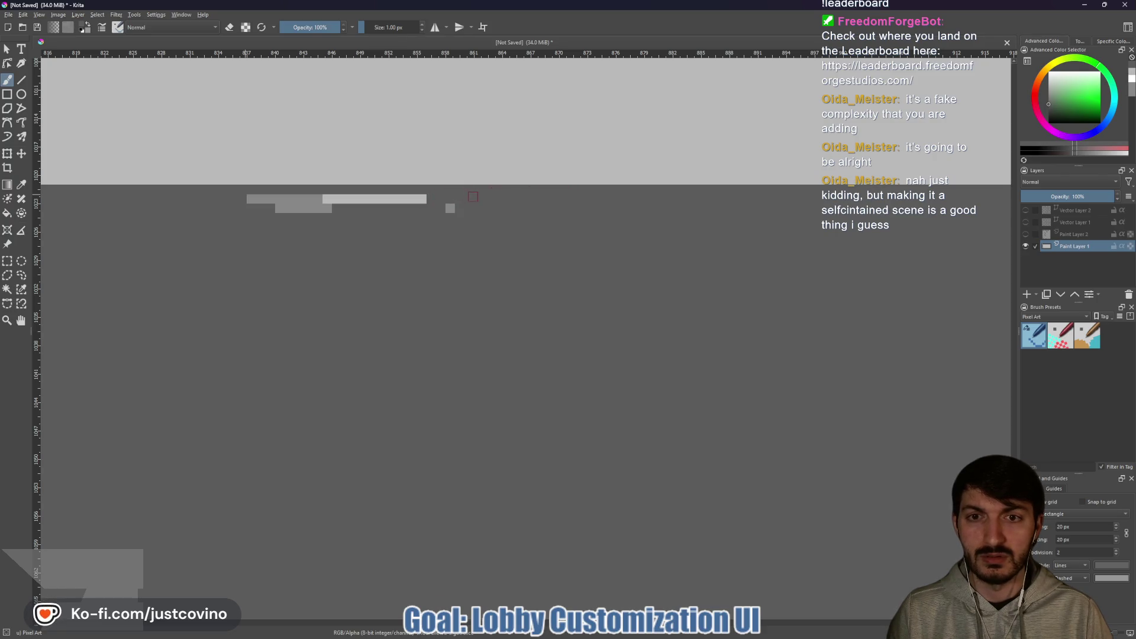
pyautogui.moveTo(327, 200)
pyautogui.mouseDown()
pyautogui.moveTo(246, 205)
pyautogui.moveTo(268, 198)
pyautogui.mouseUp()
pyautogui.scroll(-5, 426, 195)
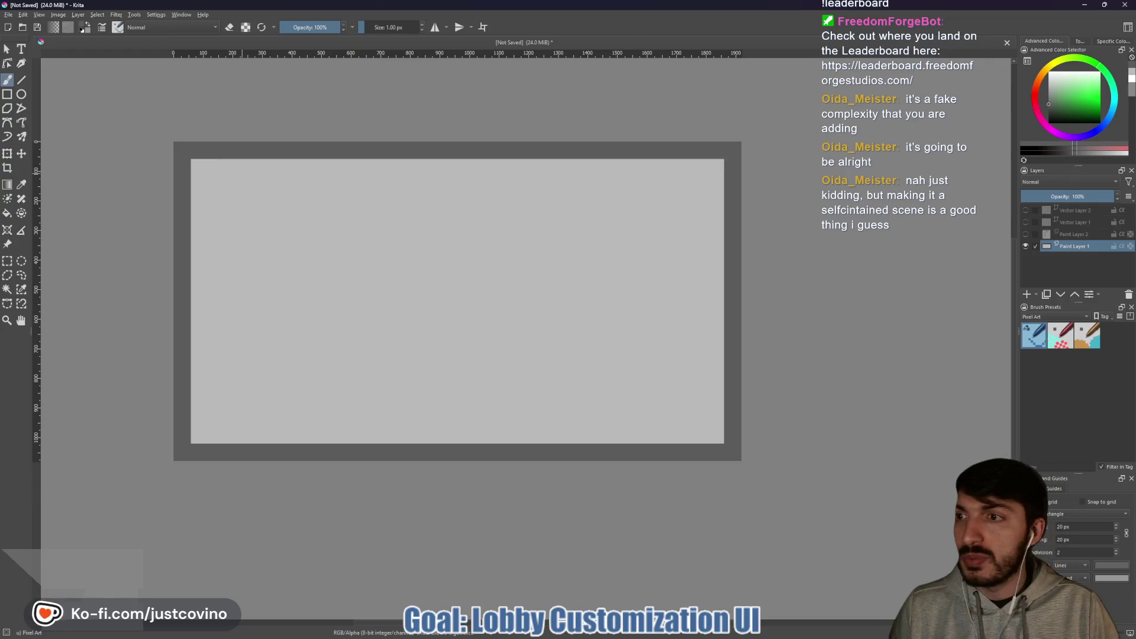
# Rotate the panel layer slightly clockwise with the Transform tool and nudge its top-right corner inward.
pyautogui.click(7, 153)
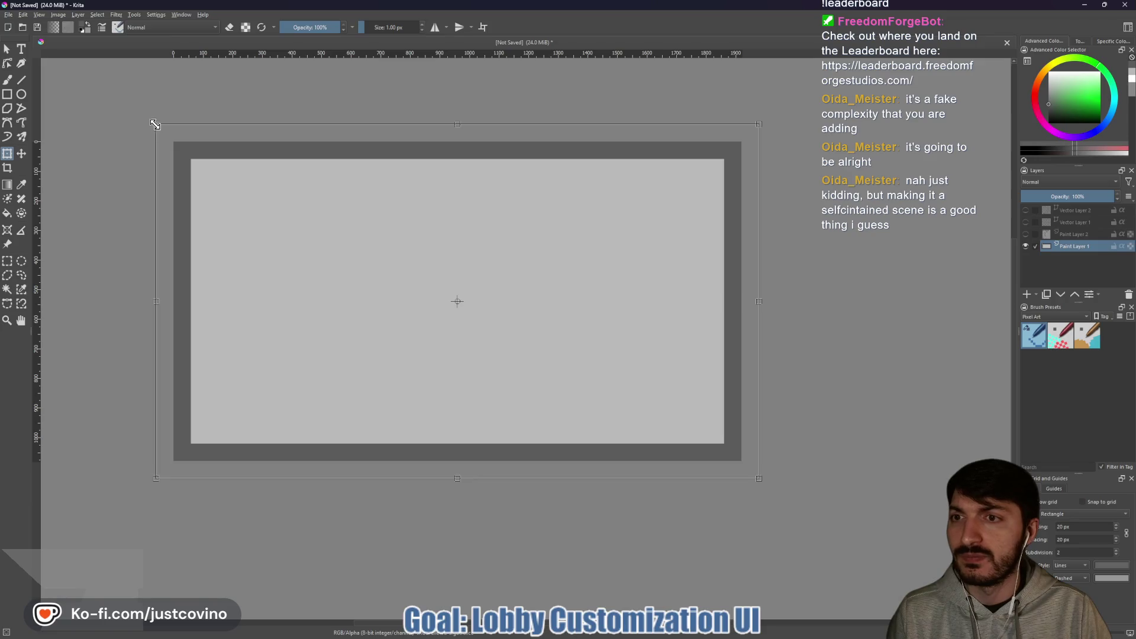
pyautogui.moveTo(151, 125)
pyautogui.mouseDown()
pyautogui.moveTo(190, 121)
pyautogui.moveTo(141, 153)
pyautogui.moveTo(167, 146)
pyautogui.mouseUp()
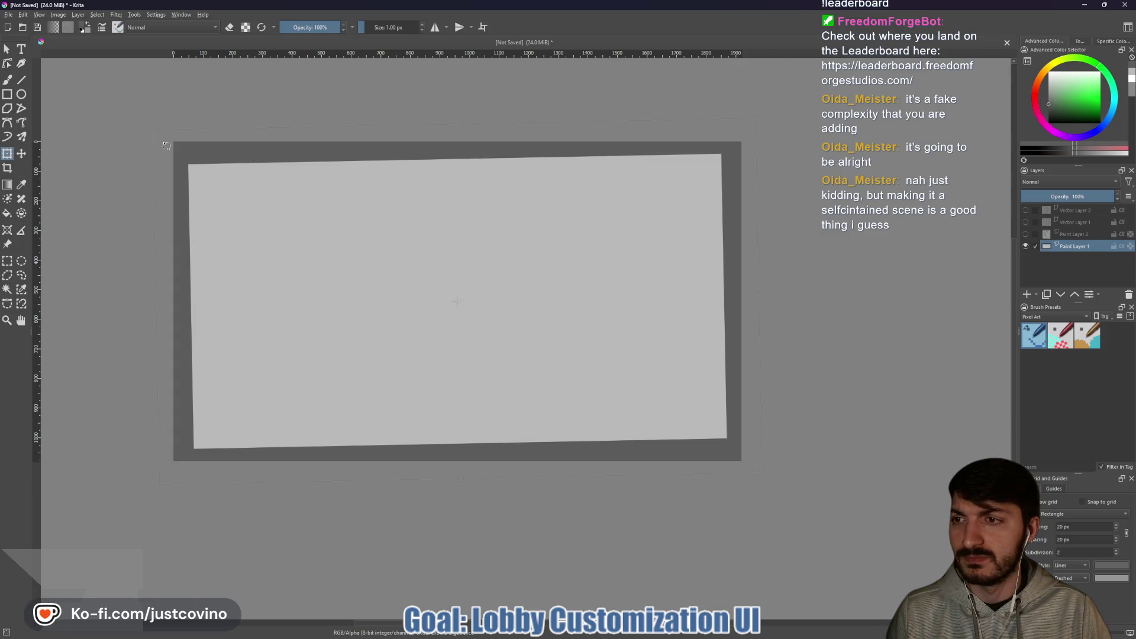
pyautogui.moveTo(167, 146); pyautogui.dragTo(157, 133)
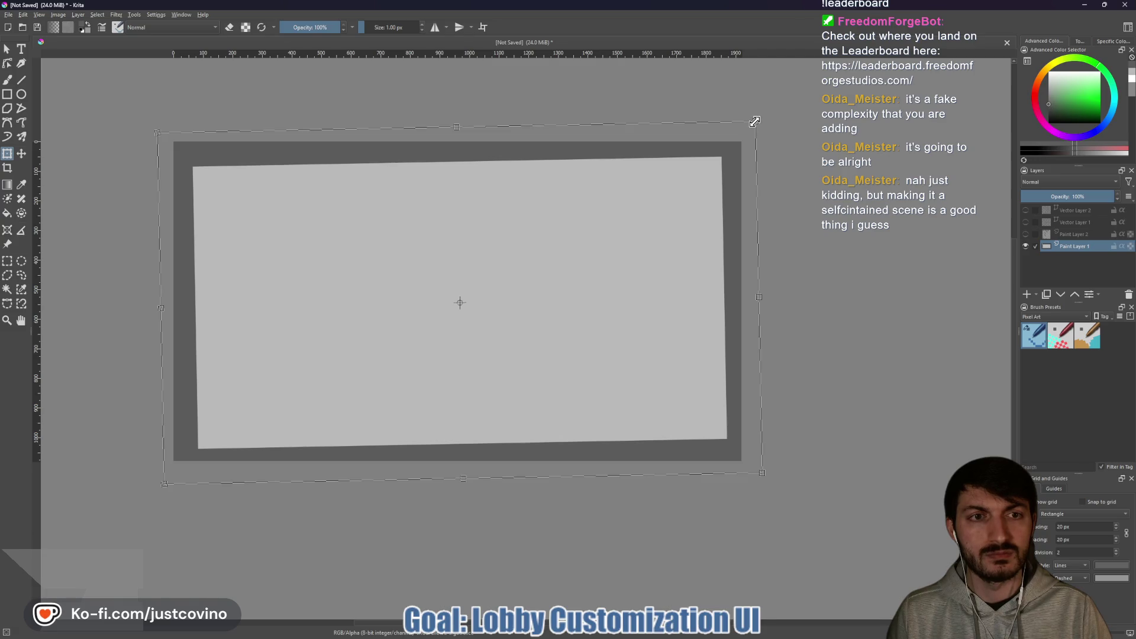
pyautogui.moveTo(753, 118); pyautogui.dragTo(753, 120)
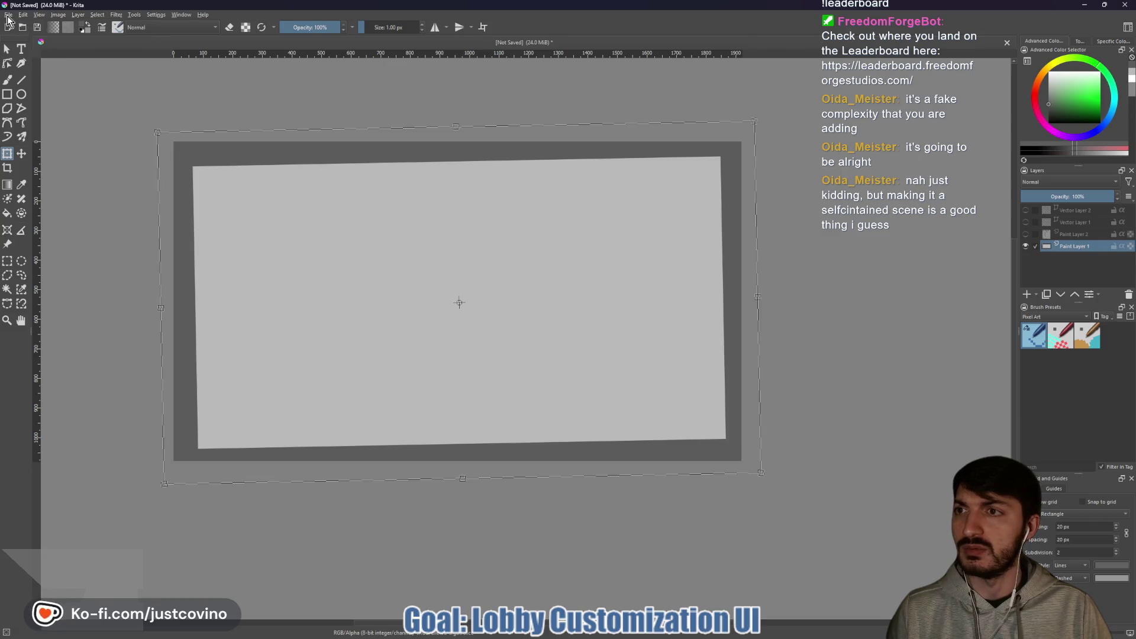
# Export the panel as item_description_PLACEHOLDER.png, then quit Krita without saving.
pyautogui.click(8, 14)
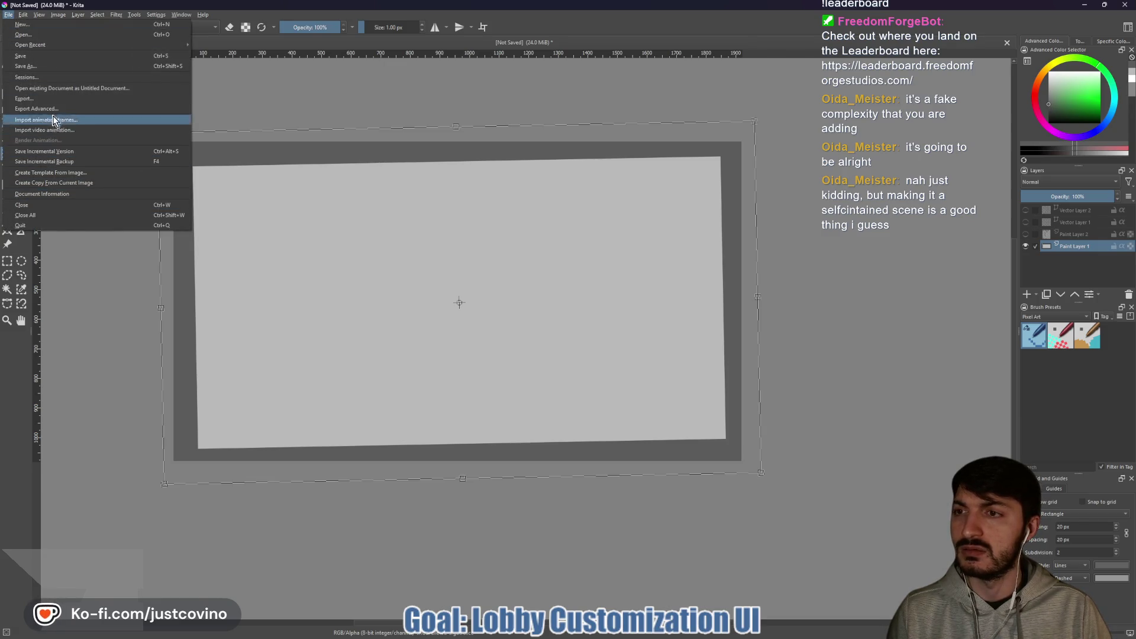
pyautogui.click(53, 101)
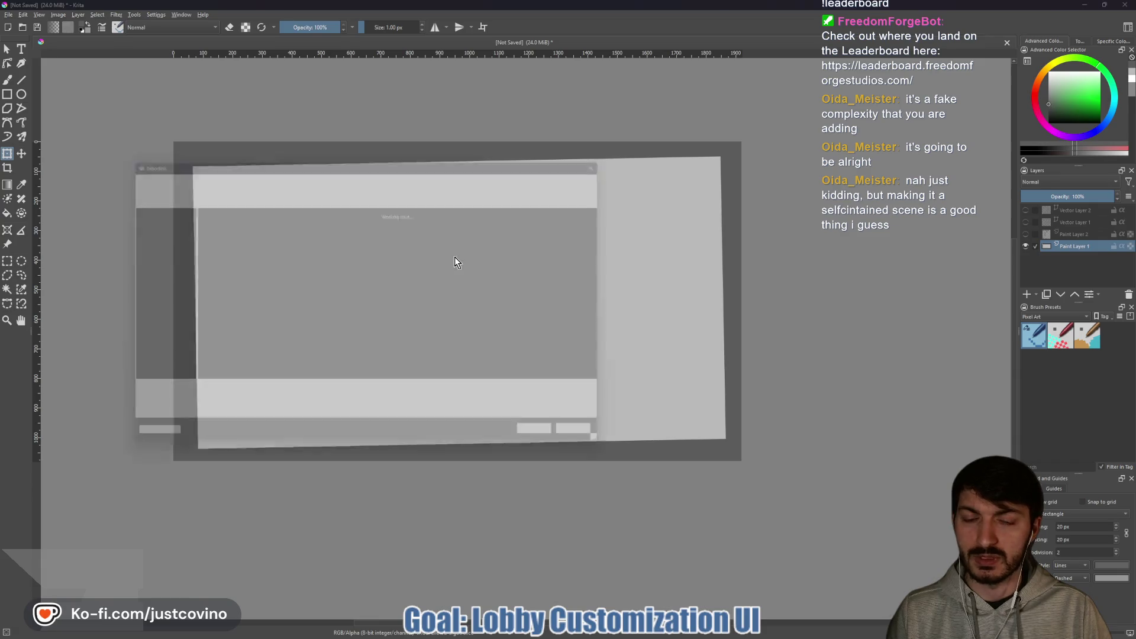
pyautogui.moveTo(185, 401); pyautogui.dragTo(151, 400)
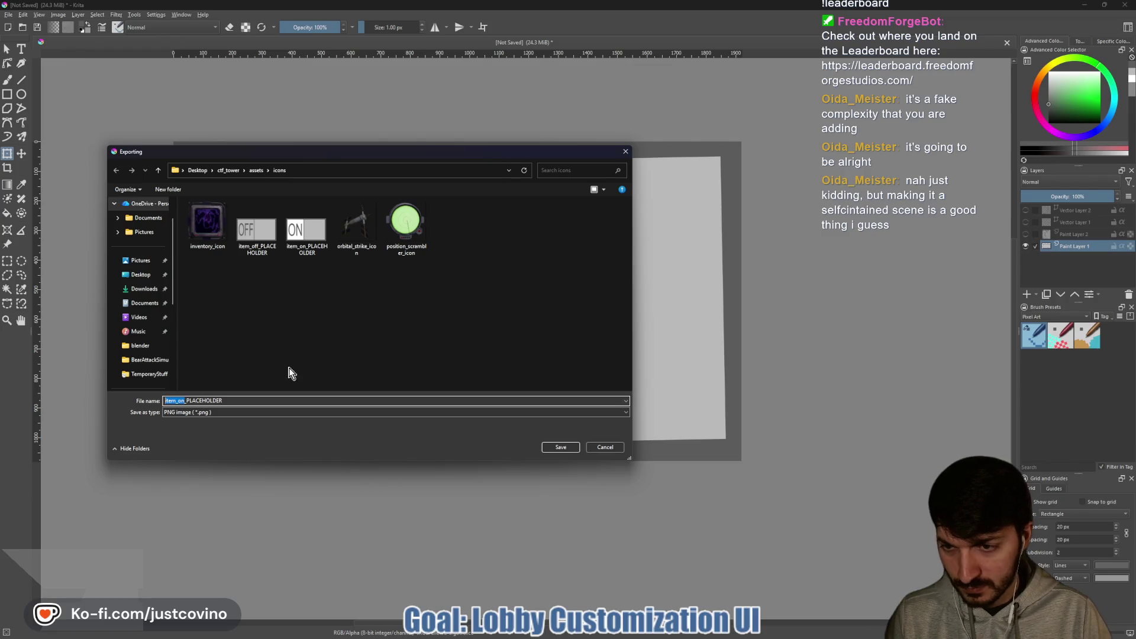
pyautogui.press('BackSpace')
pyautogui.press('BackSpace')
pyautogui.press('BackSpace')
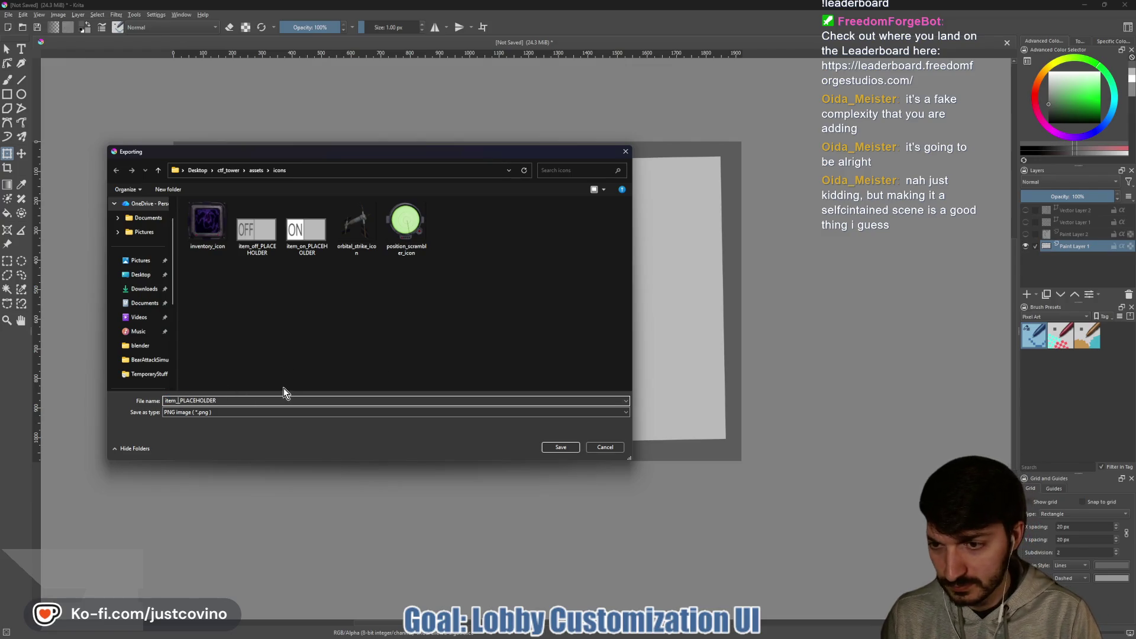
pyautogui.write('description')
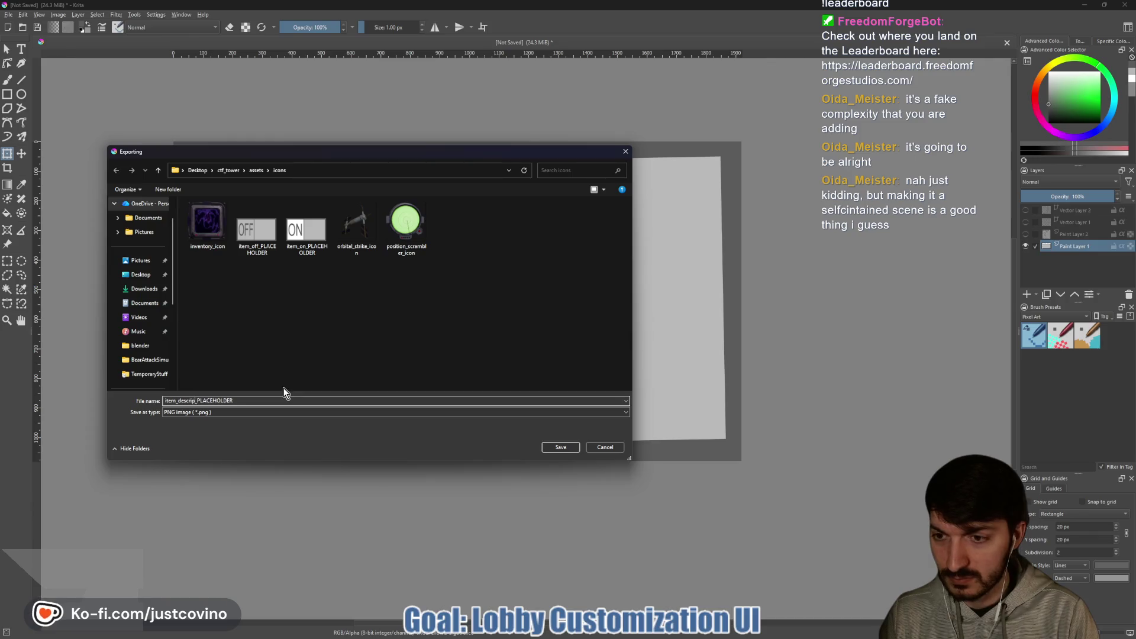
pyautogui.click(555, 447)
pyautogui.click(608, 412)
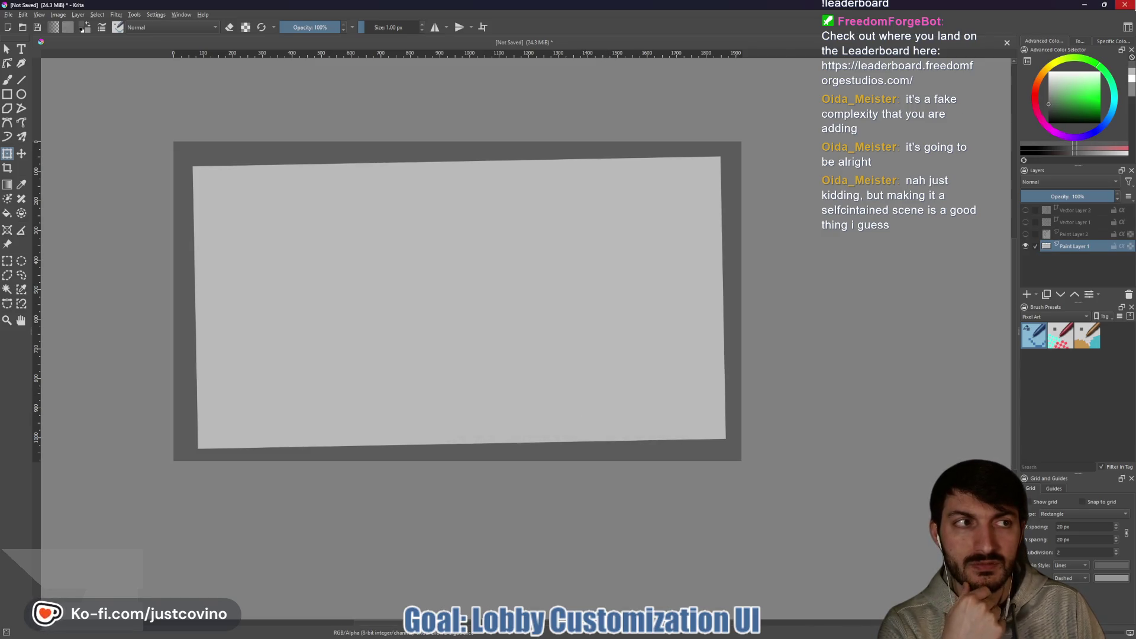
pyautogui.click(1125, 5)
pyautogui.click(577, 335)
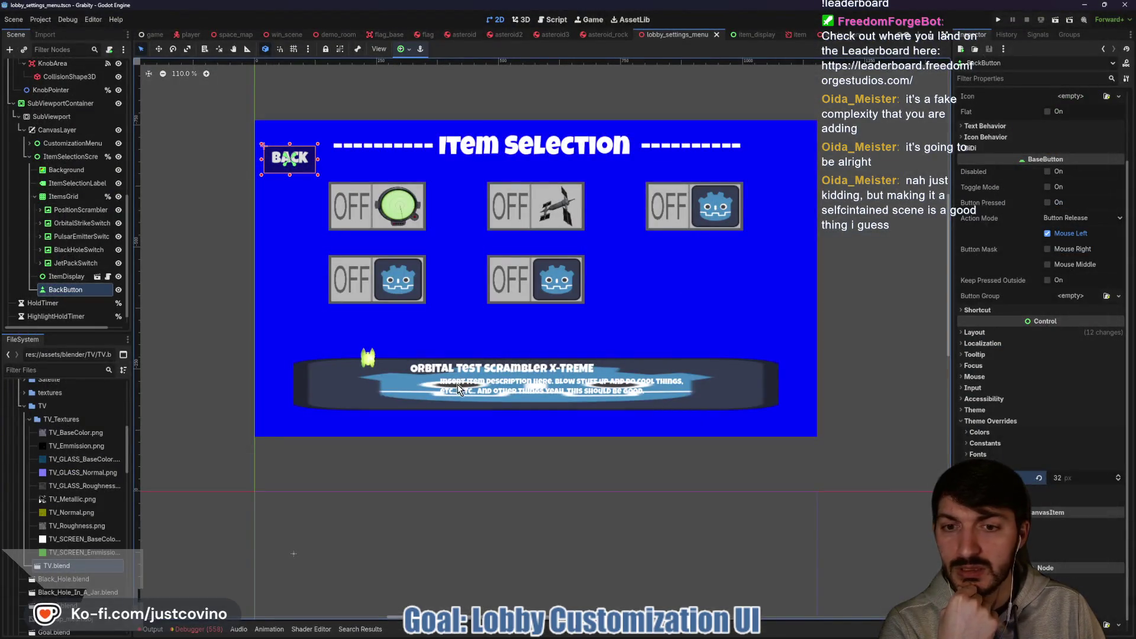
# Open the ItemDisplay scene from the Scene dock and select its IconContainer node.
pyautogui.click(354, 381)
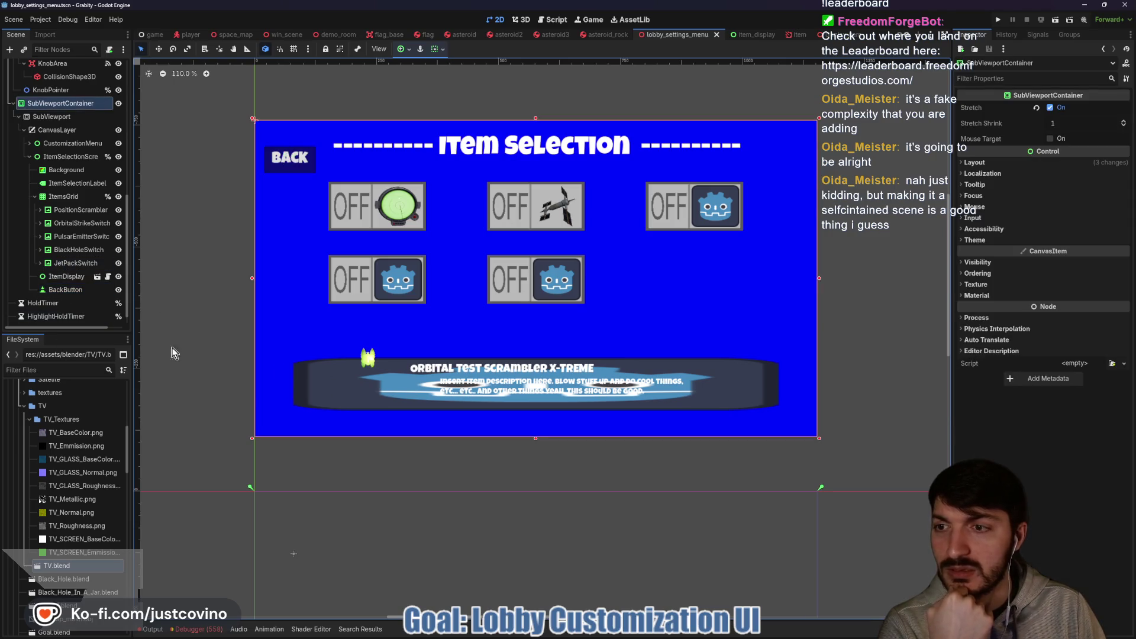
pyautogui.click(97, 277)
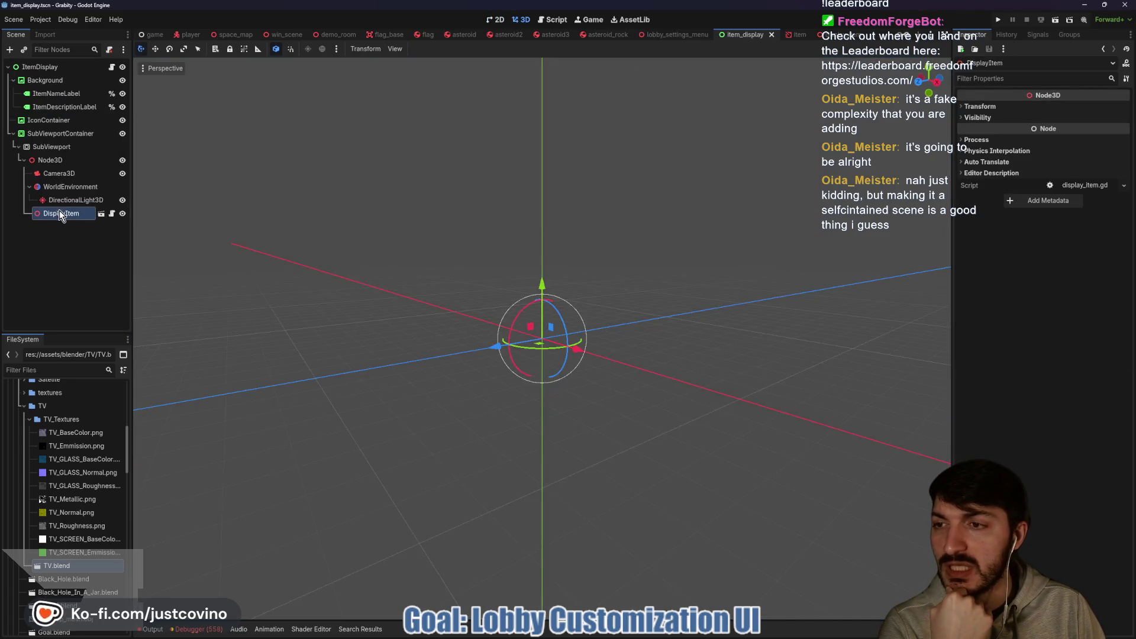
pyautogui.click(64, 120)
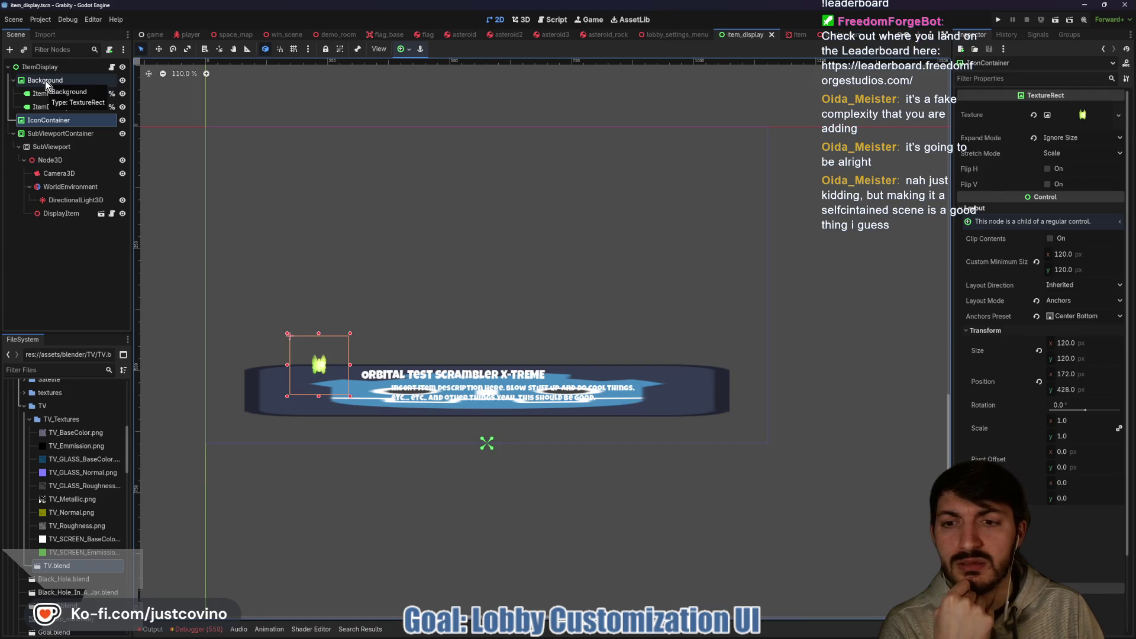
# Assign the grey item description banner texture to the Background node via Quick Load.
pyautogui.click(46, 85)
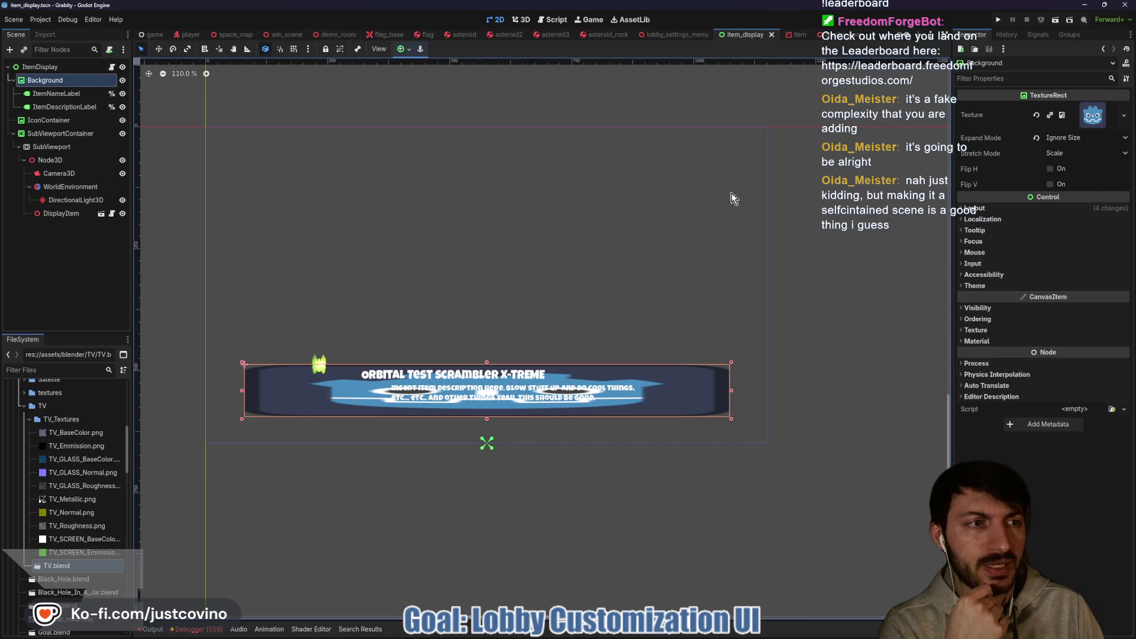
pyautogui.click(1037, 114)
pyautogui.click(1083, 107)
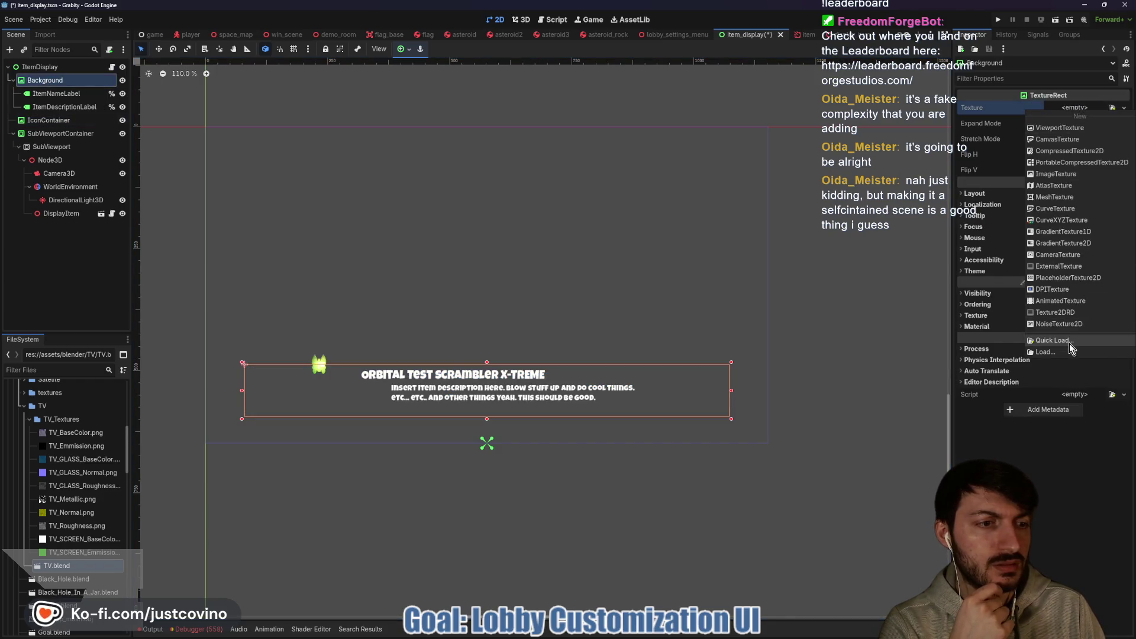
pyautogui.click(1070, 343)
pyautogui.scroll(-5, 608, 290)
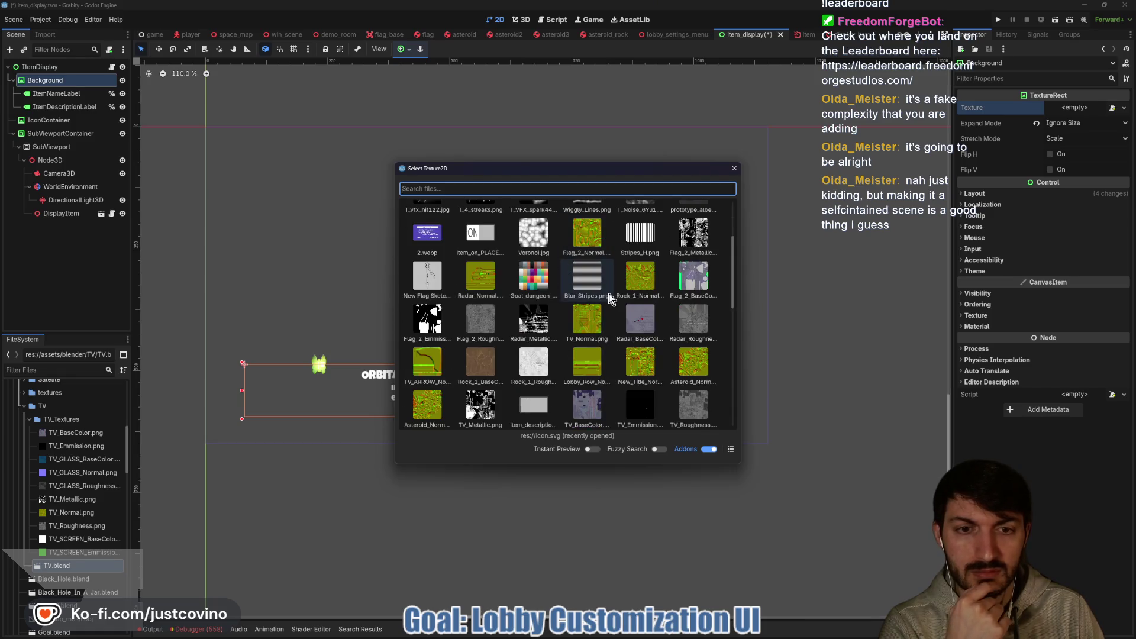
pyautogui.click(524, 297)
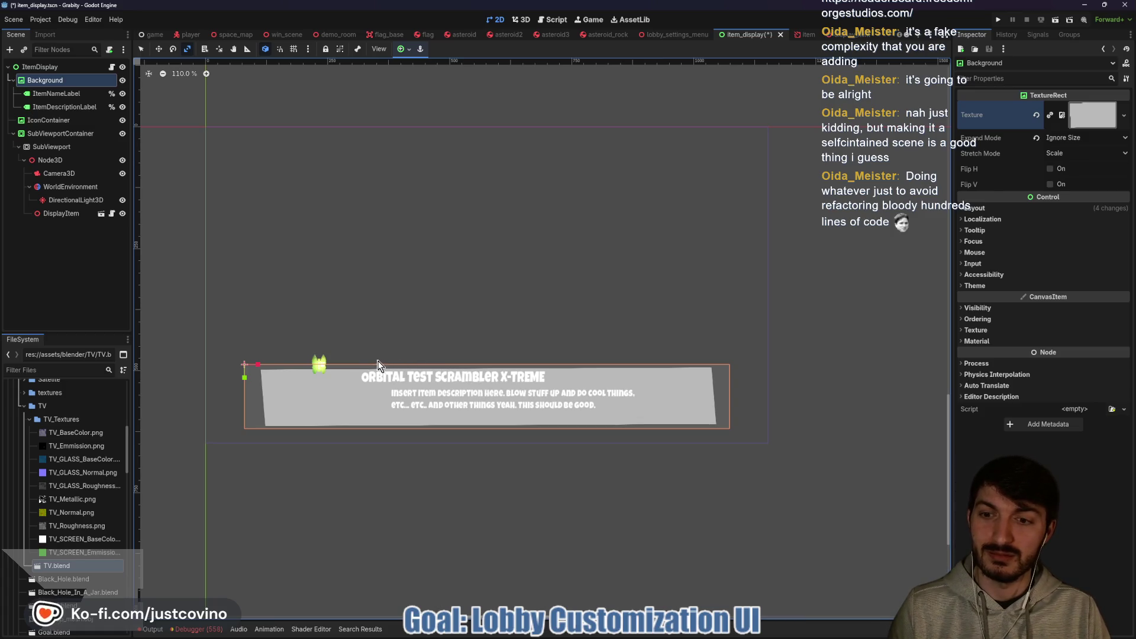
# Move the IconContainer lower inside the item panel.
pyautogui.click(314, 322)
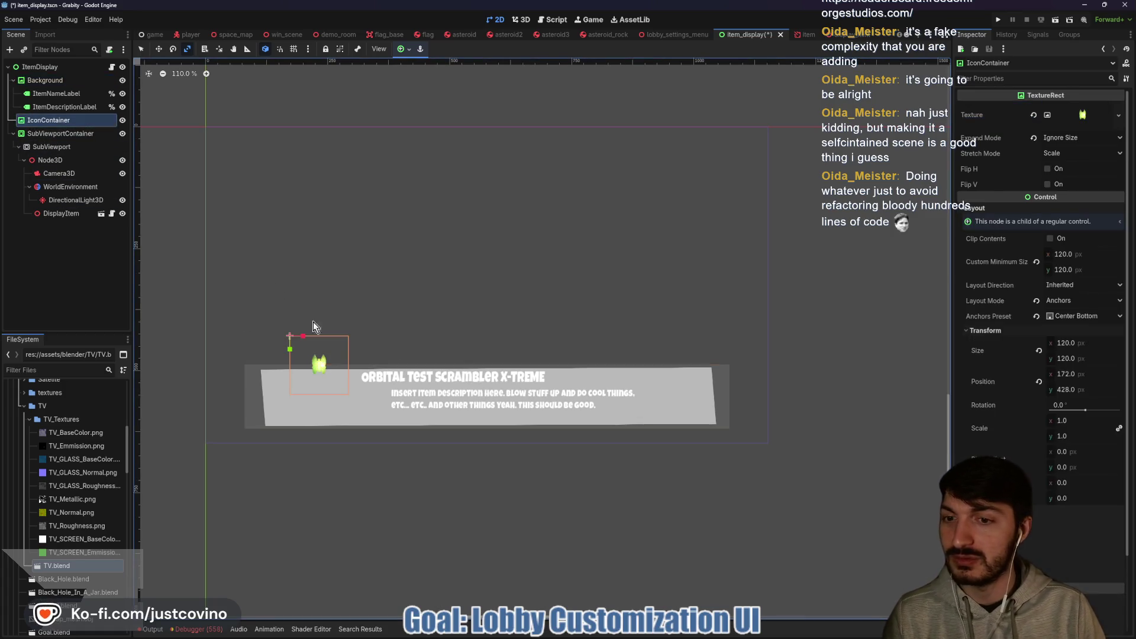
pyautogui.press('w')
pyautogui.moveTo(318, 362); pyautogui.dragTo(305, 393)
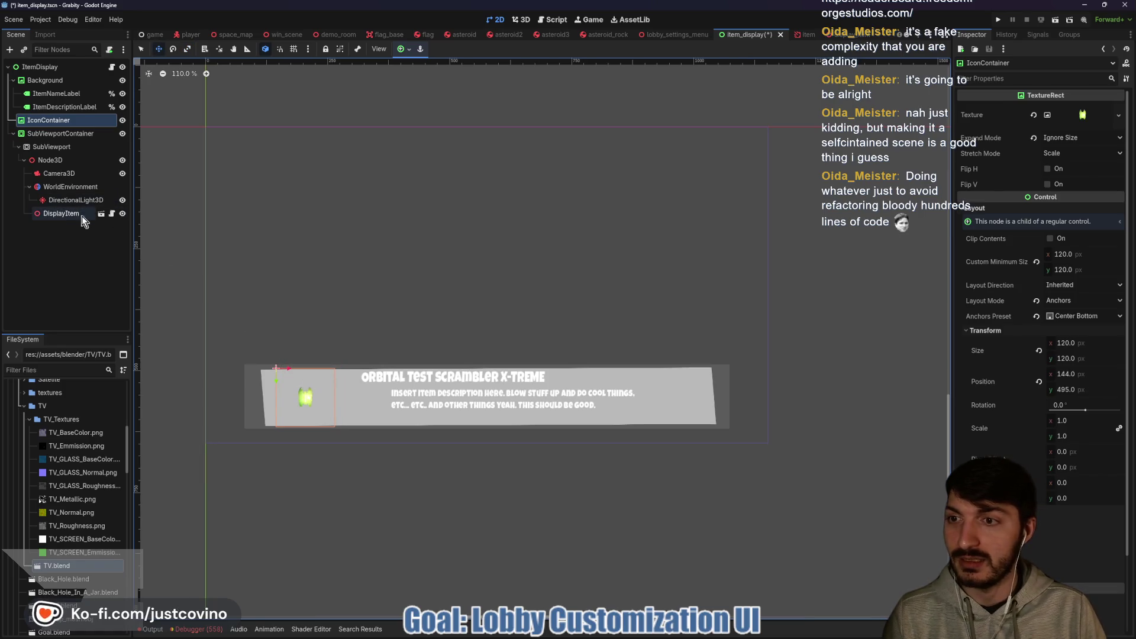
# Move the preview camera closer to the item along its depth axis and save.
pyautogui.click(101, 214)
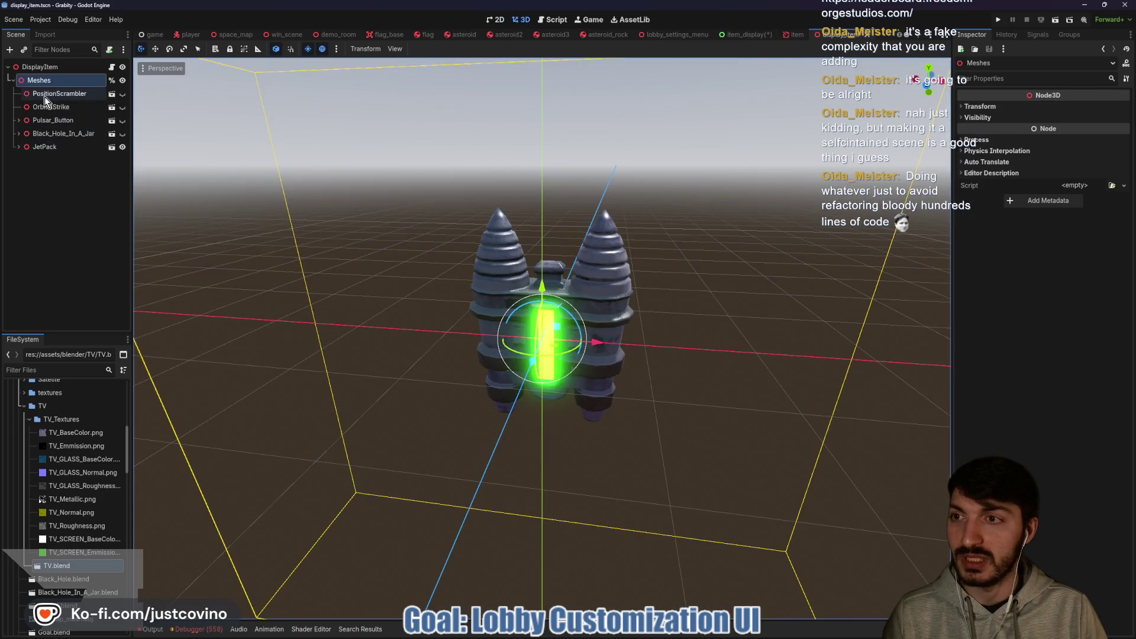
pyautogui.click(751, 34)
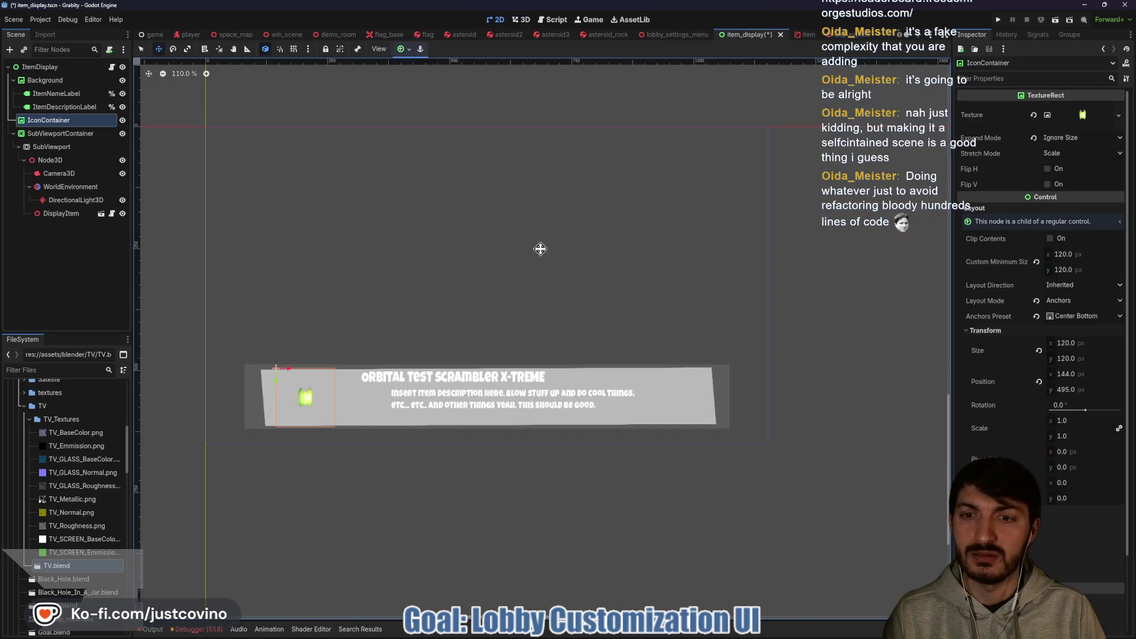
pyautogui.click(60, 174)
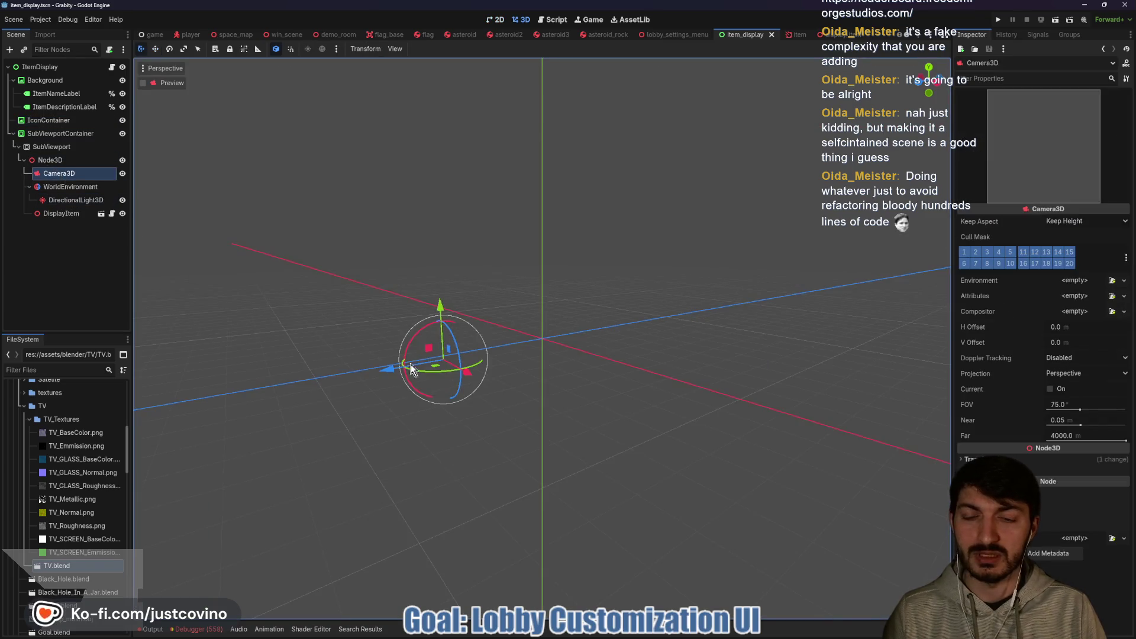
pyautogui.moveTo(389, 375); pyautogui.dragTo(445, 363)
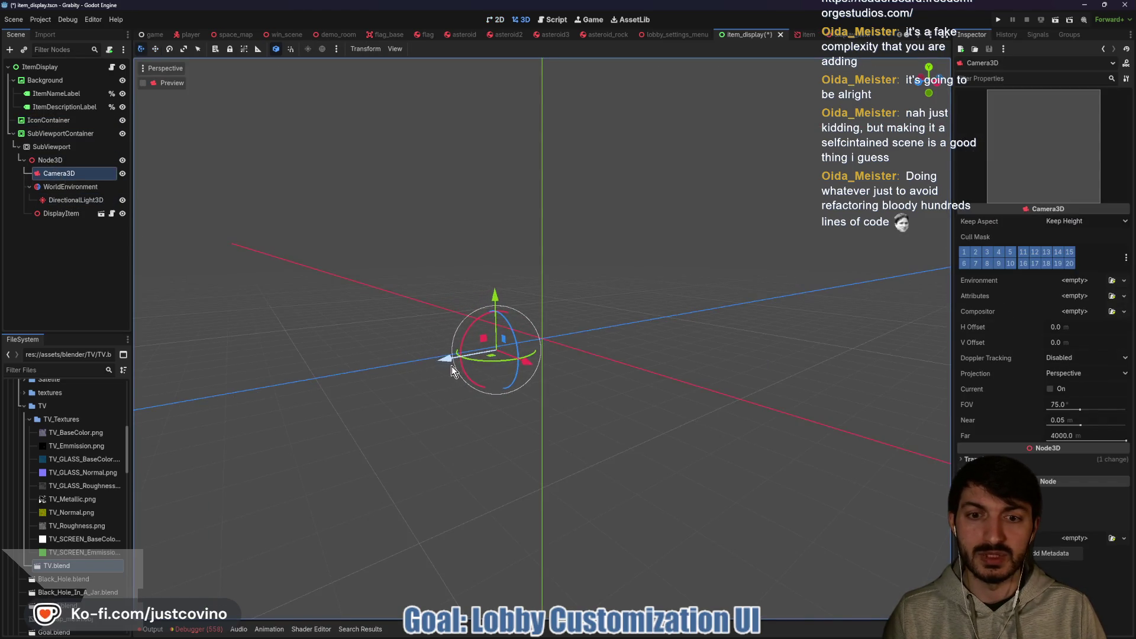
pyautogui.hotkey('ctrl', 's')
# Push the preview camera further toward the item and save the scene again.
pyautogui.hotkey('ctrl', 'F1')
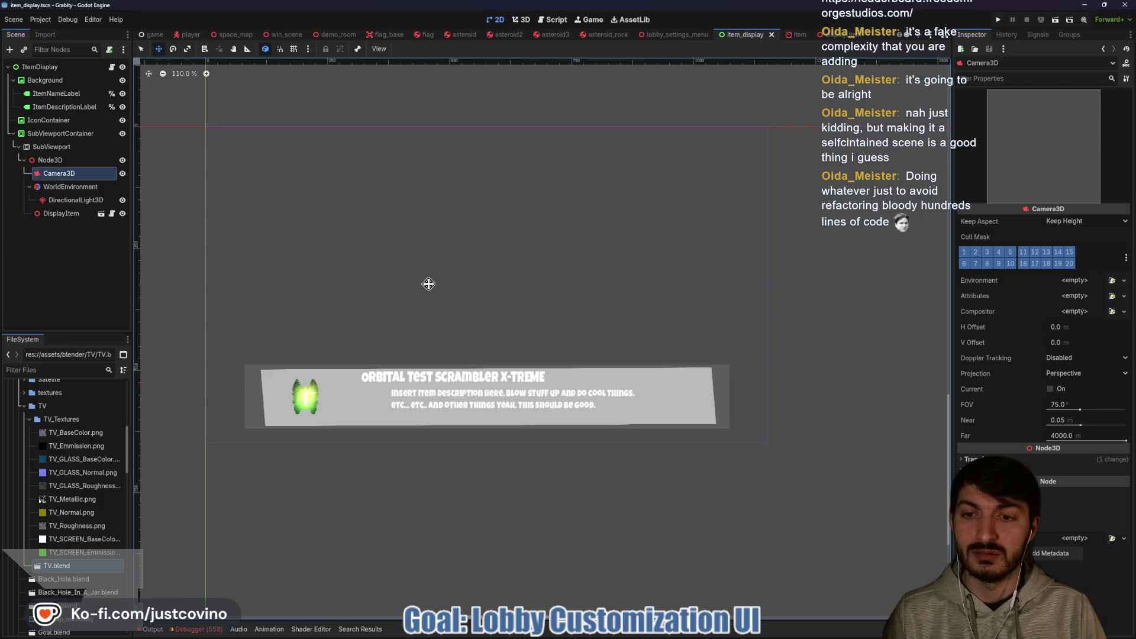
pyautogui.click(71, 214)
pyautogui.click(57, 173)
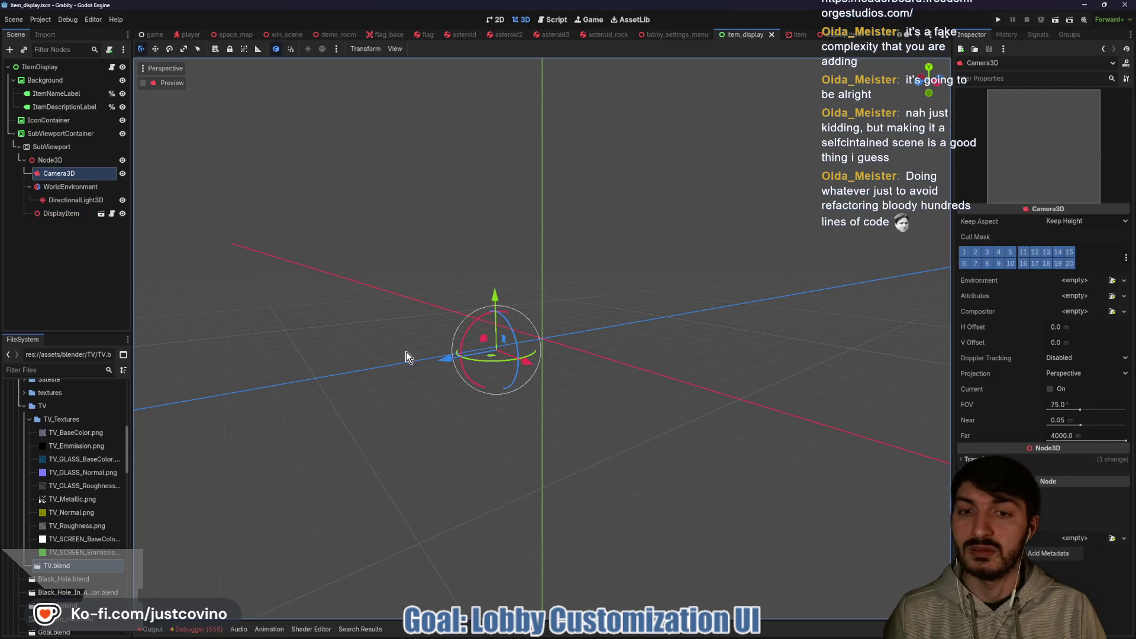
pyautogui.moveTo(441, 358); pyautogui.dragTo(471, 363)
pyautogui.hotkey('ctrl', 's')
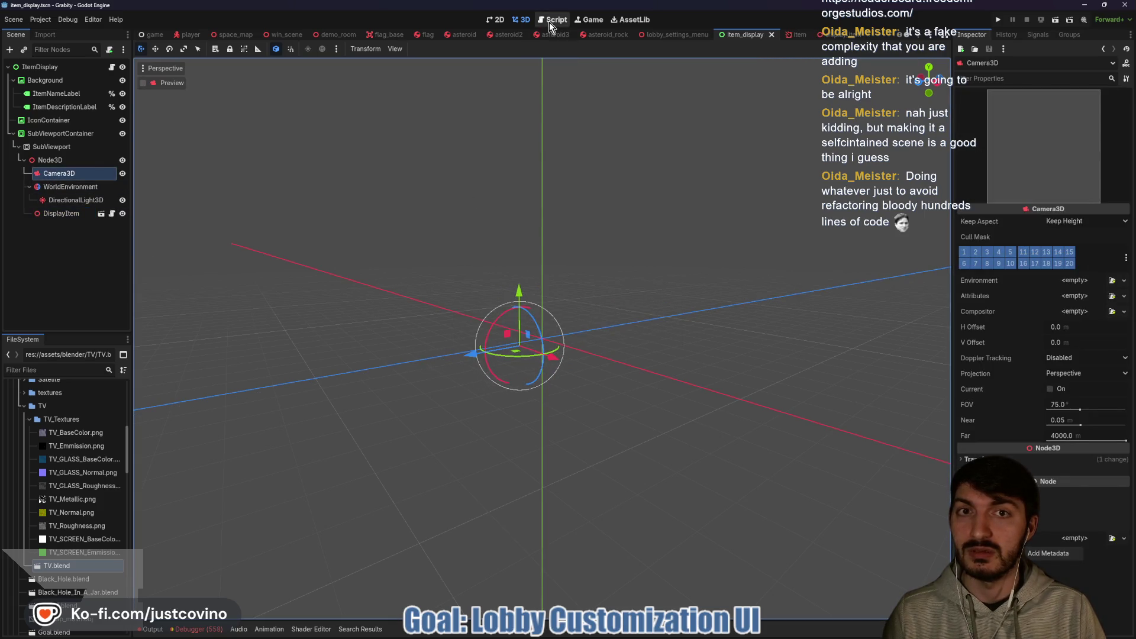
pyautogui.click(552, 19)
pyautogui.click(505, 18)
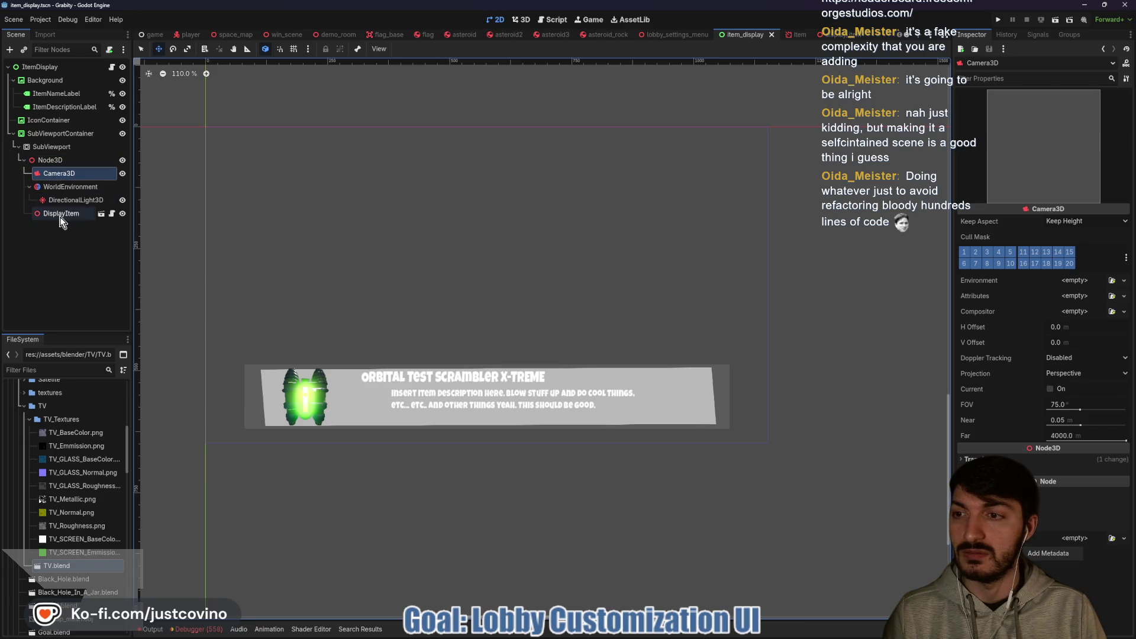
pyautogui.click(47, 133)
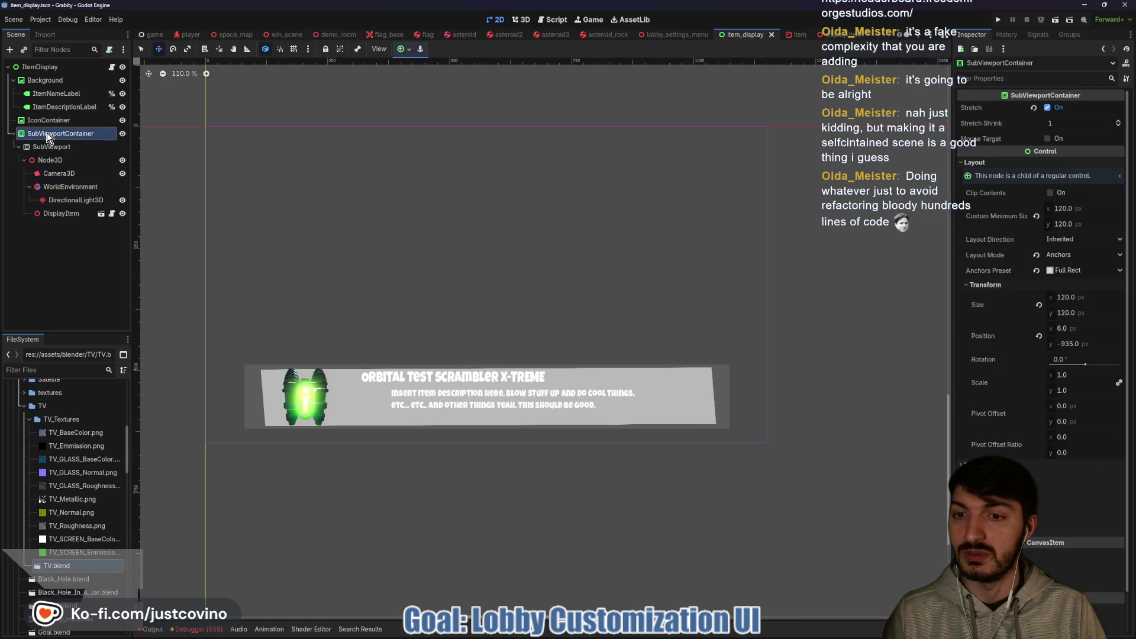
# Enlarge the SubViewportContainer by dragging its corner handle.
pyautogui.click(54, 147)
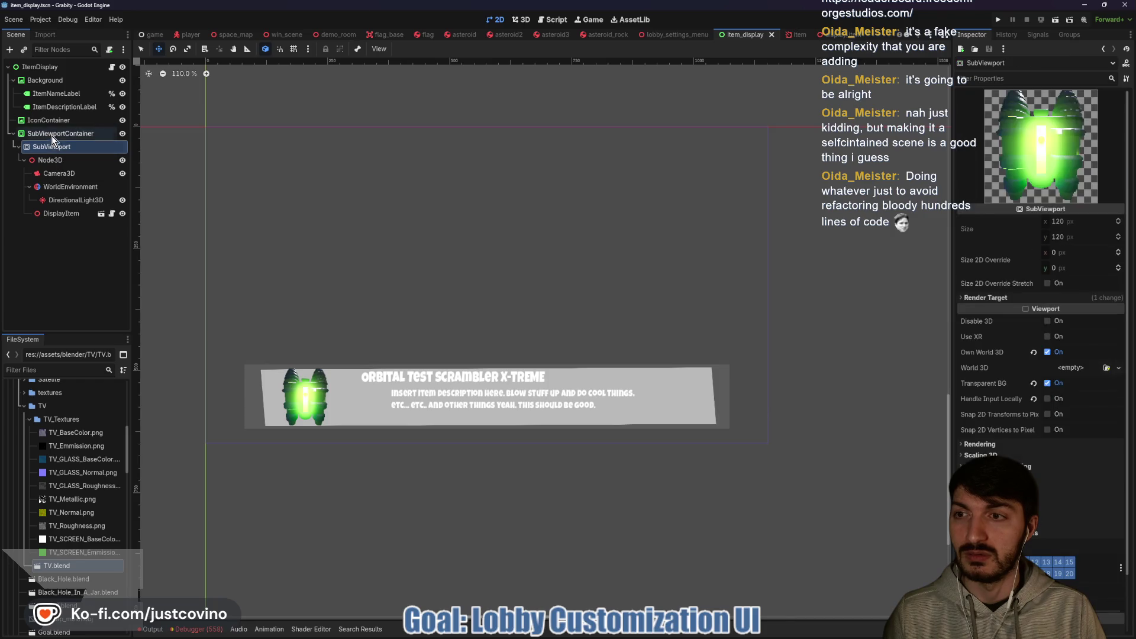
pyautogui.click(51, 134)
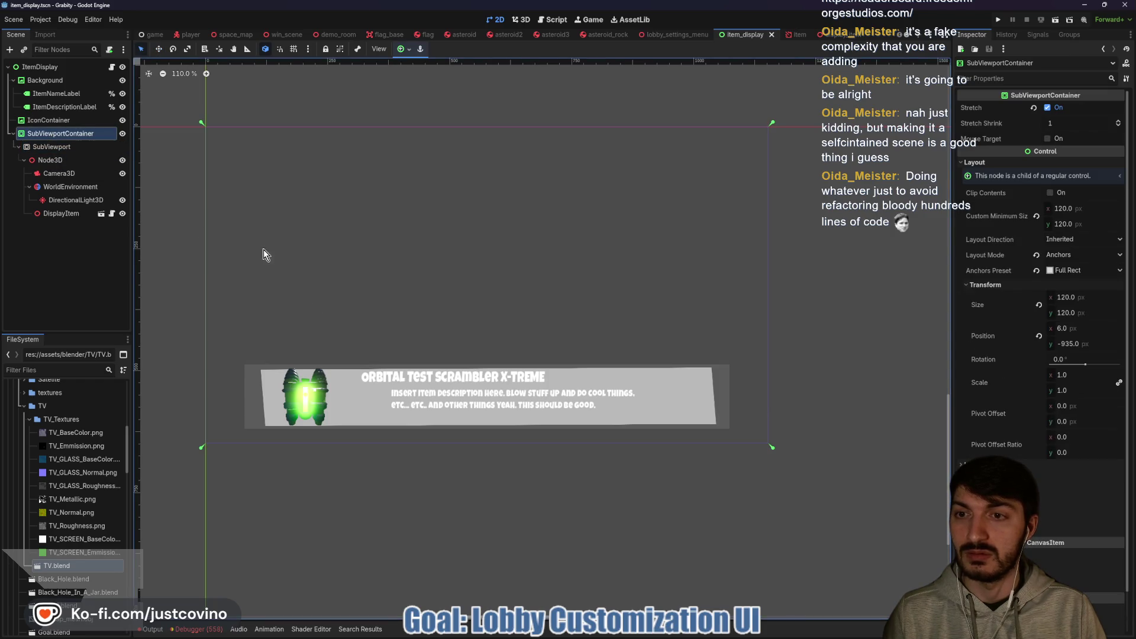
pyautogui.scroll(-5, 323, 269)
pyautogui.scroll(5, 322, 221)
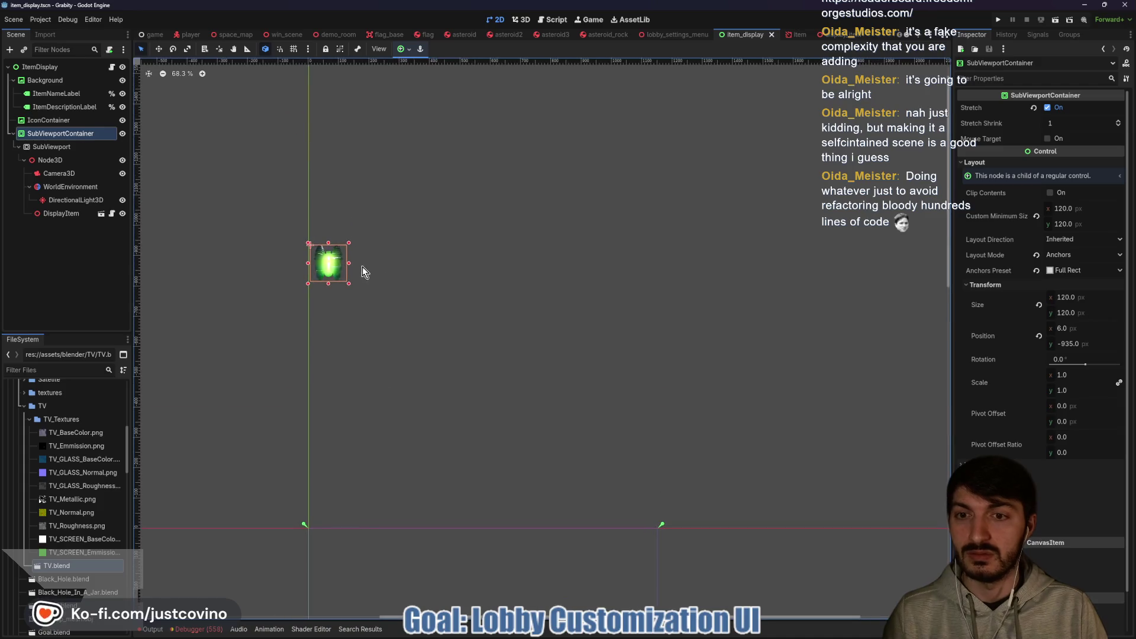
pyautogui.moveTo(350, 283); pyautogui.dragTo(359, 294)
pyautogui.scroll(-2, 433, 318)
pyautogui.moveTo(433, 317)
pyautogui.mouseDown()
pyautogui.moveTo(426, 157)
pyautogui.moveTo(420, 274)
pyautogui.mouseUp()
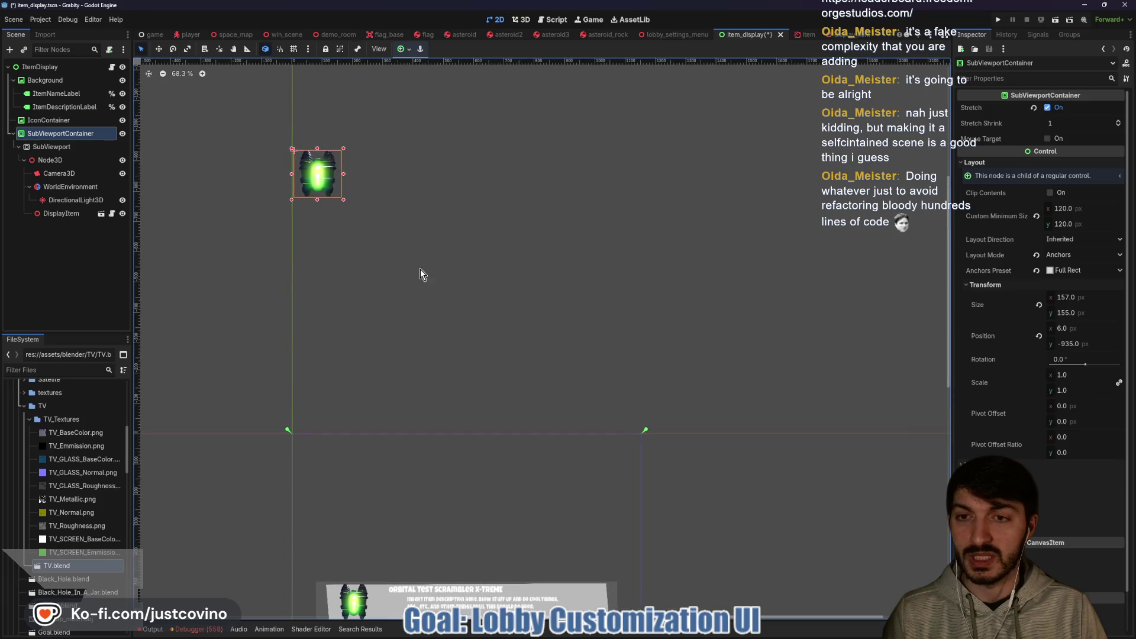
pyautogui.moveTo(343, 200); pyautogui.dragTo(386, 243)
# Set the container's size to 300 × 300 in the Inspector and save the scene.
pyautogui.click(1084, 296)
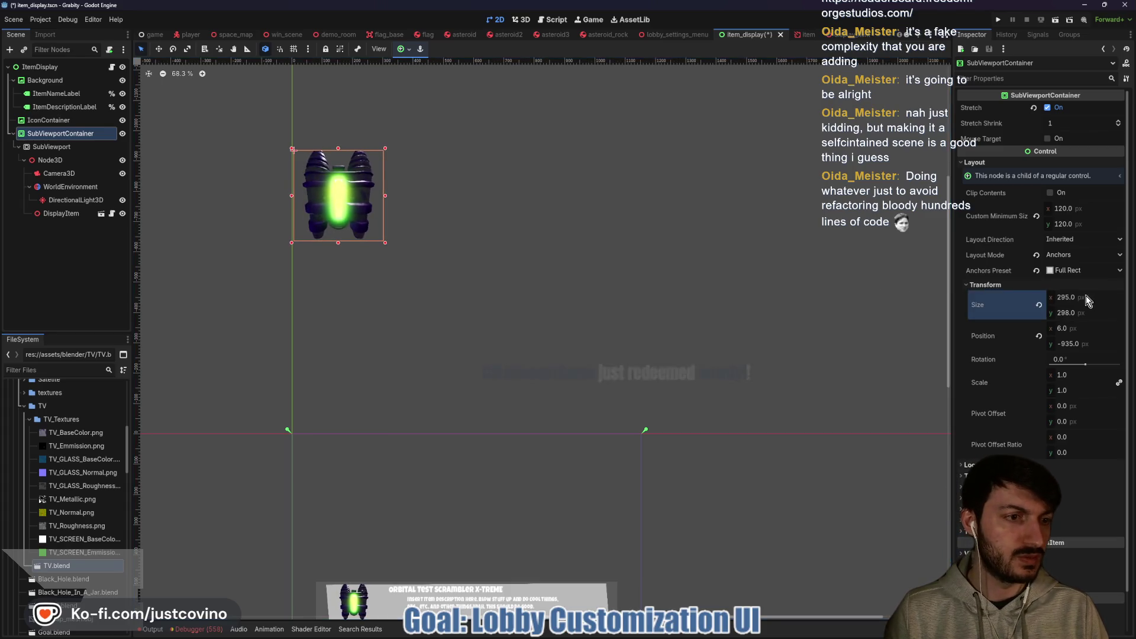
pyautogui.write('300')
pyautogui.press('Tab')
pyautogui.write('300')
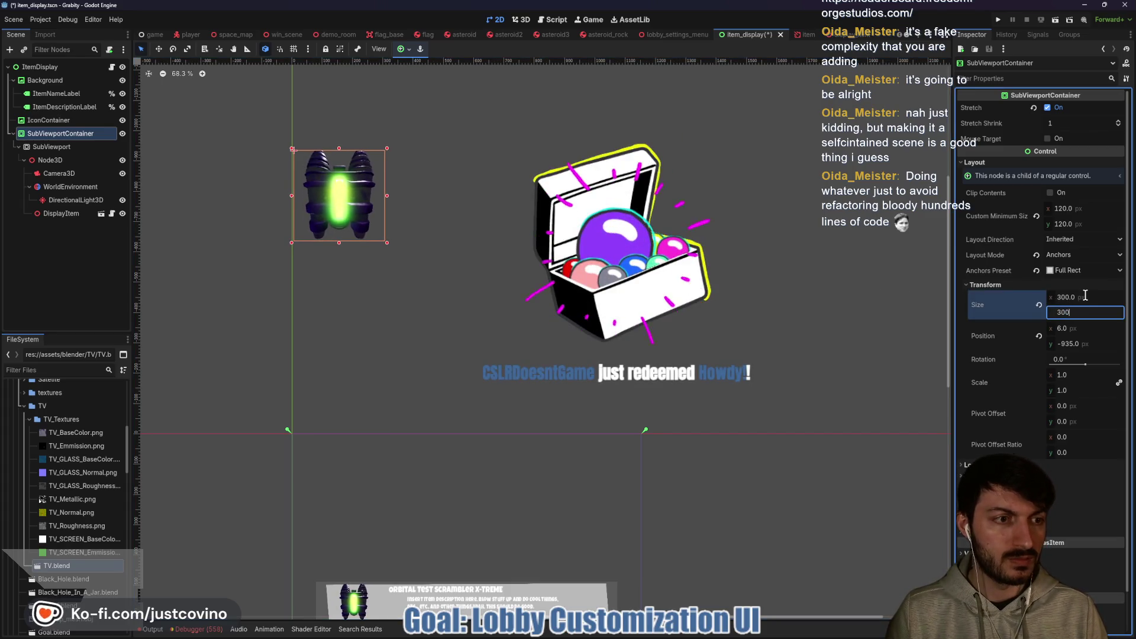
pyautogui.press('Return')
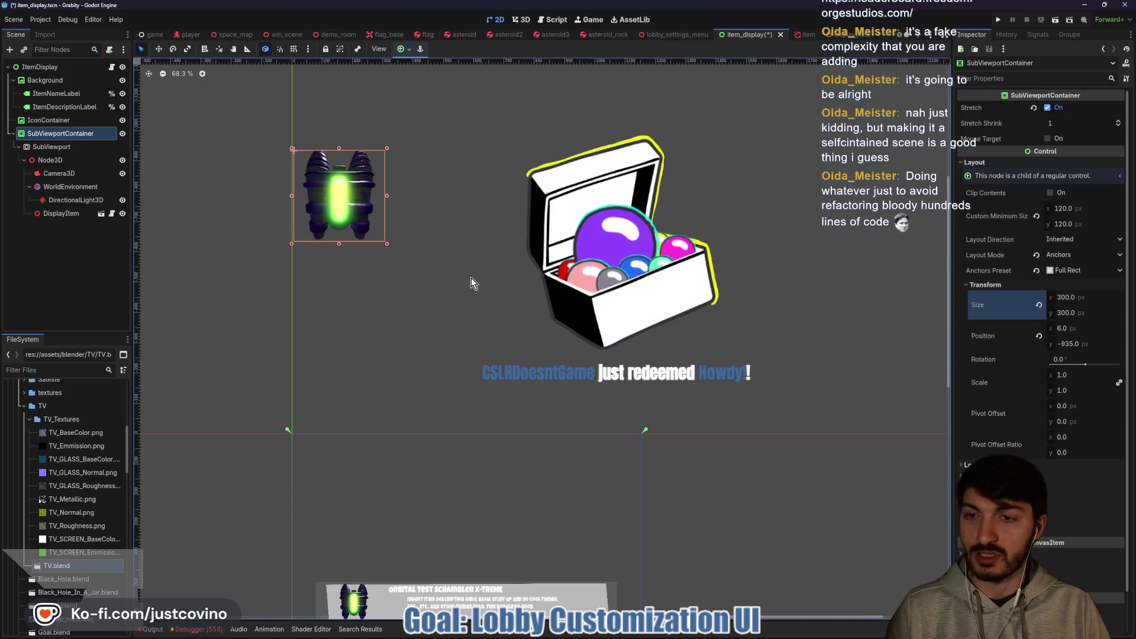
pyautogui.moveTo(457, 349); pyautogui.dragTo(463, 294)
pyautogui.hotkey('ctrl', 's')
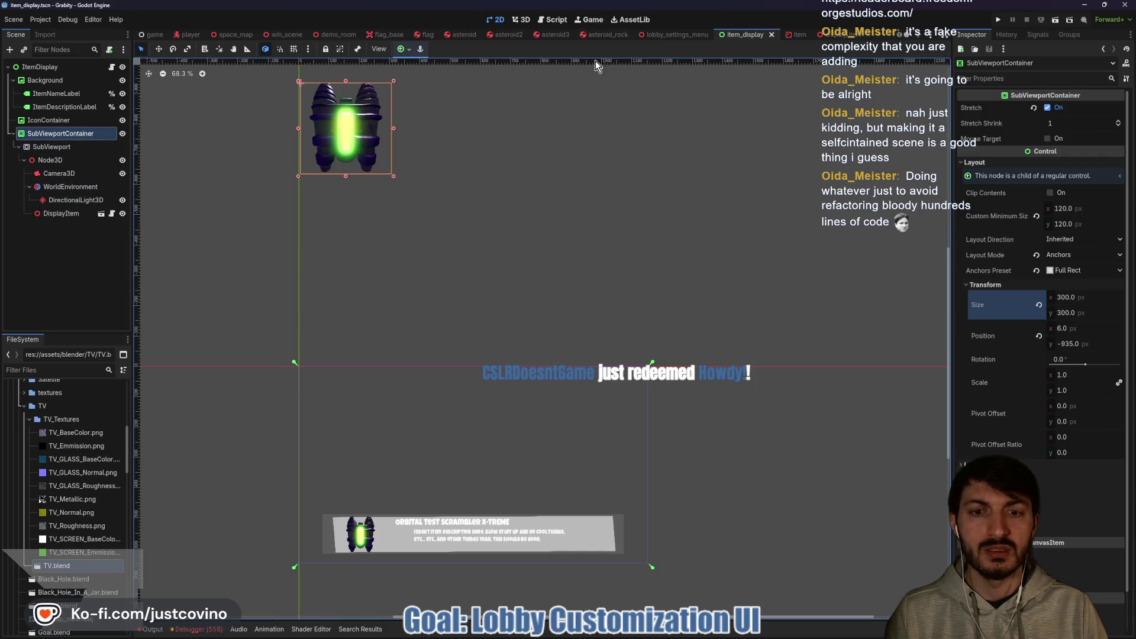
pyautogui.click(66, 146)
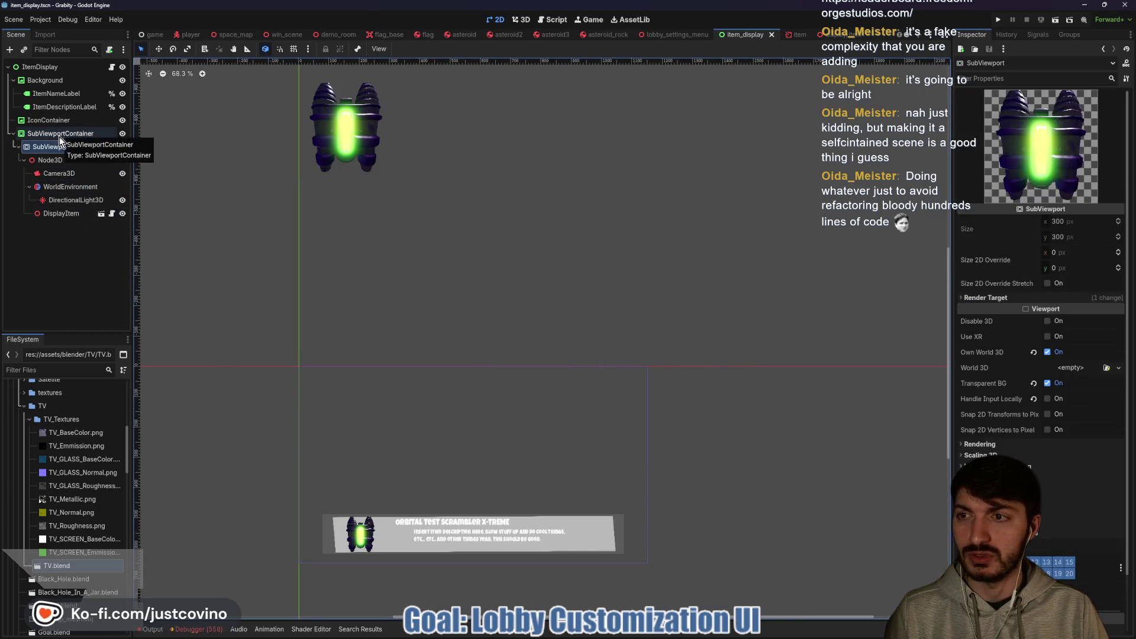
pyautogui.click(41, 121)
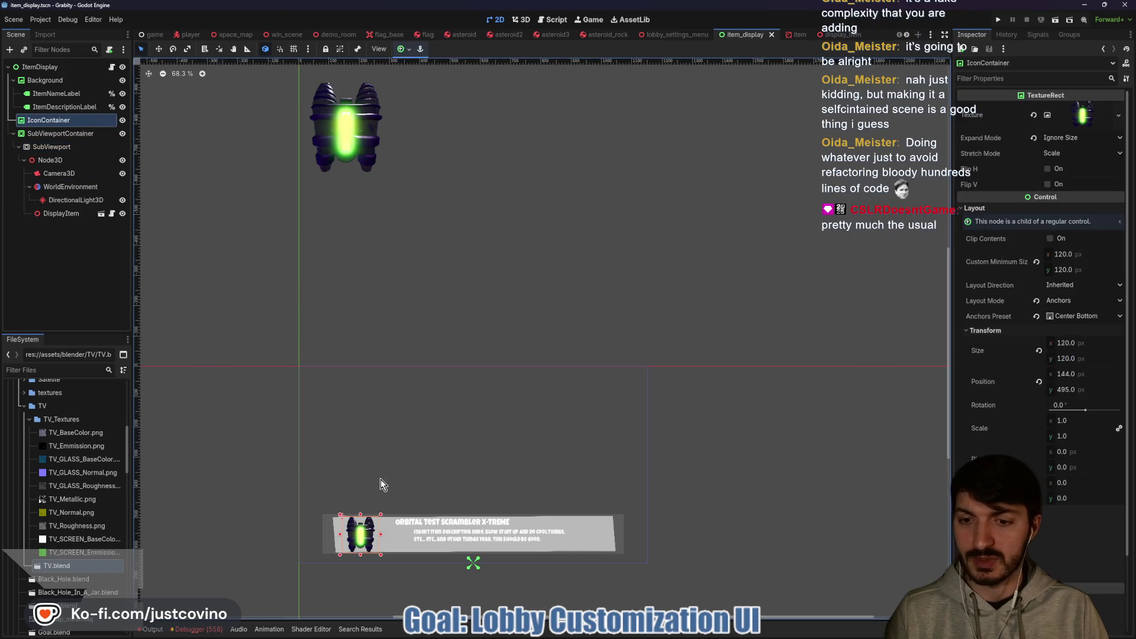
# Enlarge the IconContainer and set its custom minimum size to 150 × 150.
pyautogui.moveTo(339, 511); pyautogui.dragTo(330, 501)
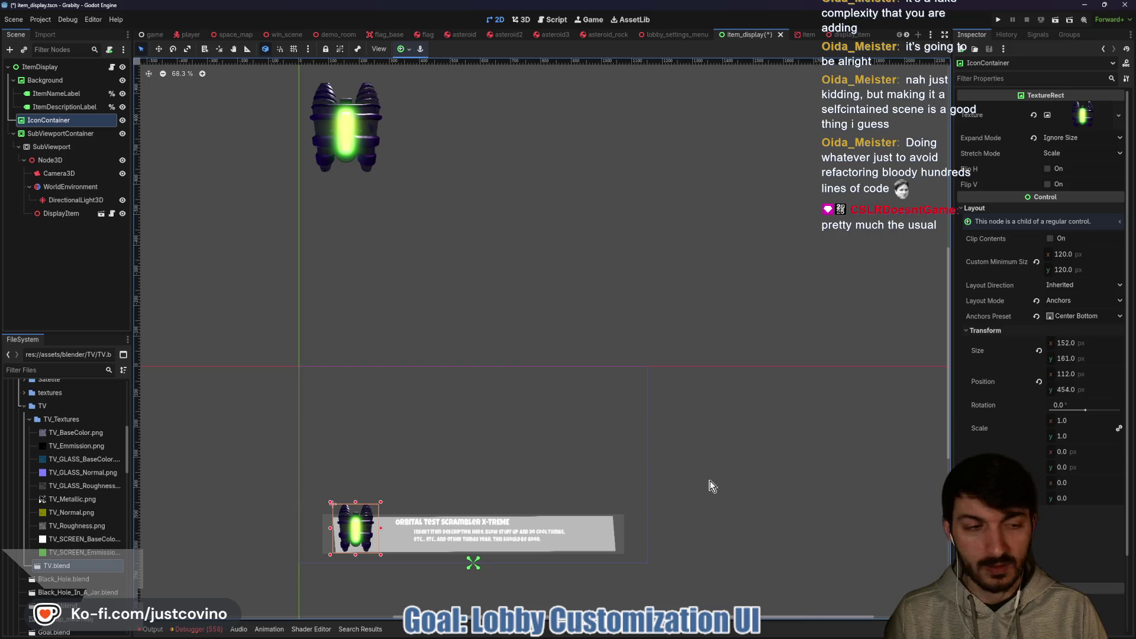
pyautogui.click(1083, 253)
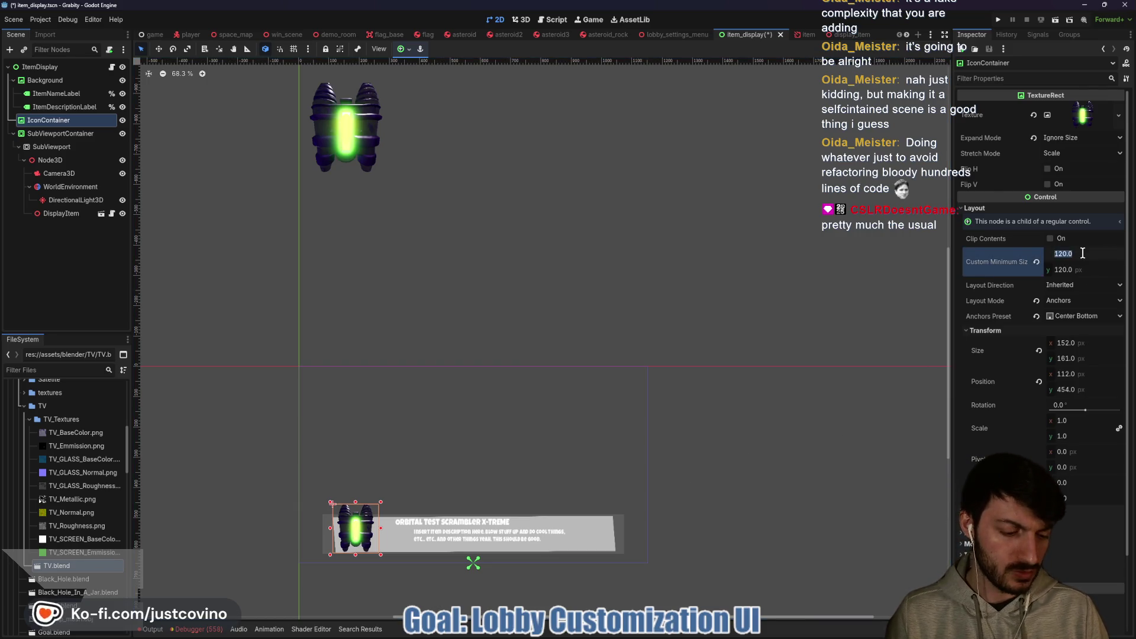
pyautogui.write('150')
pyautogui.press('Tab')
pyautogui.write('150')
pyautogui.press('Return')
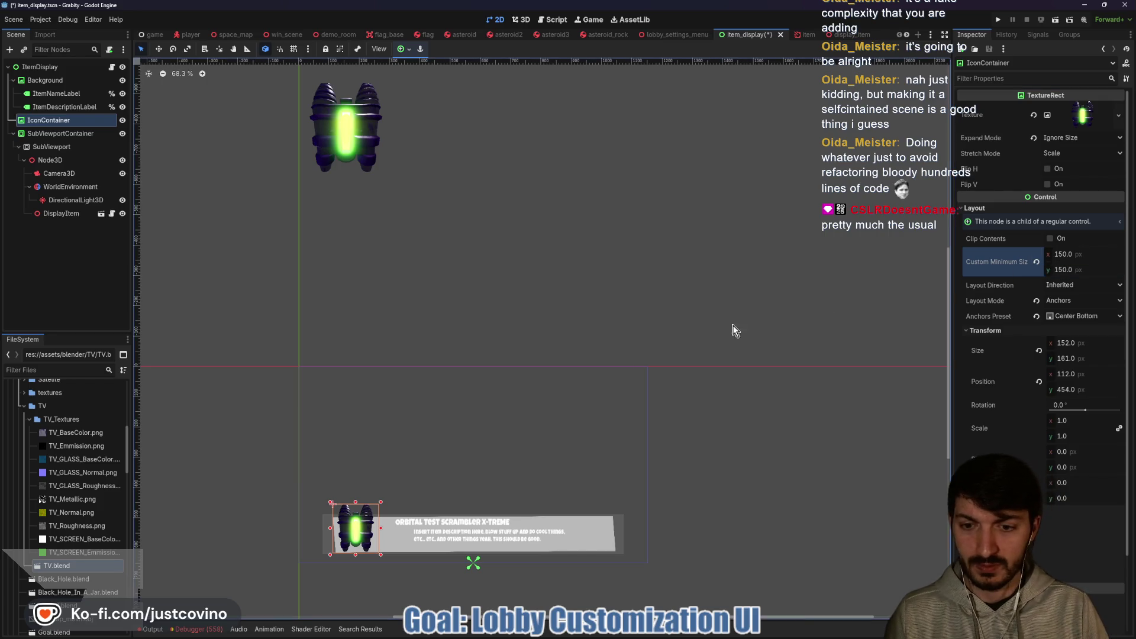
# Try tilting the icon with the Rotate tool, reset its rotation to 0, and save.
pyautogui.press('s')
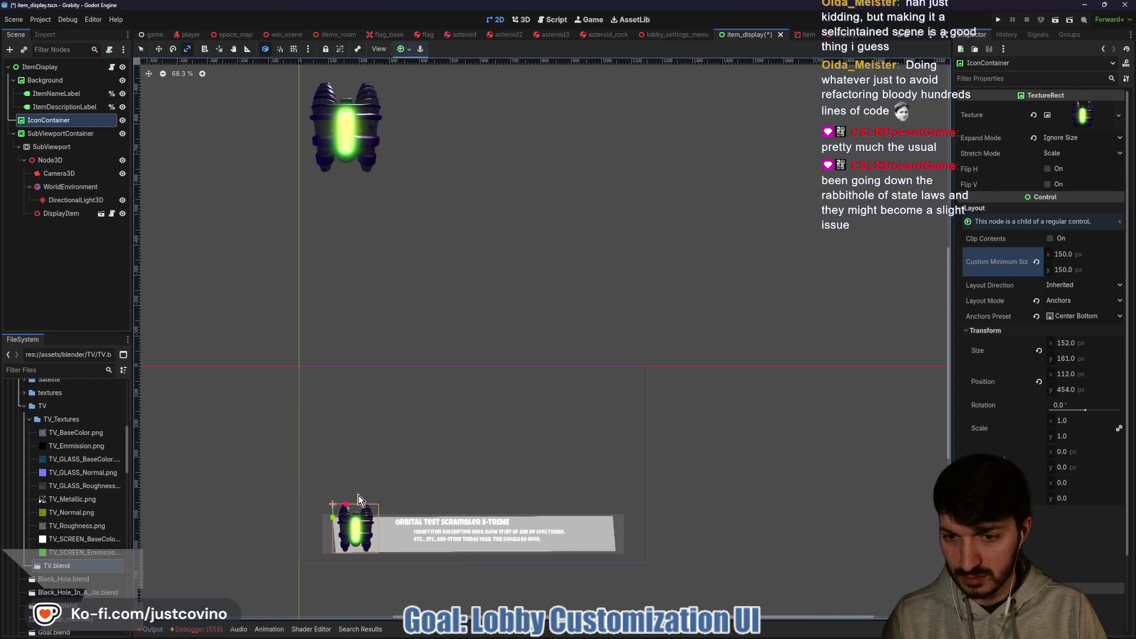
pyautogui.press('e')
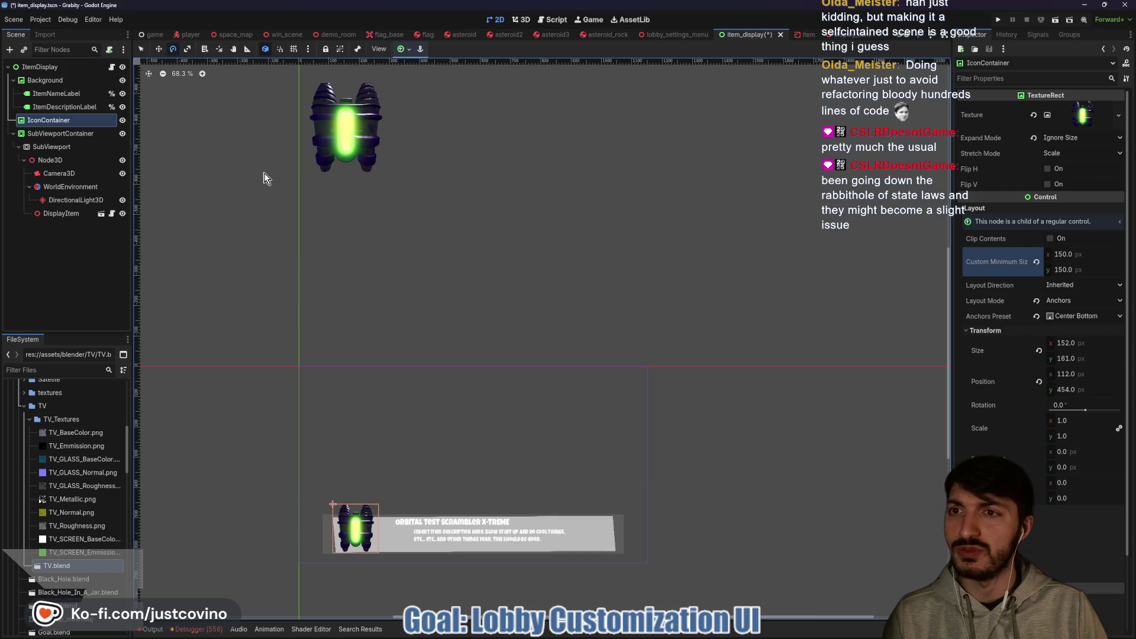
pyautogui.moveTo(331, 504); pyautogui.dragTo(331, 507)
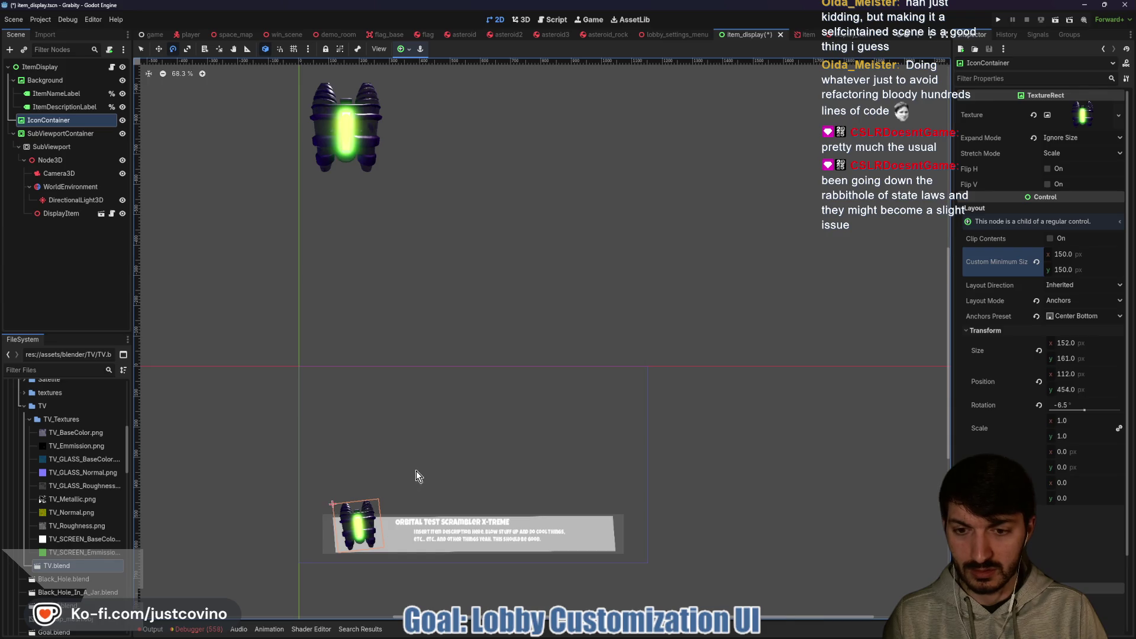
pyautogui.moveTo(332, 503); pyautogui.dragTo(332, 503)
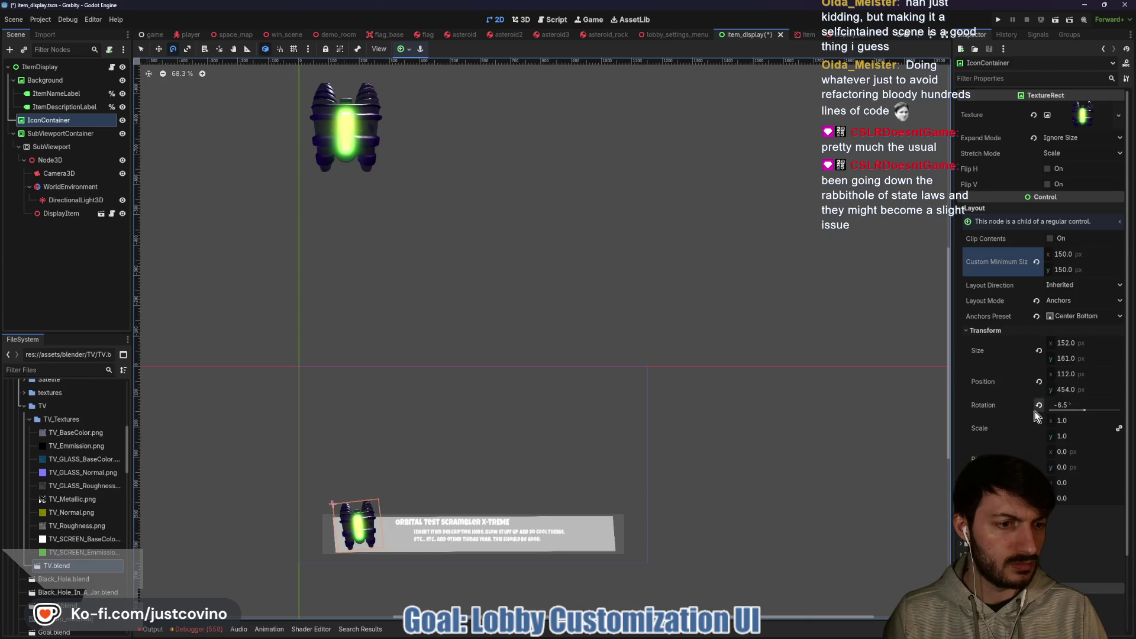
pyautogui.click(1064, 407)
pyautogui.write('0')
pyautogui.press('Return')
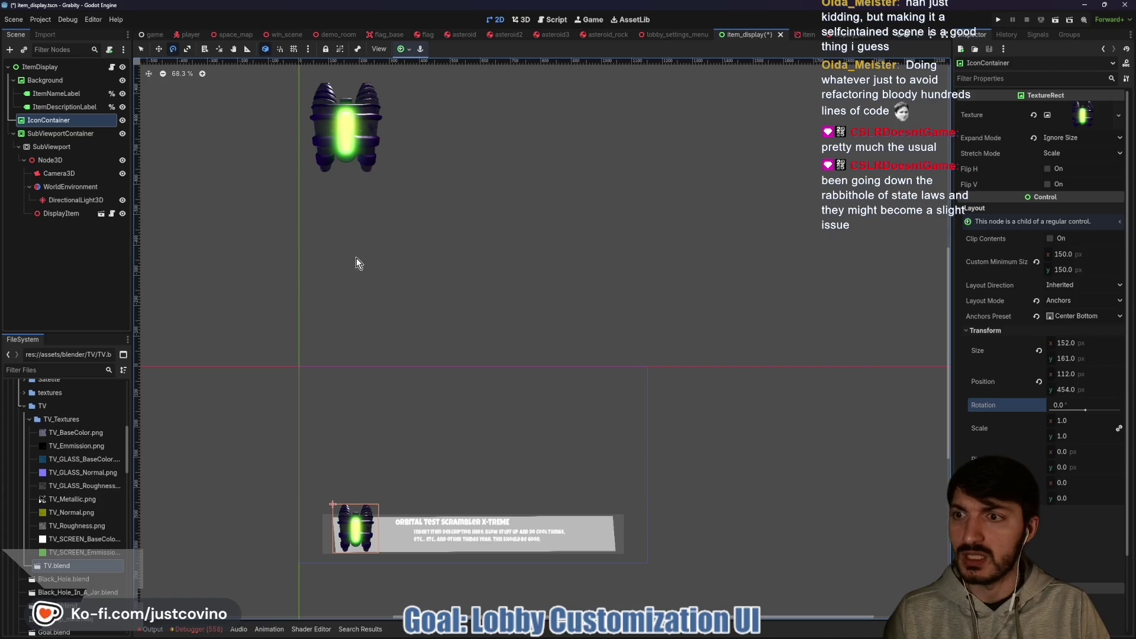
pyautogui.hotkey('ctrl', 's')
pyautogui.click(53, 160)
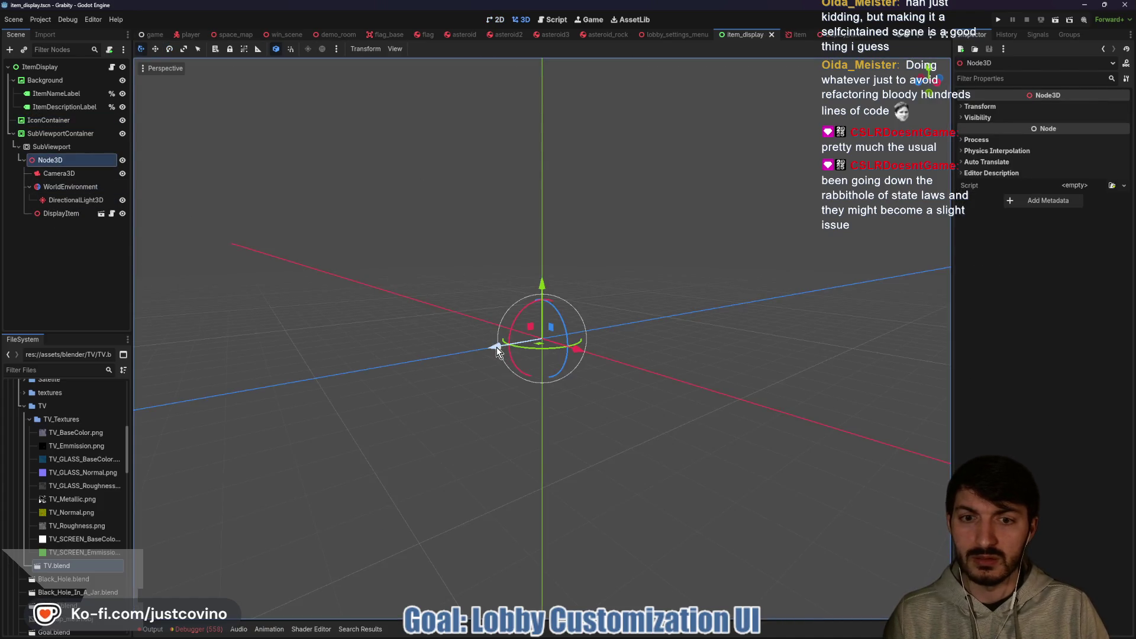
# Nudge Camera3D slightly along its Z axis and return to the 2D item_display layout.
pyautogui.click(60, 173)
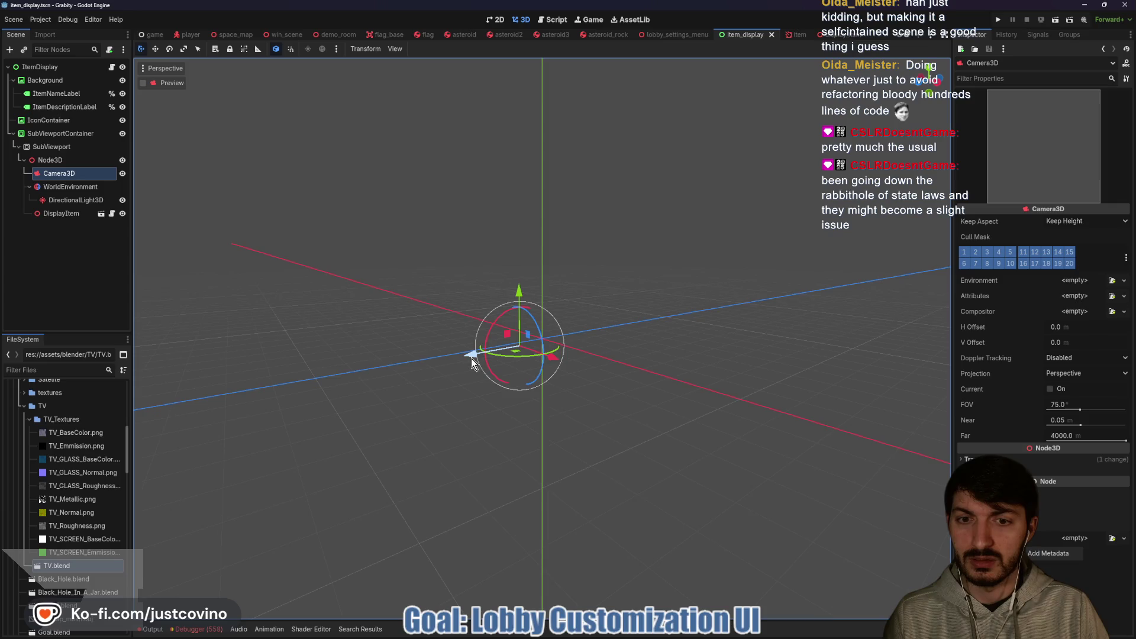
pyautogui.moveTo(471, 358); pyautogui.dragTo(459, 355)
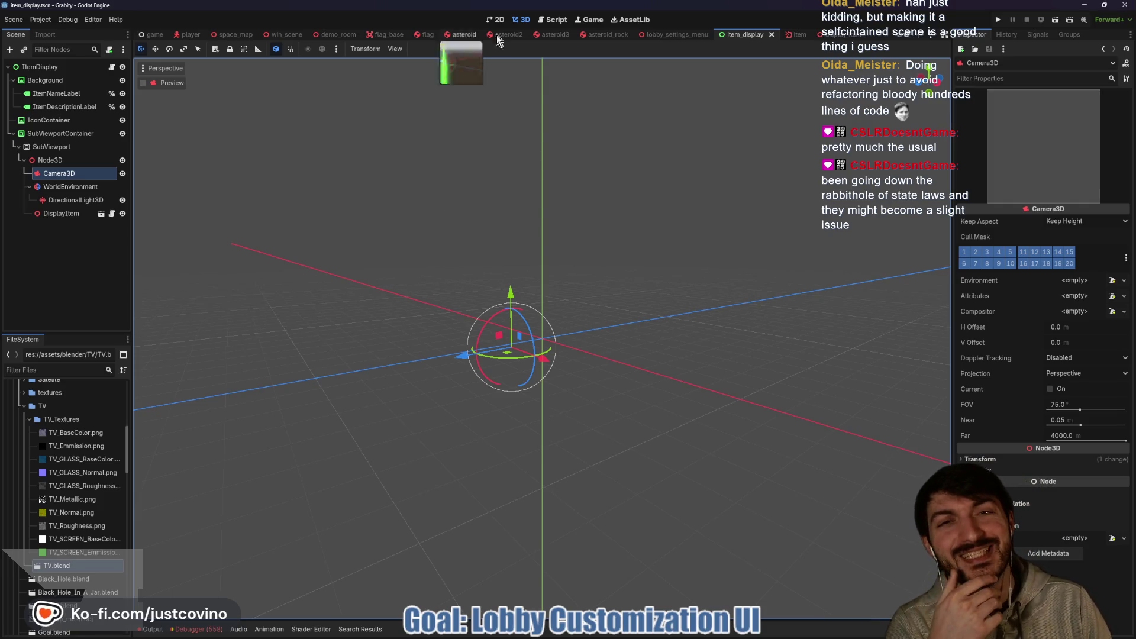
pyautogui.click(552, 19)
pyautogui.click(495, 19)
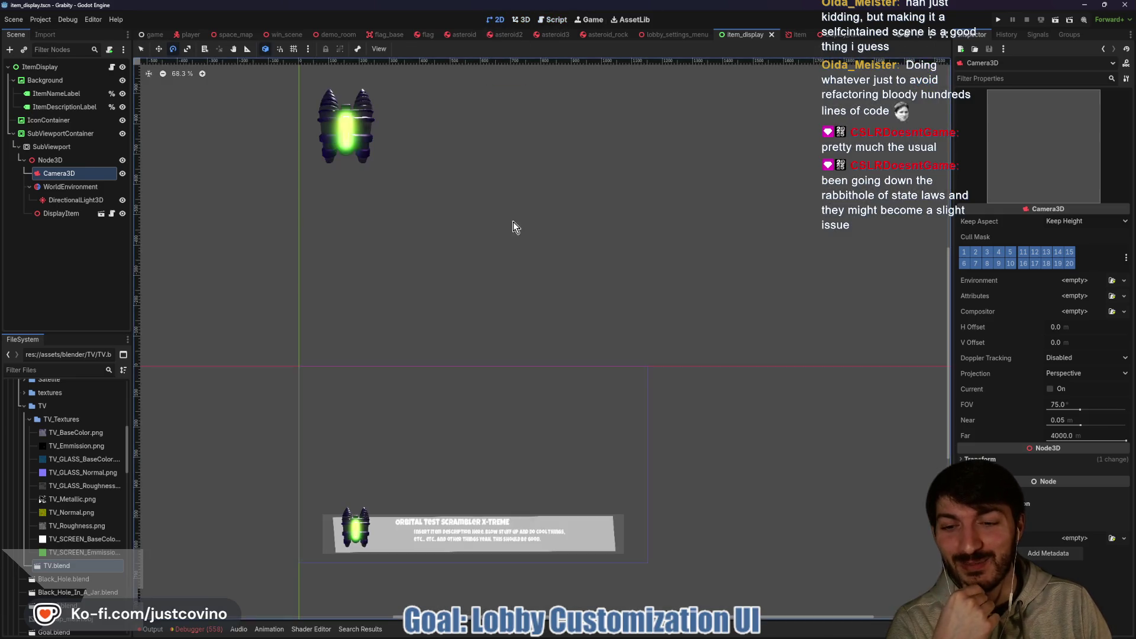
pyautogui.scroll(-1, 452, 367)
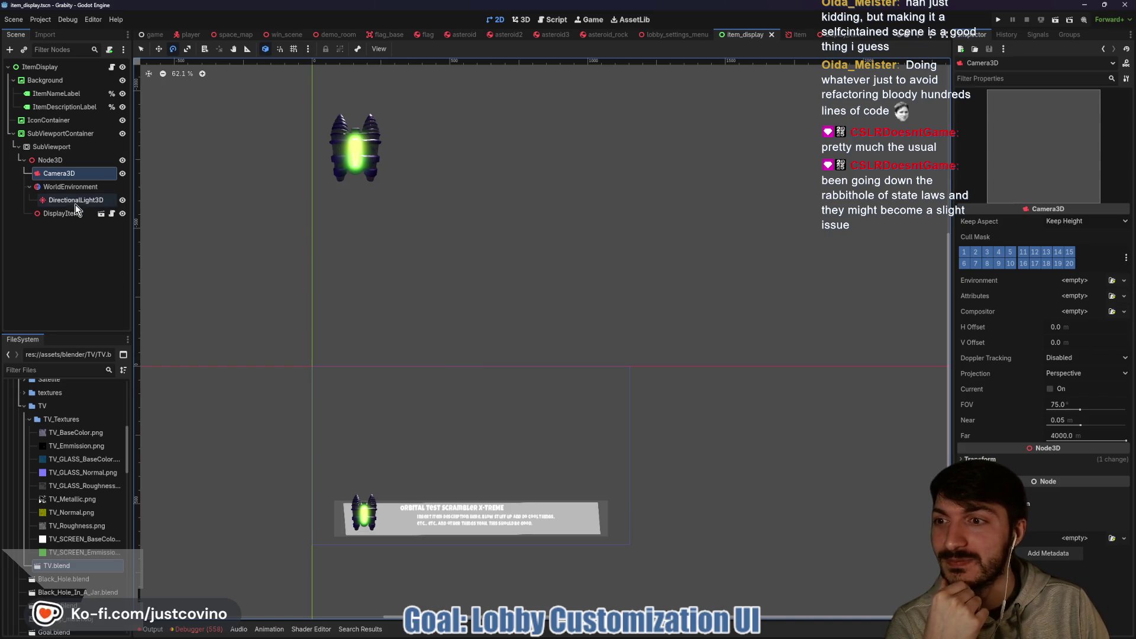
pyautogui.scroll(3, 489, 436)
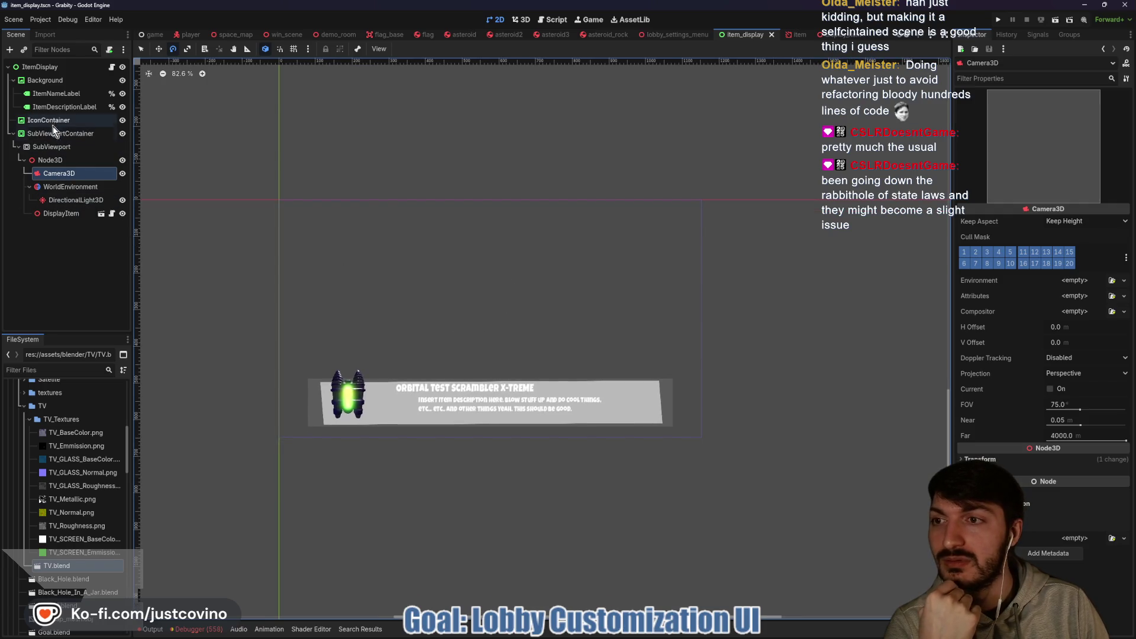
# Give ItemDescriptionLabel new LabelSettings with font size 18 and a 4 px black outline.
pyautogui.click(64, 107)
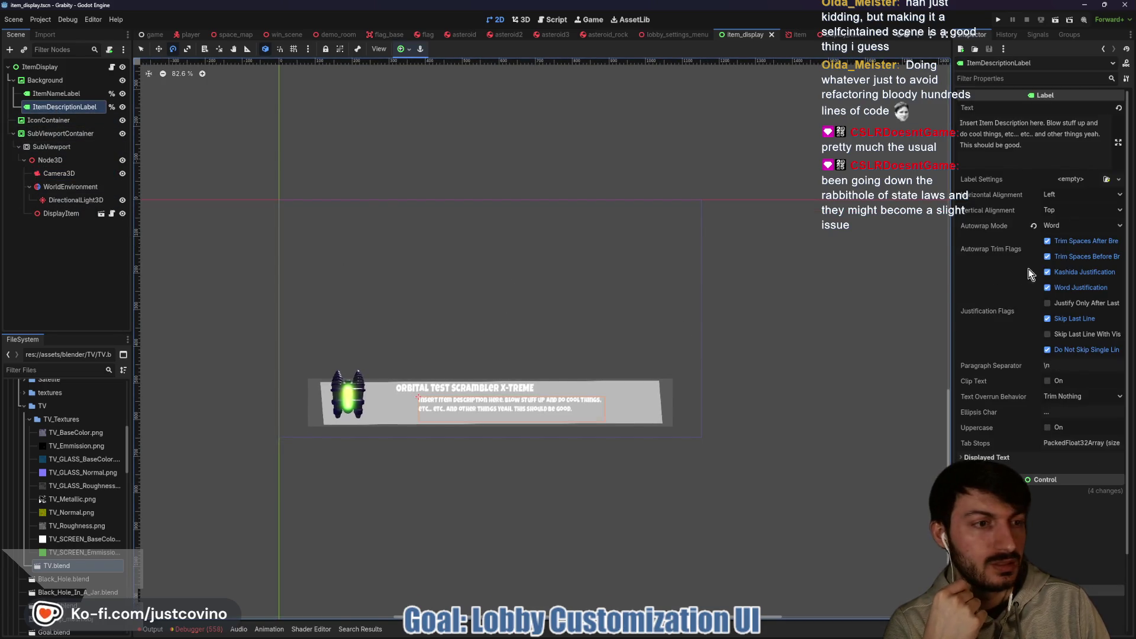
pyautogui.click(1073, 177)
pyautogui.click(1077, 204)
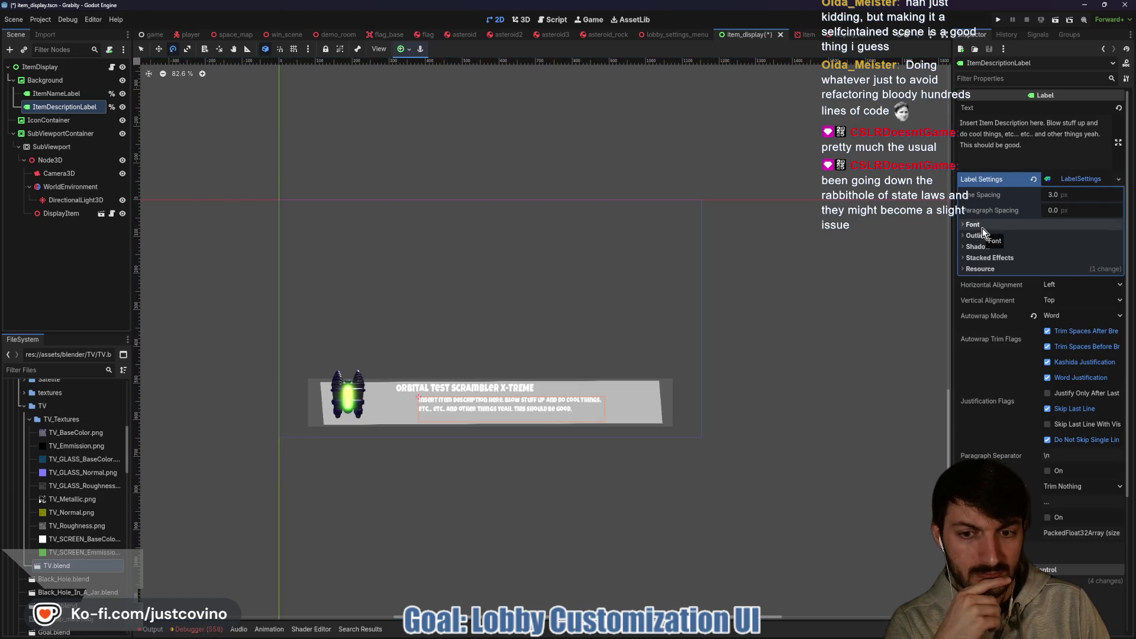
pyautogui.click(982, 229)
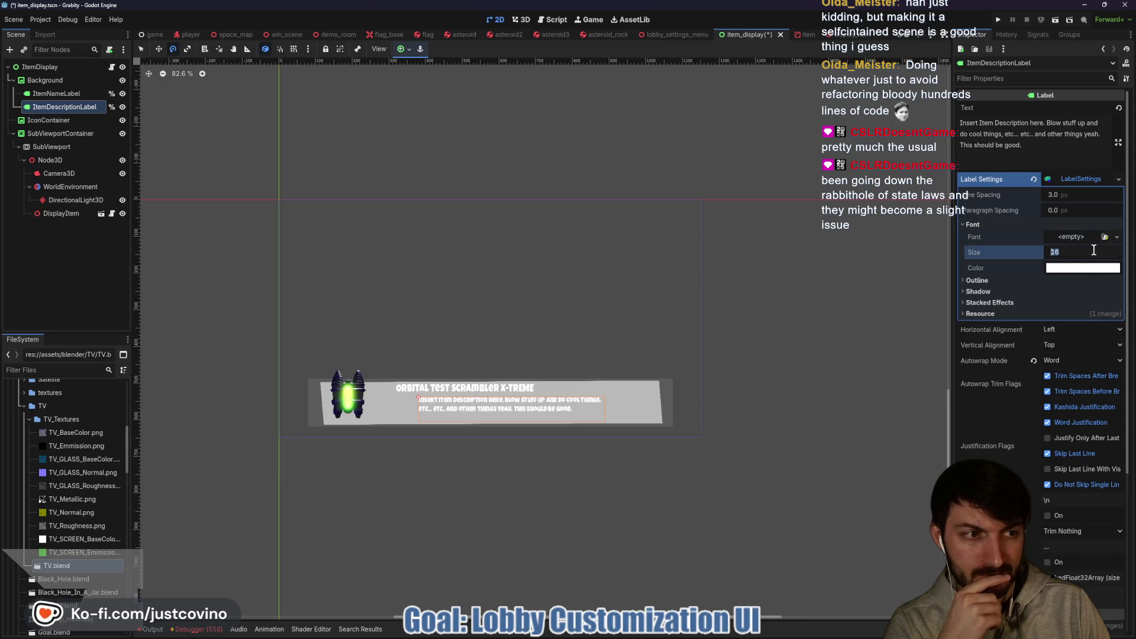
pyautogui.moveTo(1088, 252); pyautogui.dragTo(1093, 250)
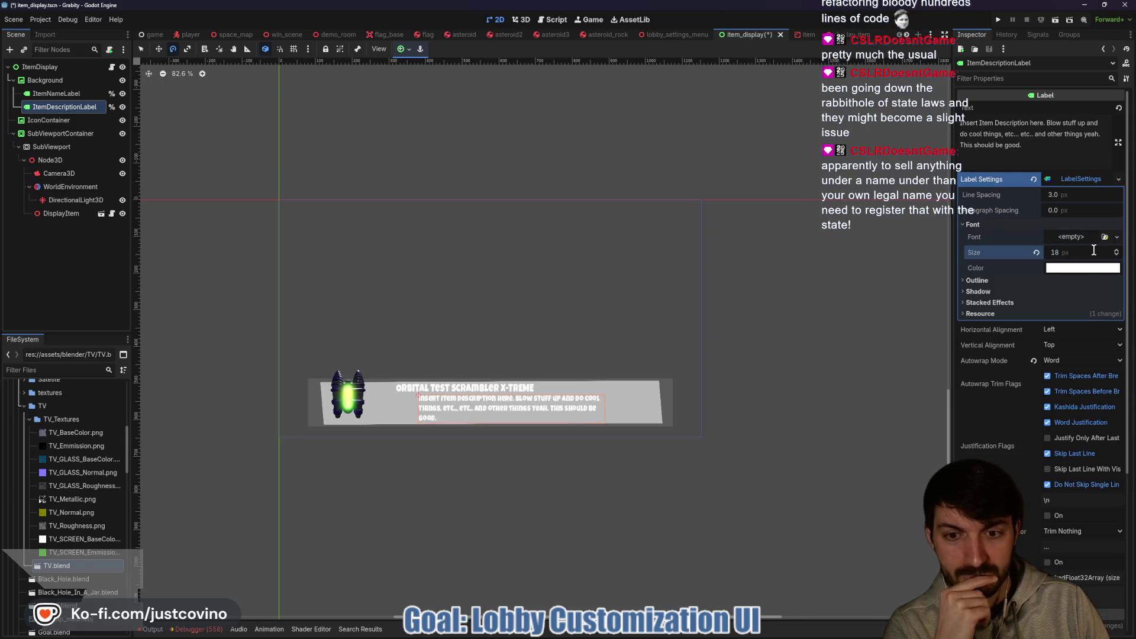
pyautogui.click(986, 280)
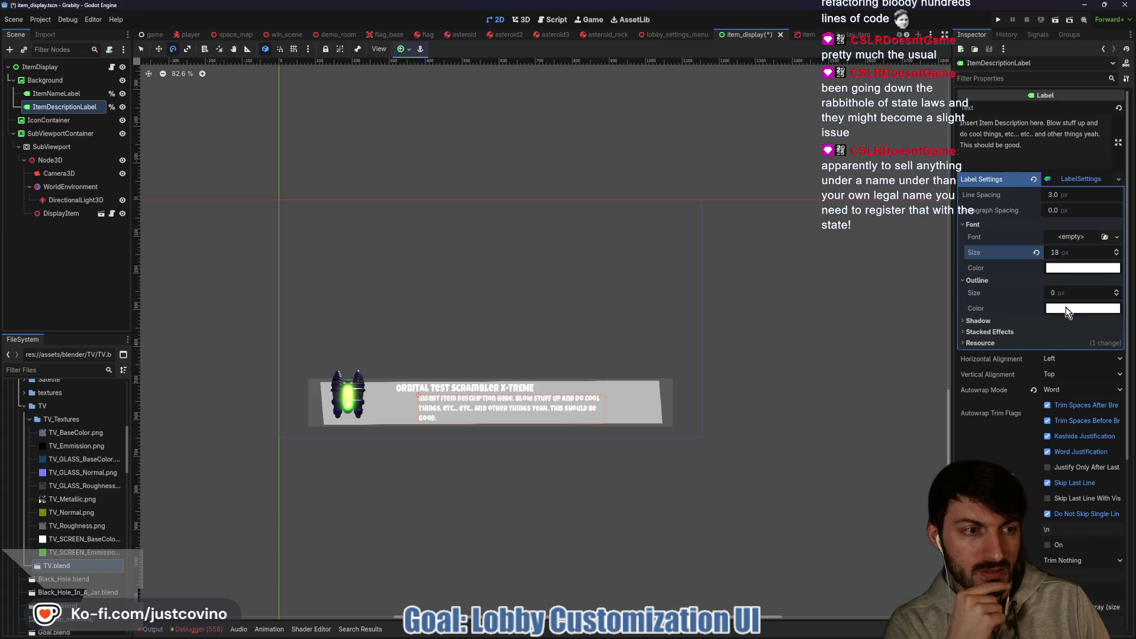
pyautogui.click(1066, 308)
pyautogui.click(1062, 296)
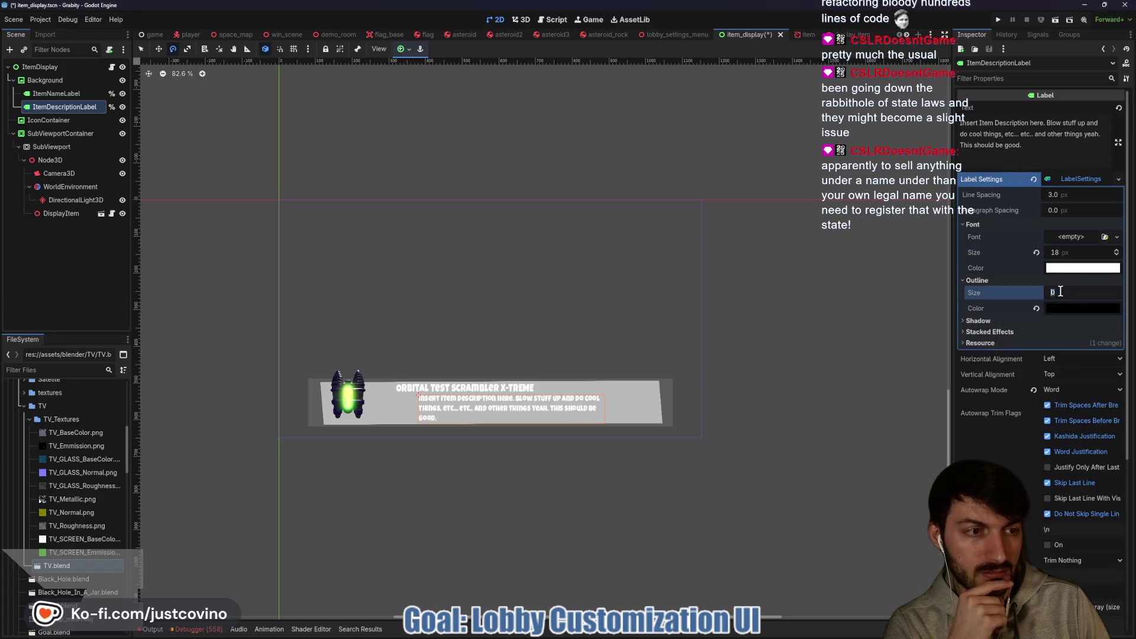
pyautogui.write('2')
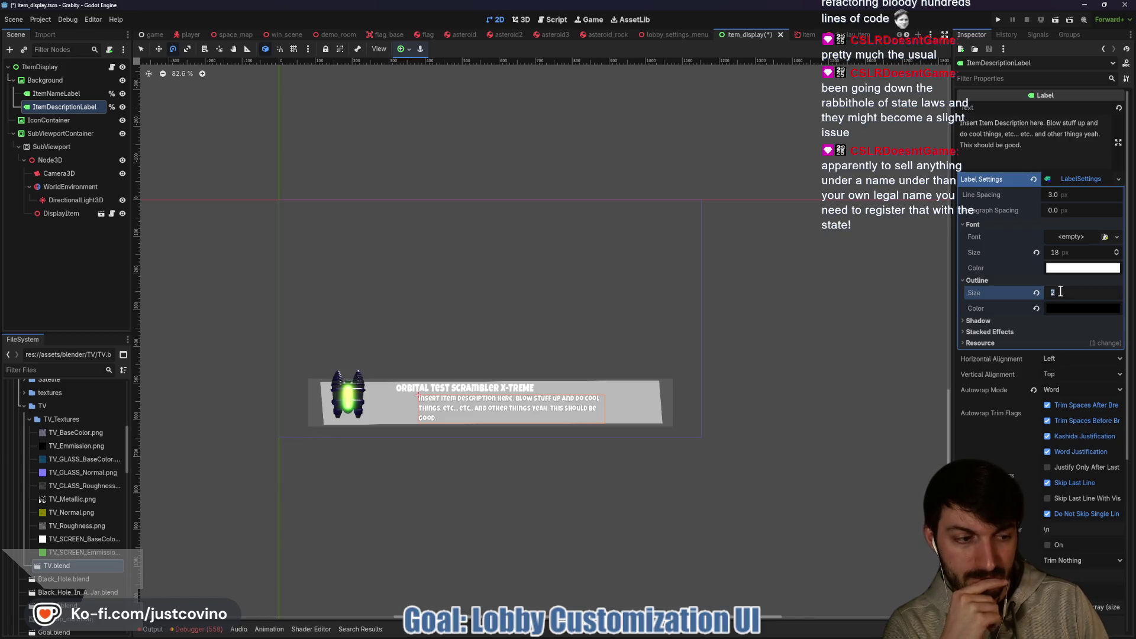
pyautogui.press('BackSpace')
pyautogui.write('4')
pyautogui.press('Return')
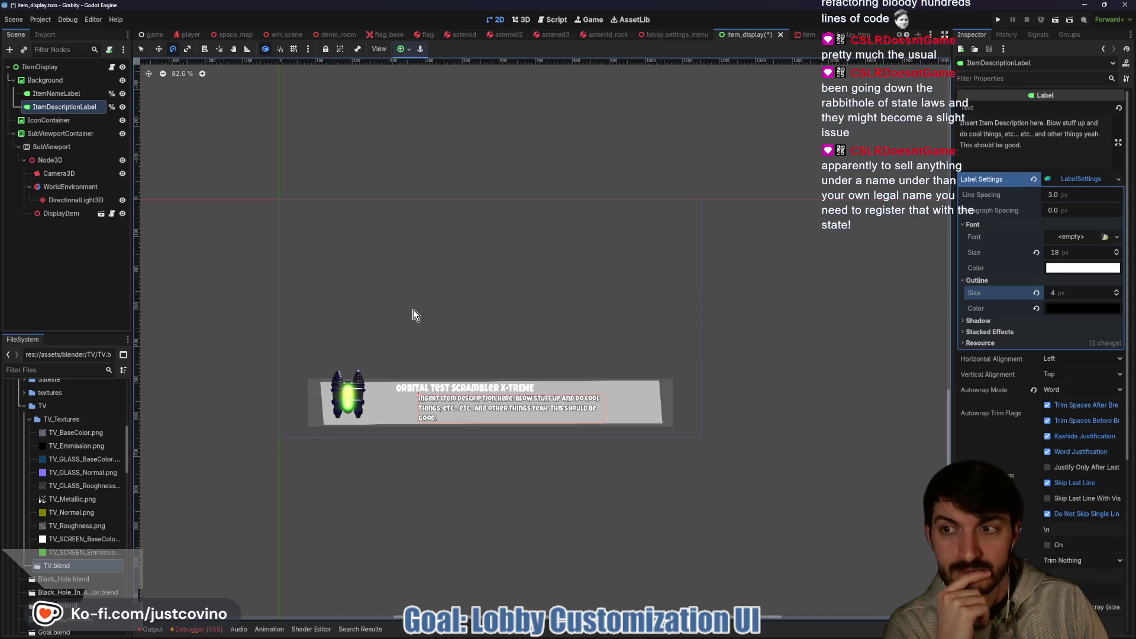
# Give ItemNameLabel a black outline of size 4.
pyautogui.click(56, 94)
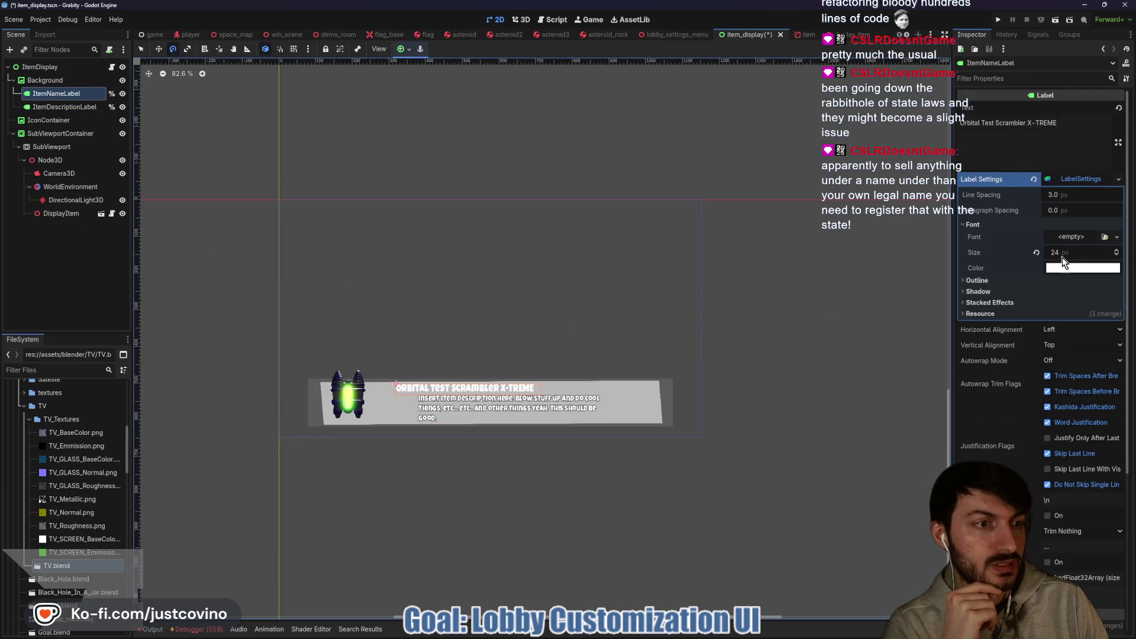
pyautogui.click(1007, 282)
pyautogui.click(1070, 308)
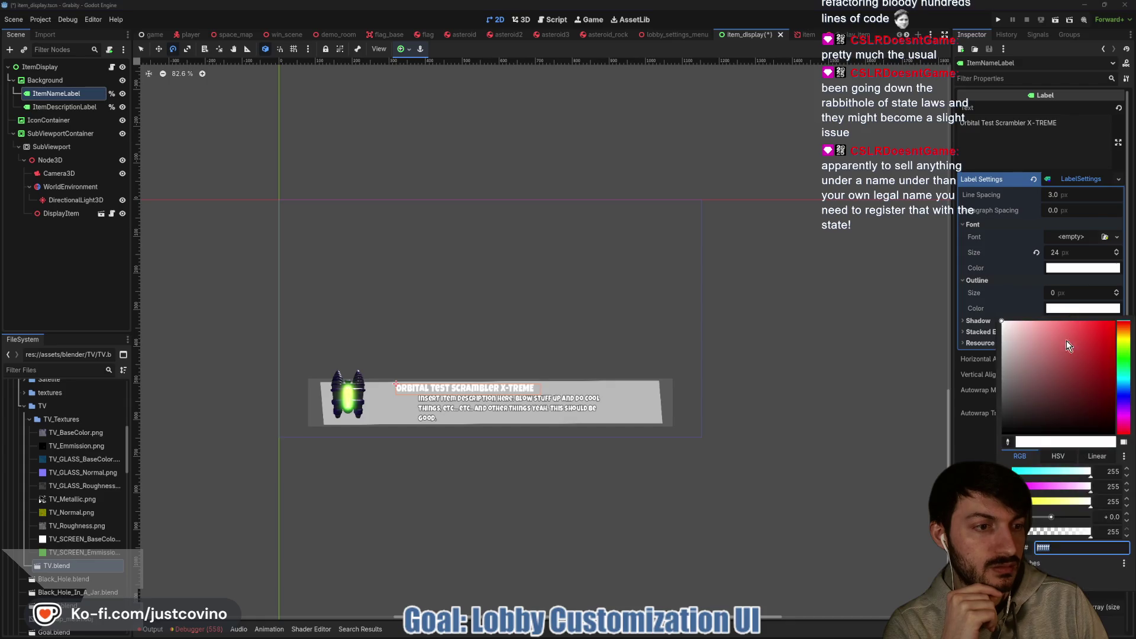
pyautogui.click(1066, 437)
pyautogui.click(1065, 290)
pyautogui.write('4')
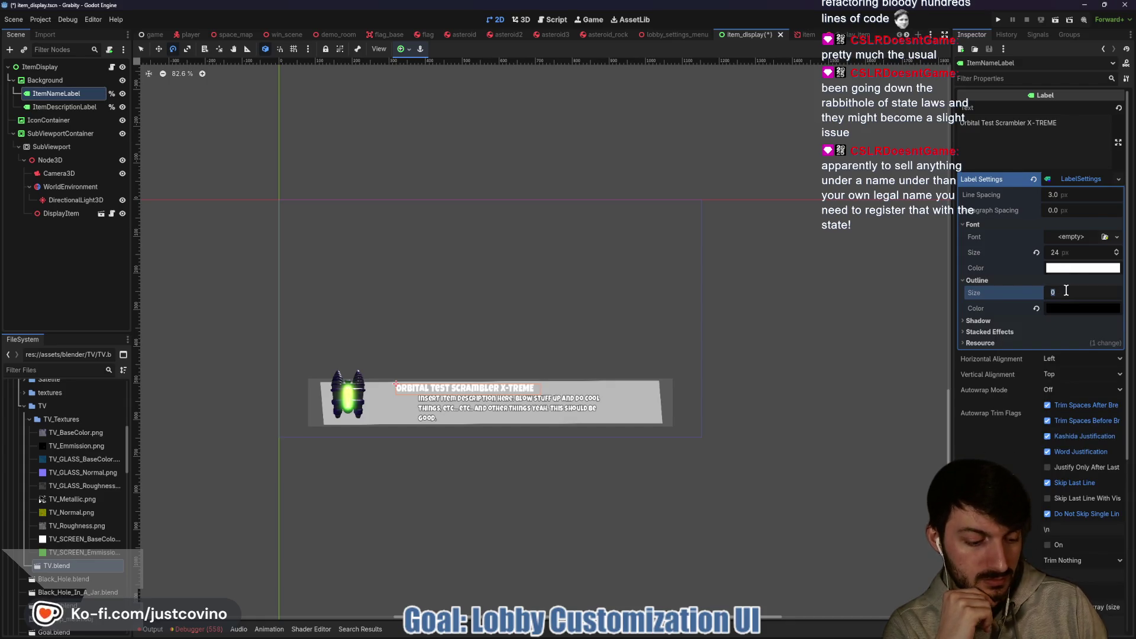
pyautogui.press('Return')
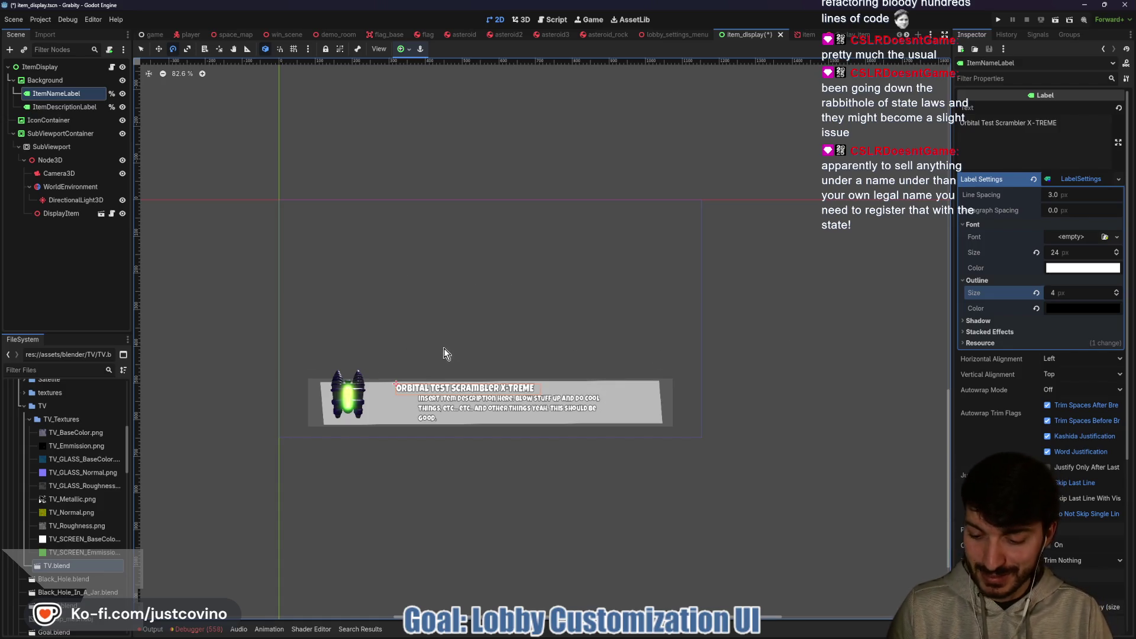
# Save the item display scene and view DisplayItem's attached script.
pyautogui.hotkey('ctrl', 's')
pyautogui.scroll(2, 448, 390)
pyautogui.scroll(-2, 425, 308)
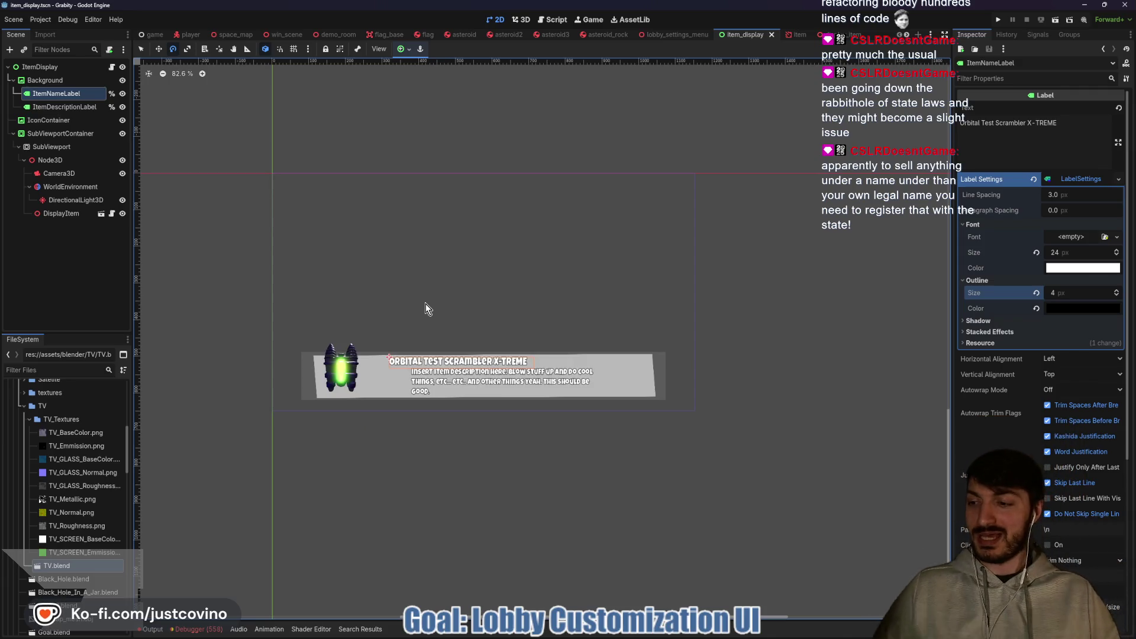
pyautogui.click(111, 214)
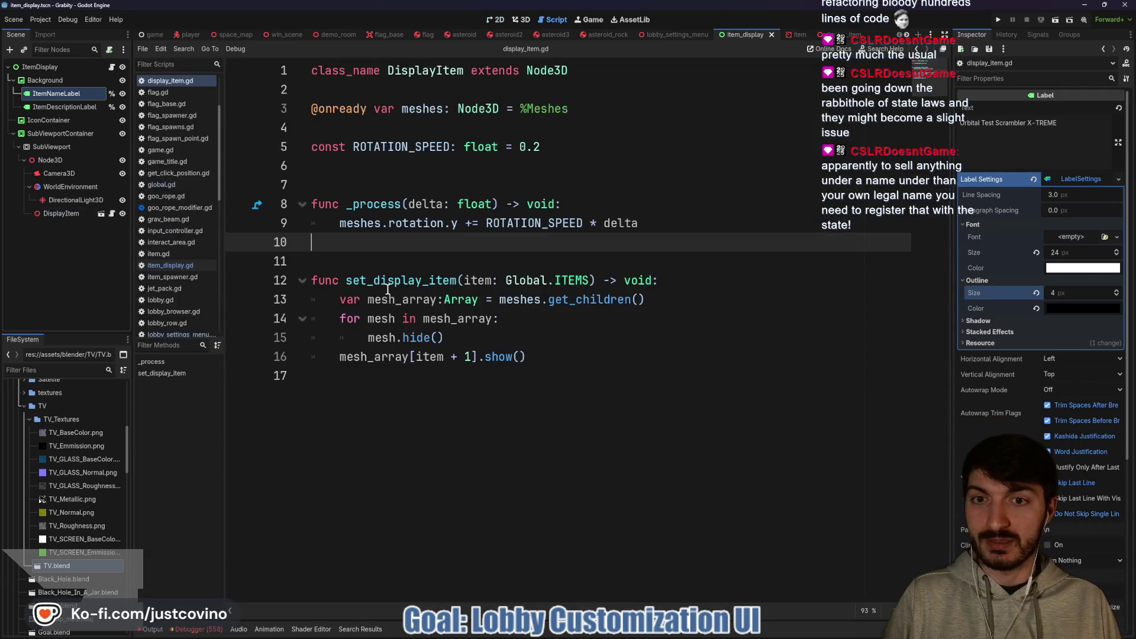
# Return to the 2D view and switch to the lobby_settings_menu scene tab.
pyautogui.click(495, 20)
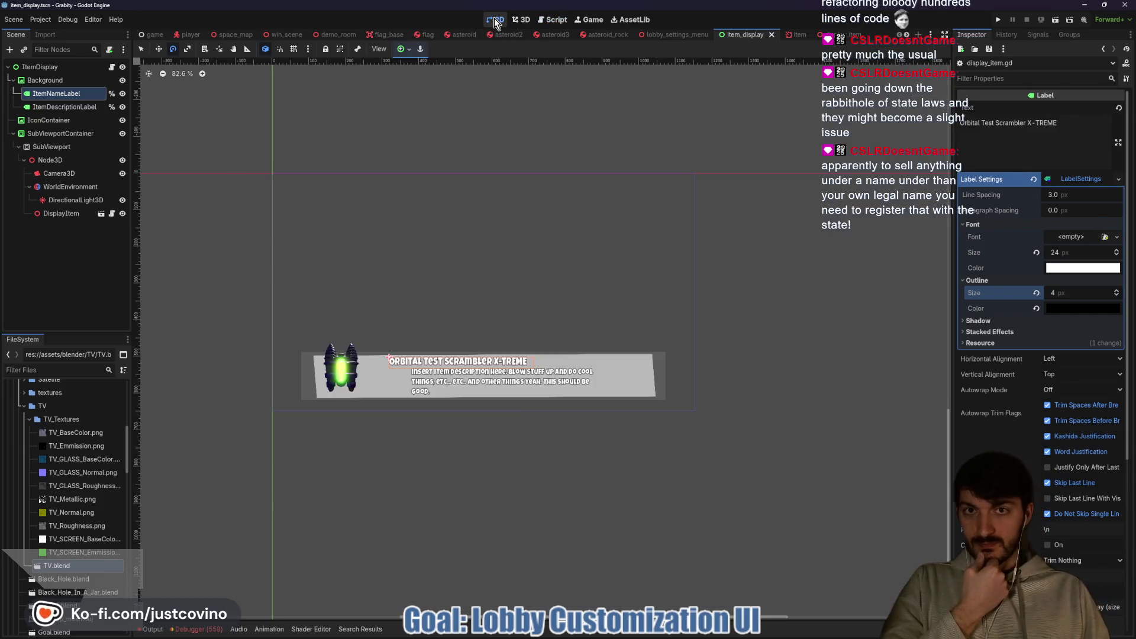
pyautogui.click(698, 37)
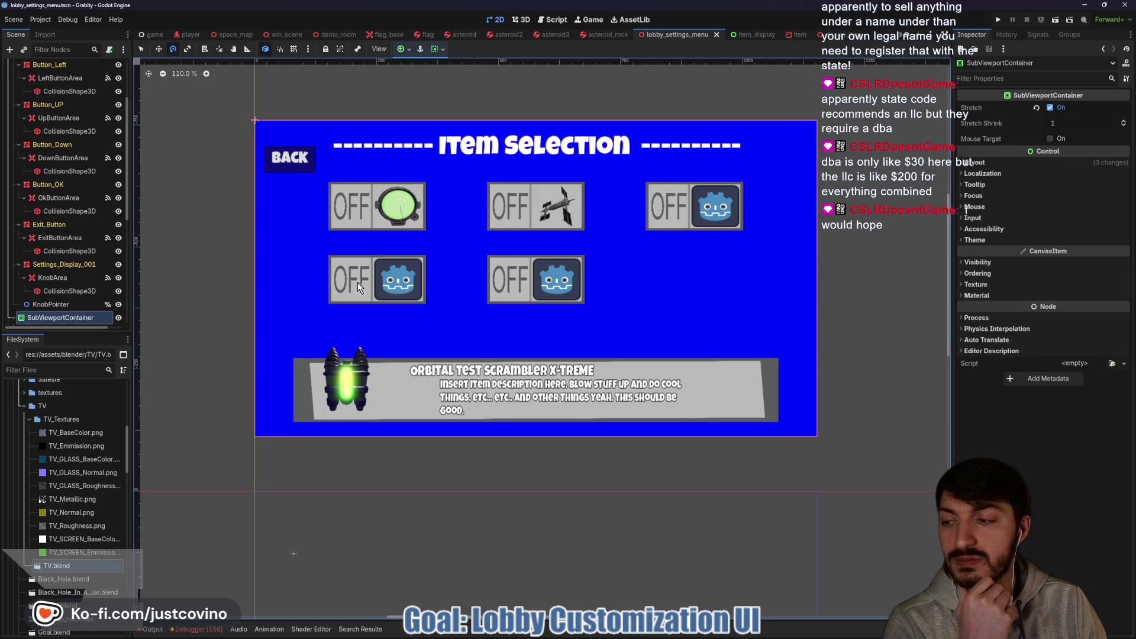
pyautogui.scroll(-2, 62, 279)
# Reload the Freedom Forge Studios raffles page in the browser, then return to the editor.
pyautogui.scroll(-10, 62, 280)
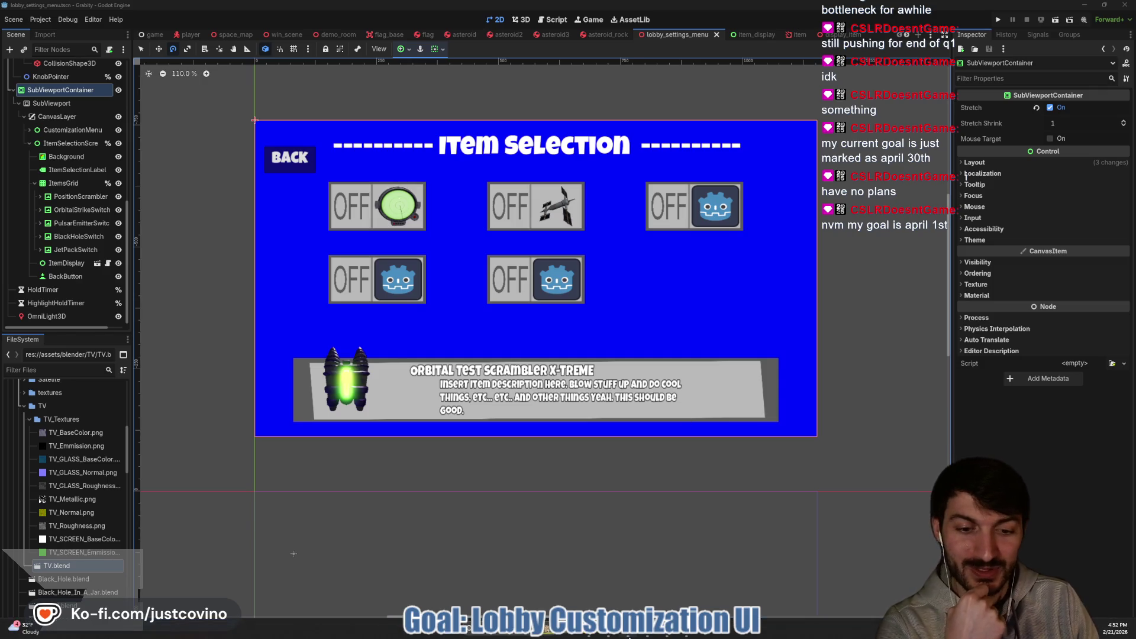
pyautogui.click(609, 635)
pyautogui.click(147, 95)
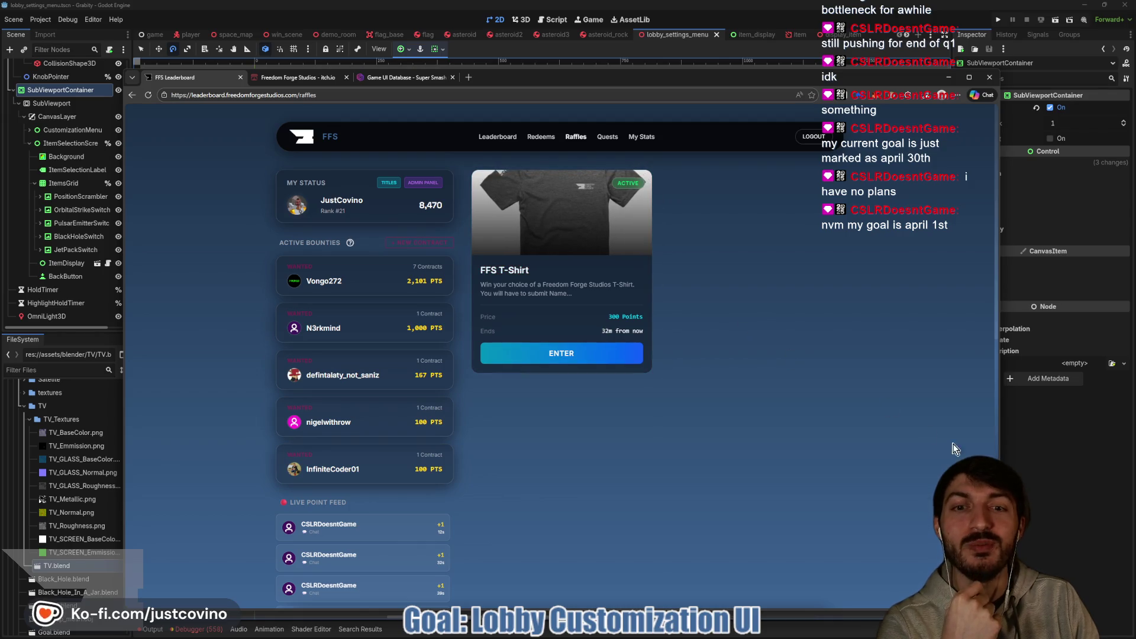
pyautogui.hotkey('alt', 'Tab')
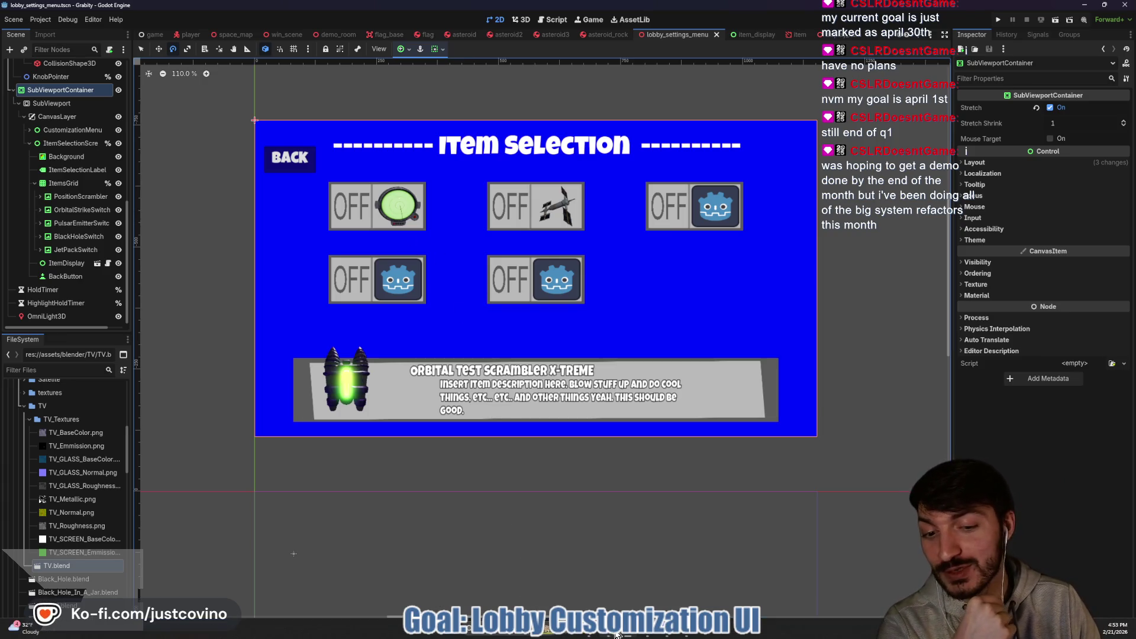
# Open the main leaderboard, search for 'flash', clear the search, and minimize the browser.
pyautogui.click(611, 633)
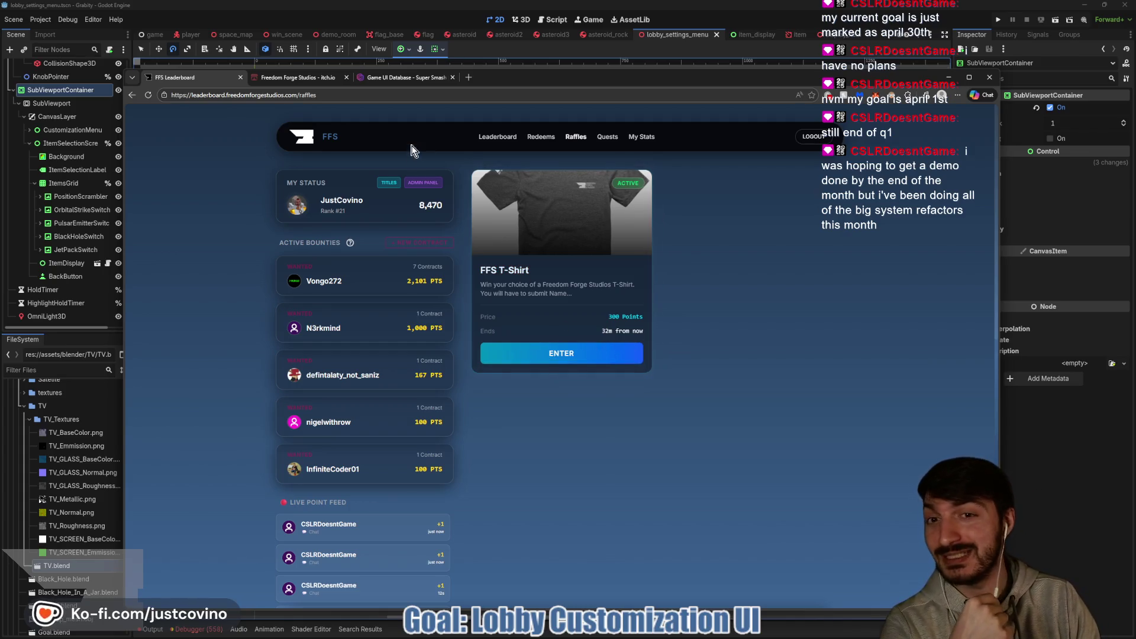
pyautogui.click(480, 137)
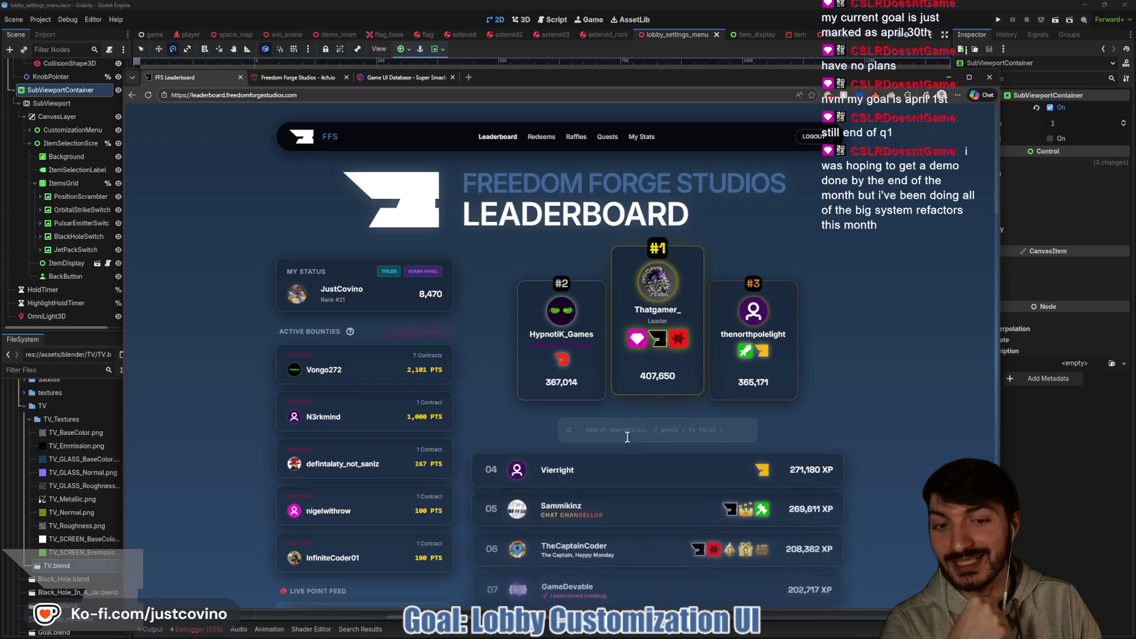
pyautogui.click(623, 426)
pyautogui.write('flash')
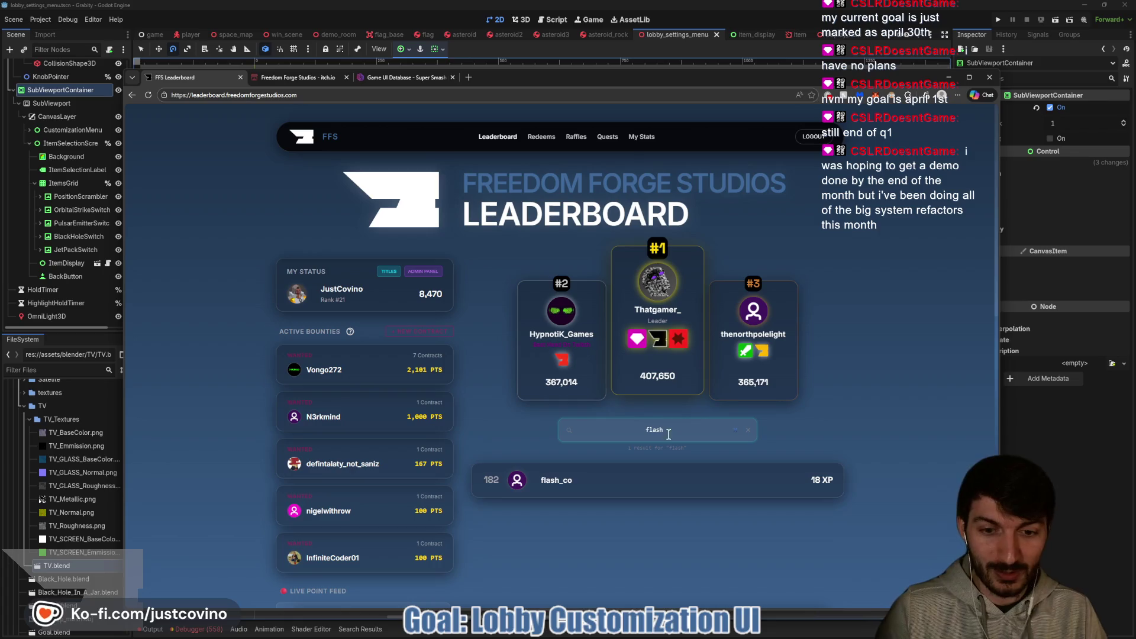
pyautogui.click(748, 432)
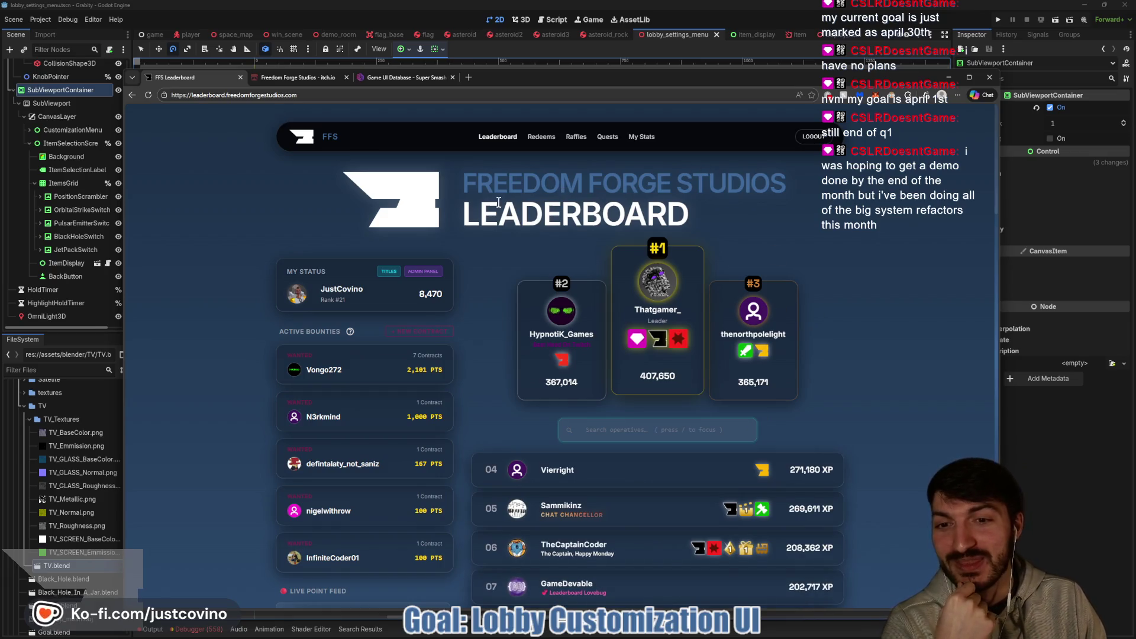
pyautogui.click(545, 47)
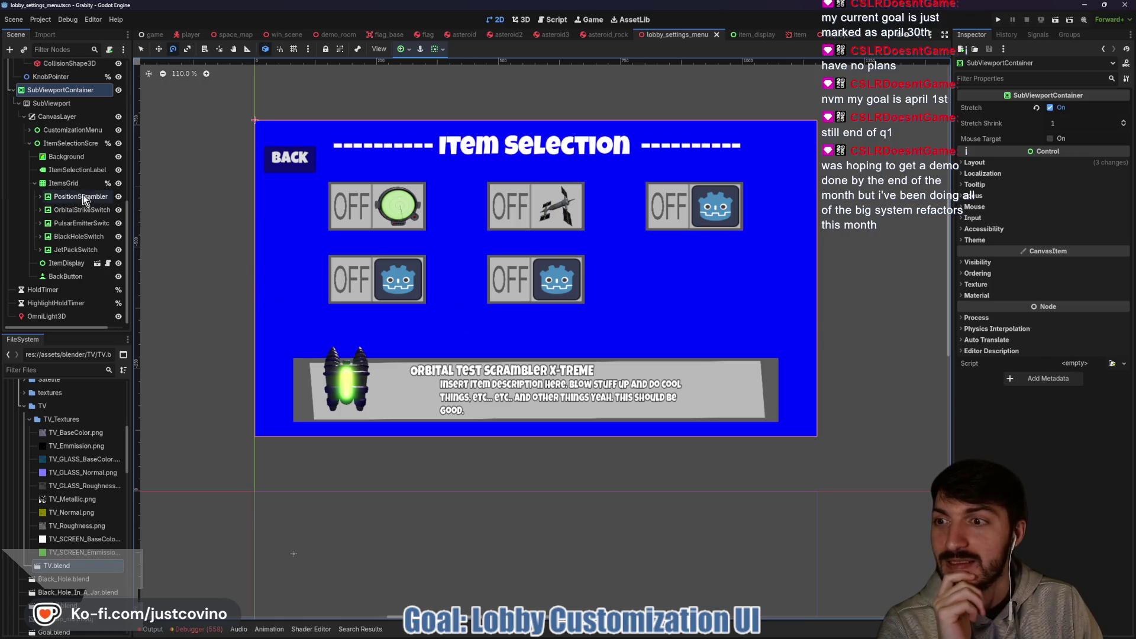
# Add a TextureRect named Highlighter under ItemSelectionScreen and list its Texture type options.
pyautogui.click(66, 143)
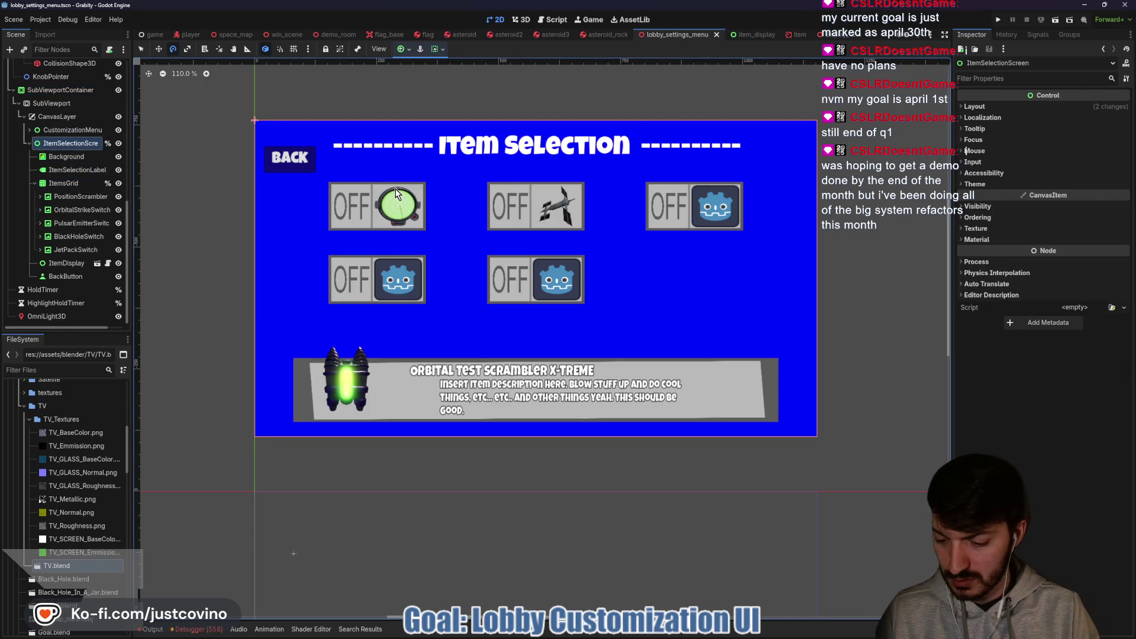
pyautogui.hotkey('ctrl', 'a')
pyautogui.write('textur')
pyautogui.press('Return')
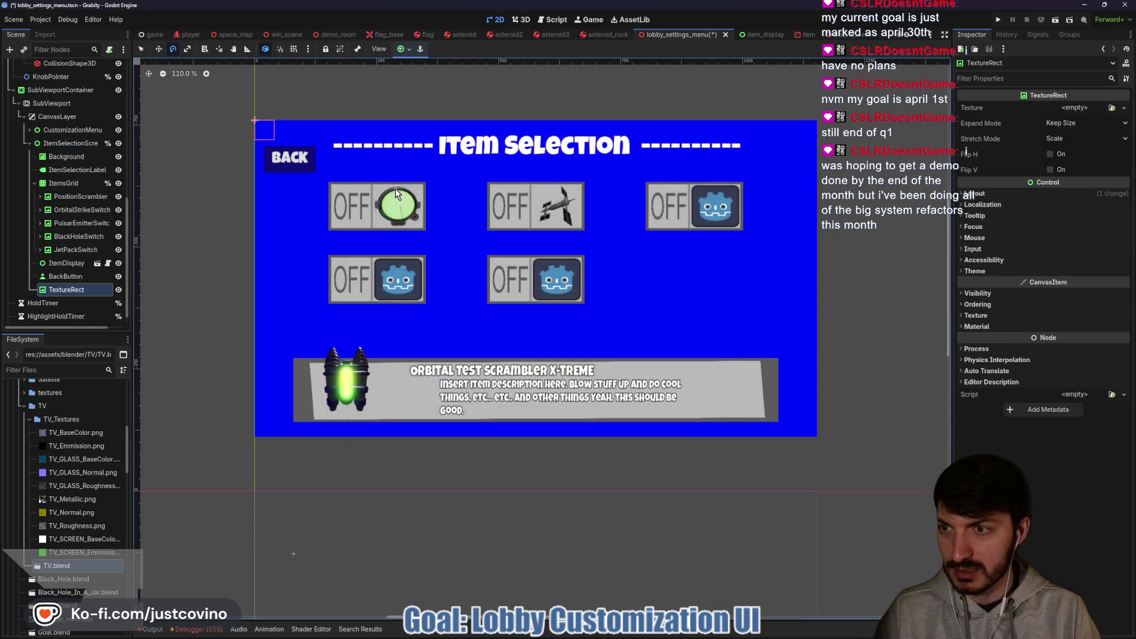
pyautogui.doubleClick(80, 291)
pyautogui.write('Highlight')
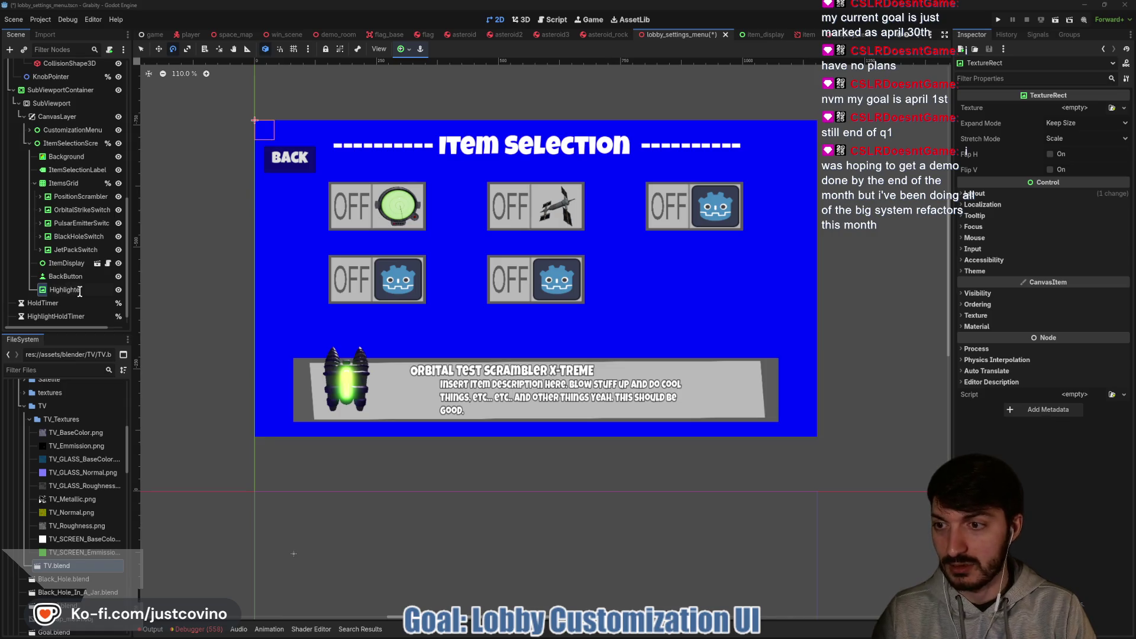
pyautogui.press('Return')
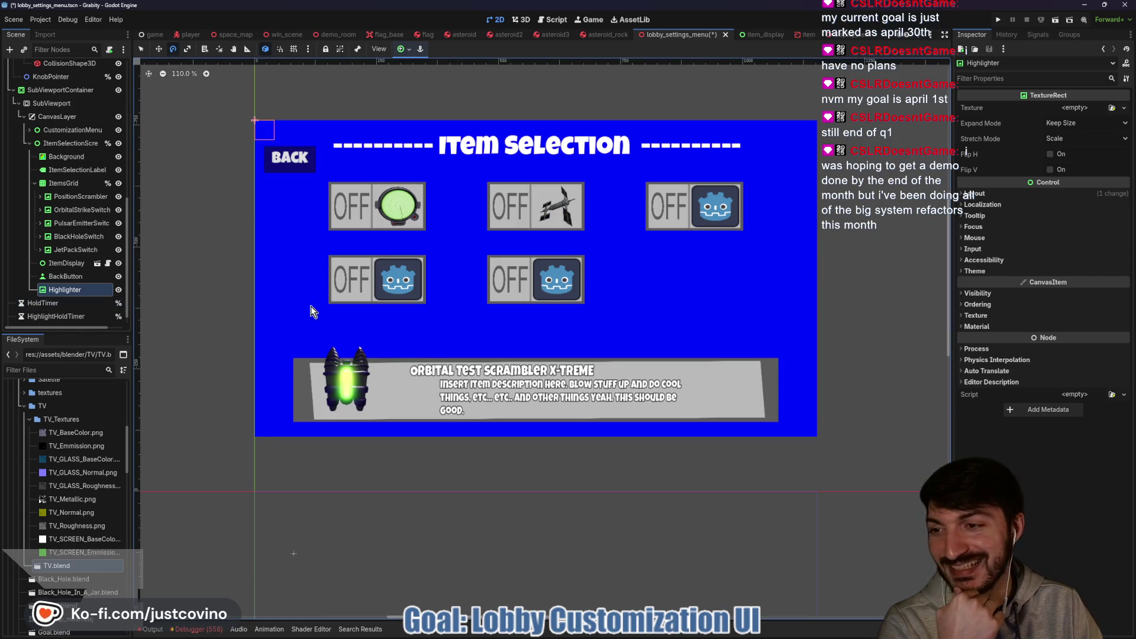
pyautogui.click(1065, 109)
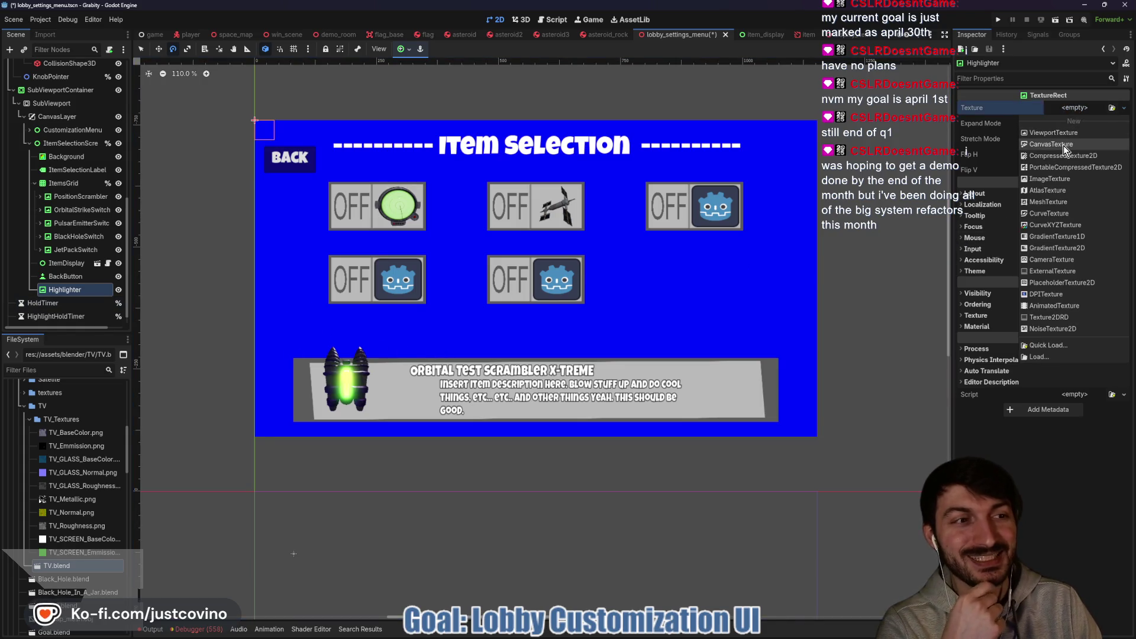
# Create a Square-fill GradientTexture2D with its start point snapped to the centre 0.5,0.5.
pyautogui.click(1058, 249)
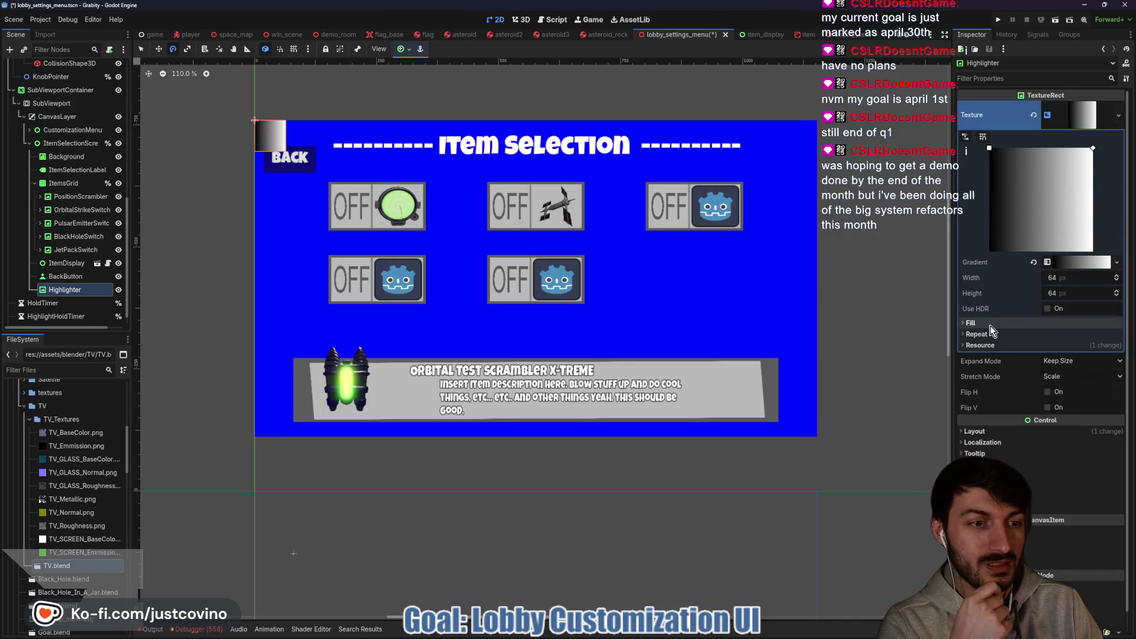
pyautogui.click(1028, 324)
pyautogui.click(1059, 335)
pyautogui.click(1062, 381)
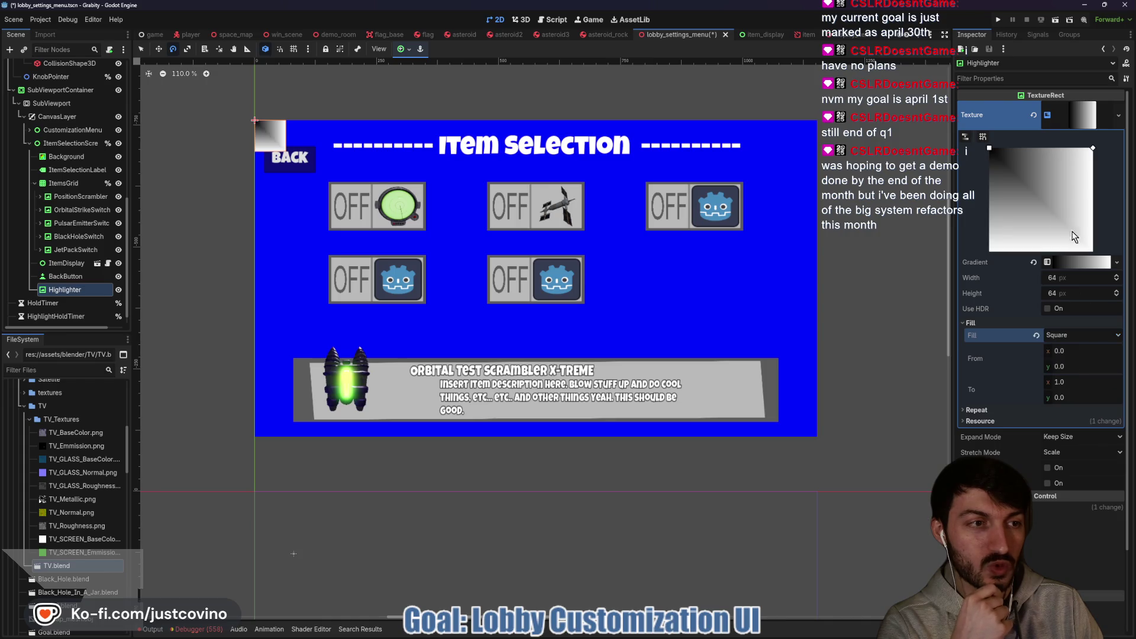
pyautogui.moveTo(991, 150); pyautogui.dragTo(996, 157)
pyautogui.moveTo(1057, 202); pyautogui.dragTo(1047, 197)
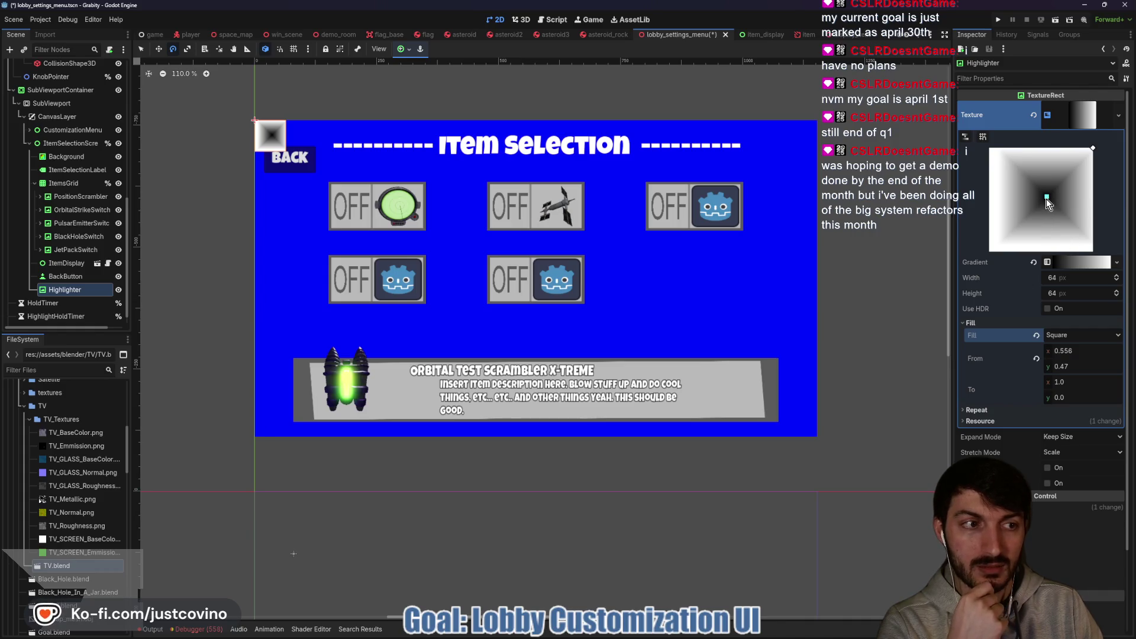
pyautogui.click(983, 137)
pyautogui.moveTo(1045, 198); pyautogui.dragTo(1040, 202)
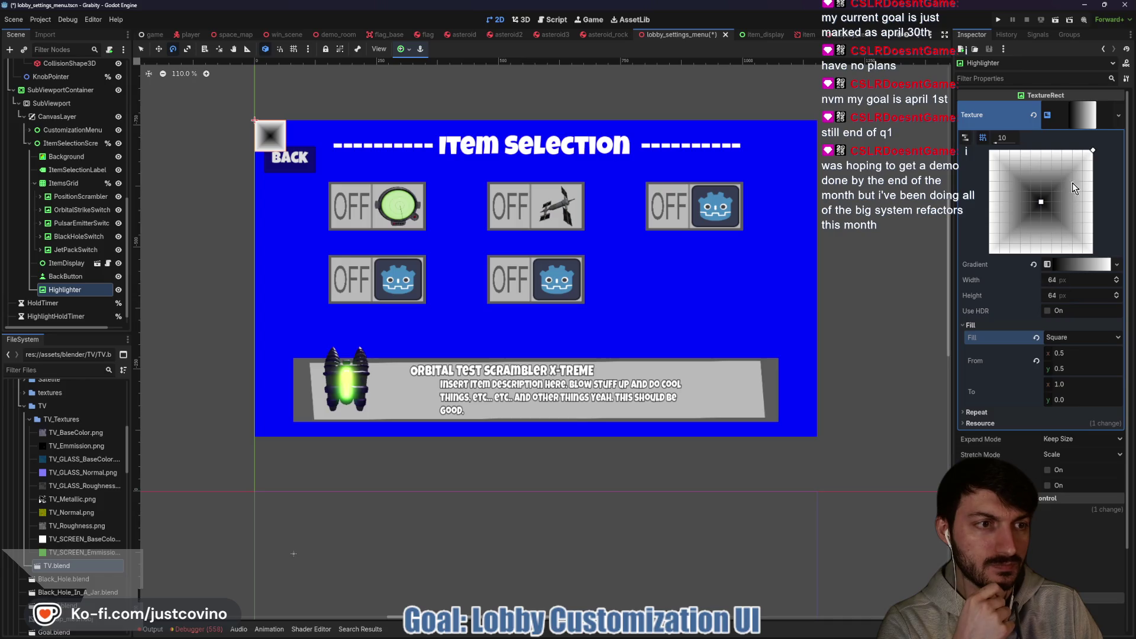
# Set the gradient interpolation to Constant and make the left colour stop fully transparent.
pyautogui.click(1070, 265)
pyautogui.click(1061, 318)
pyautogui.click(1066, 329)
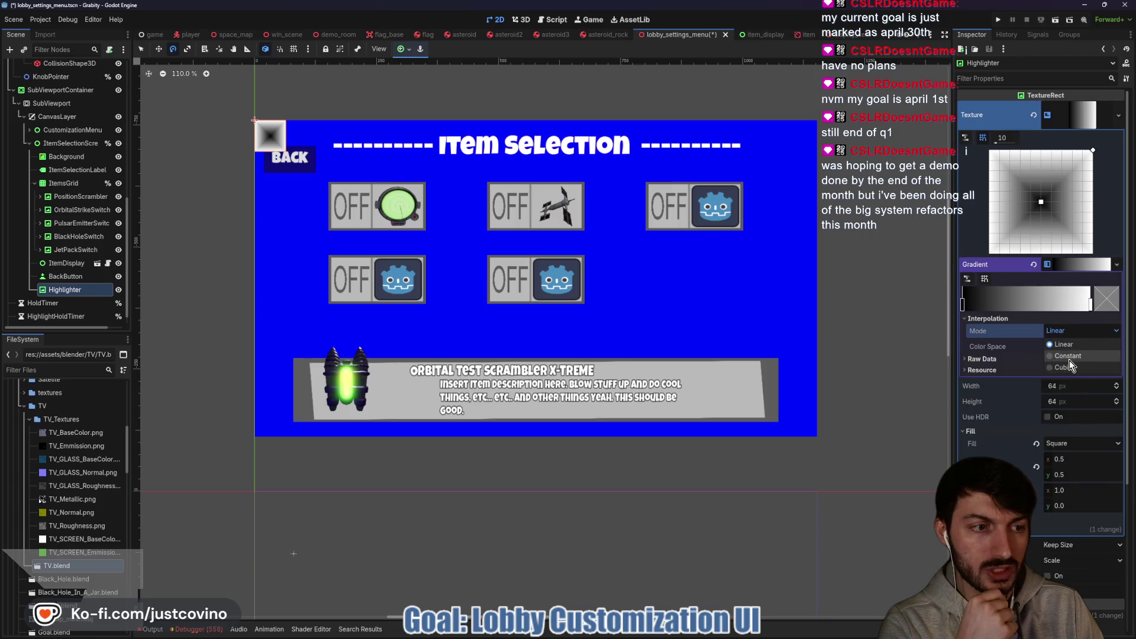
pyautogui.click(1067, 356)
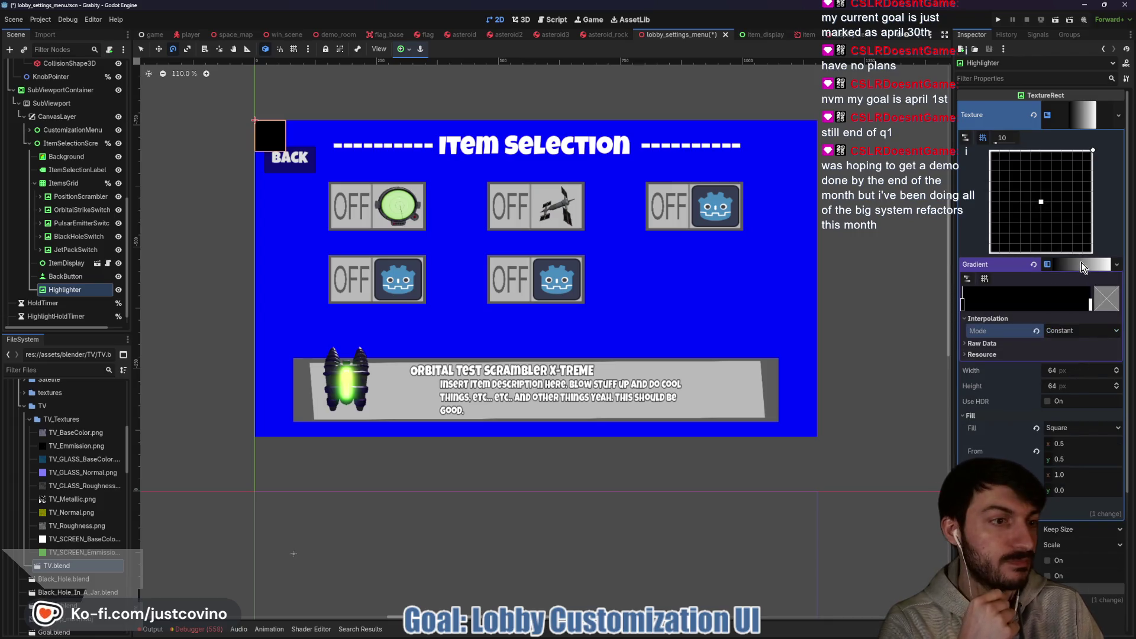
pyautogui.click(962, 303)
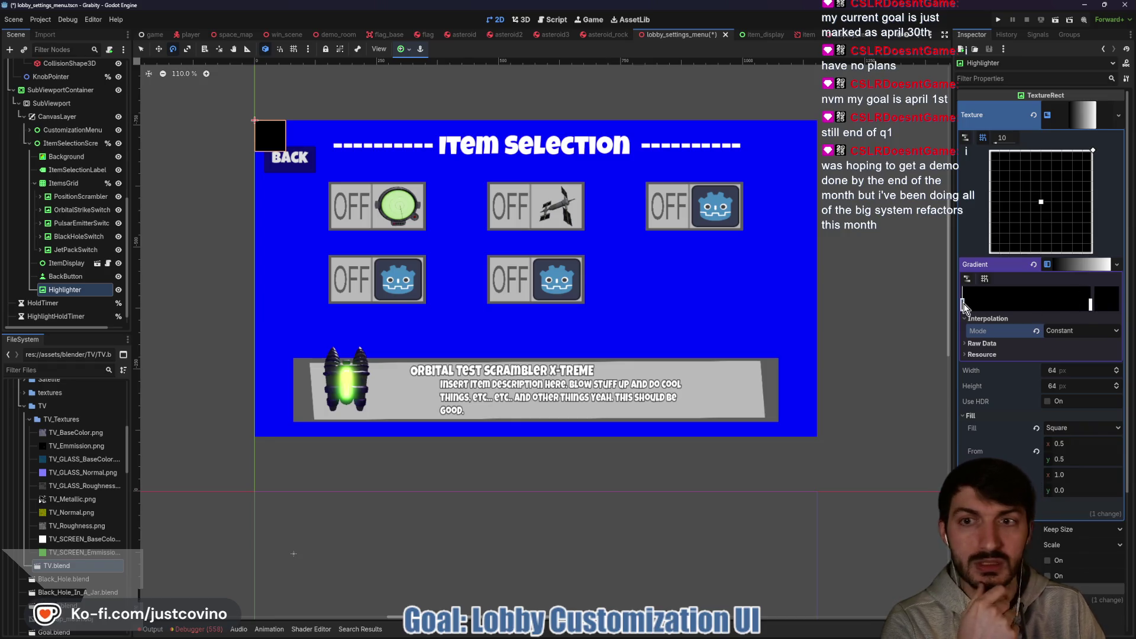
pyautogui.click(1103, 298)
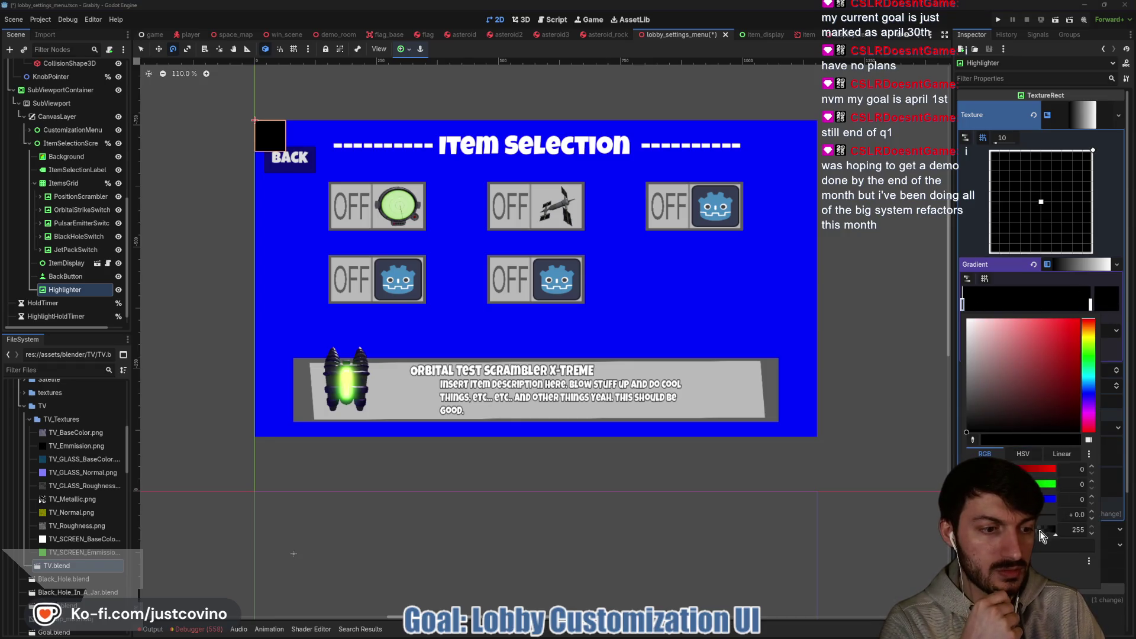
pyautogui.moveTo(1041, 440); pyautogui.dragTo(976, 439)
pyautogui.moveTo(1005, 367); pyautogui.dragTo(960, 311)
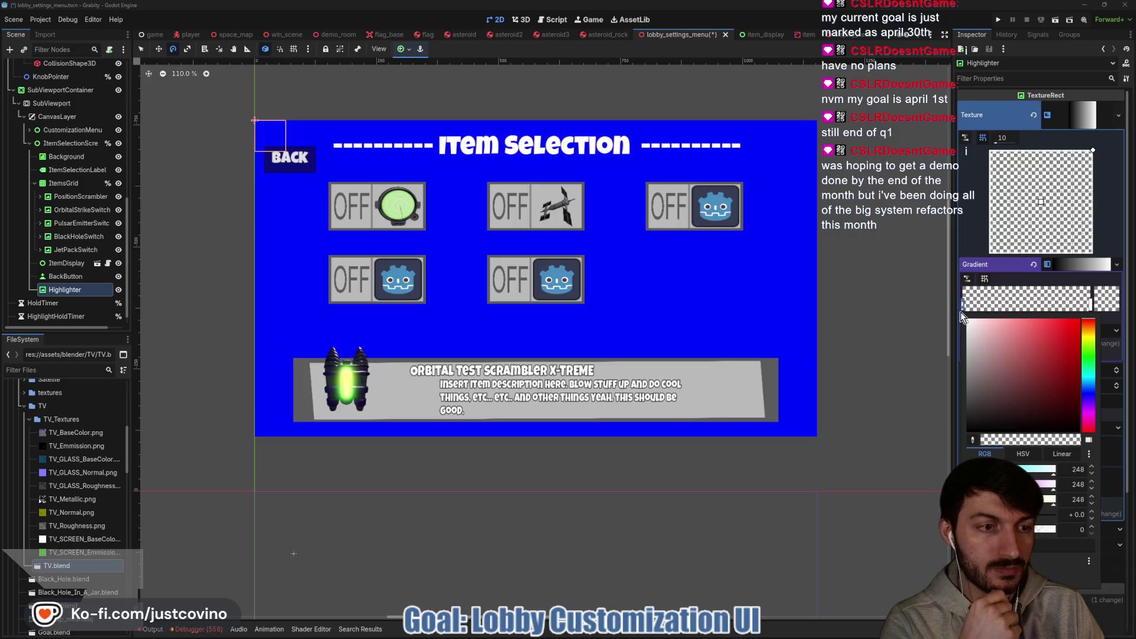
# Move the gradient end point inward and colour the right border stop green.
pyautogui.click(1090, 306)
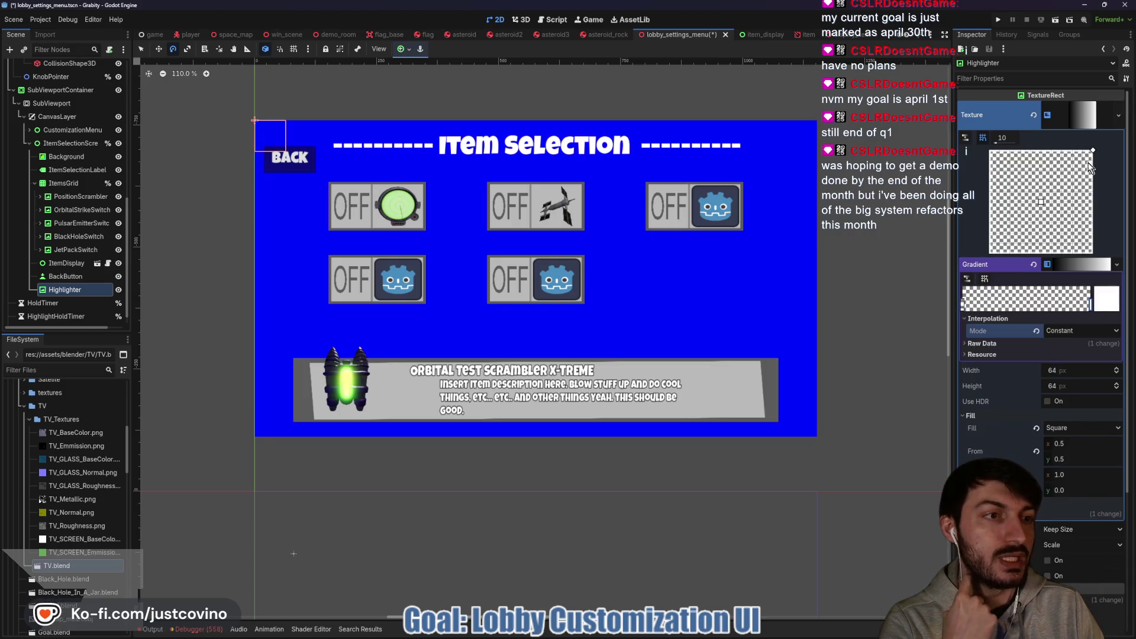
pyautogui.moveTo(1091, 151); pyautogui.dragTo(1083, 160)
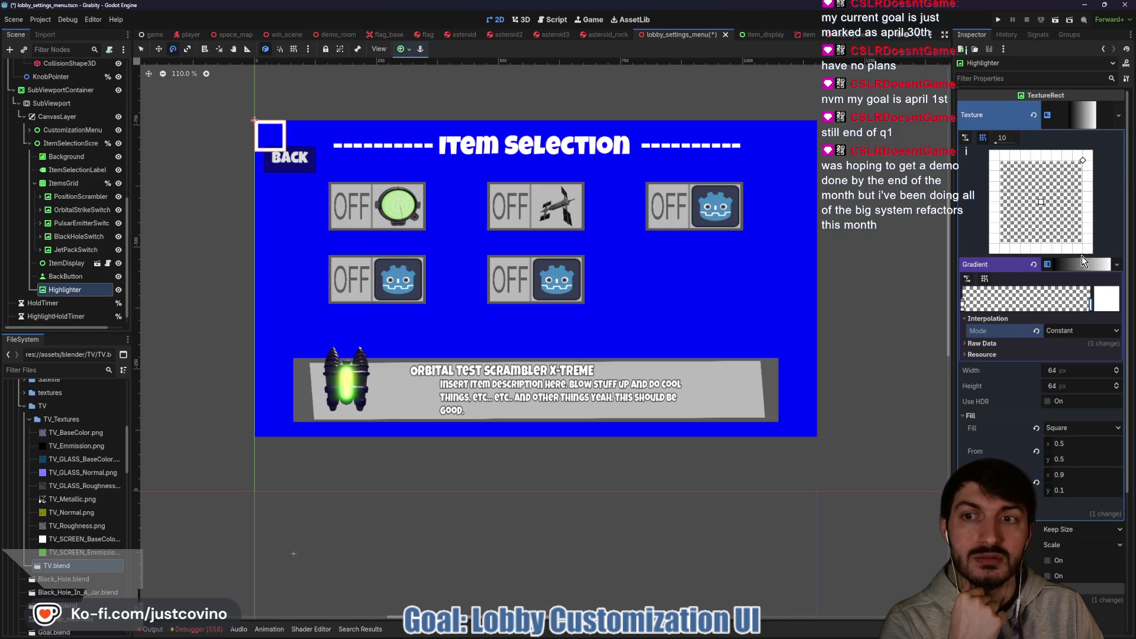
pyautogui.click(1109, 305)
pyautogui.click(1087, 341)
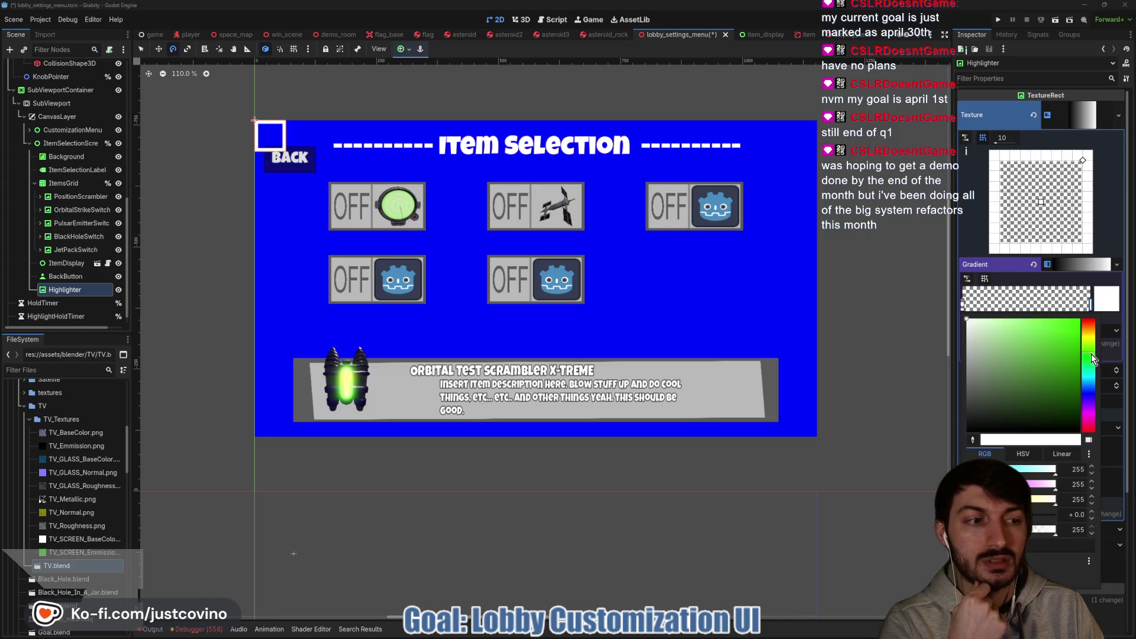
pyautogui.click(1080, 336)
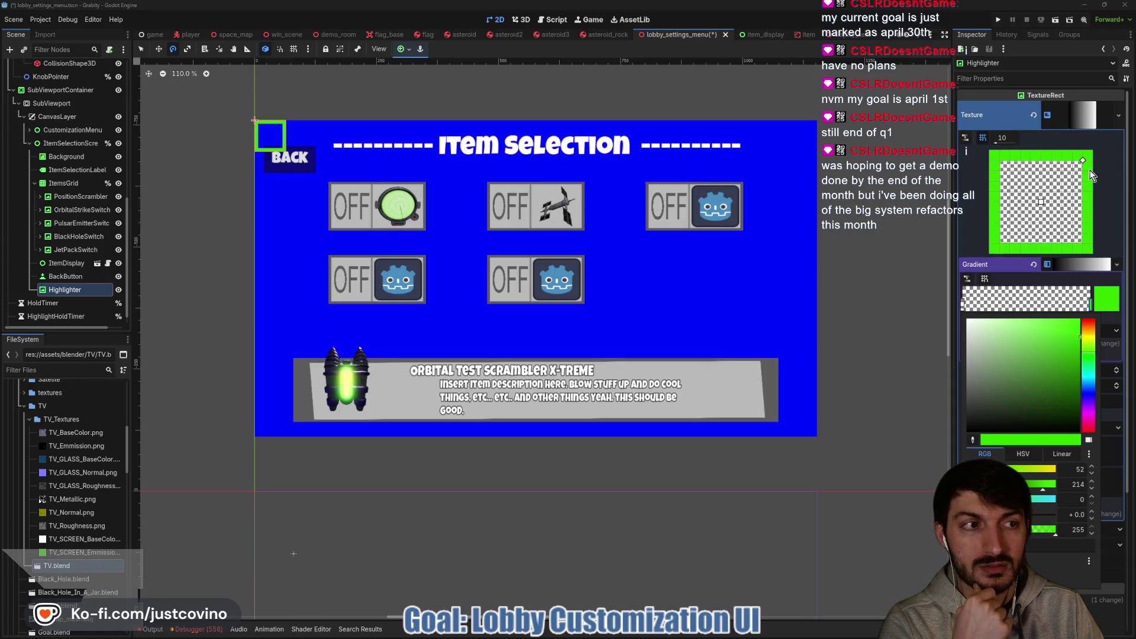
pyautogui.click(1105, 237)
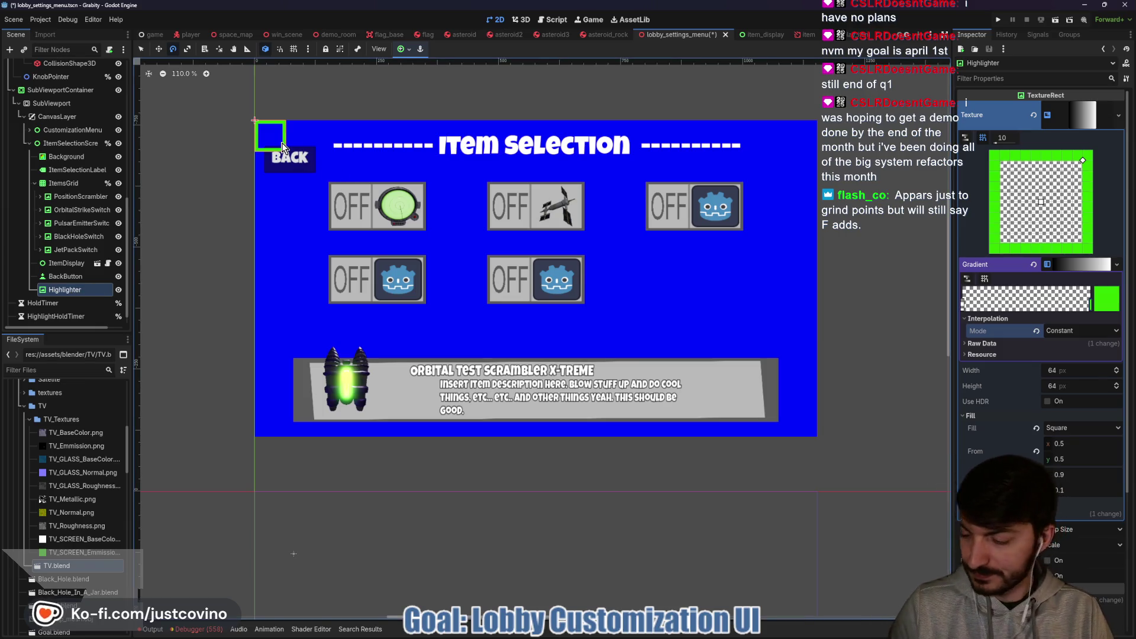
# Move the green frame onto the first OFF item switch.
pyautogui.press('q')
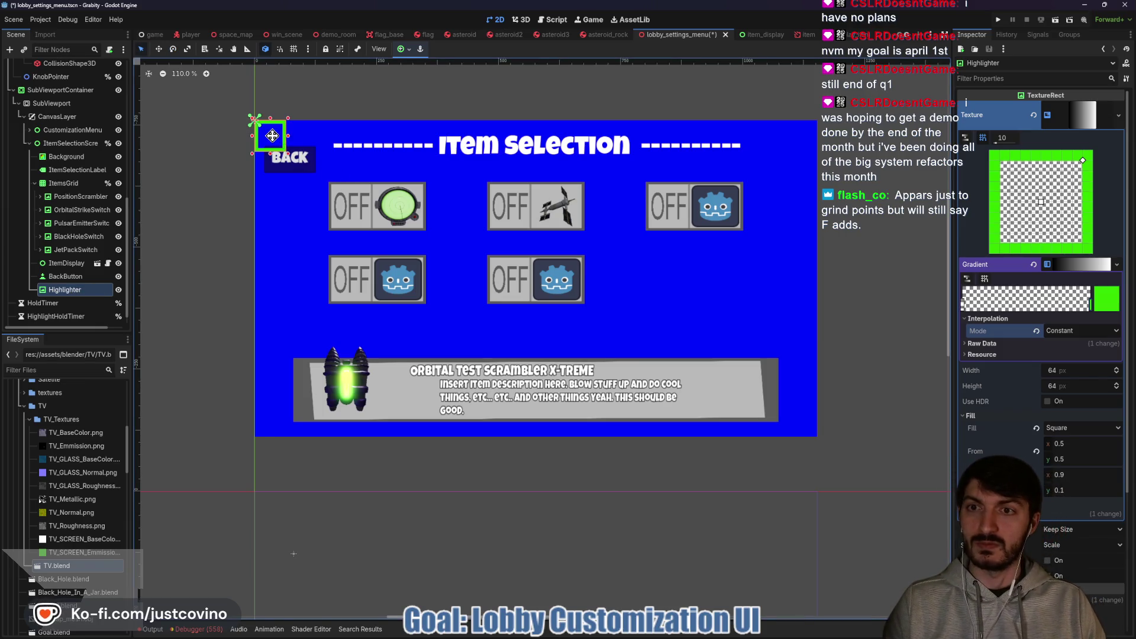
pyautogui.press('w')
pyautogui.moveTo(272, 136)
pyautogui.mouseDown()
pyautogui.moveTo(299, 174)
pyautogui.moveTo(342, 194)
pyautogui.mouseUp()
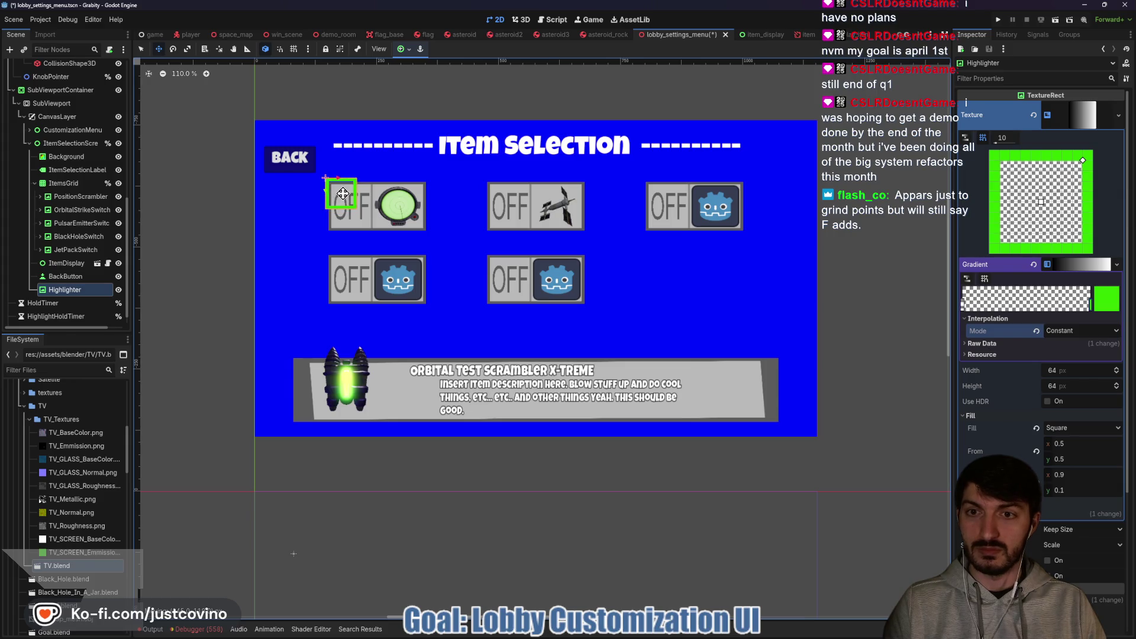
# Resize the frame around the first switch, thin the border to 0.95/0.05, and nudge its edges.
pyautogui.press('q')
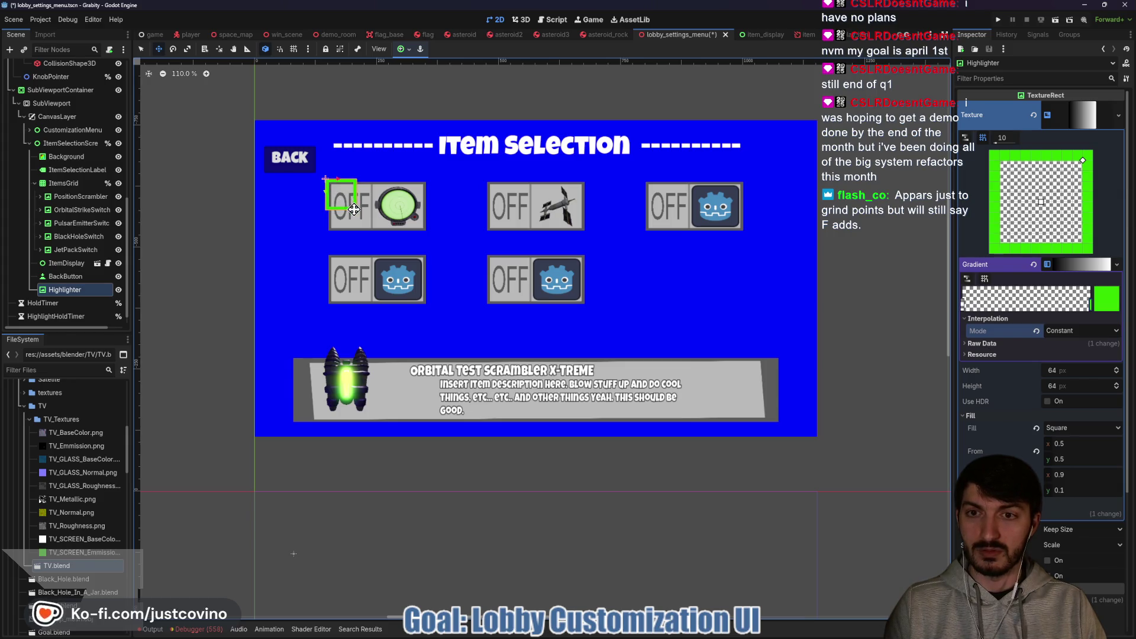
pyautogui.moveTo(361, 214); pyautogui.dragTo(437, 236)
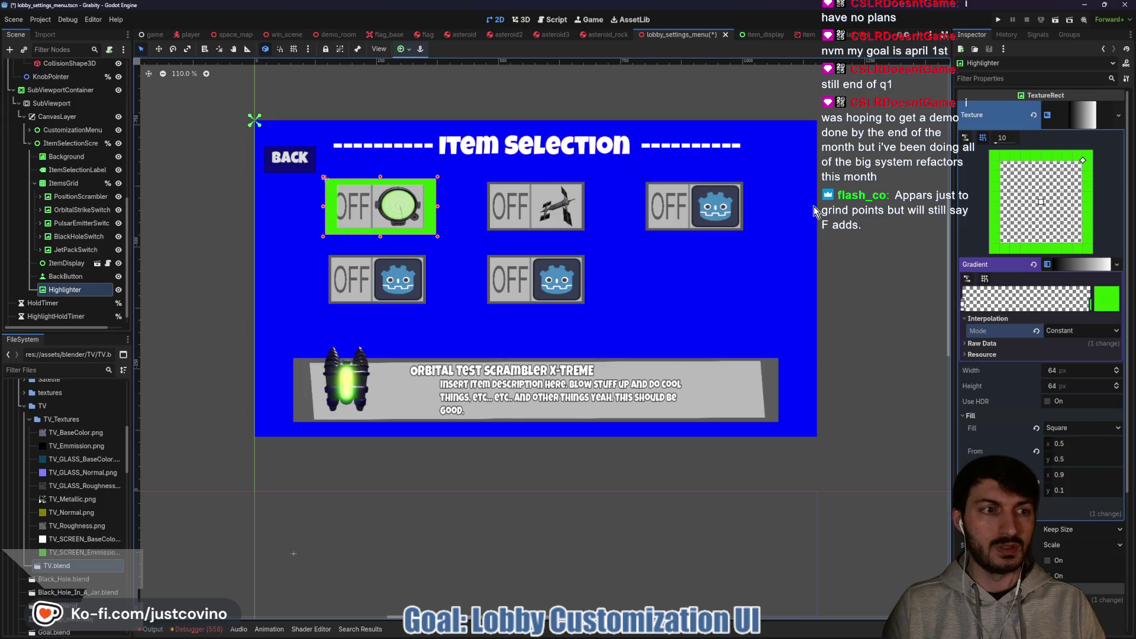
pyautogui.click(1008, 137)
pyautogui.write('20')
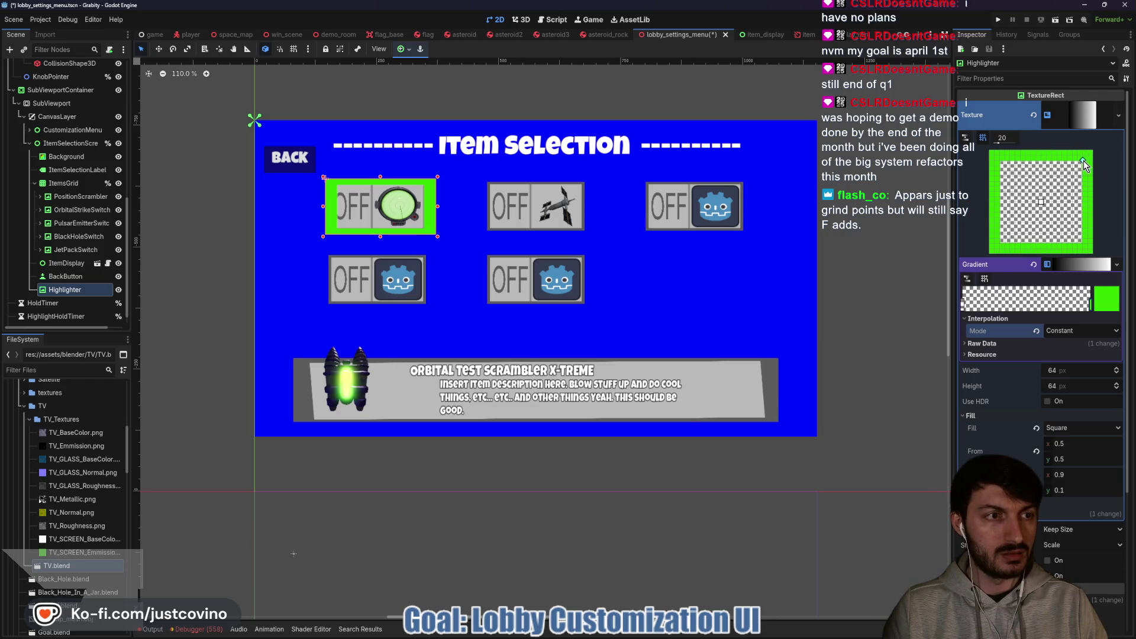
pyautogui.moveTo(1084, 161); pyautogui.dragTo(1085, 156)
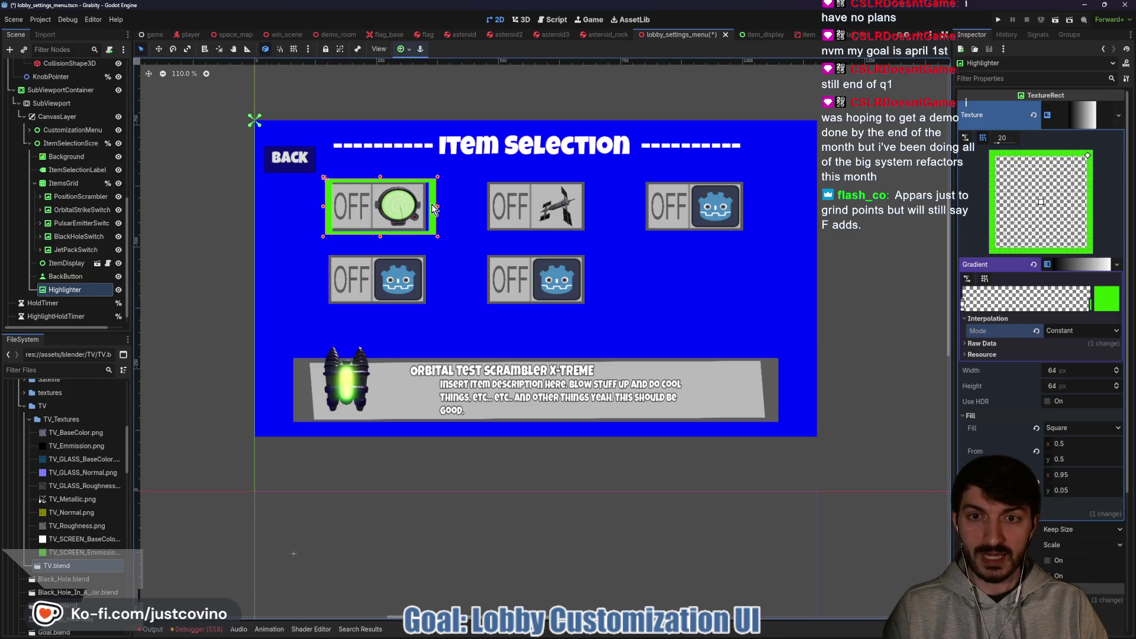
pyautogui.press('w')
pyautogui.moveTo(376, 208); pyautogui.dragTo(373, 208)
pyautogui.press('q')
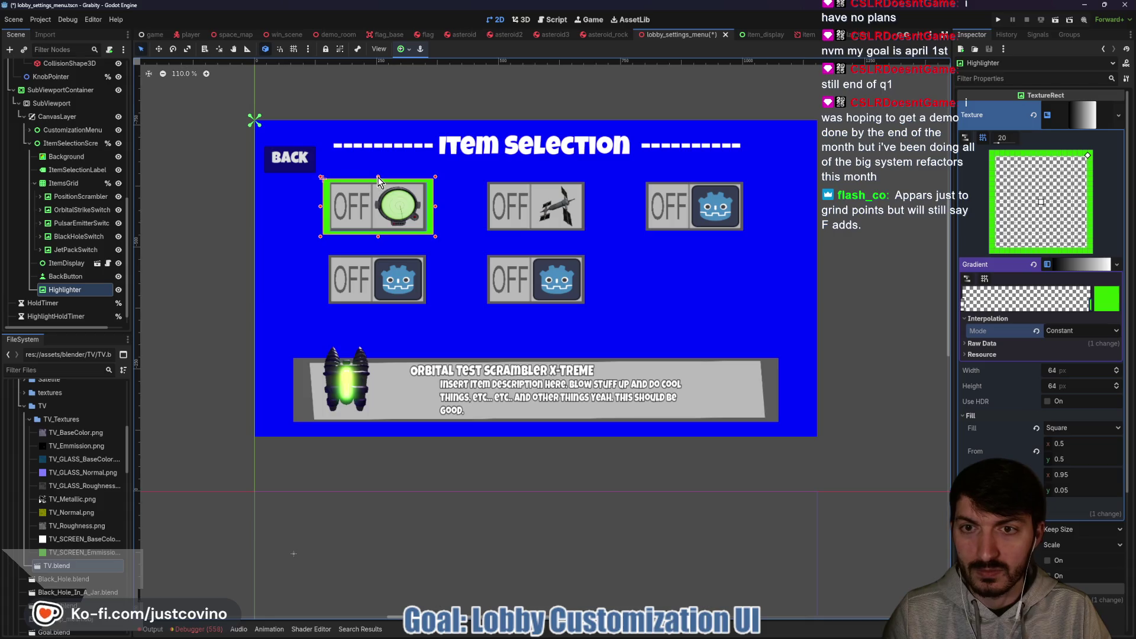
pyautogui.moveTo(378, 176); pyautogui.dragTo(375, 176)
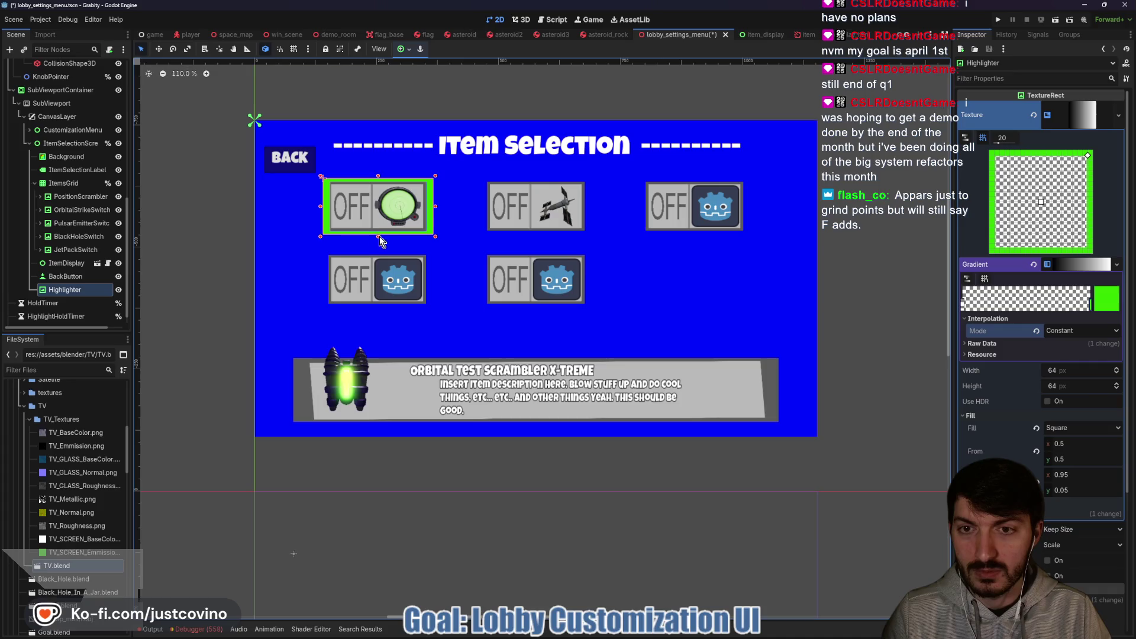
pyautogui.moveTo(377, 237); pyautogui.dragTo(377, 235)
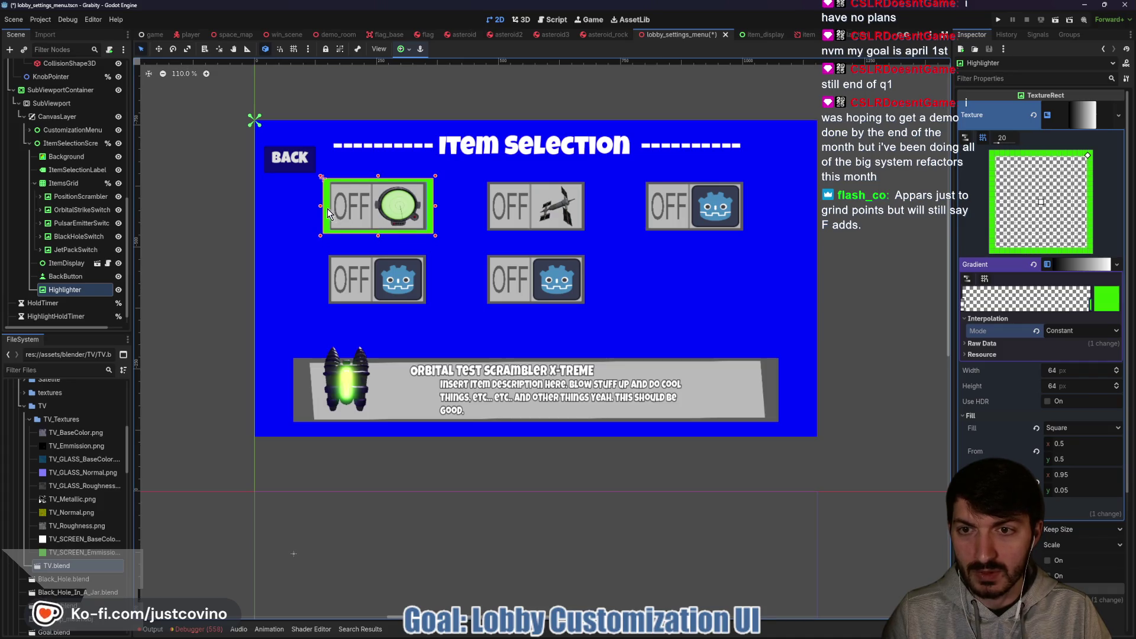
pyautogui.moveTo(319, 206); pyautogui.dragTo(317, 205)
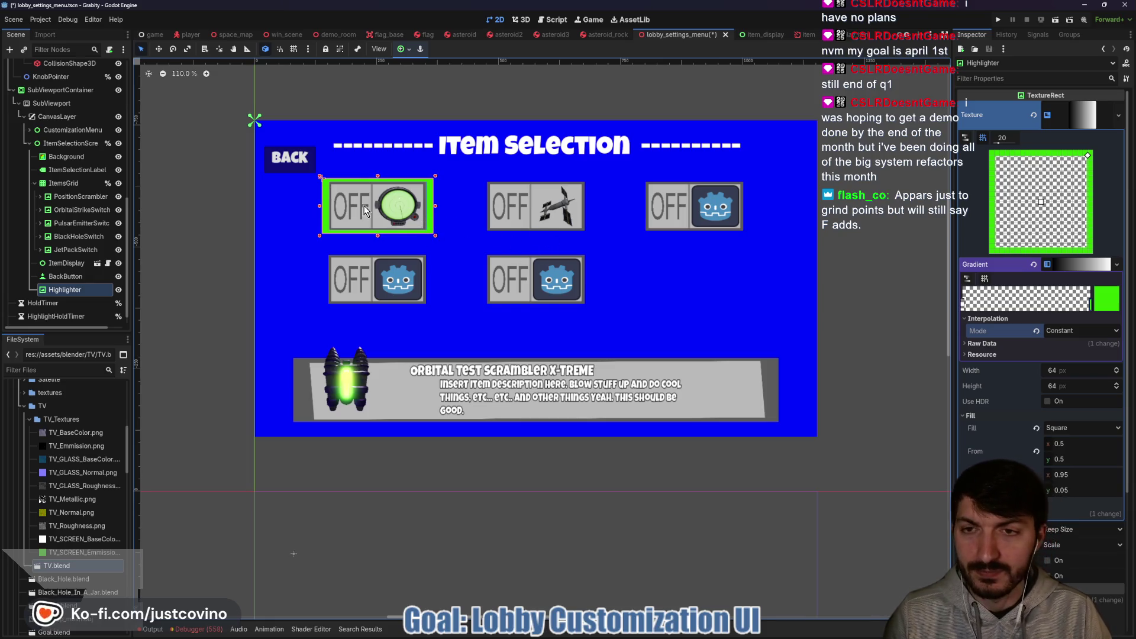
# Save the scene and set Highlighter to Access as Unique Name.
pyautogui.hotkey('ctrl', 's')
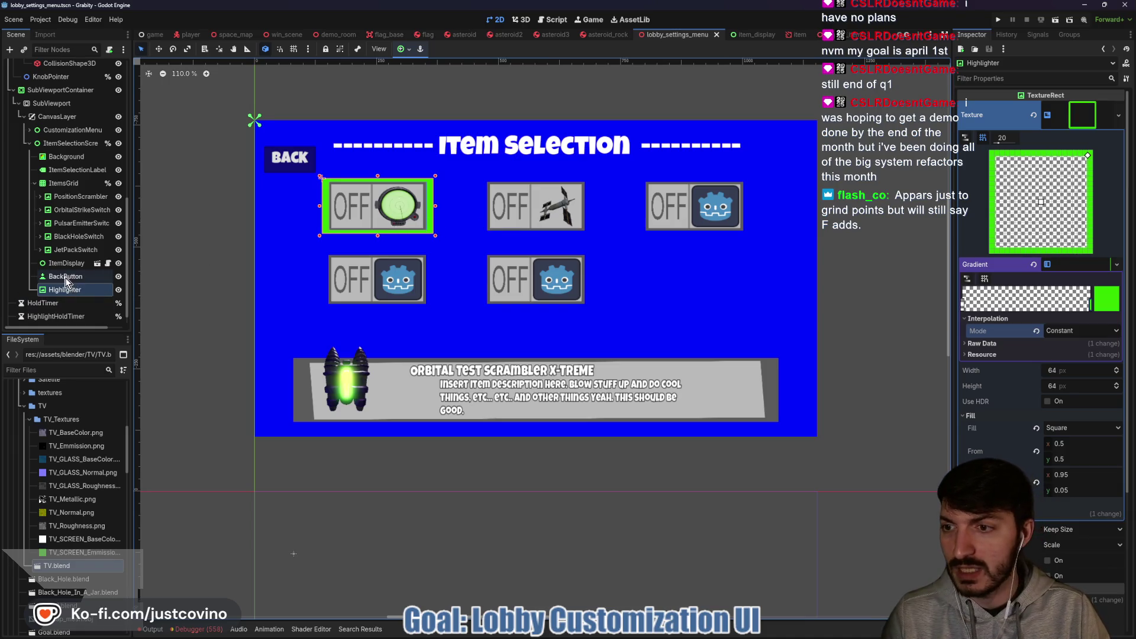
pyautogui.click(66, 277)
pyautogui.click(84, 289)
pyautogui.rightClick(84, 290)
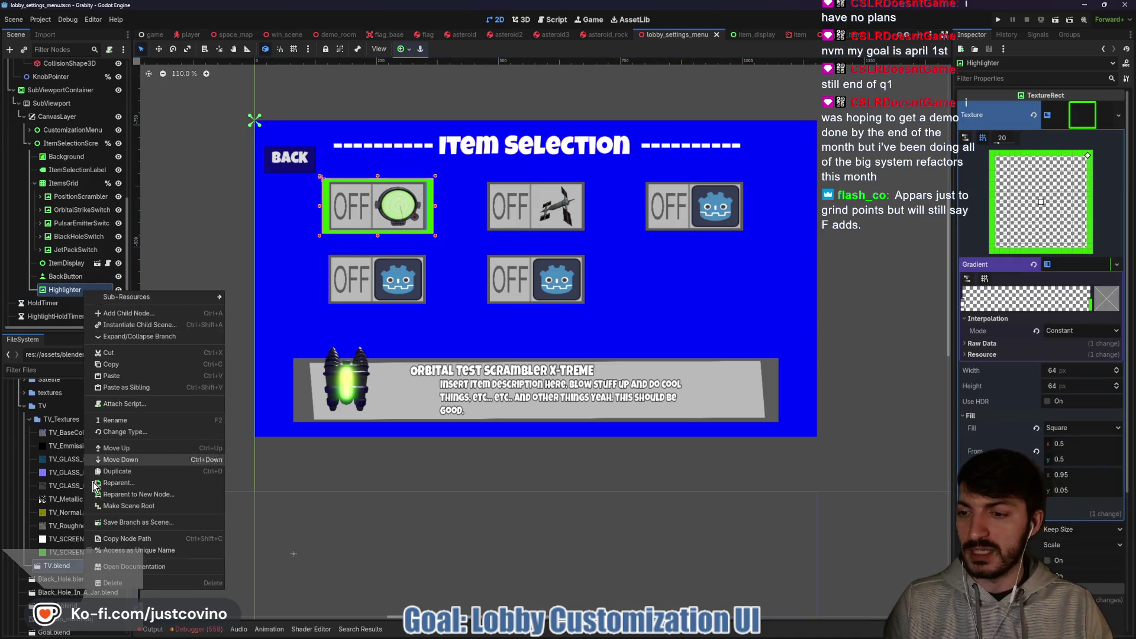
pyautogui.click(125, 550)
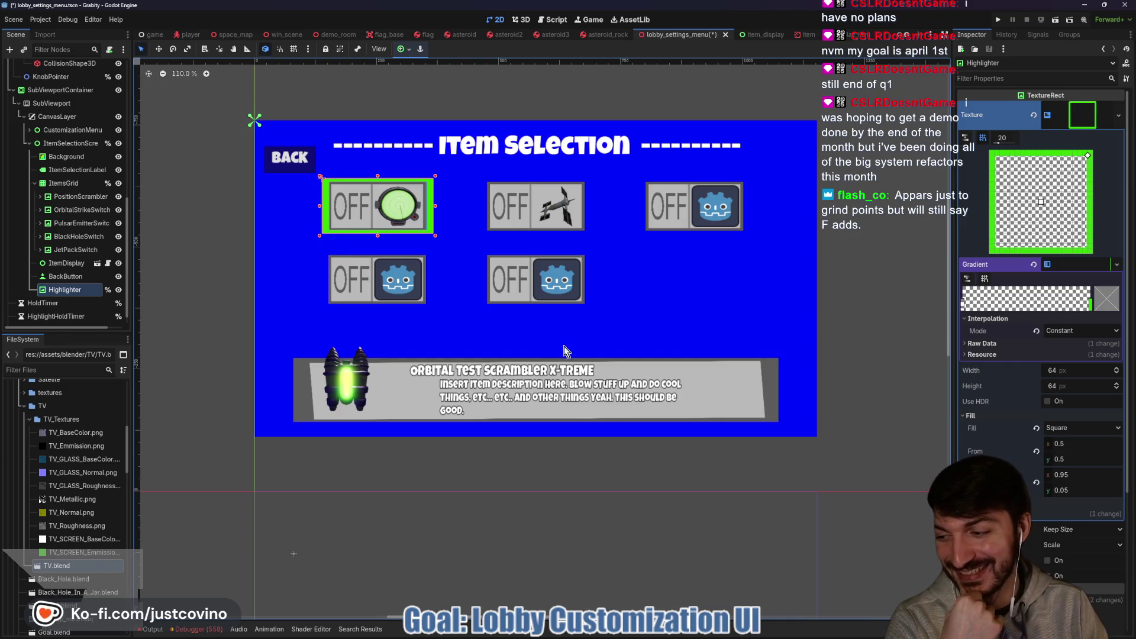
pyautogui.click(611, 633)
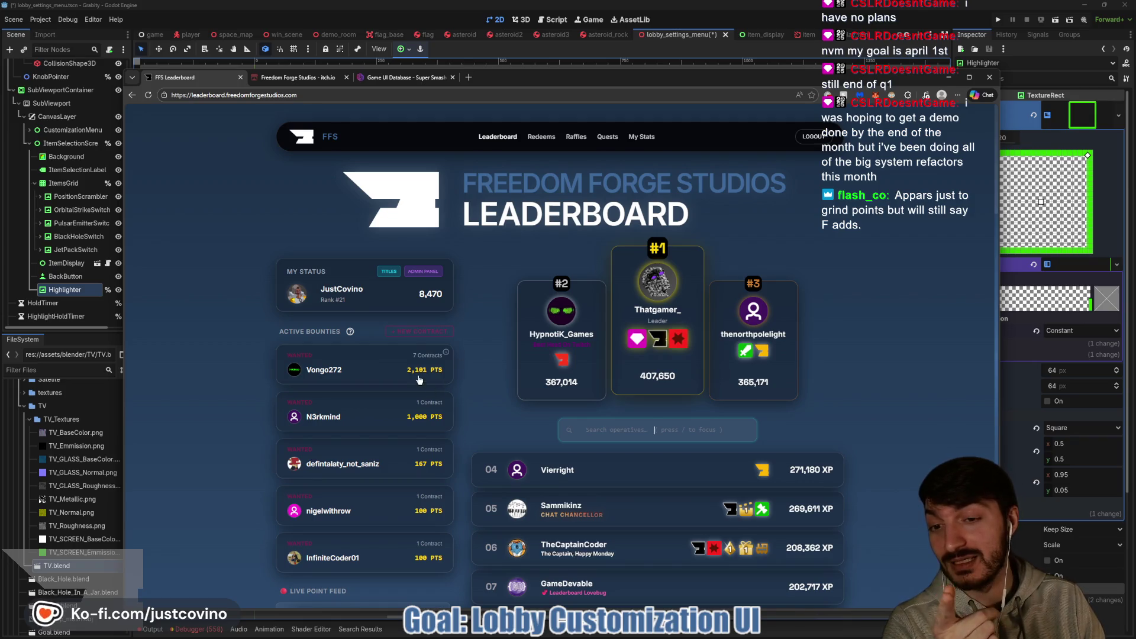
pyautogui.scroll(-2, 390, 291)
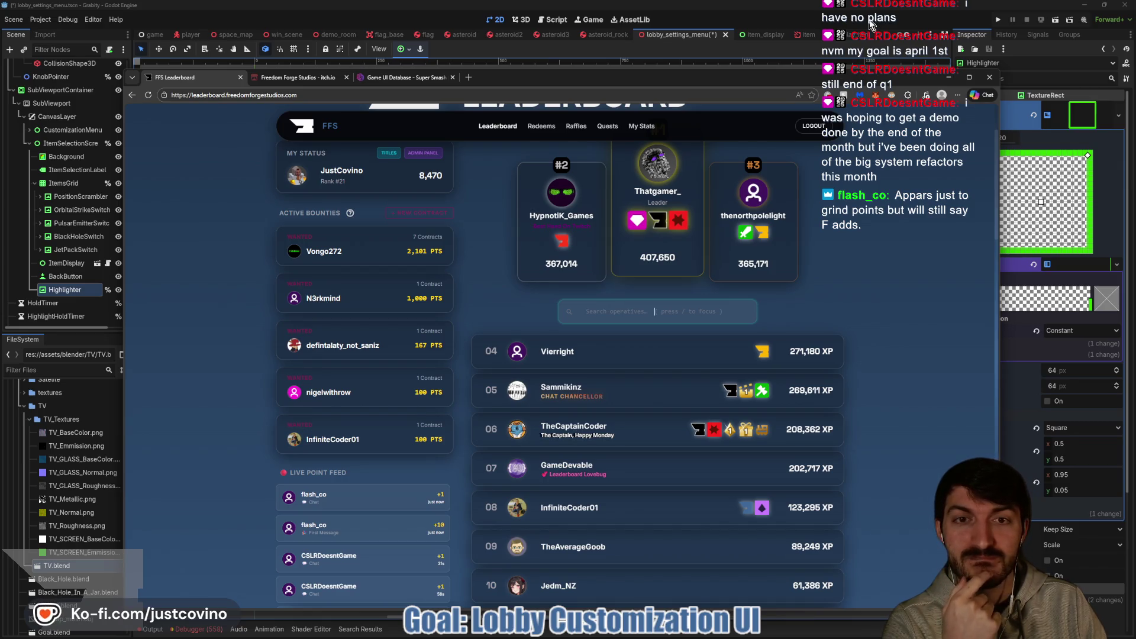
pyautogui.click(869, 24)
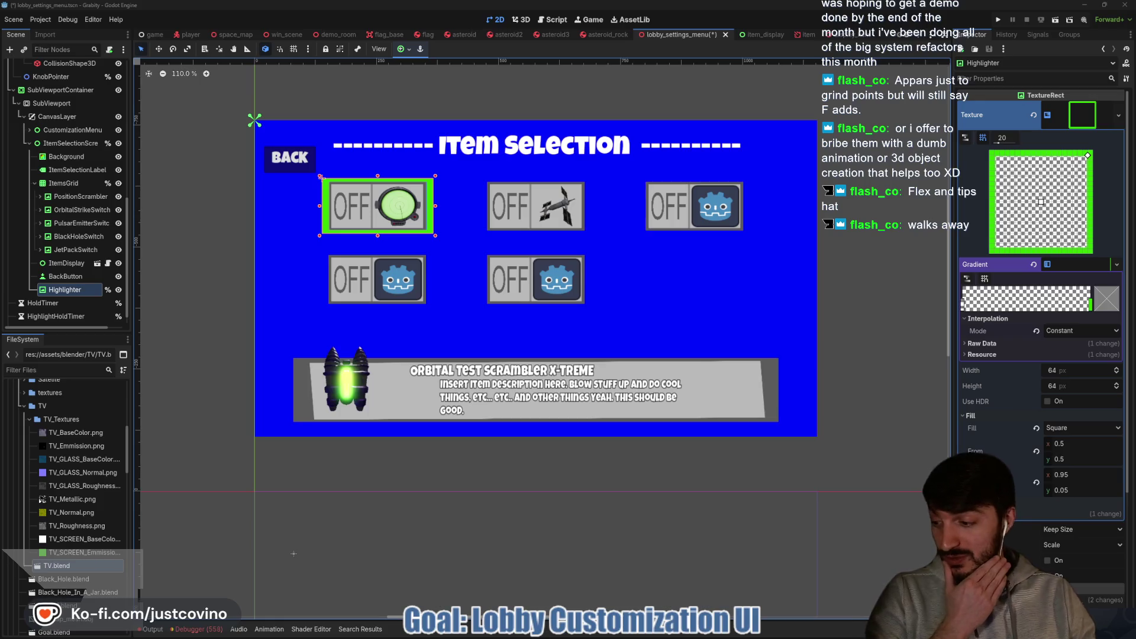
pyautogui.moveTo(716, 633)
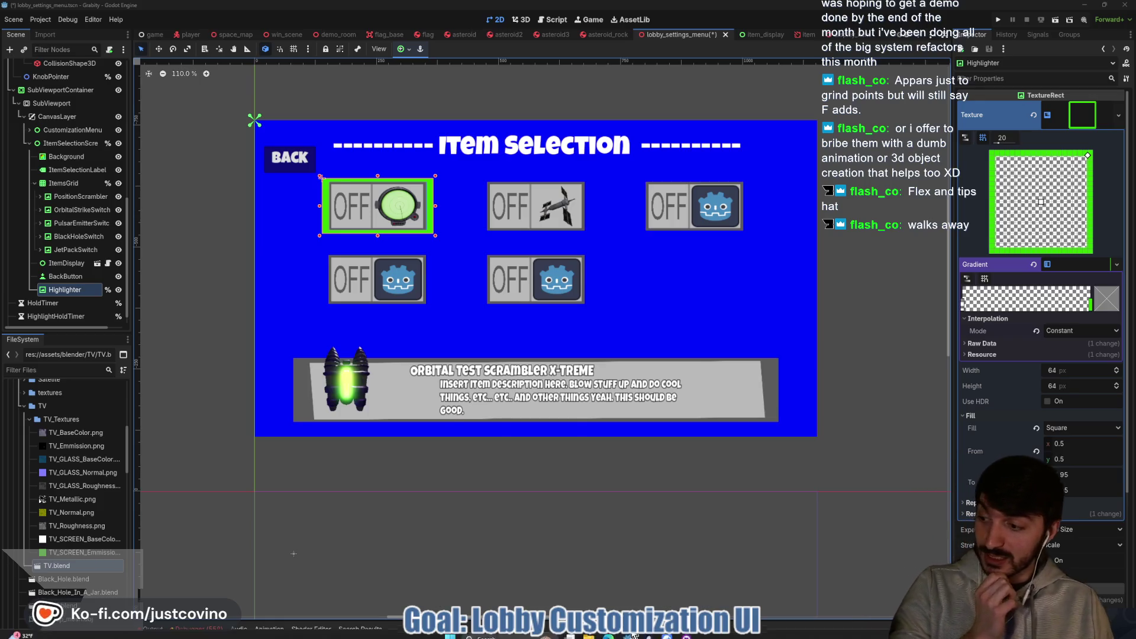
pyautogui.click(615, 635)
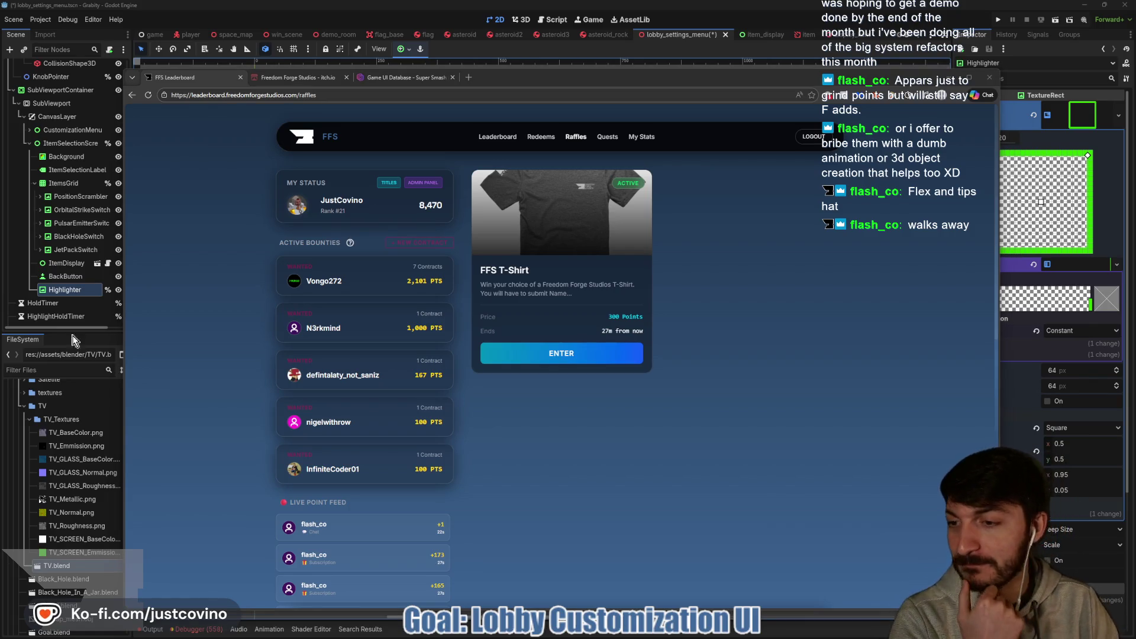
pyautogui.click(818, 21)
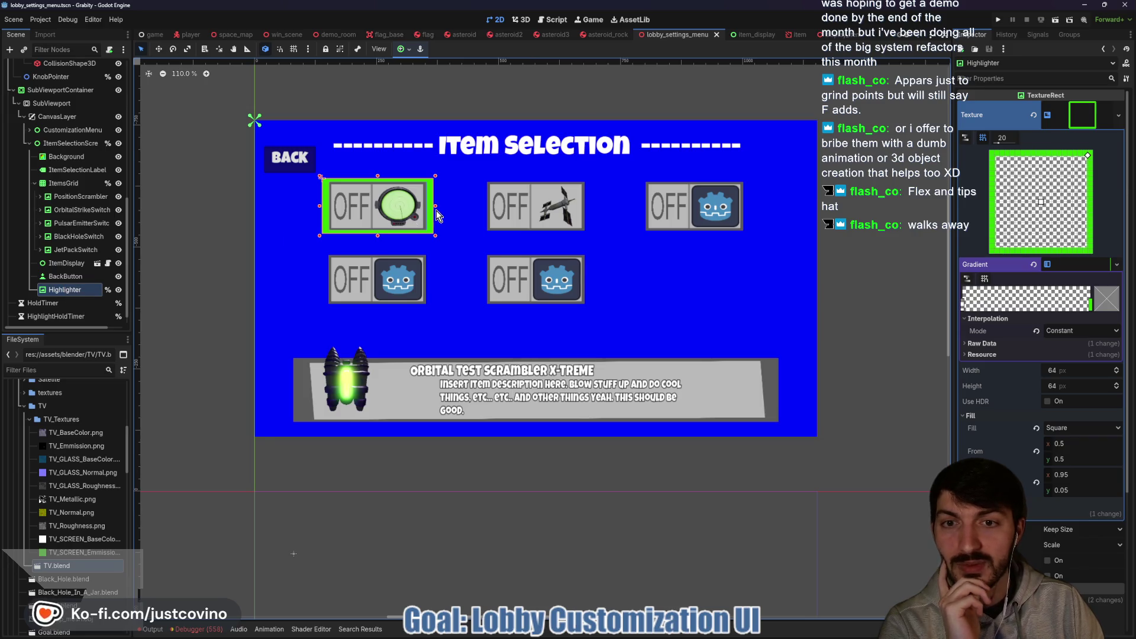
# Pull the Highlighter's right edge in slightly to hug the first slot, then save the scene.
pyautogui.scroll(8, 437, 212)
pyautogui.moveTo(431, 207); pyautogui.dragTo(432, 223)
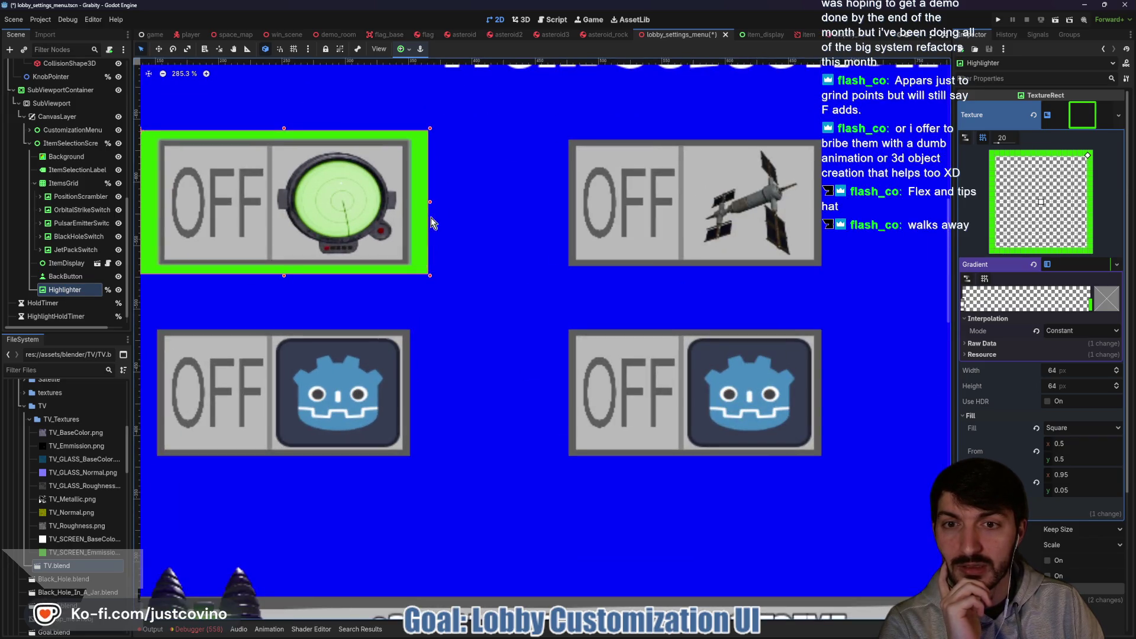
pyautogui.hotkey('ctrl', 's')
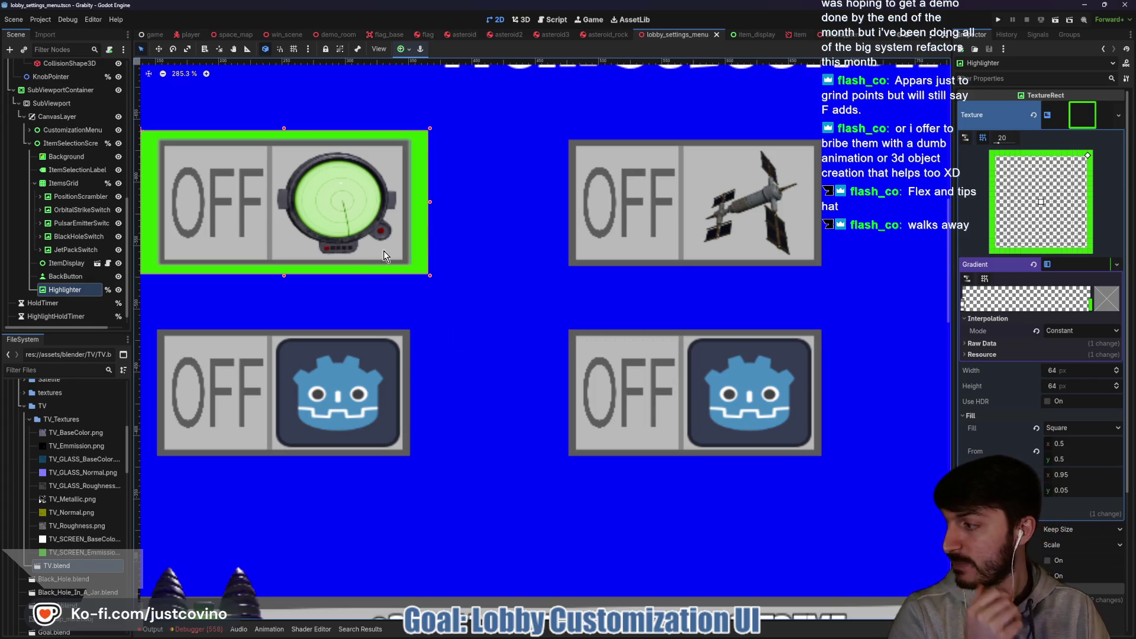
pyautogui.scroll(-3, 360, 273)
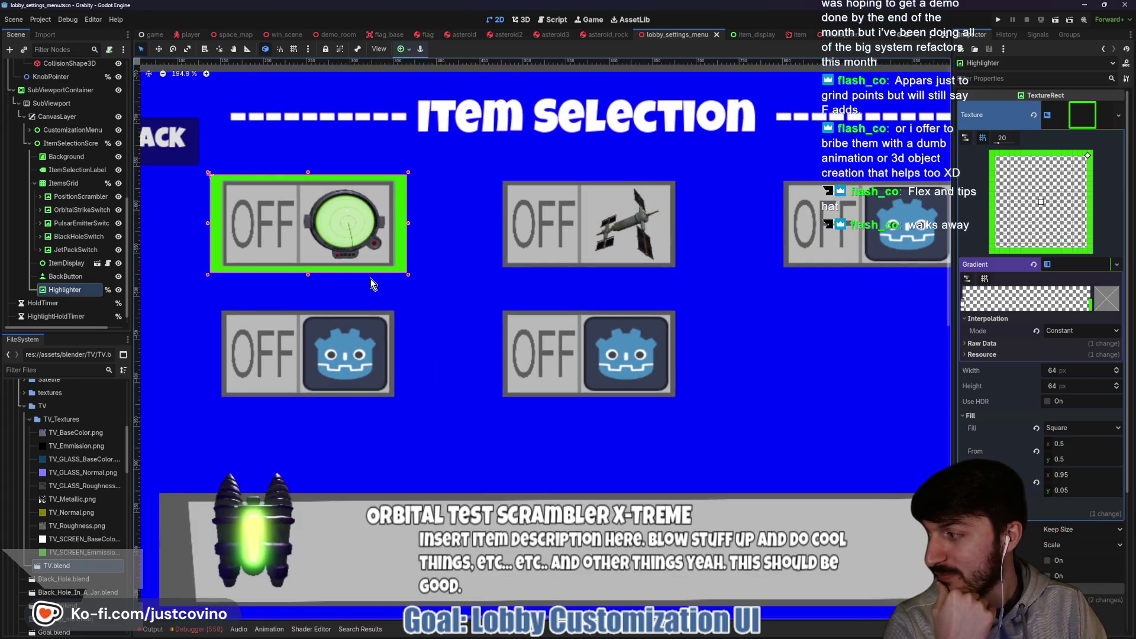
pyautogui.moveTo(370, 278); pyautogui.dragTo(409, 299)
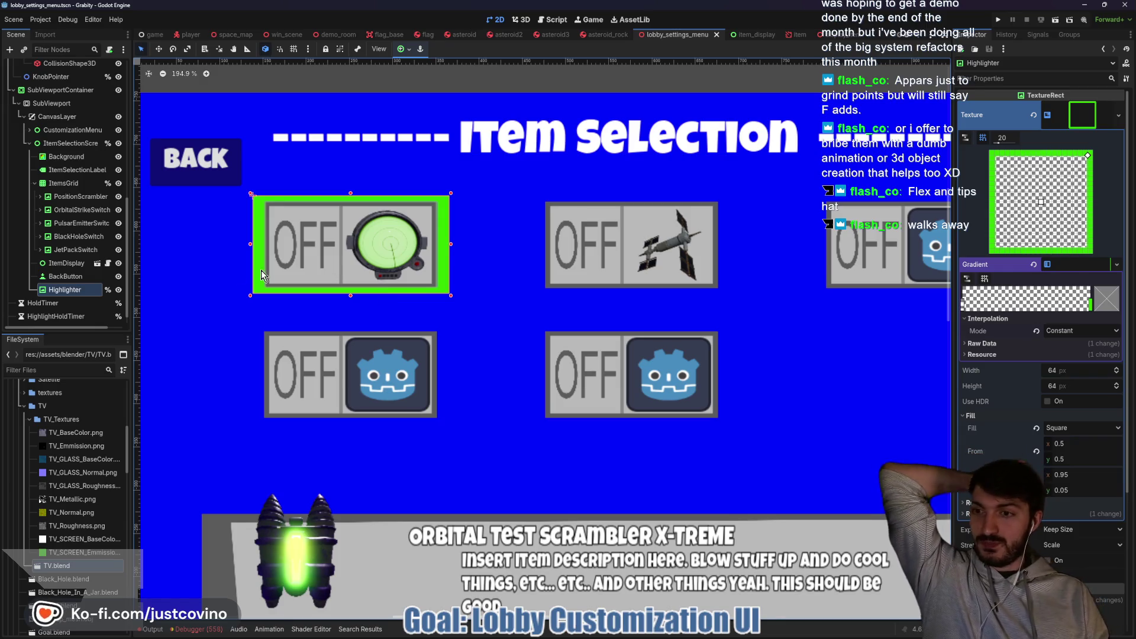
pyautogui.scroll(2, 91, 218)
pyautogui.scroll(10, 91, 219)
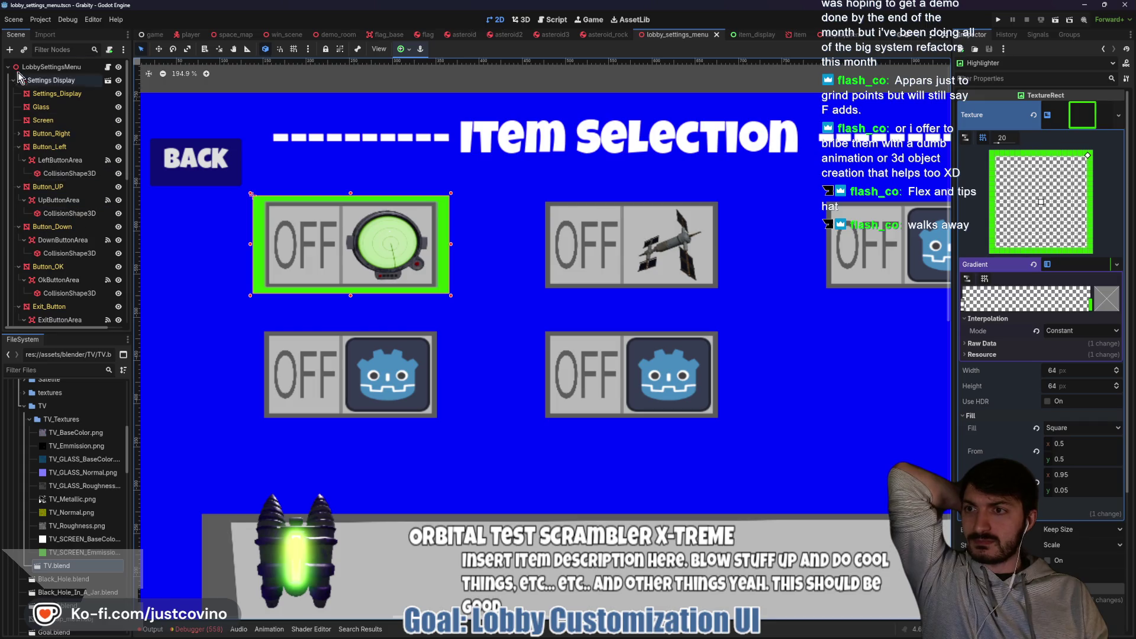
pyautogui.click(13, 80)
# Open lobby_settings_menu.gd and inspect the blank lines 221-231 around the highlight timer timeout functions.
pyautogui.click(108, 68)
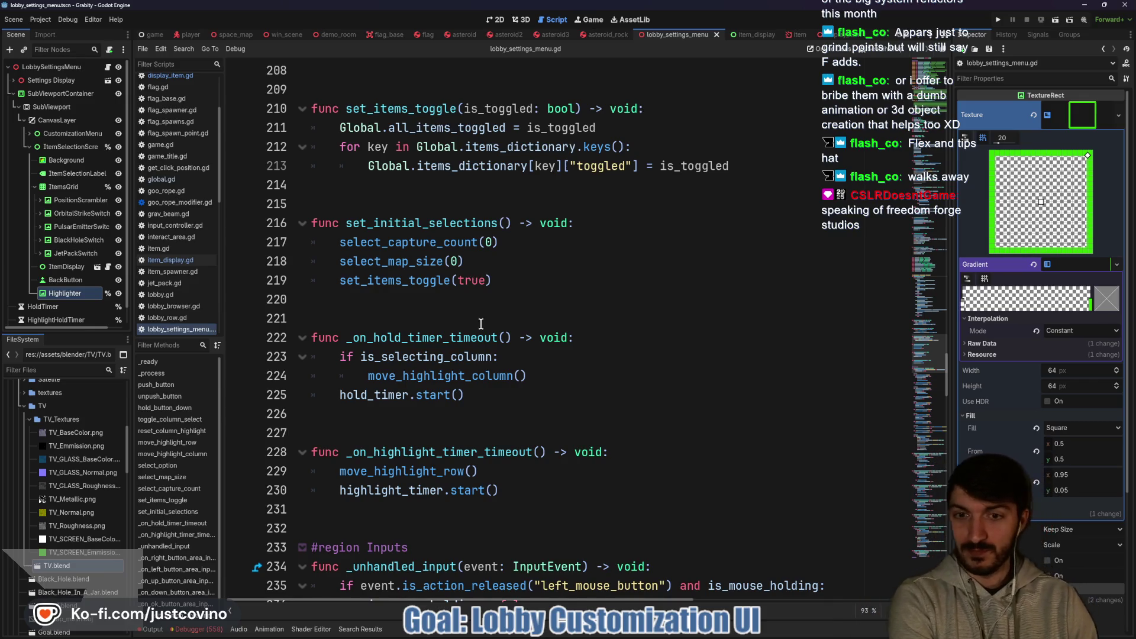
pyautogui.scroll(1, 481, 324)
pyautogui.scroll(-3, 403, 363)
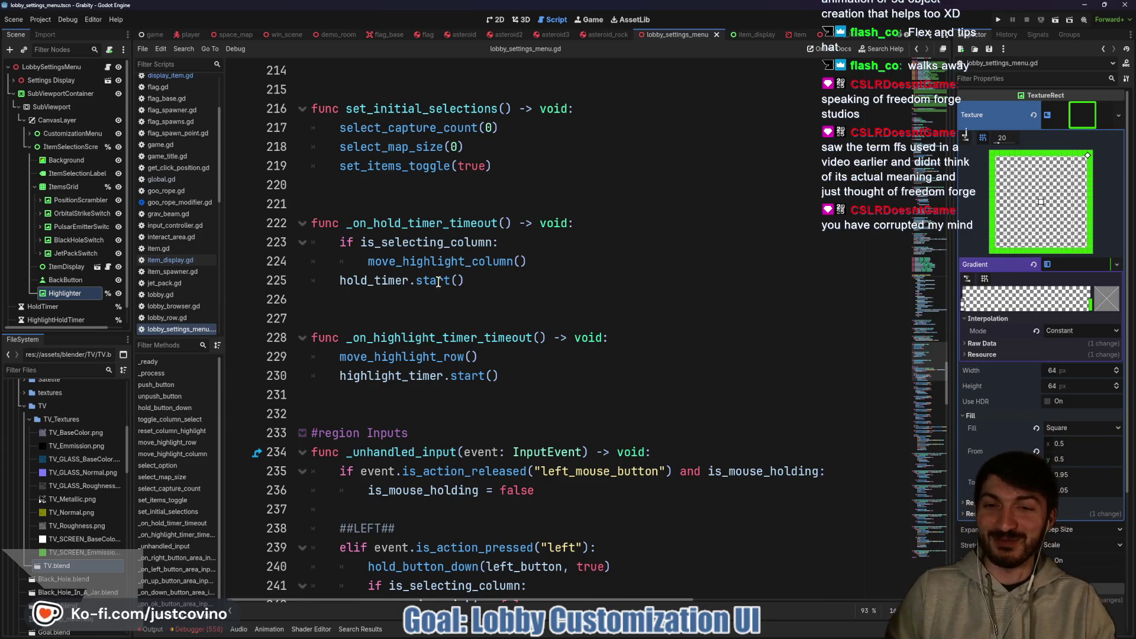
pyautogui.click(443, 309)
pyautogui.click(394, 397)
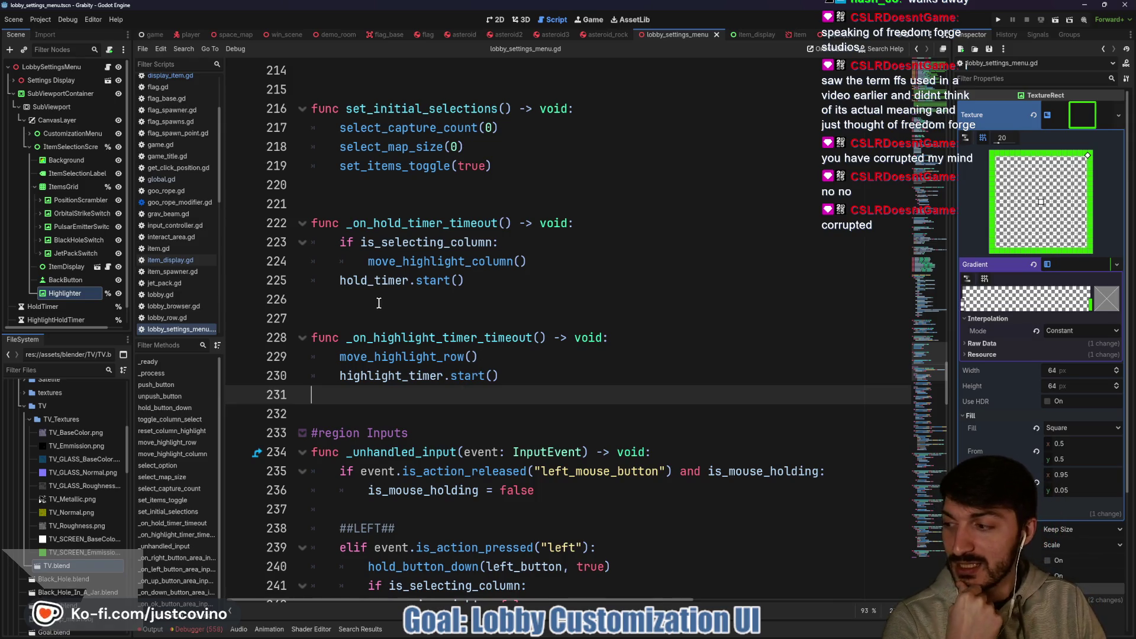
pyautogui.click(378, 314)
pyautogui.scroll(-2, 391, 323)
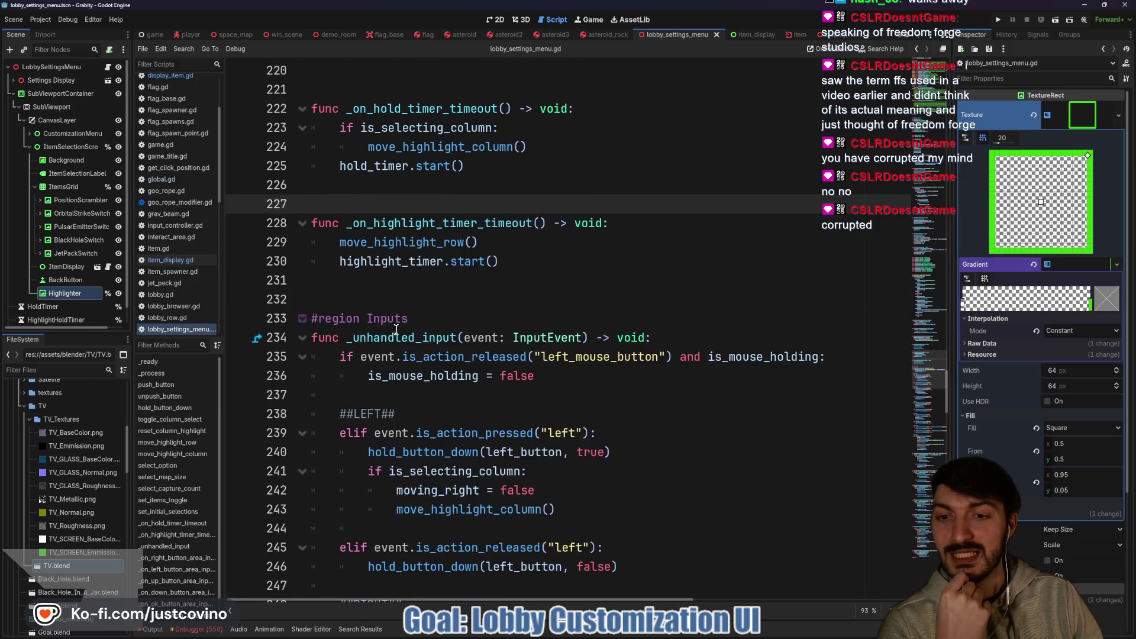
pyautogui.click(396, 288)
pyautogui.scroll(4, 406, 302)
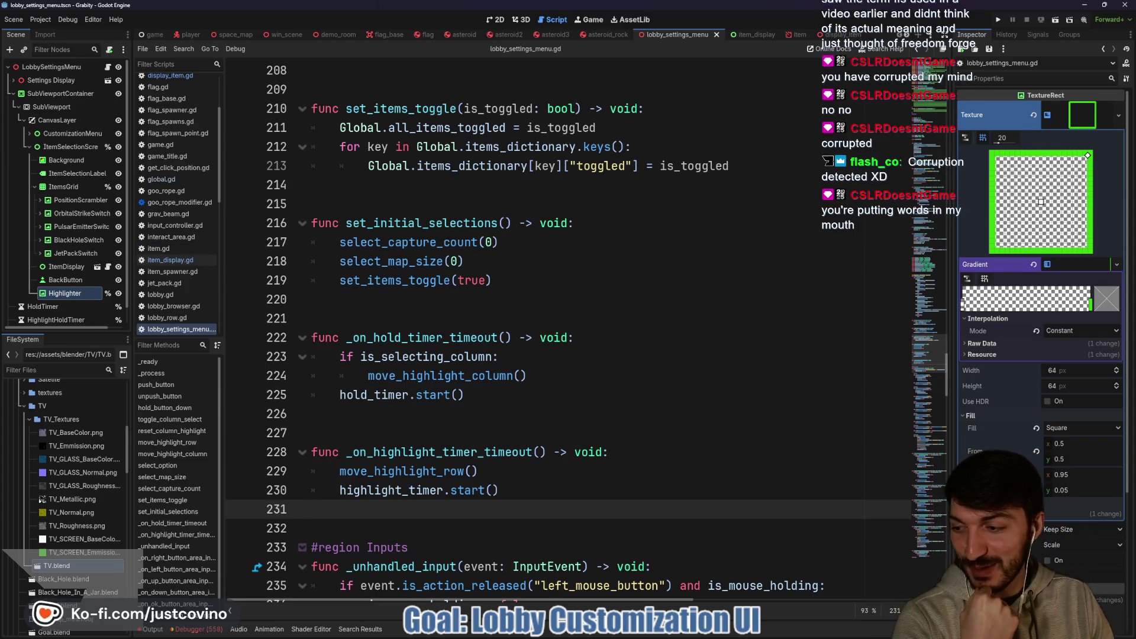
pyautogui.click(361, 319)
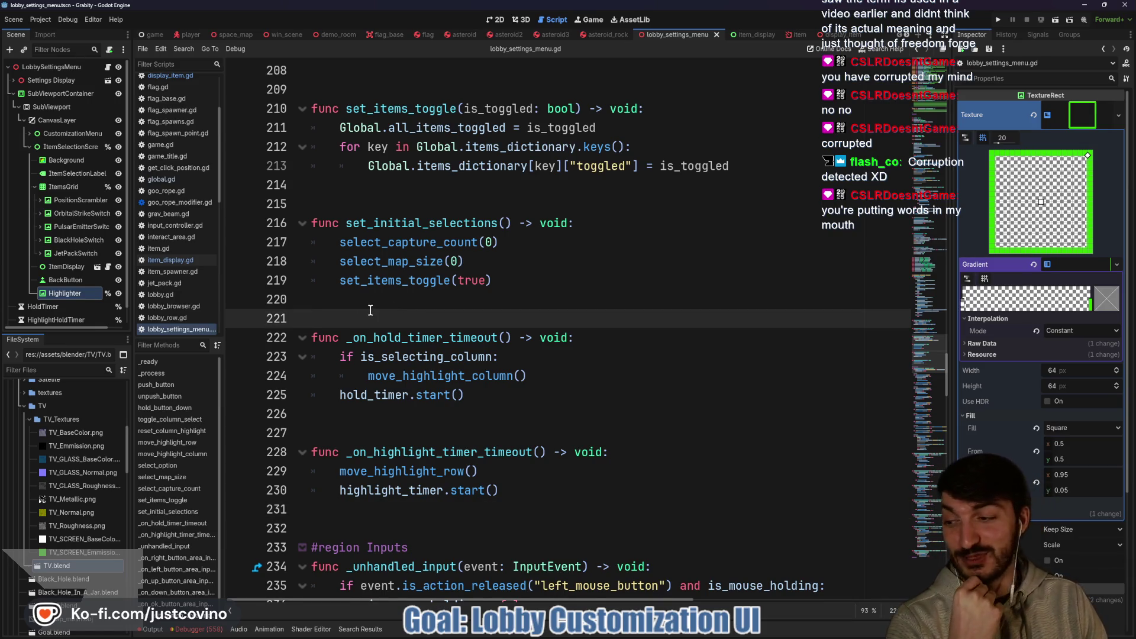
pyautogui.scroll(-2, 431, 307)
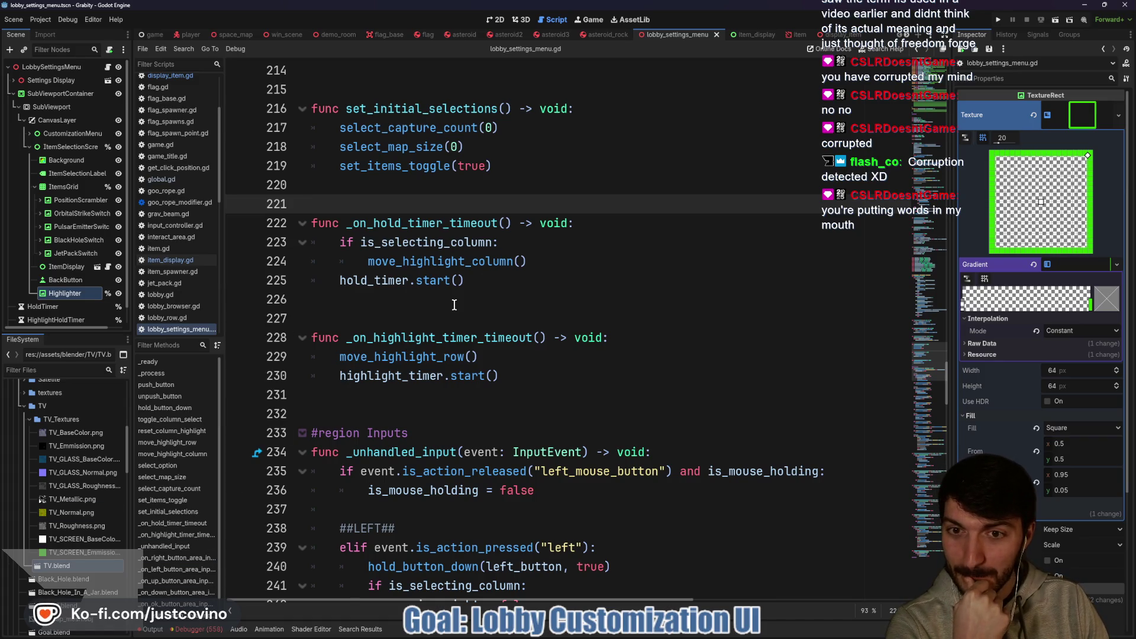
pyautogui.scroll(3, 454, 305)
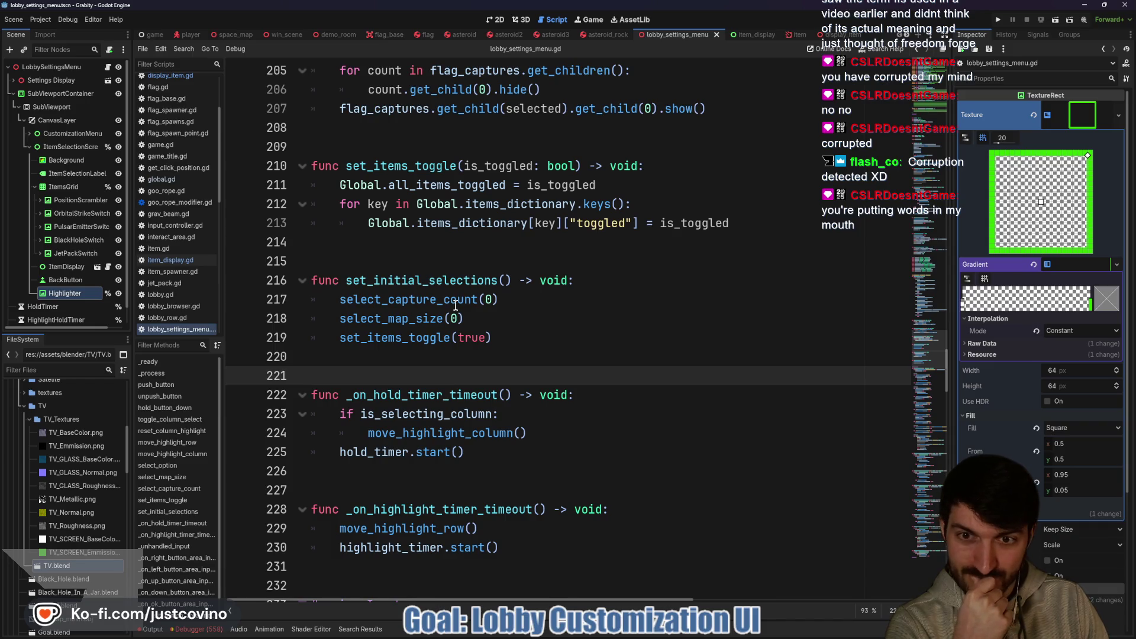
pyautogui.scroll(4, 454, 305)
pyautogui.scroll(5, 455, 305)
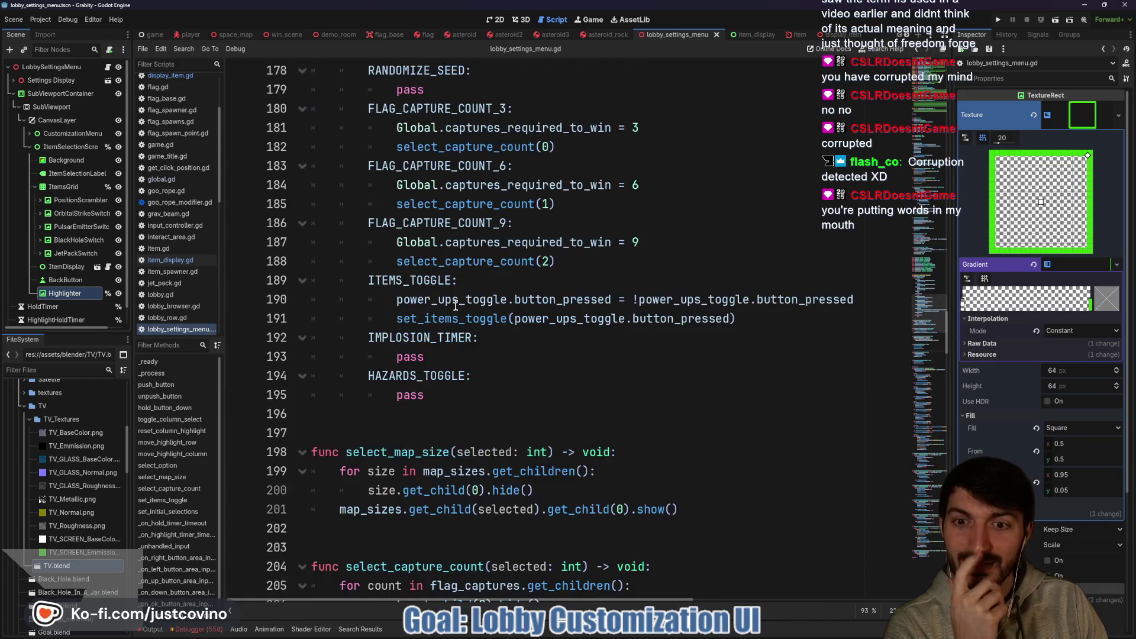
pyautogui.scroll(15, 454, 306)
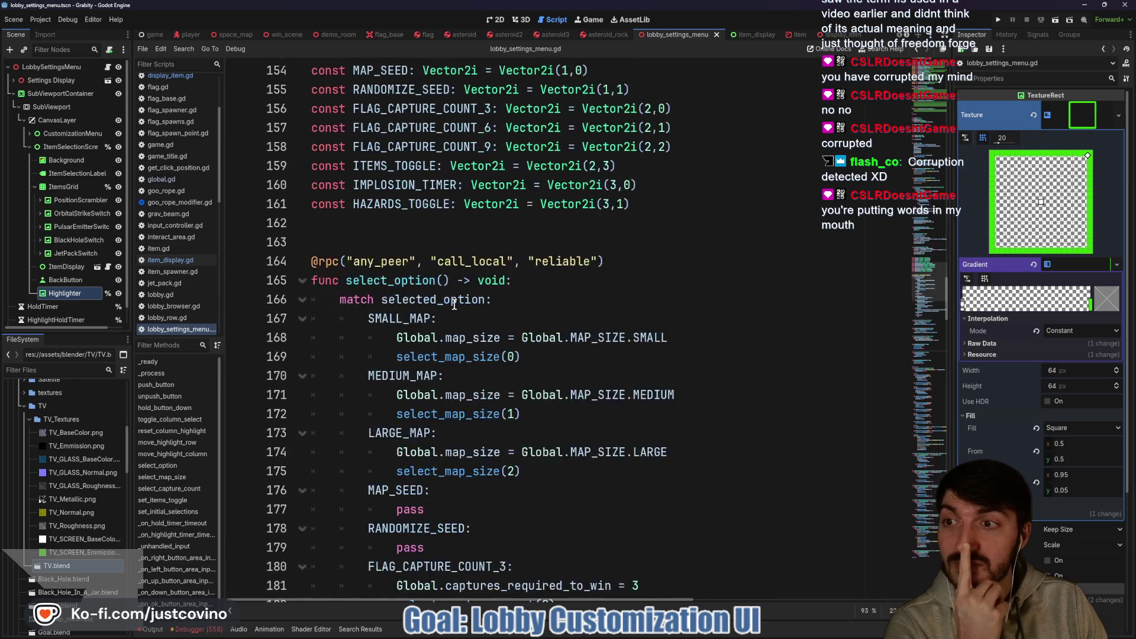
pyautogui.scroll(4, 454, 304)
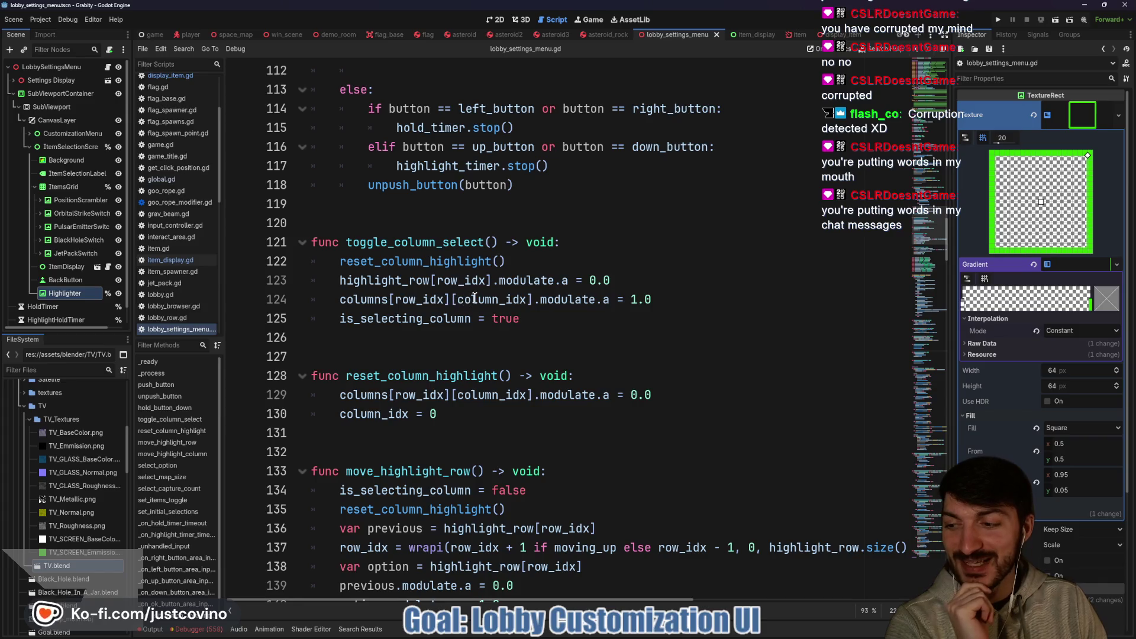
pyautogui.click(434, 221)
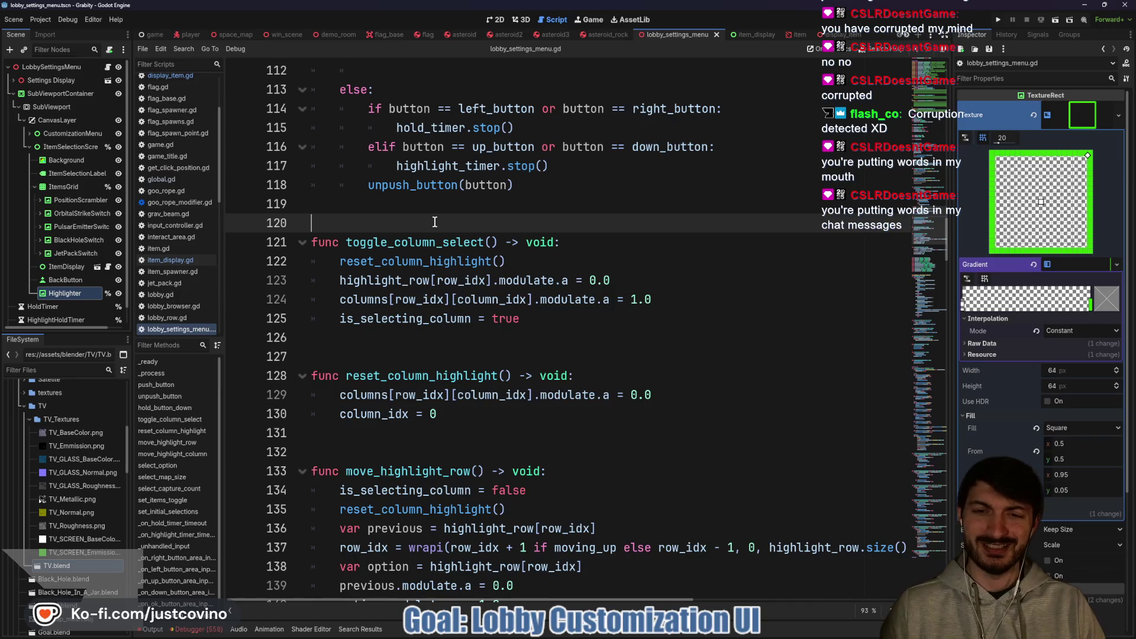
pyautogui.scroll(2, 434, 222)
pyautogui.scroll(8, 434, 222)
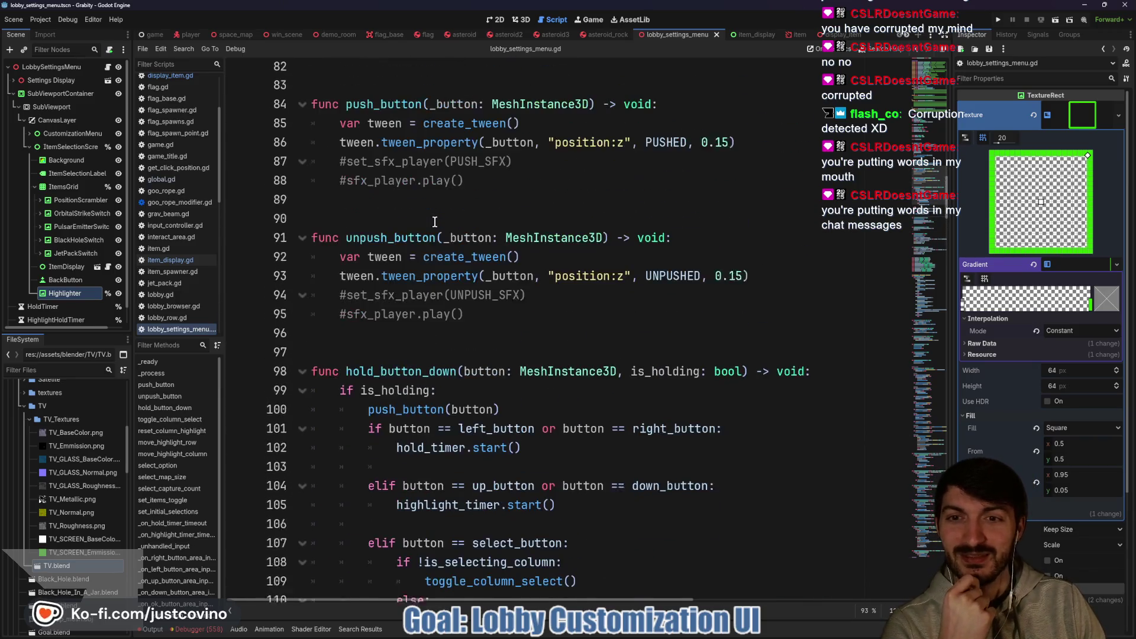
pyautogui.scroll(4, 487, 312)
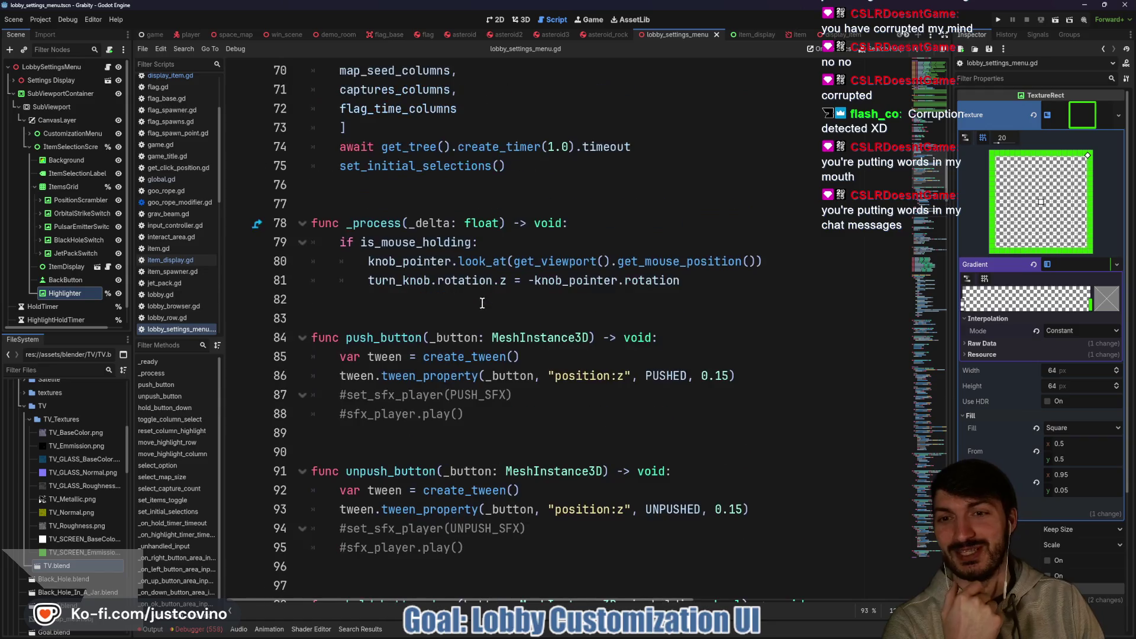
pyautogui.scroll(2, 474, 292)
pyautogui.click(465, 298)
pyautogui.scroll(4, 414, 293)
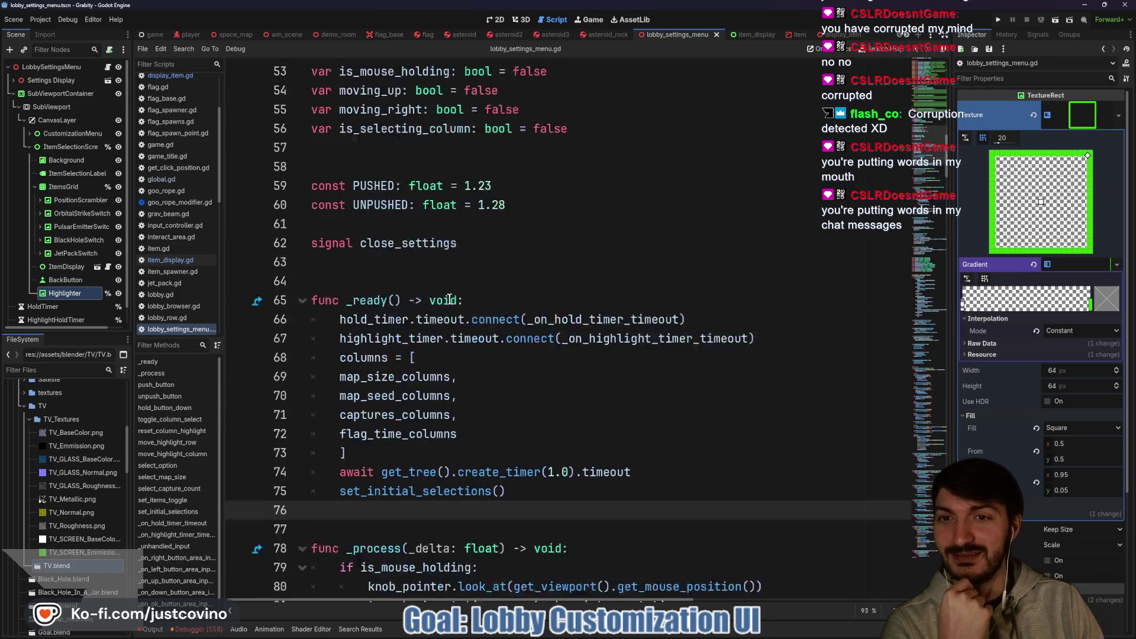
pyautogui.click(391, 287)
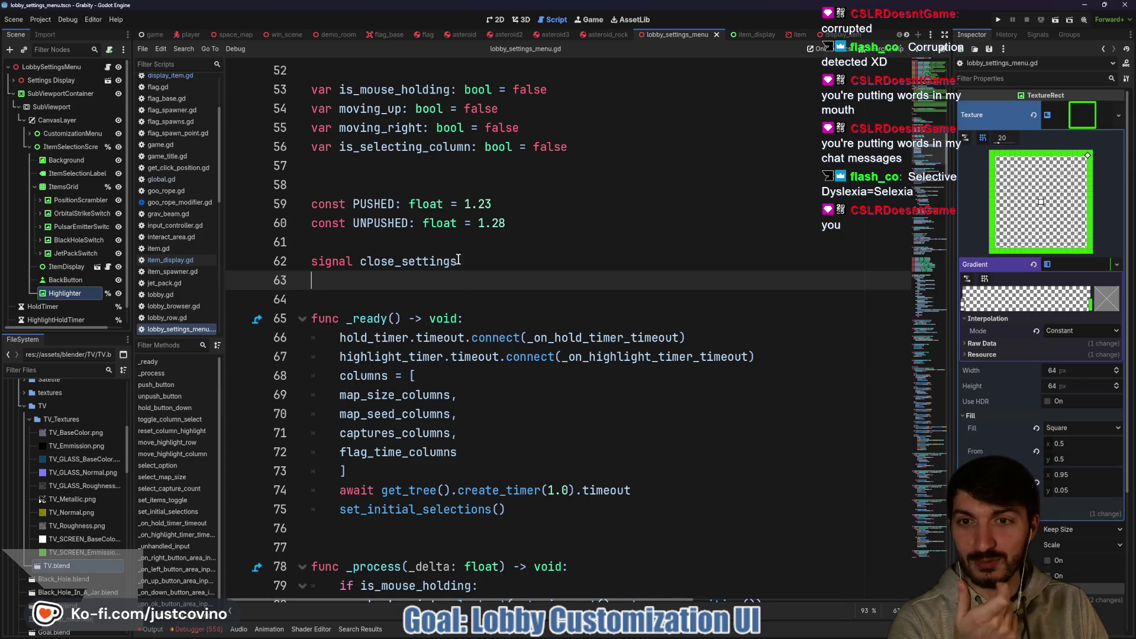
# Scroll to the top of the script, then return to the Item Selection screen's 2D view.
pyautogui.click(446, 183)
pyautogui.scroll(1, 453, 202)
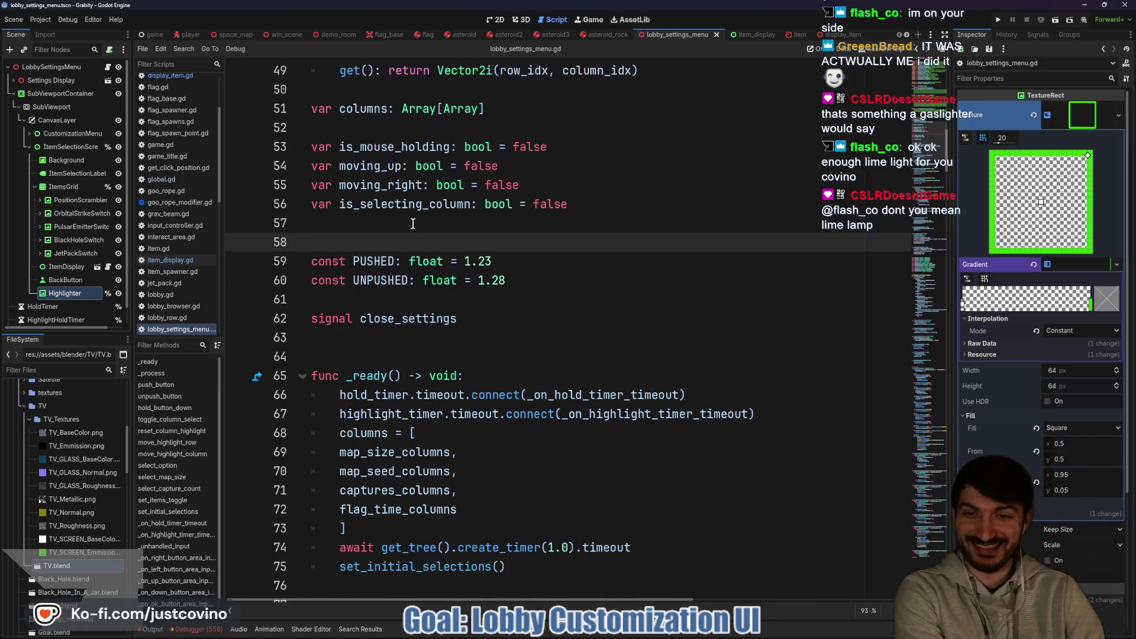
pyautogui.scroll(13, 413, 223)
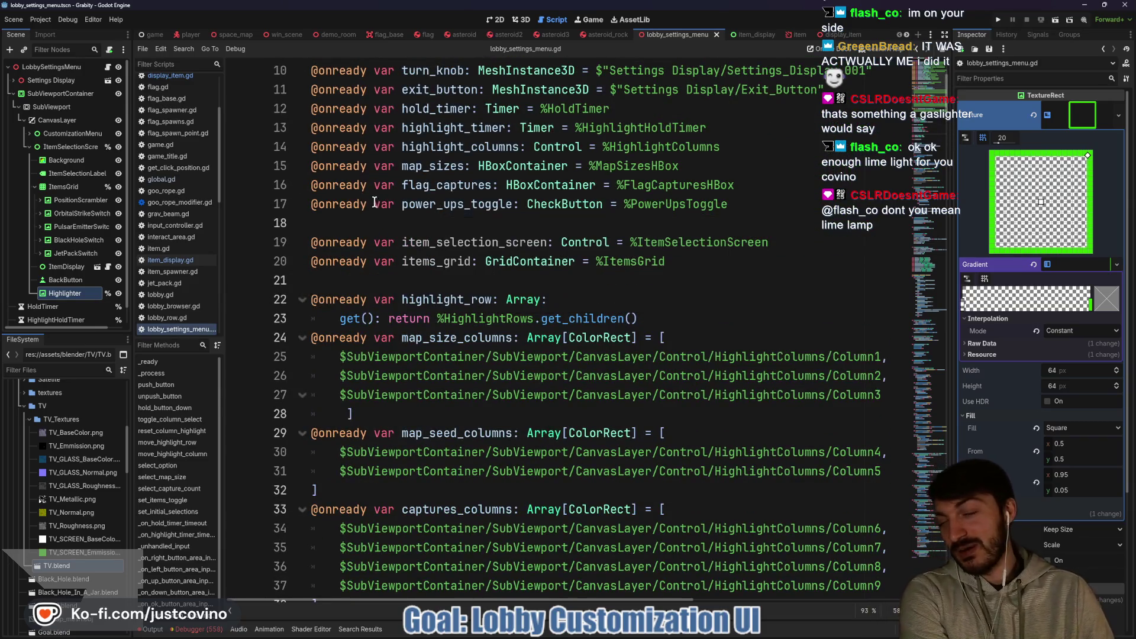
pyautogui.click(496, 21)
pyautogui.scroll(-4, 599, 248)
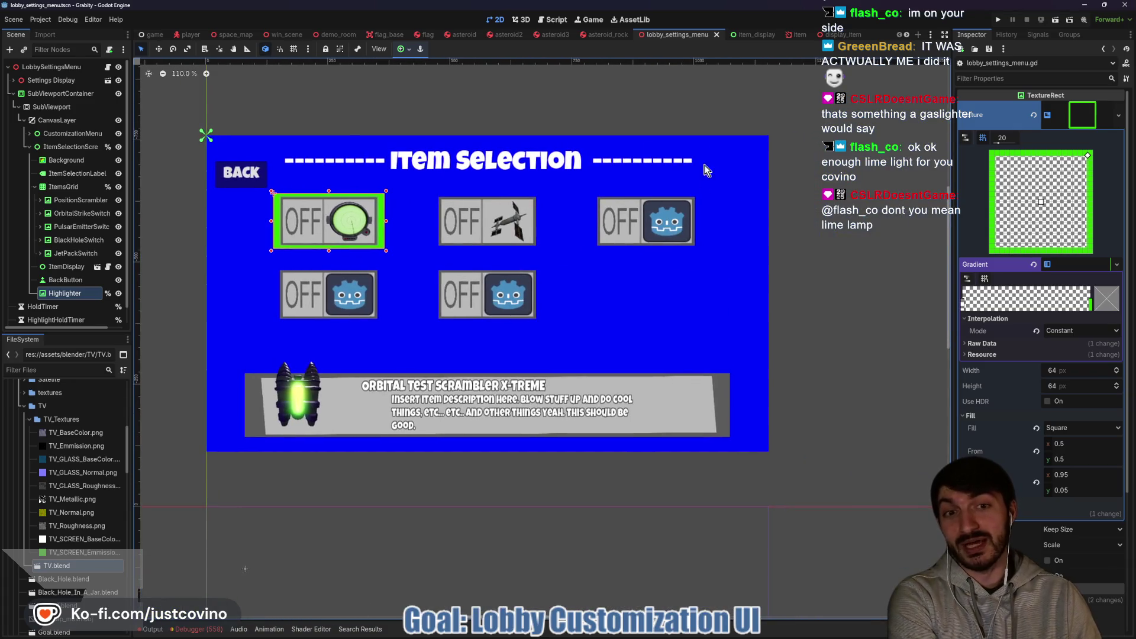
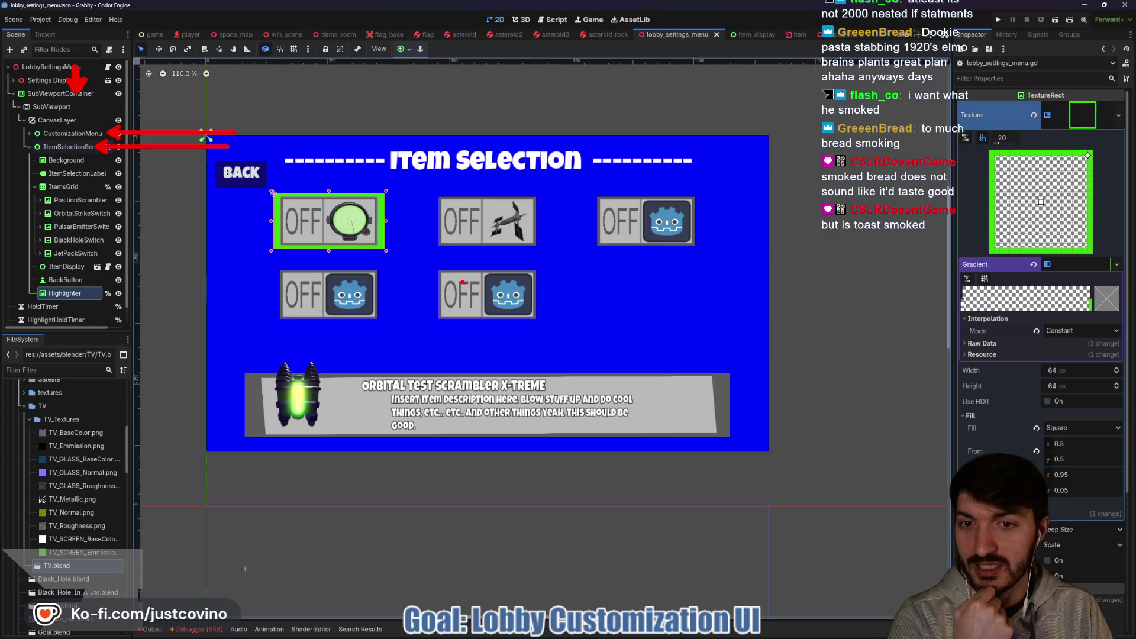
# Mark the item name and item slots on screen, clear the marks, then open lobby_settings_menu.gd.
pyautogui.moveTo(443, 356)
pyautogui.mouseDown()
pyautogui.moveTo(406, 358)
pyautogui.moveTo(502, 392)
pyautogui.moveTo(420, 353)
pyautogui.mouseUp()
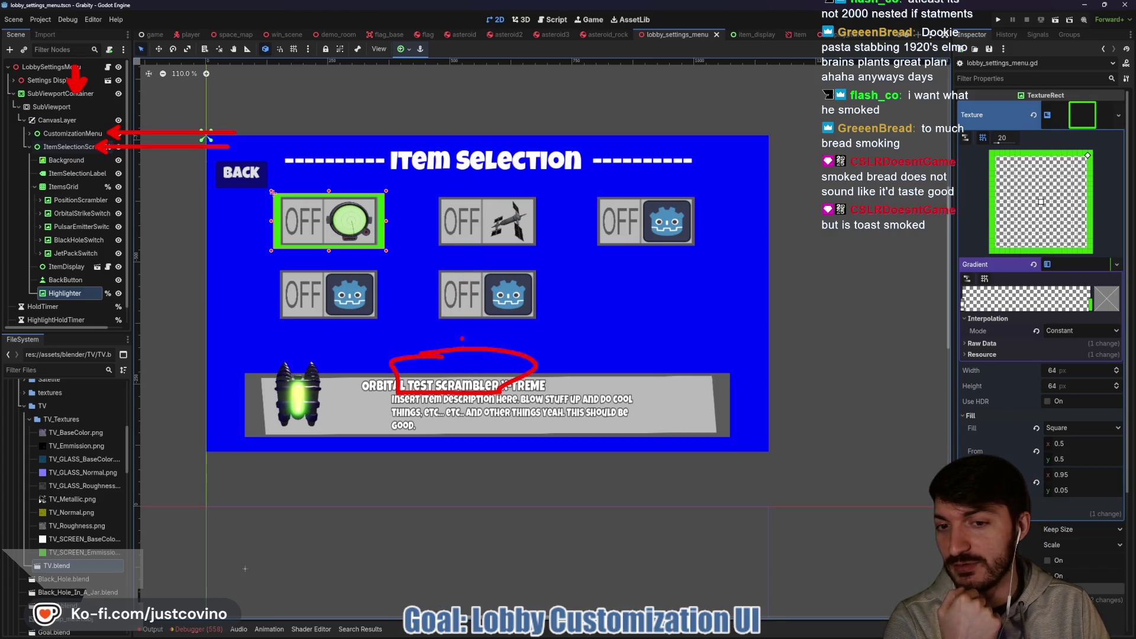
pyautogui.moveTo(407, 198); pyautogui.dragTo(500, 196)
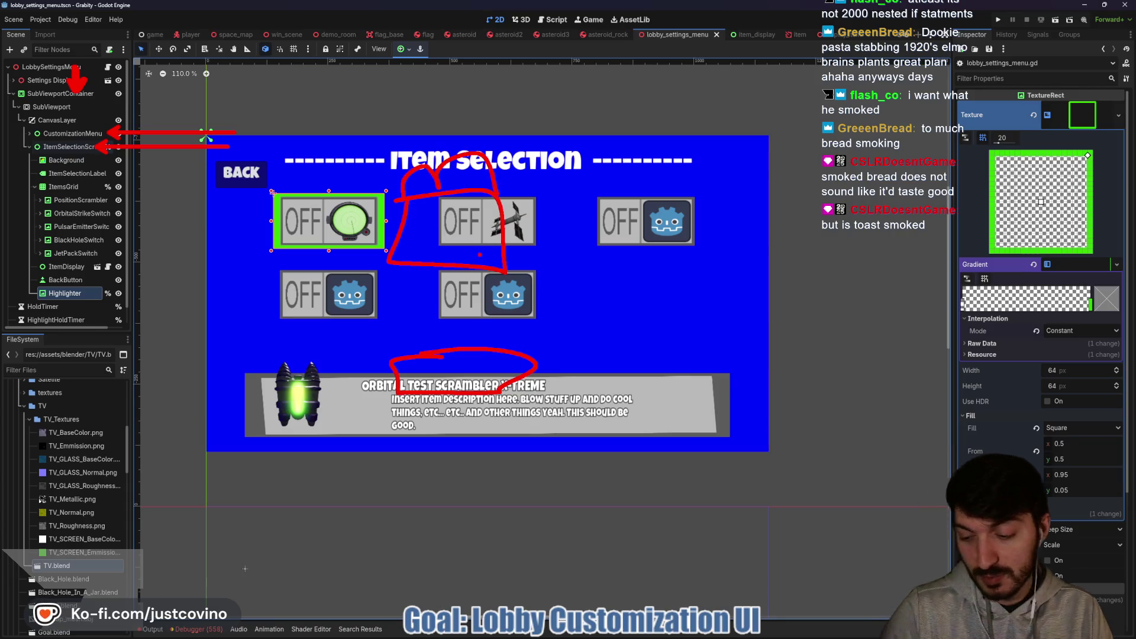
pyautogui.press('Escape')
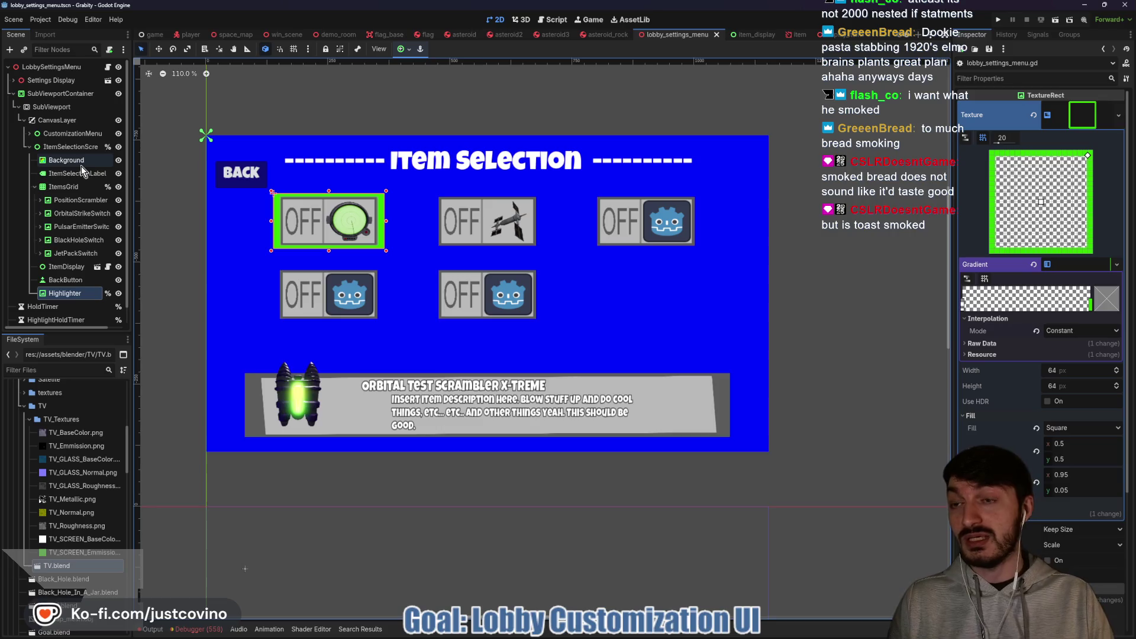
pyautogui.click(108, 66)
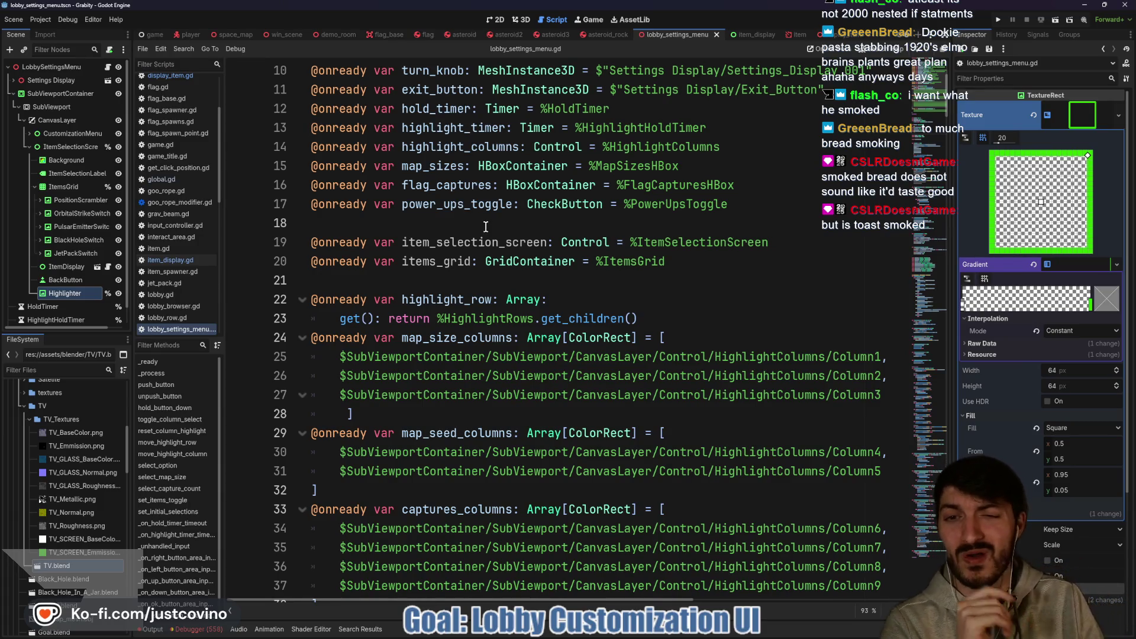
pyautogui.click(440, 283)
# Save the scene with Ctrl+S and scroll down the settings menu script.
pyautogui.hotkey('ctrl', 's')
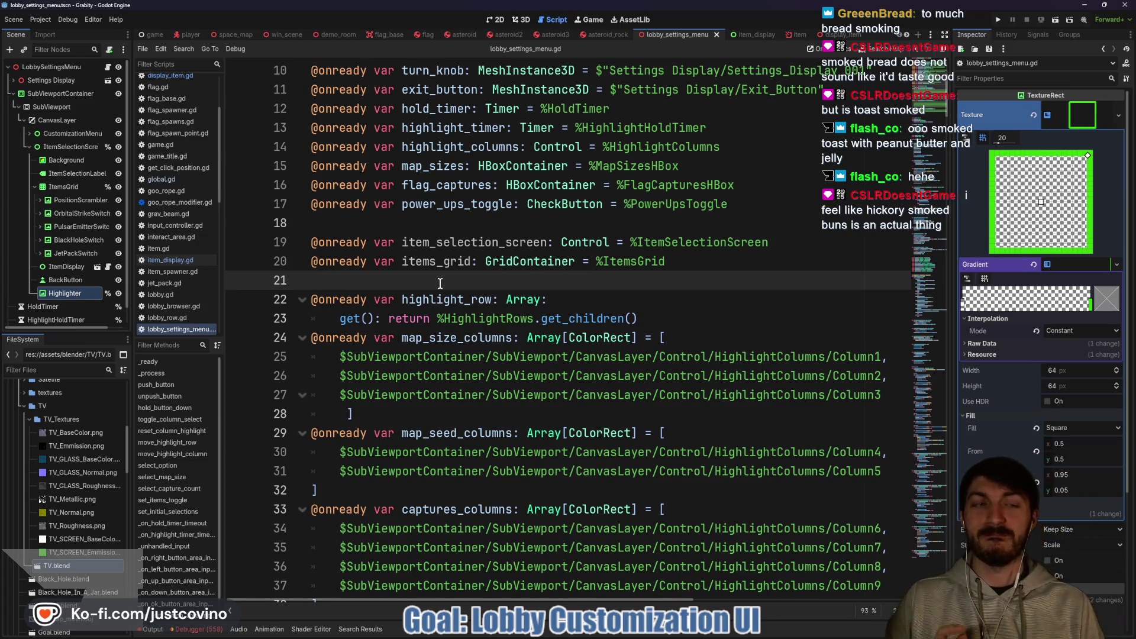
pyautogui.scroll(-5, 444, 287)
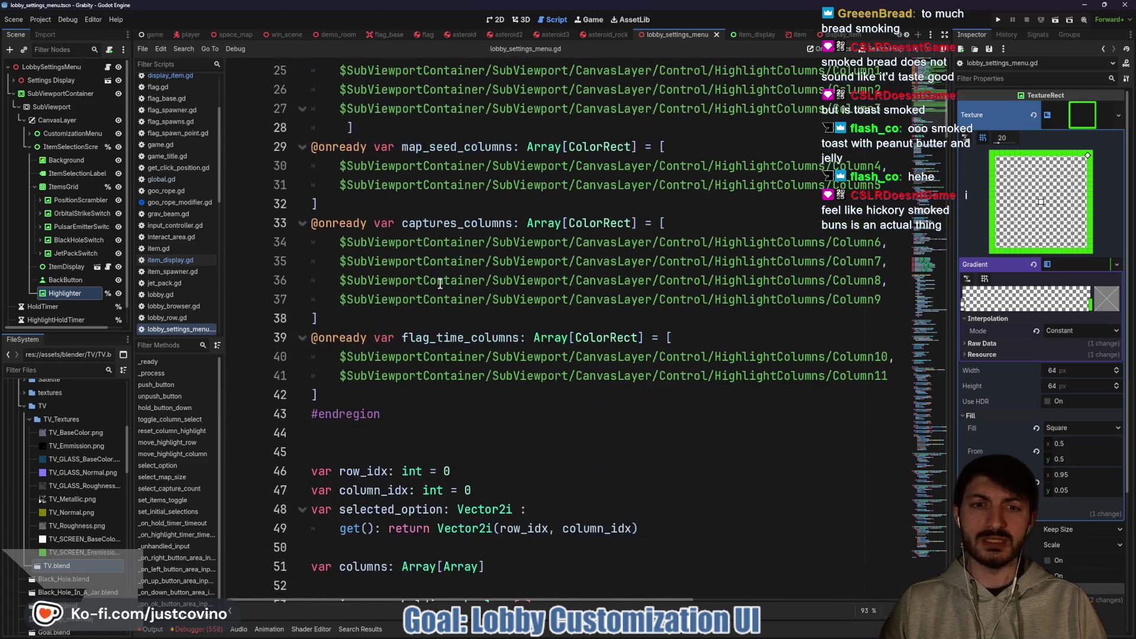
pyautogui.scroll(-5, 451, 290)
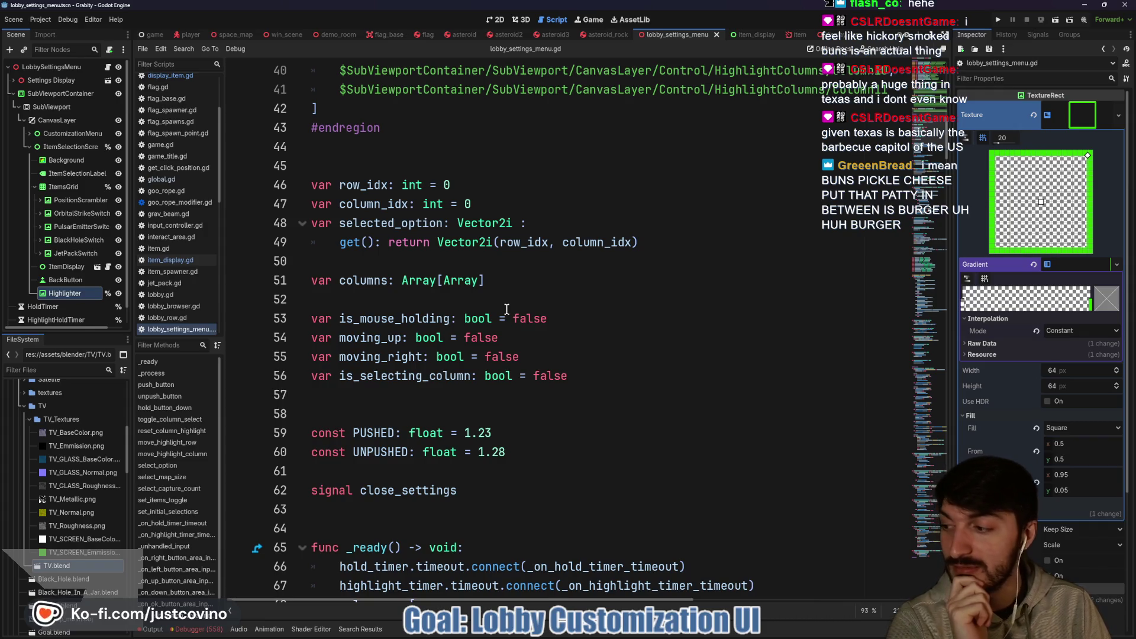
# Review the select_option match block that sets captures to 3, 6 or 9 and toggles power-ups.
pyautogui.click(473, 300)
pyautogui.scroll(-2, 473, 299)
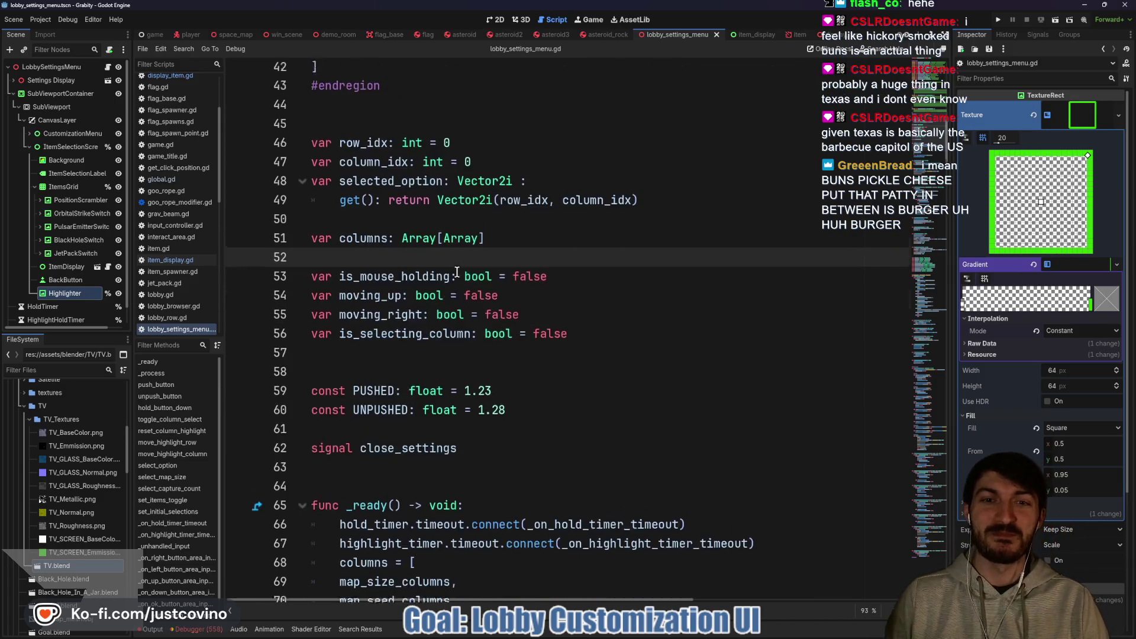
pyautogui.click(397, 207)
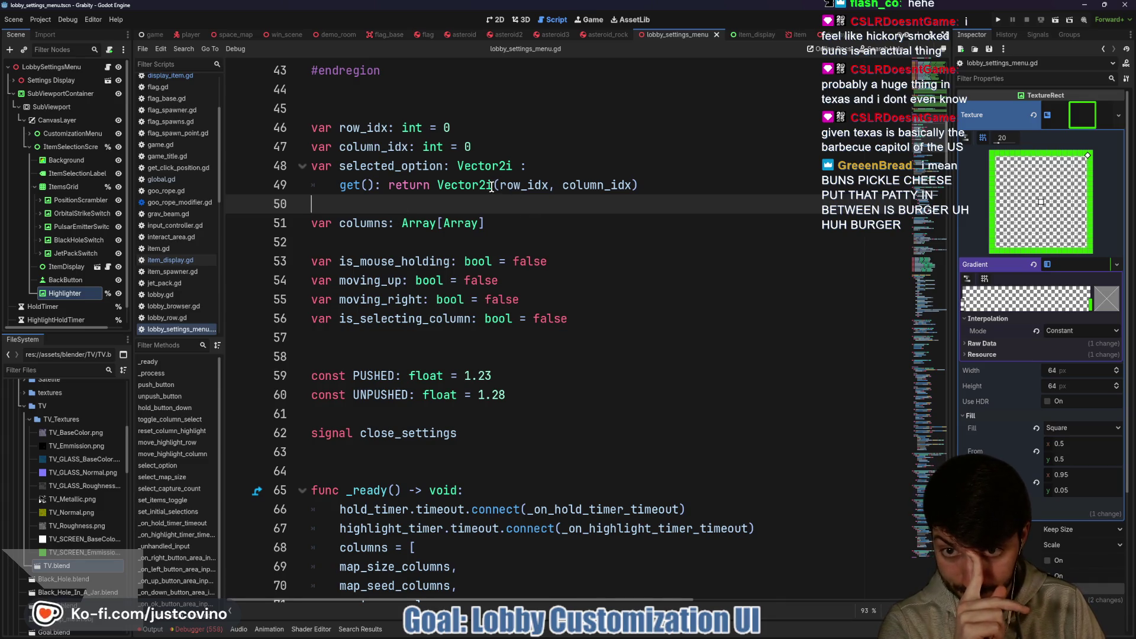
pyautogui.scroll(-1, 494, 187)
pyautogui.scroll(1, 494, 187)
pyautogui.click(398, 166)
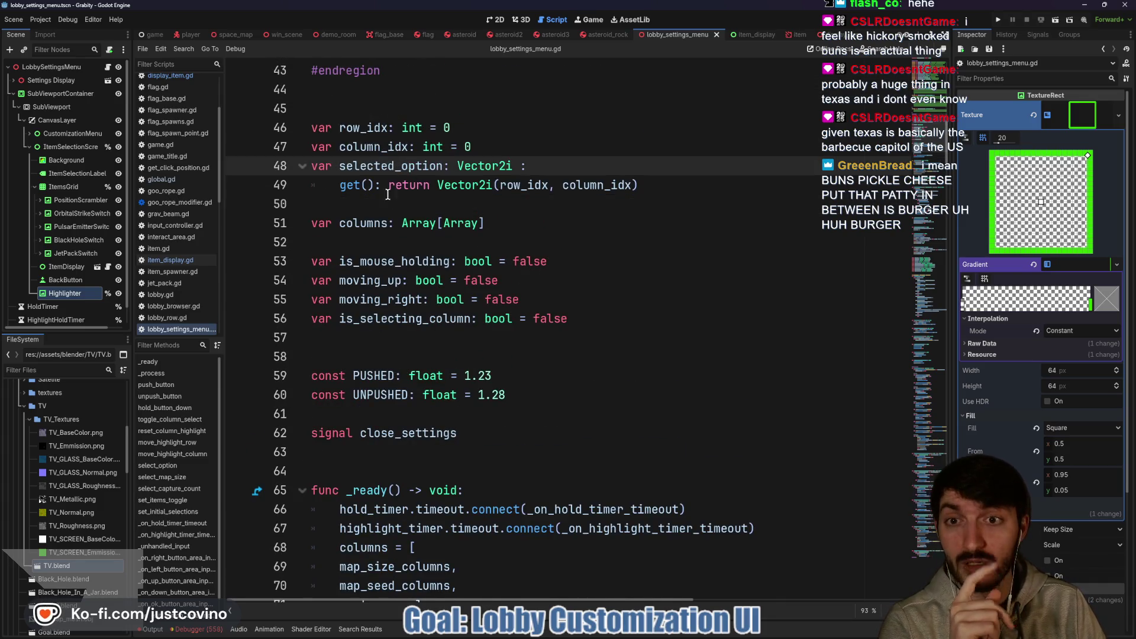
pyautogui.scroll(-20, 497, 272)
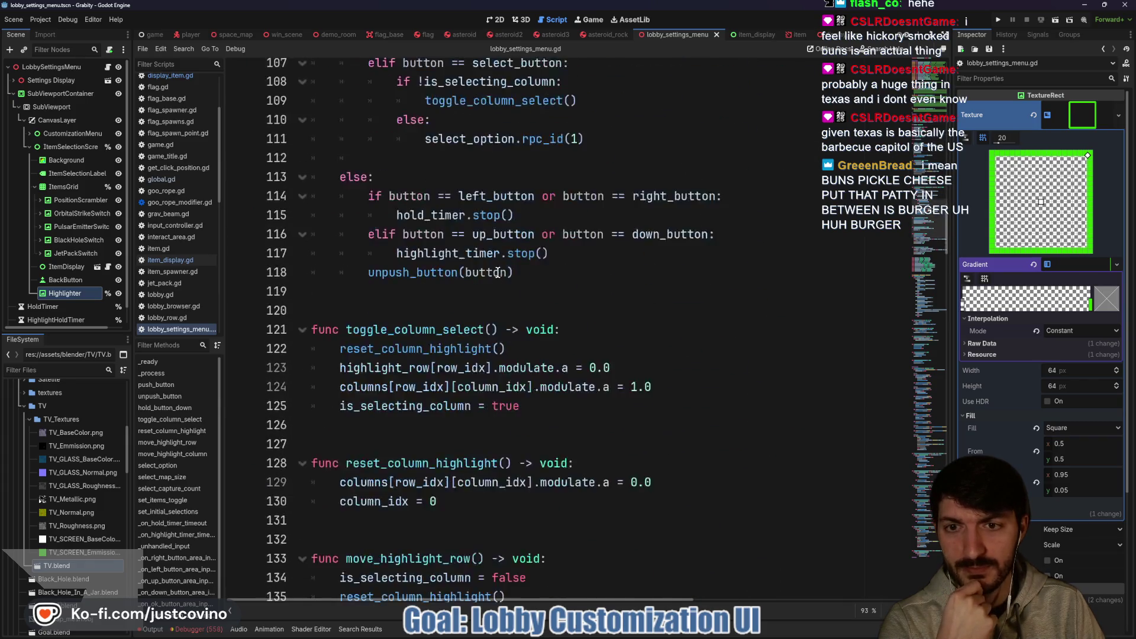
pyautogui.scroll(-20, 497, 272)
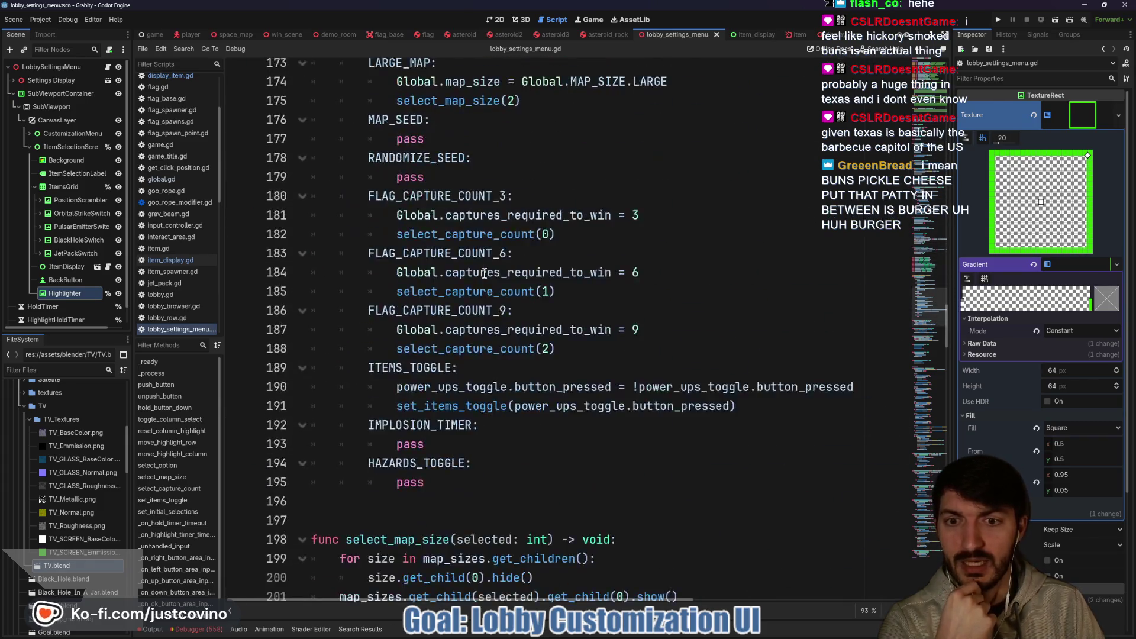
pyautogui.scroll(5, 484, 272)
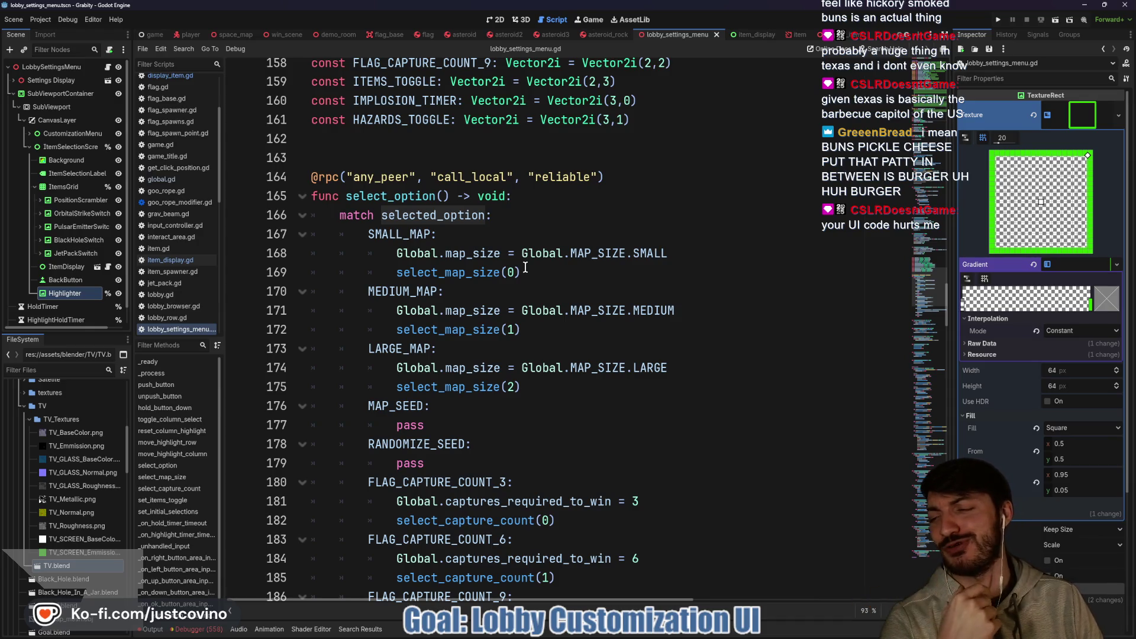
# Scroll back up lobby_settings_menu.gd to line 2, then switch to the 2D scene view.
pyautogui.scroll(-3, 525, 268)
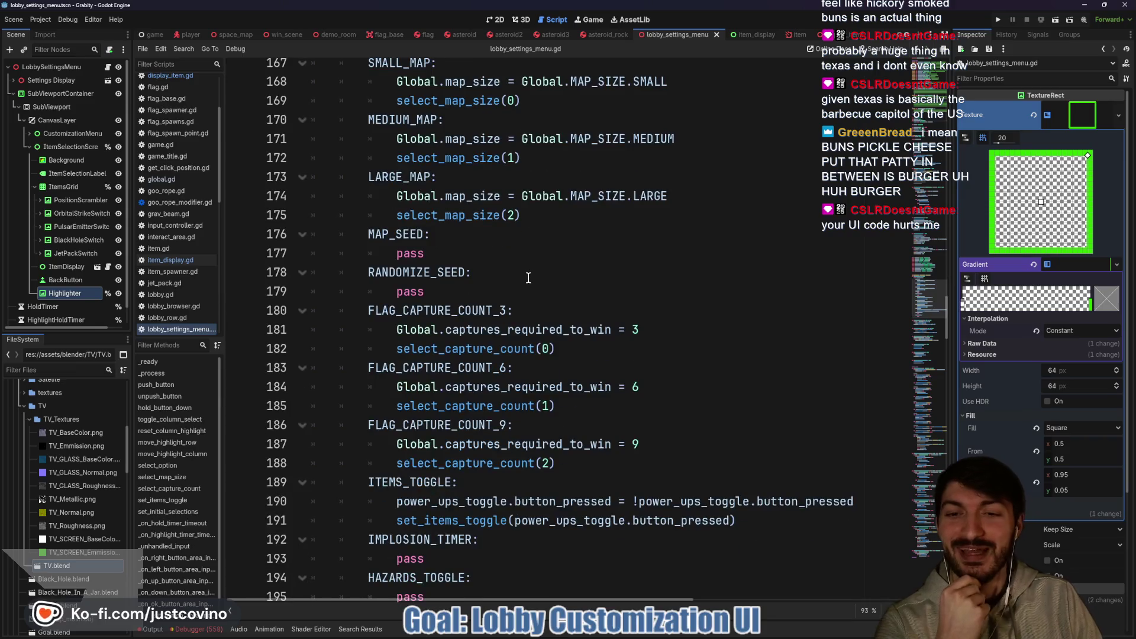
pyautogui.scroll(2, 529, 278)
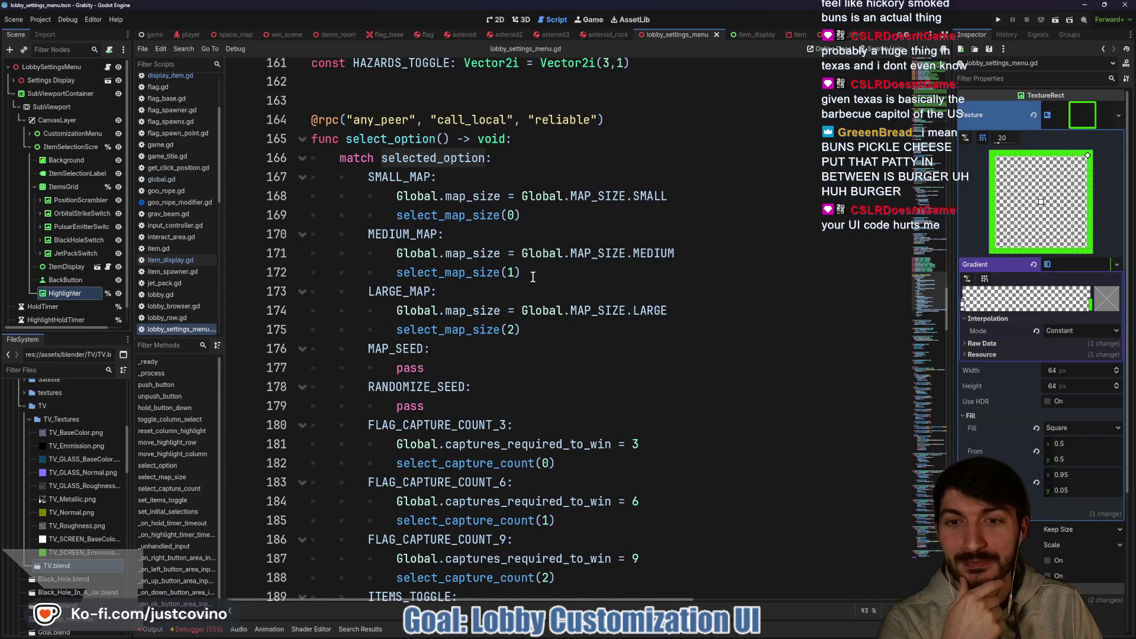
pyautogui.scroll(-2, 533, 277)
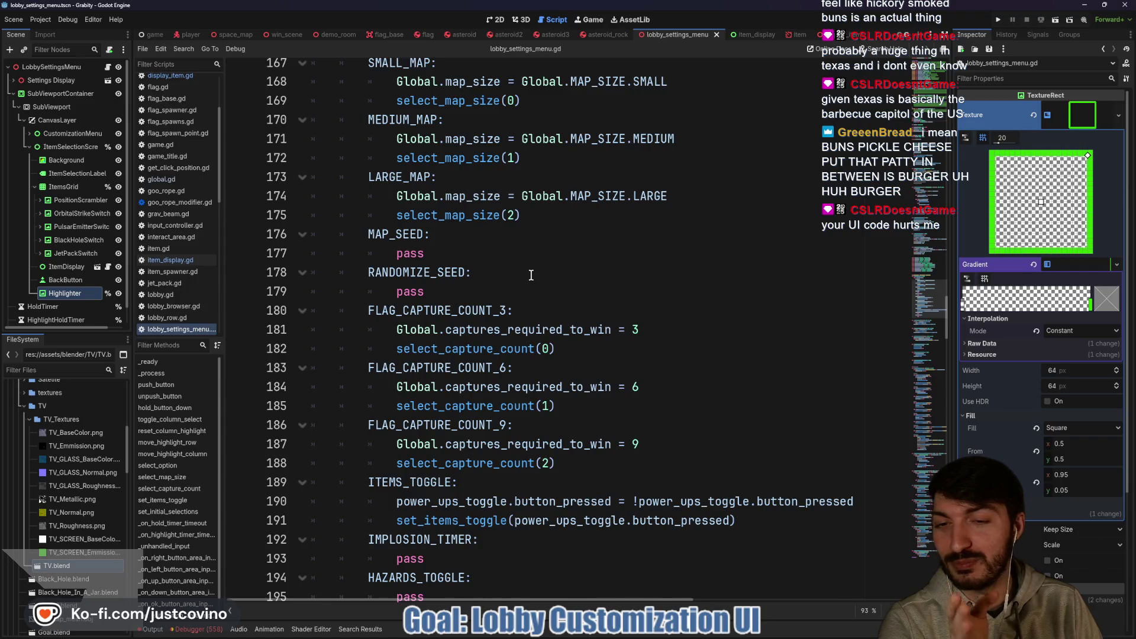
pyautogui.scroll(-7, 531, 275)
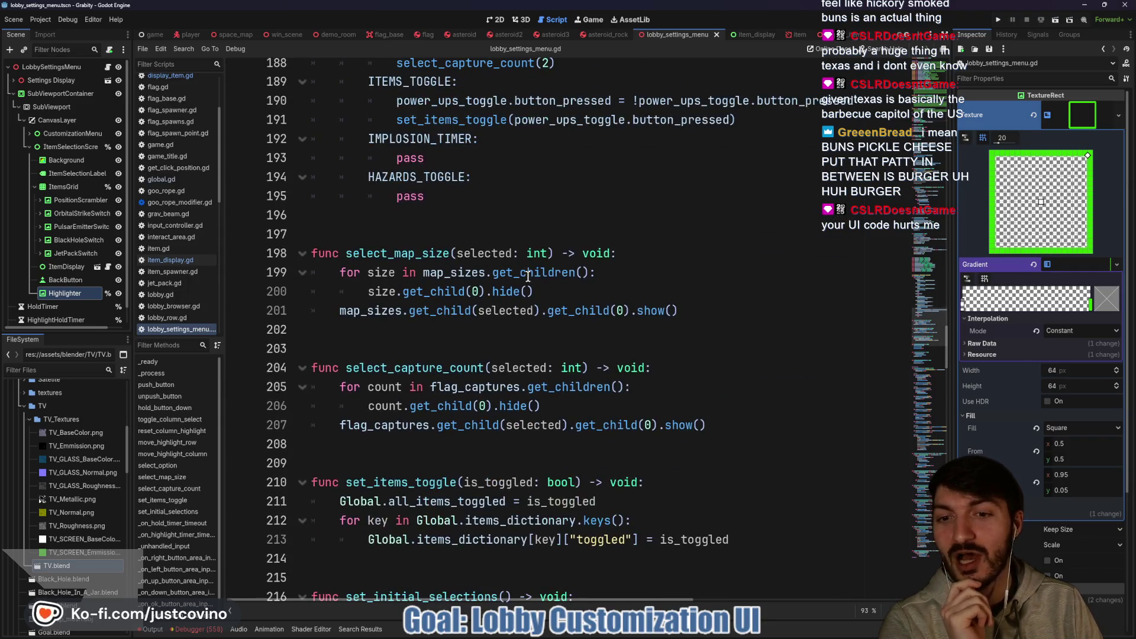
pyautogui.scroll(9, 528, 276)
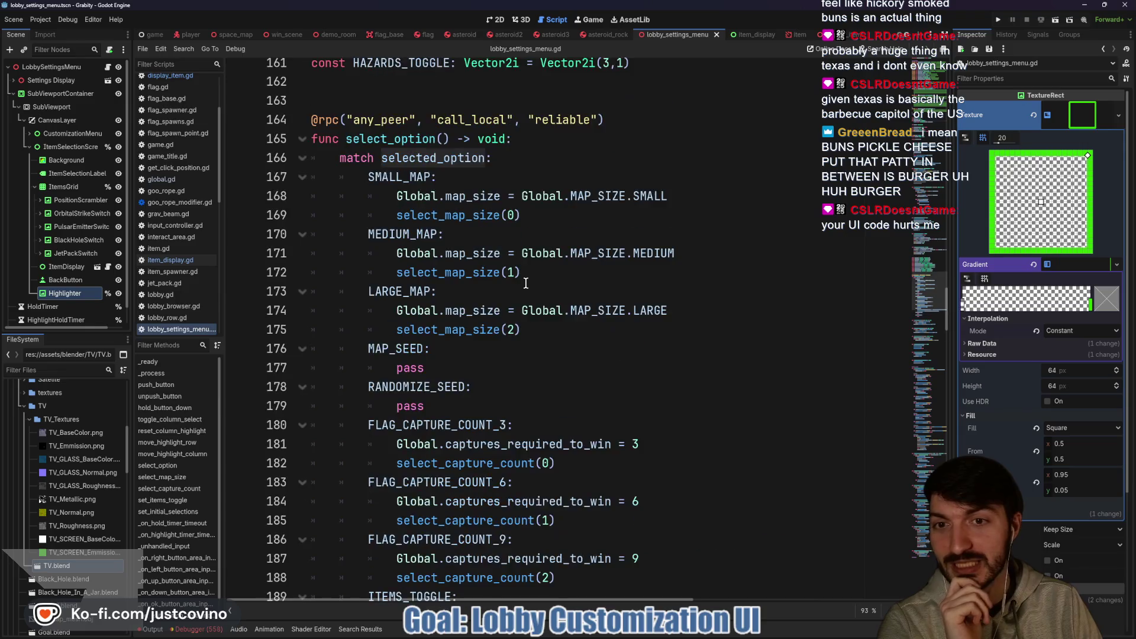
pyautogui.scroll(-20, 525, 283)
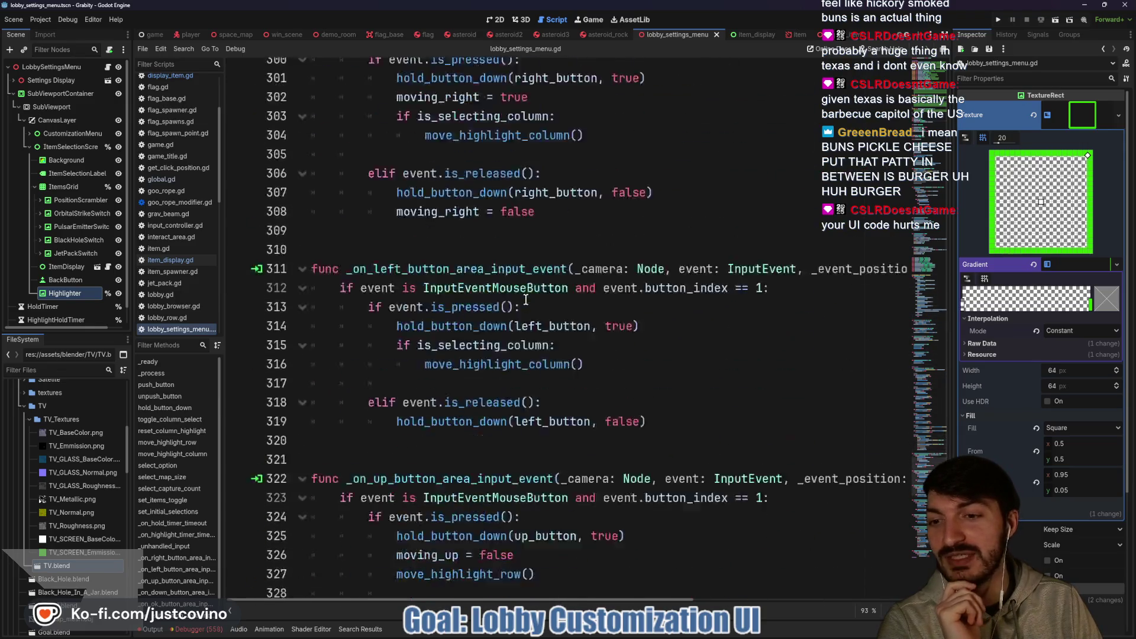
pyautogui.scroll(-17, 525, 299)
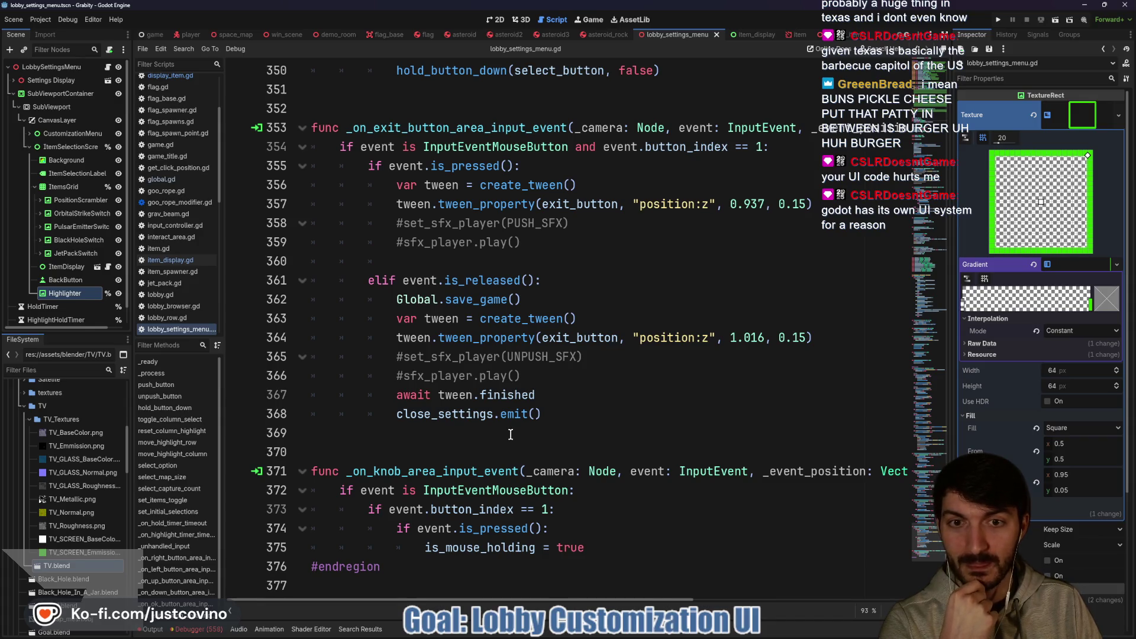
pyautogui.scroll(20, 511, 434)
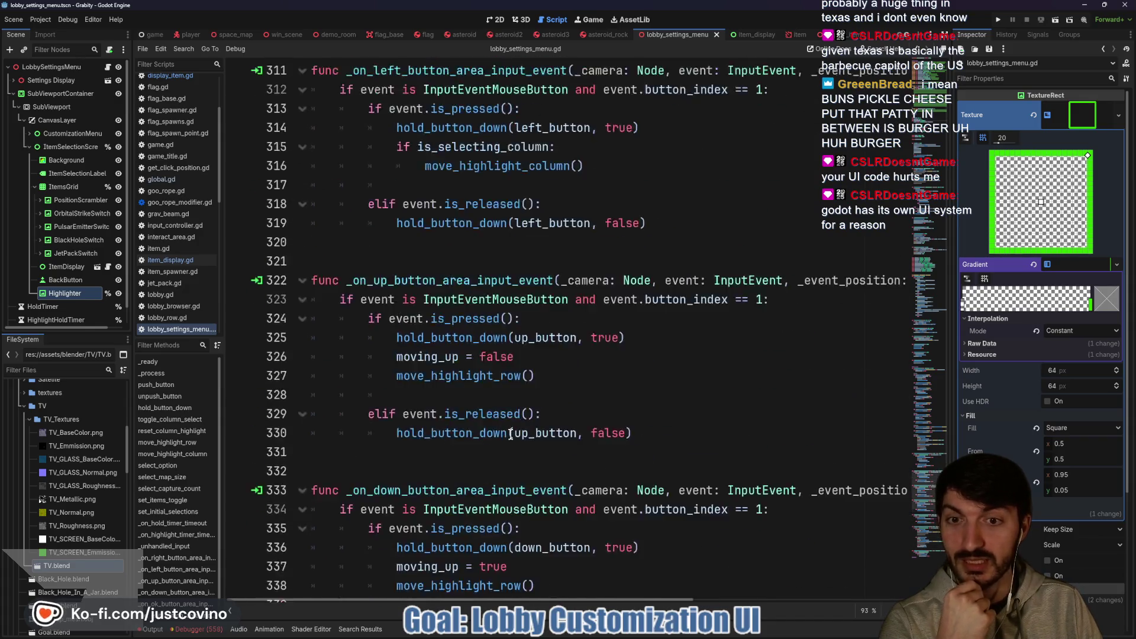
pyautogui.scroll(20, 510, 435)
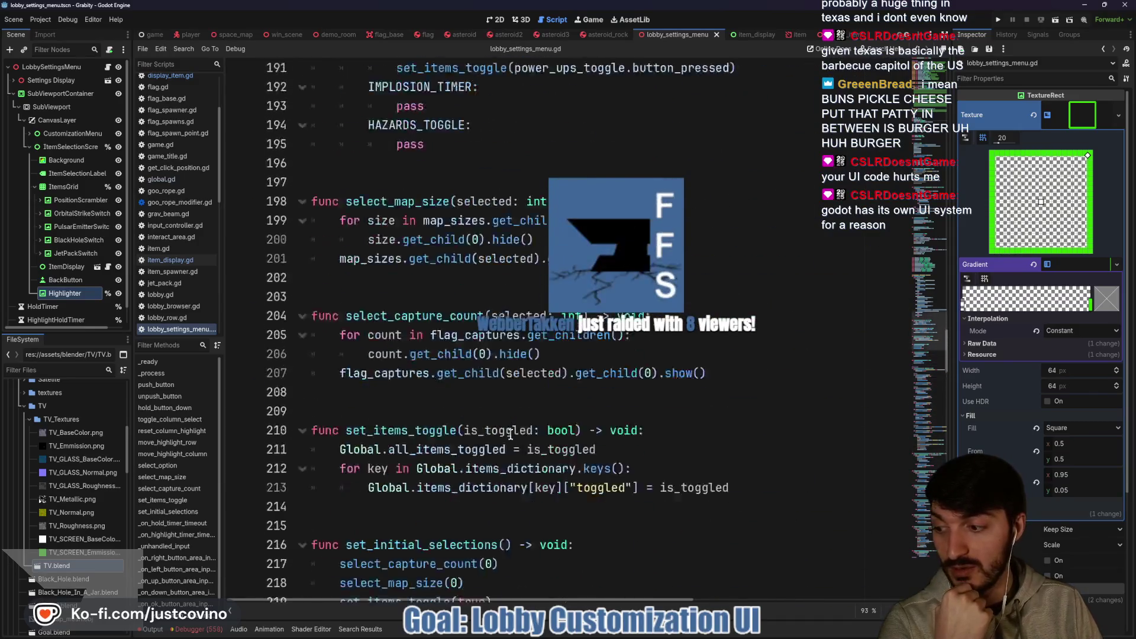
pyautogui.scroll(20, 510, 434)
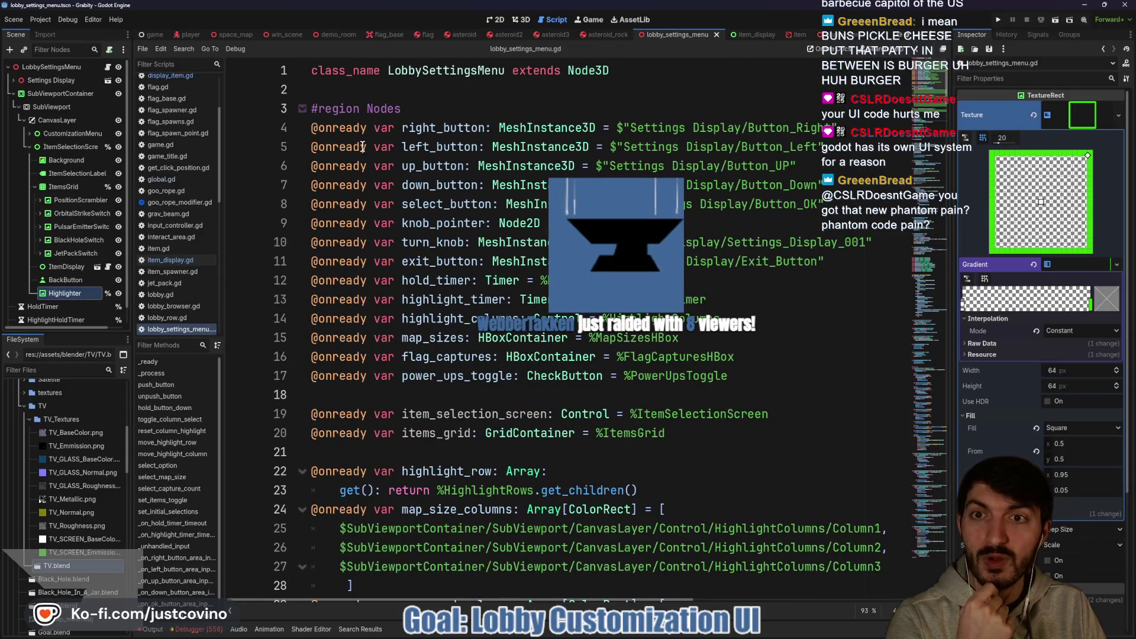
pyautogui.click(364, 88)
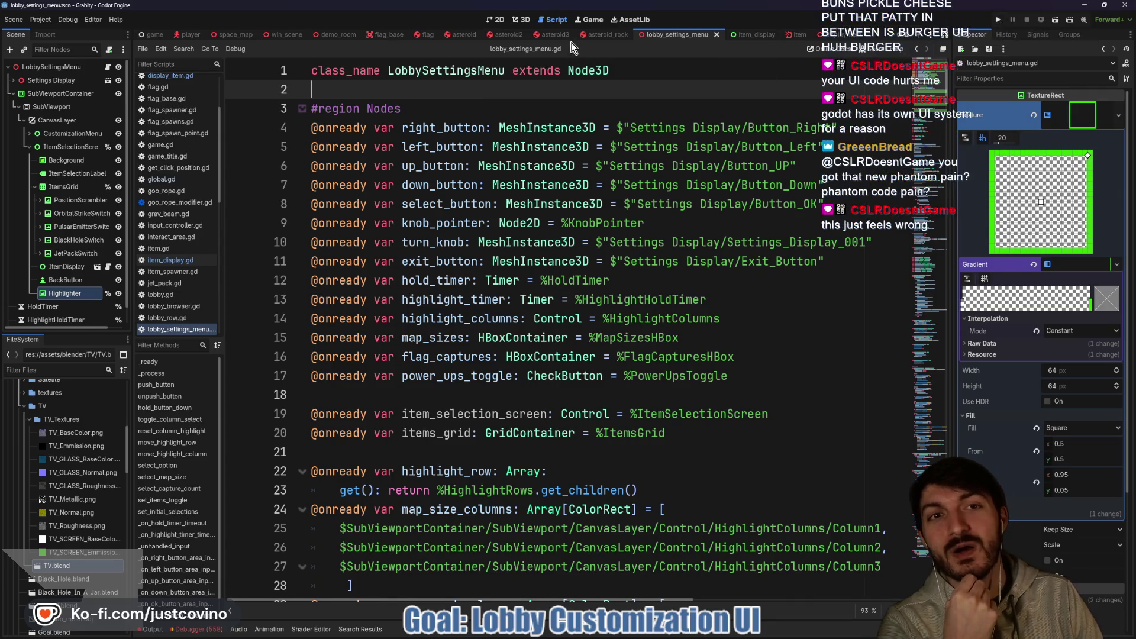
pyautogui.click(496, 20)
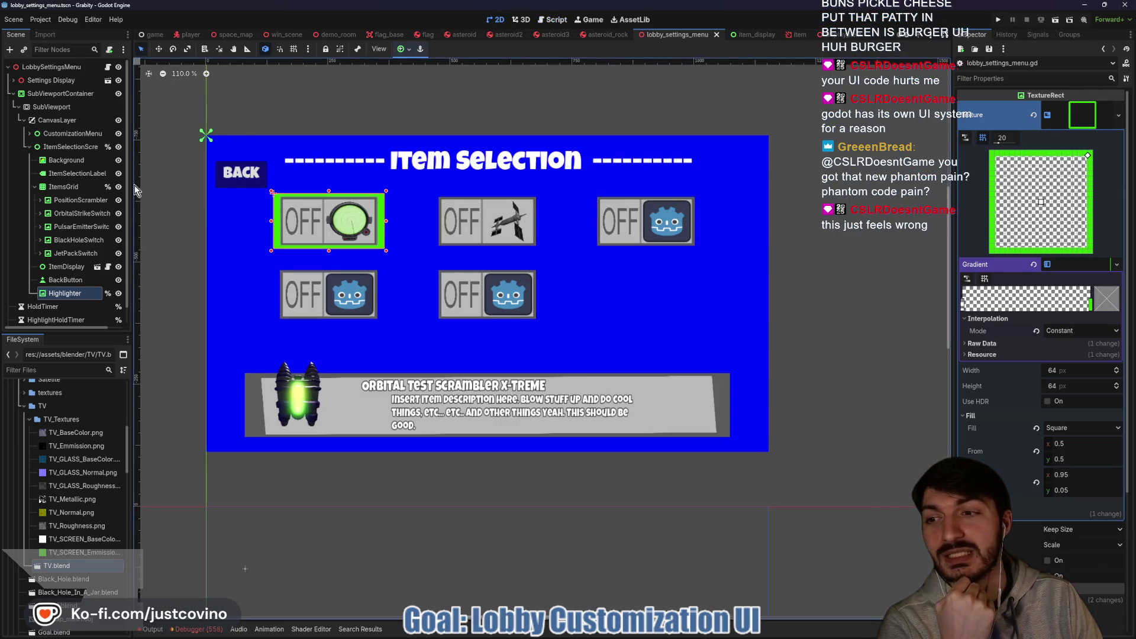
# Hide the ItemSelectionScreen node and run the project with F5.
pyautogui.click(119, 147)
pyautogui.press('F5')
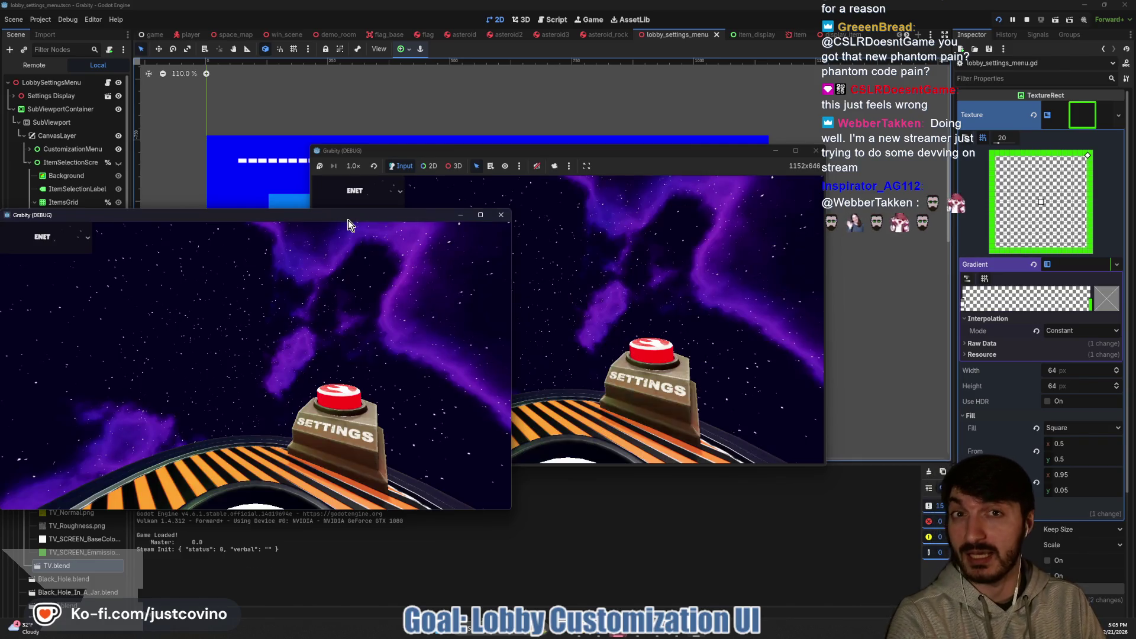
# Arrange the two Grabity debug windows side by side.
pyautogui.moveTo(347, 220); pyautogui.dragTo(921, 201)
pyautogui.moveTo(673, 155)
pyautogui.mouseDown()
pyautogui.moveTo(370, 155)
pyautogui.moveTo(401, 160)
pyautogui.mouseUp()
pyautogui.moveTo(768, 195); pyautogui.dragTo(753, 149)
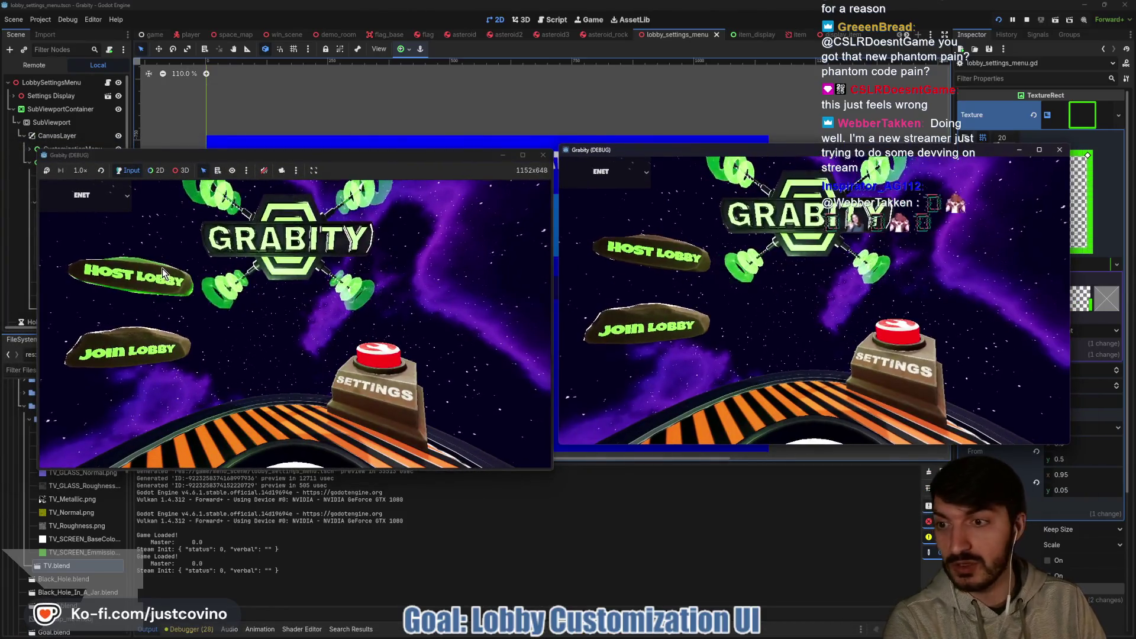
# Host a lobby in one window, join from the other, ready the blue and red players, and start.
pyautogui.click(108, 294)
pyautogui.click(265, 278)
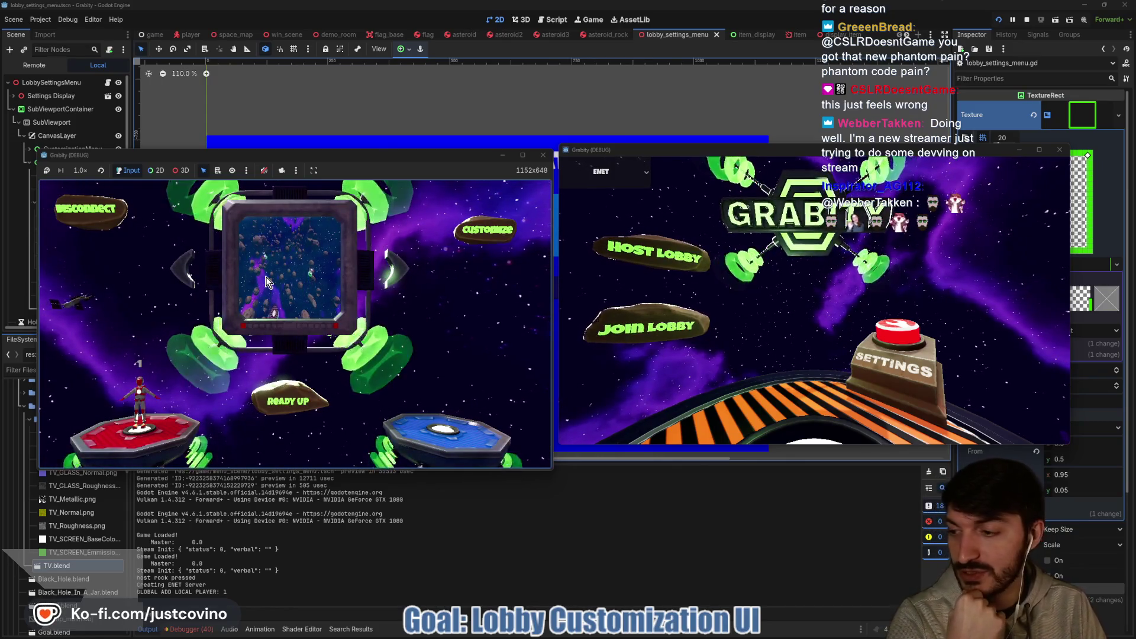
pyautogui.click(640, 328)
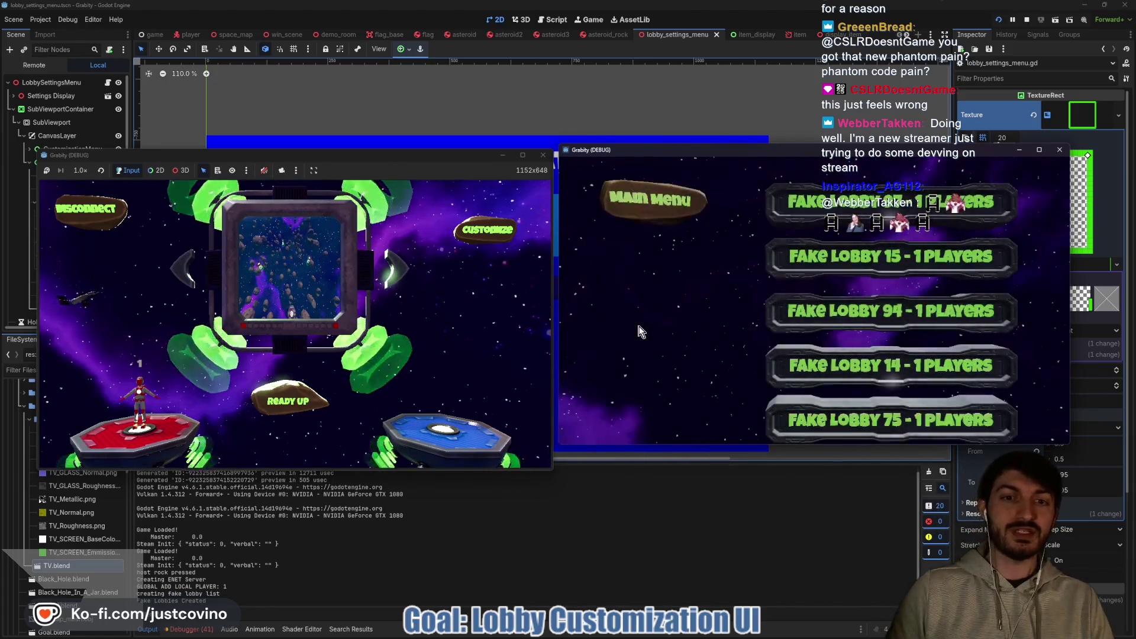
pyautogui.click(839, 304)
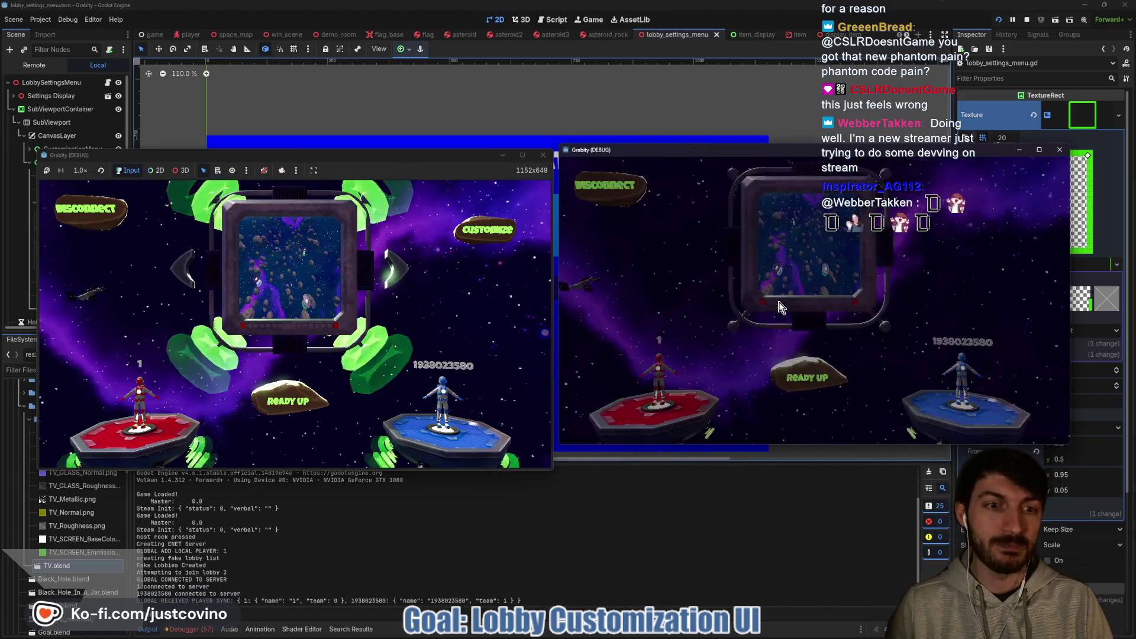
pyautogui.click(798, 390)
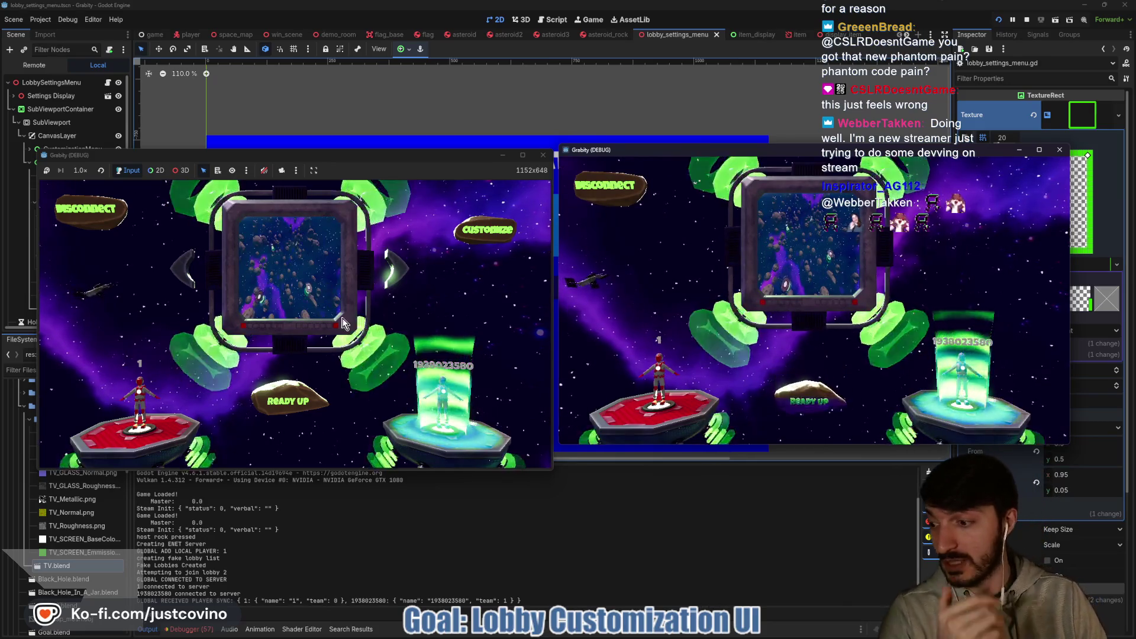
pyautogui.click(302, 384)
pyautogui.click(278, 390)
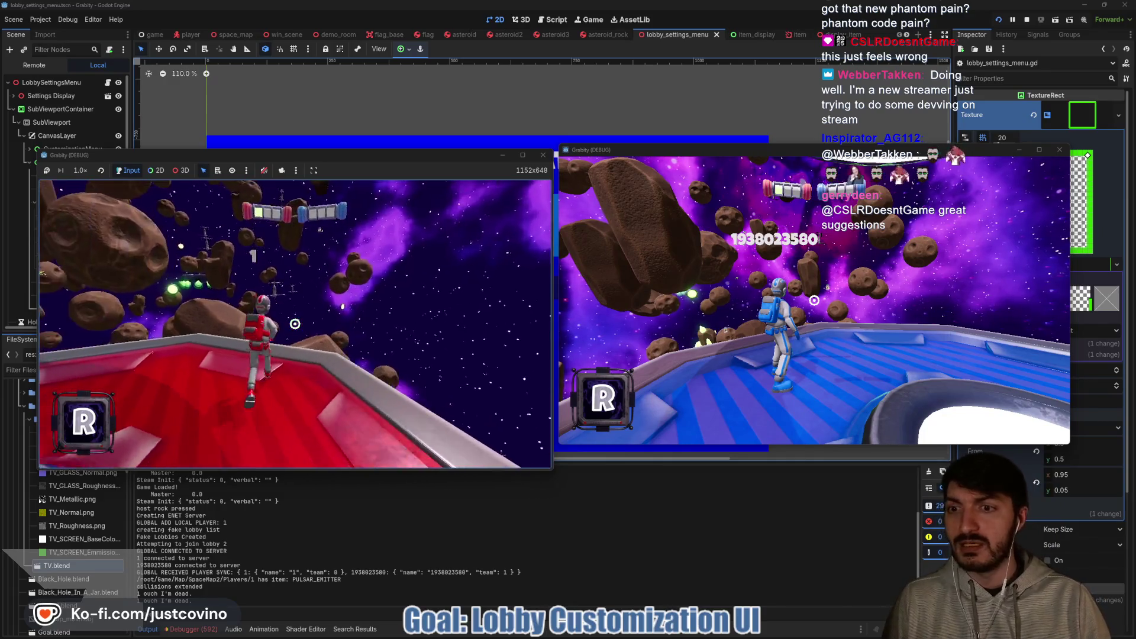
# Run cheat_item orbital_strike in the game's dev console, then stop the debug session with F8.
pyautogui.press('`')
pyautogui.write('heat_')
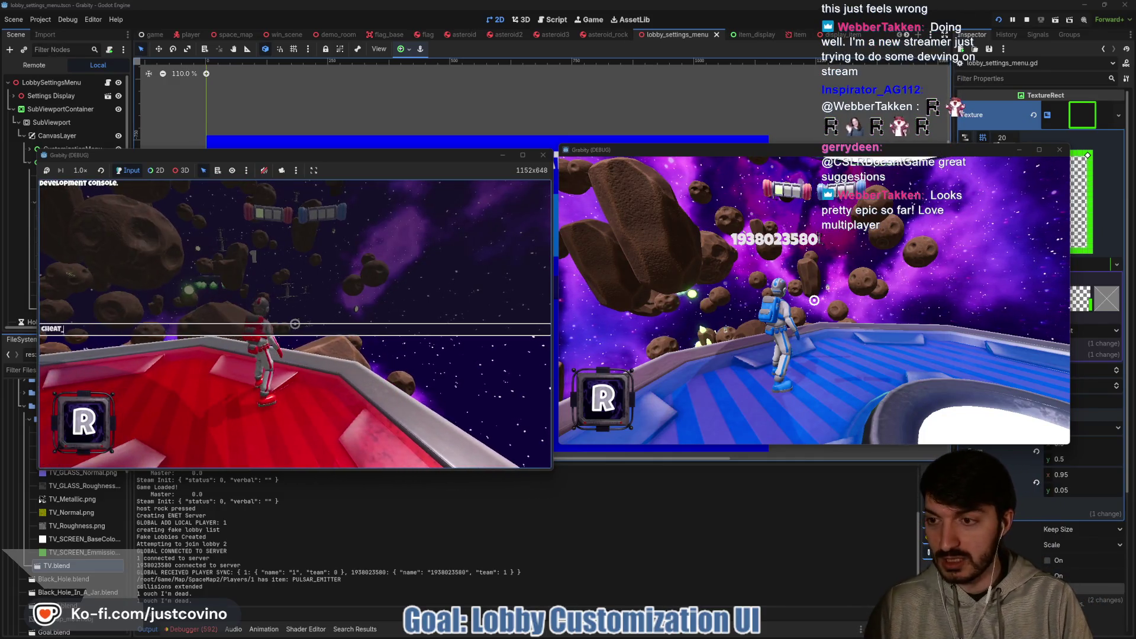
pyautogui.write('item onbital_strike')
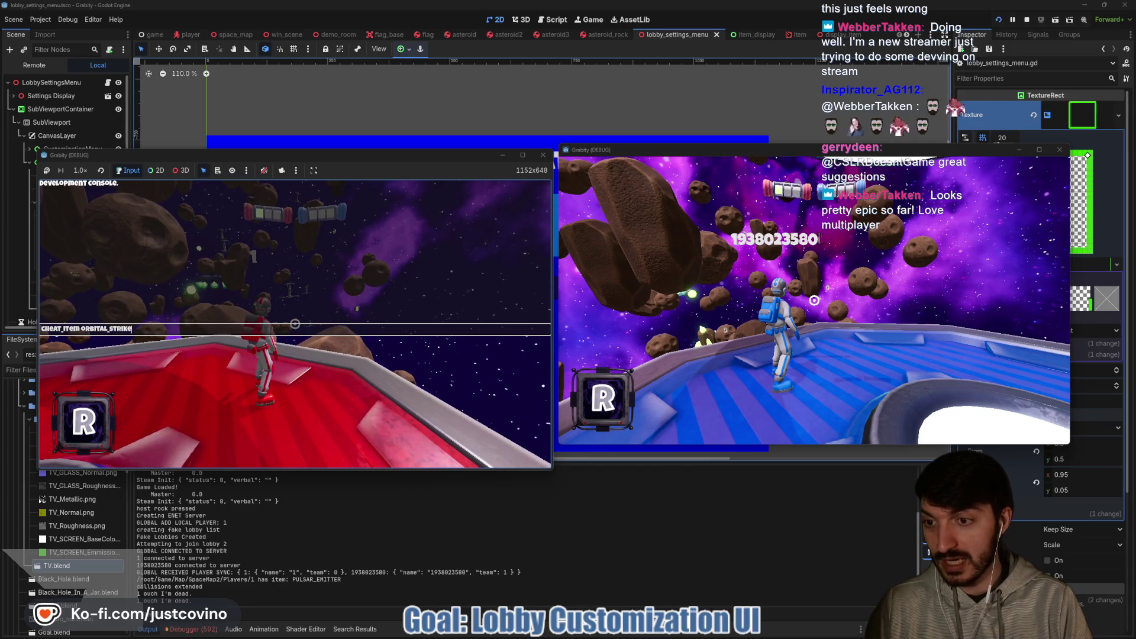
pyautogui.press('Return')
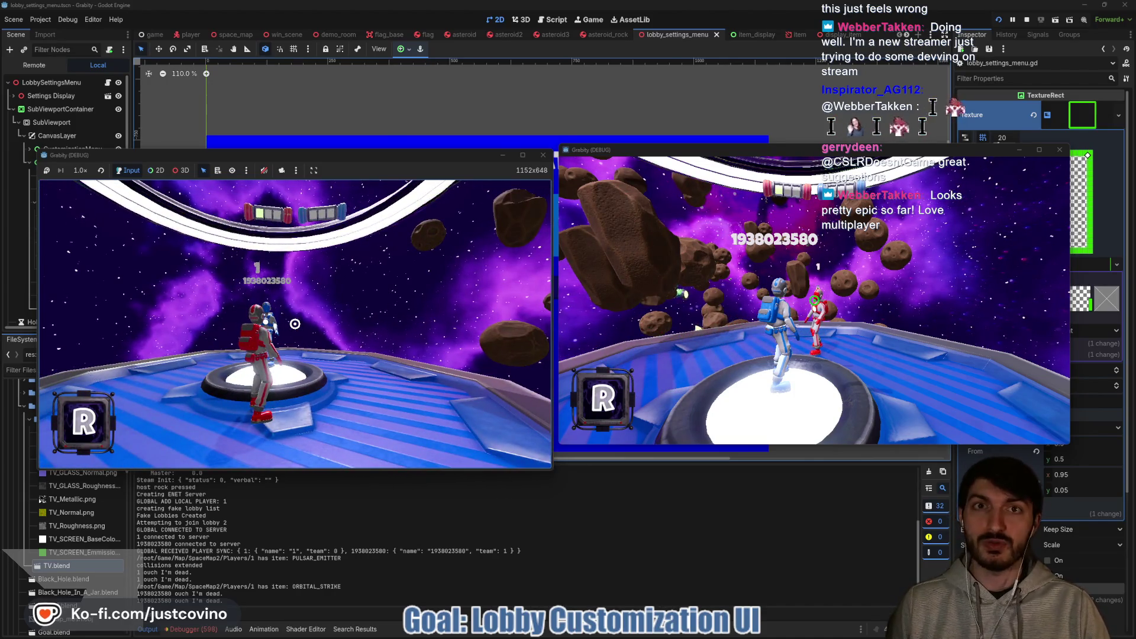
pyautogui.press('F8')
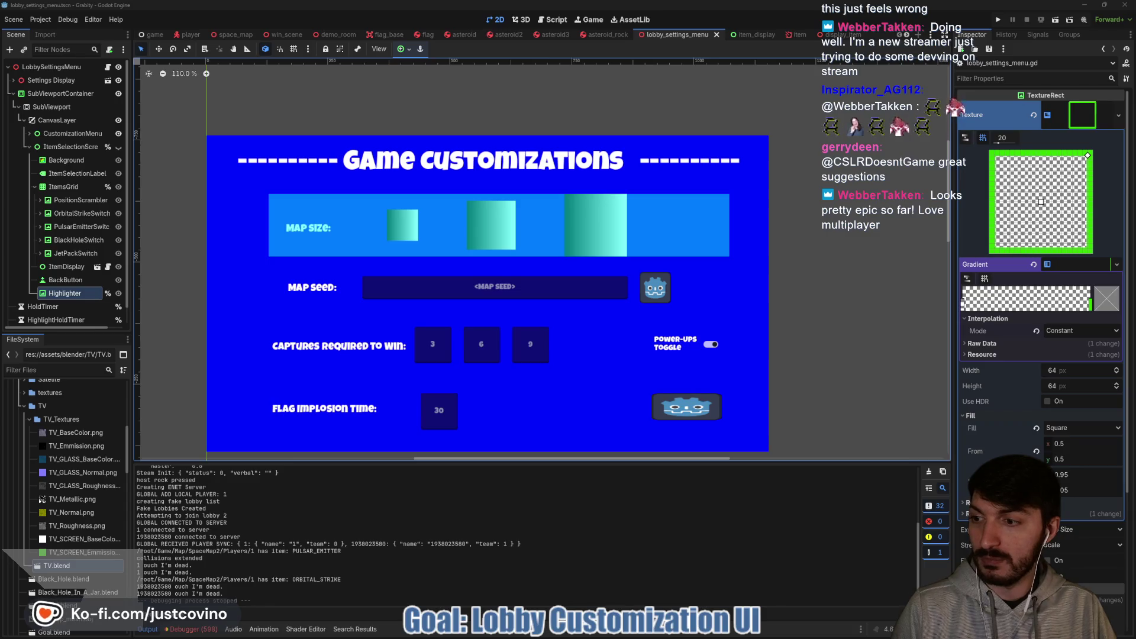
# Enlarge the scene preview and mark the Map Size options and the Map Seed row.
pyautogui.moveTo(778, 348); pyautogui.dragTo(768, 350)
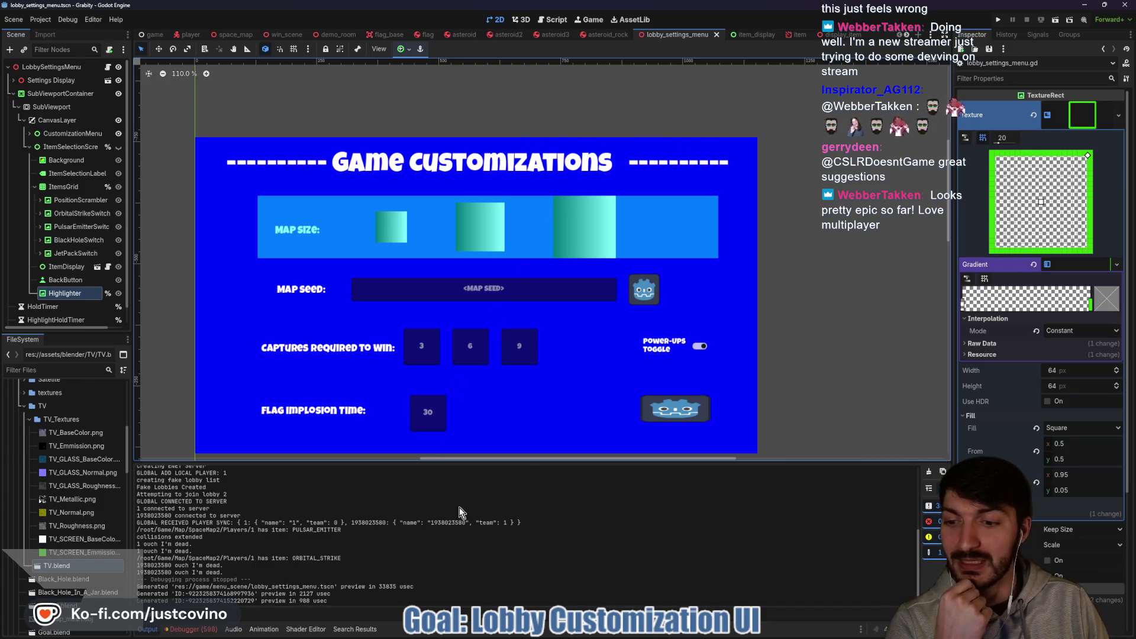
pyautogui.moveTo(519, 464); pyautogui.dragTo(512, 586)
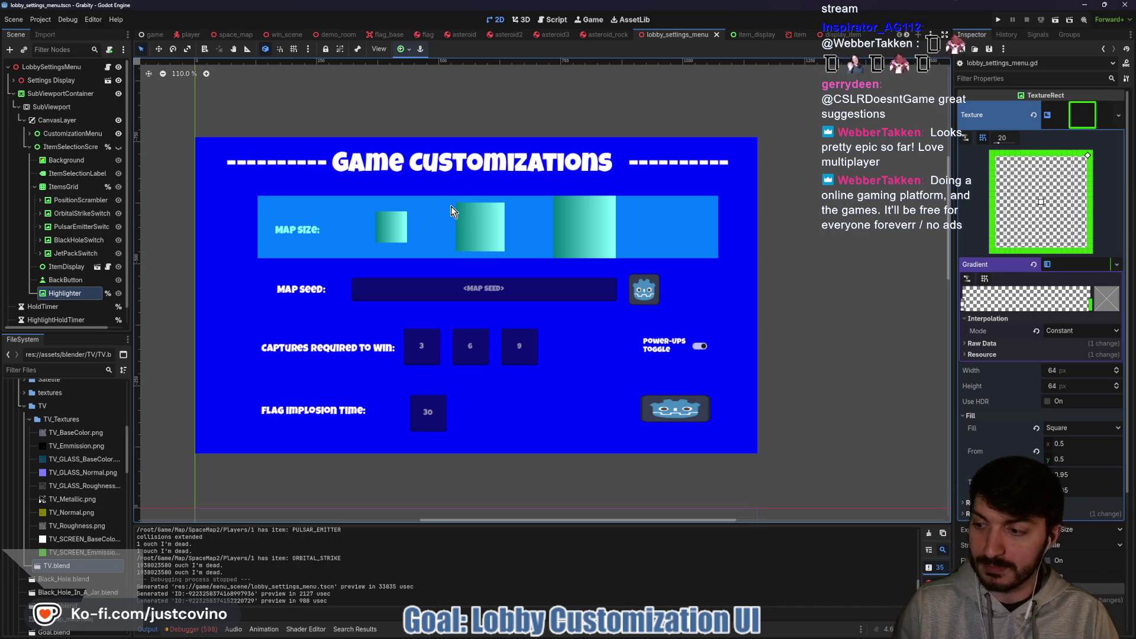
pyautogui.moveTo(409, 201)
pyautogui.mouseDown()
pyautogui.moveTo(352, 271)
pyautogui.moveTo(395, 184)
pyautogui.moveTo(450, 193)
pyautogui.mouseUp()
pyautogui.moveTo(536, 183); pyautogui.dragTo(632, 264)
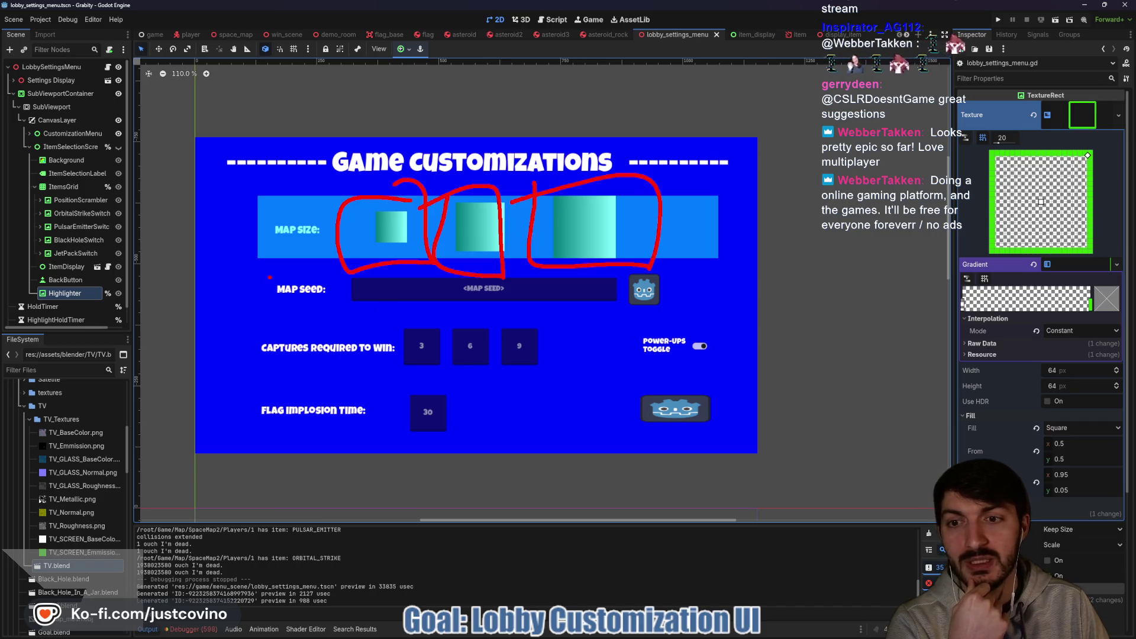
pyautogui.moveTo(271, 299)
pyautogui.mouseDown()
pyautogui.moveTo(374, 316)
pyautogui.moveTo(669, 301)
pyautogui.mouseUp()
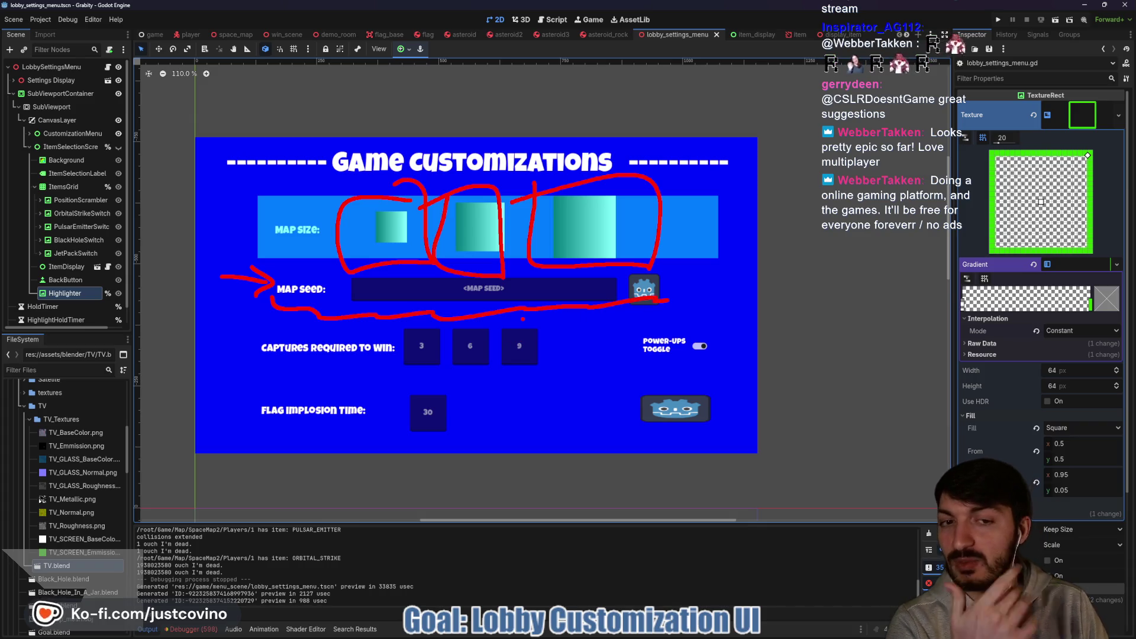
# Mark the Power-Ups toggle and the 3, 6, 9 capture options, then clear markup and show the browser.
pyautogui.moveTo(721, 327)
pyautogui.mouseDown()
pyautogui.moveTo(627, 322)
pyautogui.moveTo(739, 357)
pyautogui.moveTo(698, 318)
pyautogui.mouseUp()
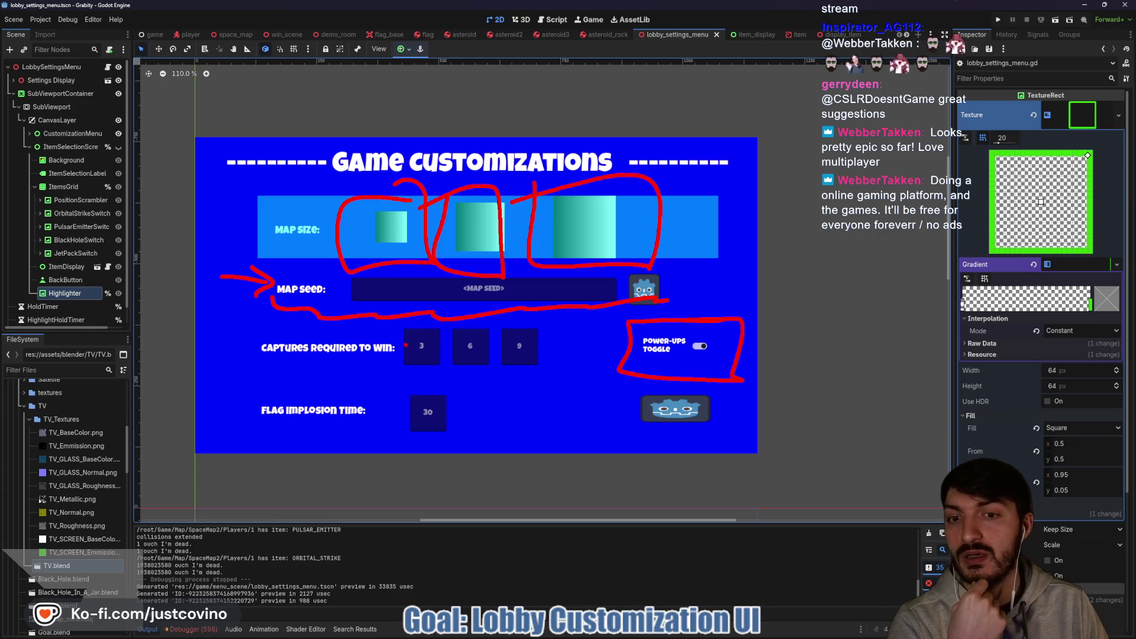
pyautogui.moveTo(402, 325)
pyautogui.mouseDown()
pyautogui.moveTo(400, 372)
pyautogui.moveTo(390, 327)
pyautogui.mouseUp()
pyautogui.moveTo(456, 368); pyautogui.dragTo(506, 373)
pyautogui.moveTo(458, 337)
pyautogui.mouseDown()
pyautogui.moveTo(509, 372)
pyautogui.moveTo(503, 346)
pyautogui.mouseUp()
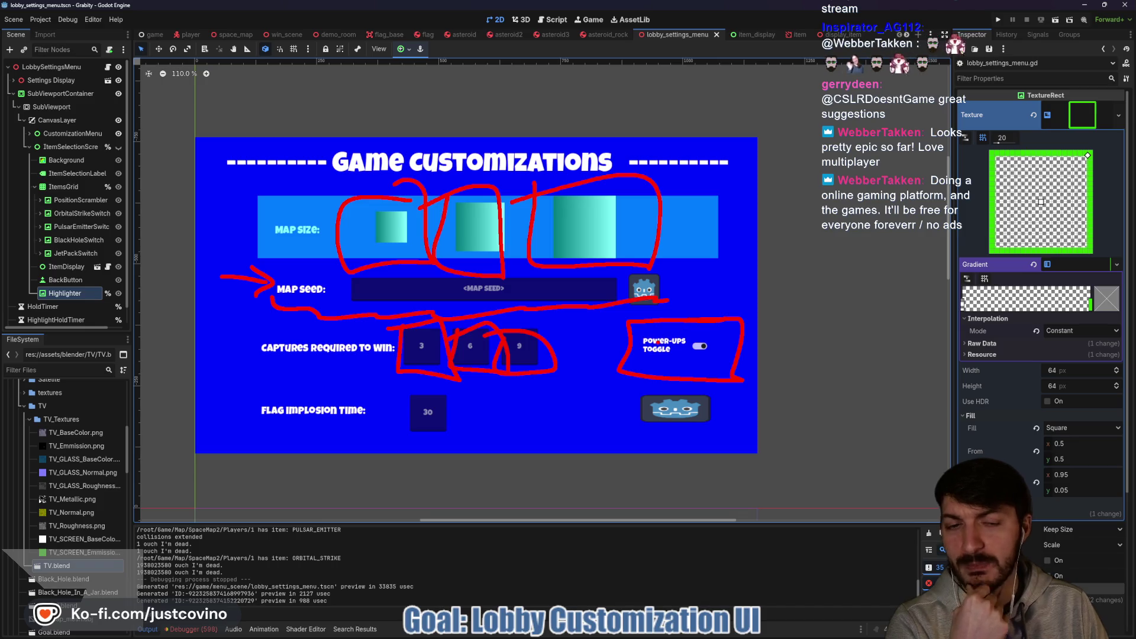
pyautogui.press('Escape')
pyautogui.click(610, 636)
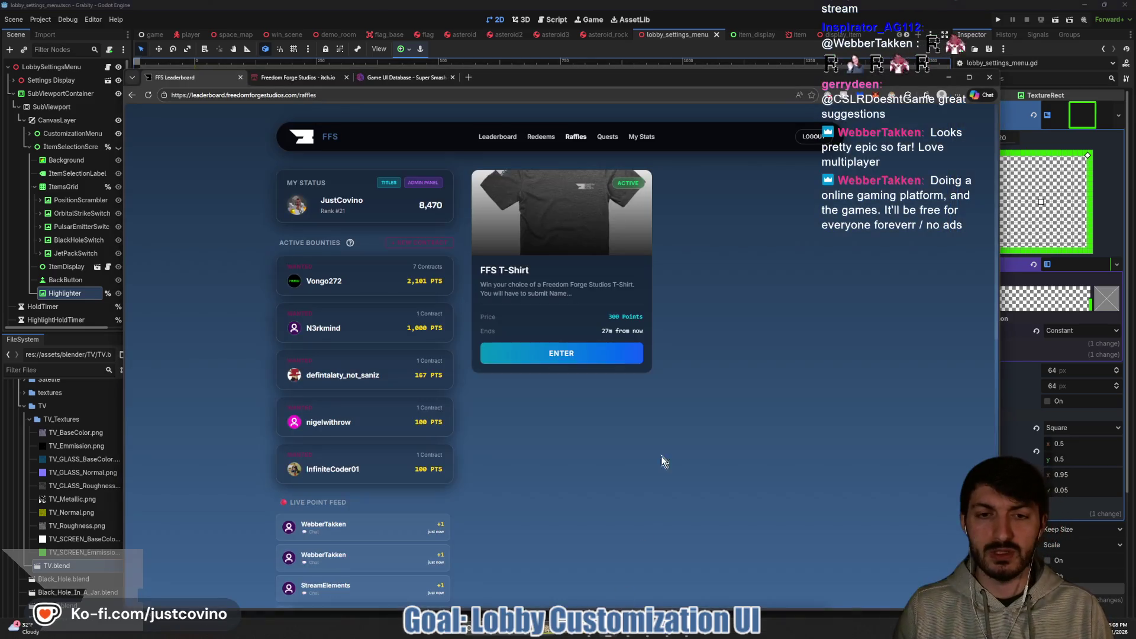
# View the Game UI Database Item Switch screenshot, then minimize the browser back to Godot.
pyautogui.click(391, 77)
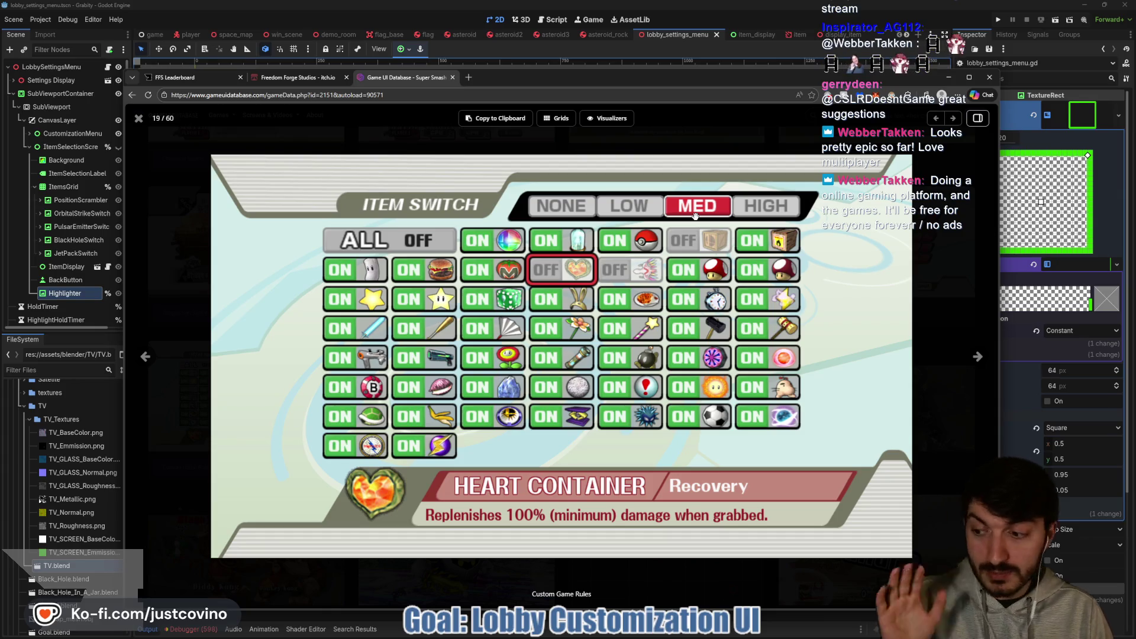
pyautogui.click(672, 35)
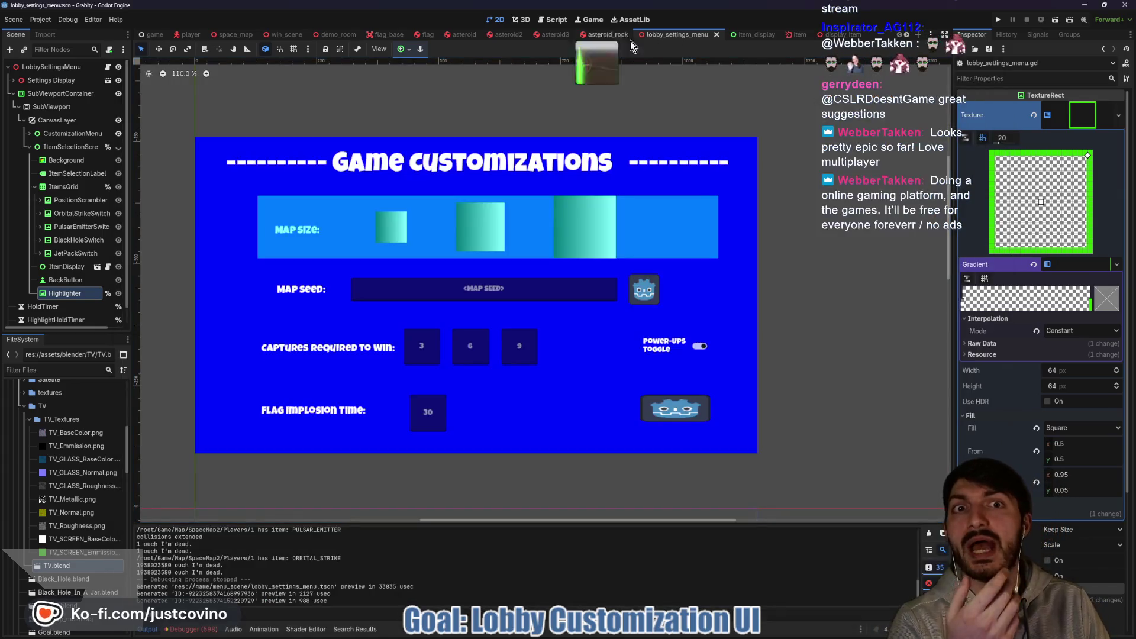
# Glance at item_display, return to lobby_settings_menu, unhide ItemSelectionScreen, then bring the browser back.
pyautogui.click(746, 34)
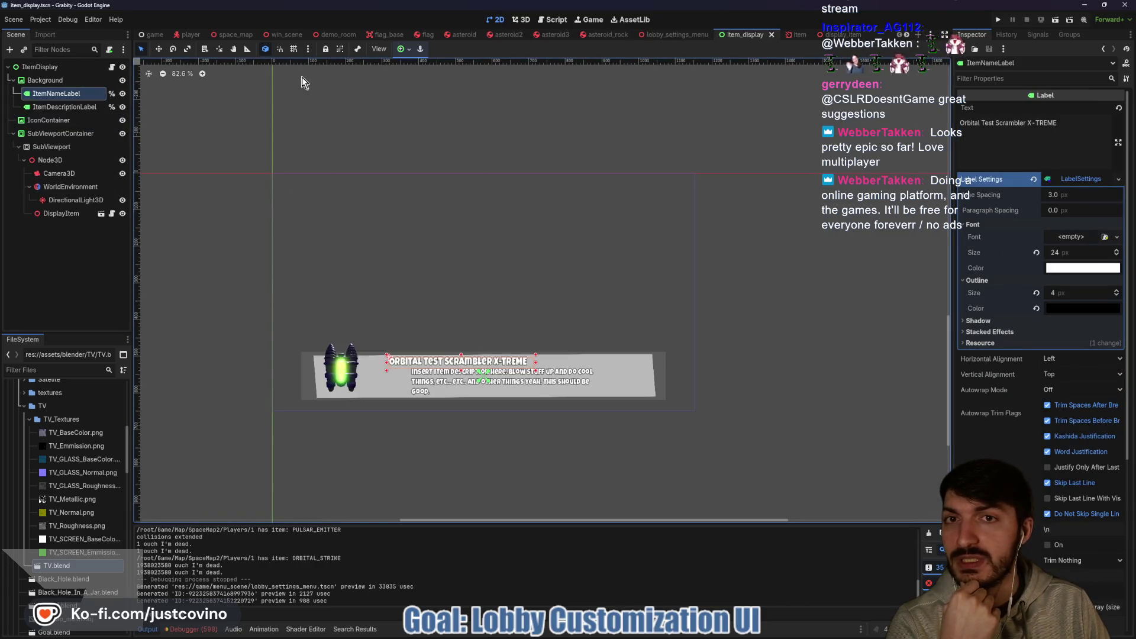
pyautogui.click(663, 37)
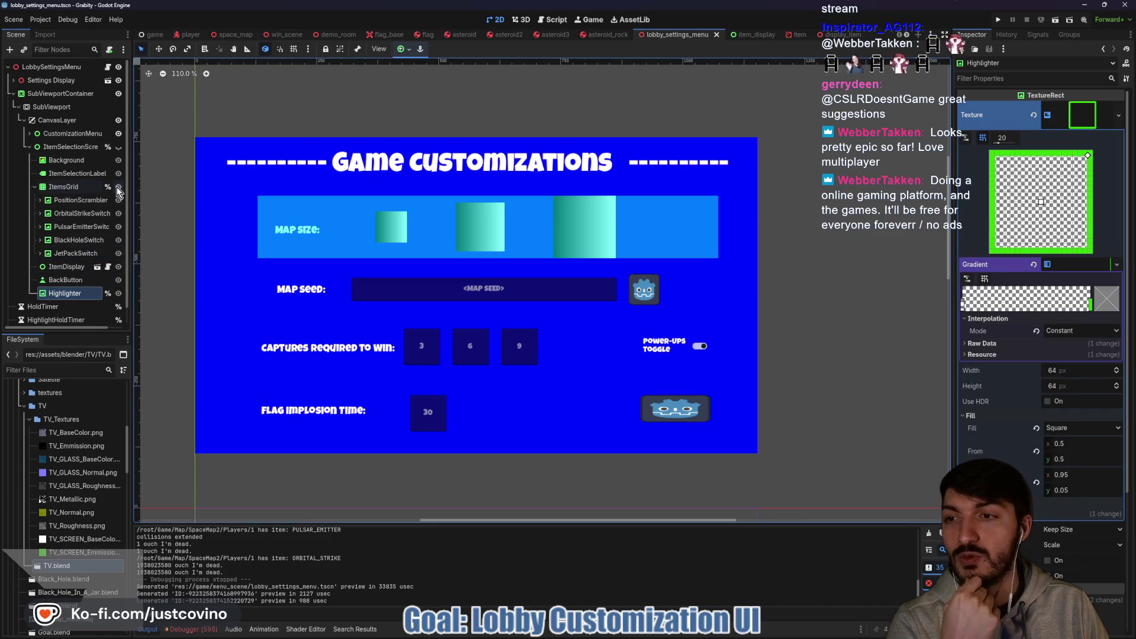
pyautogui.click(119, 147)
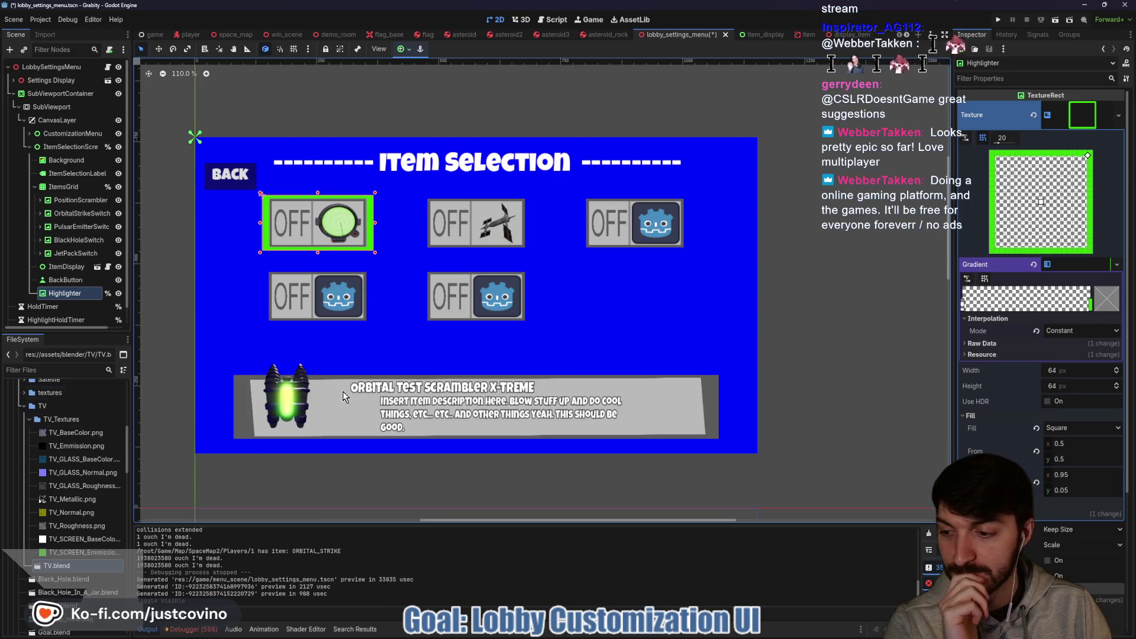
pyautogui.moveTo(653, 634)
pyautogui.click(611, 634)
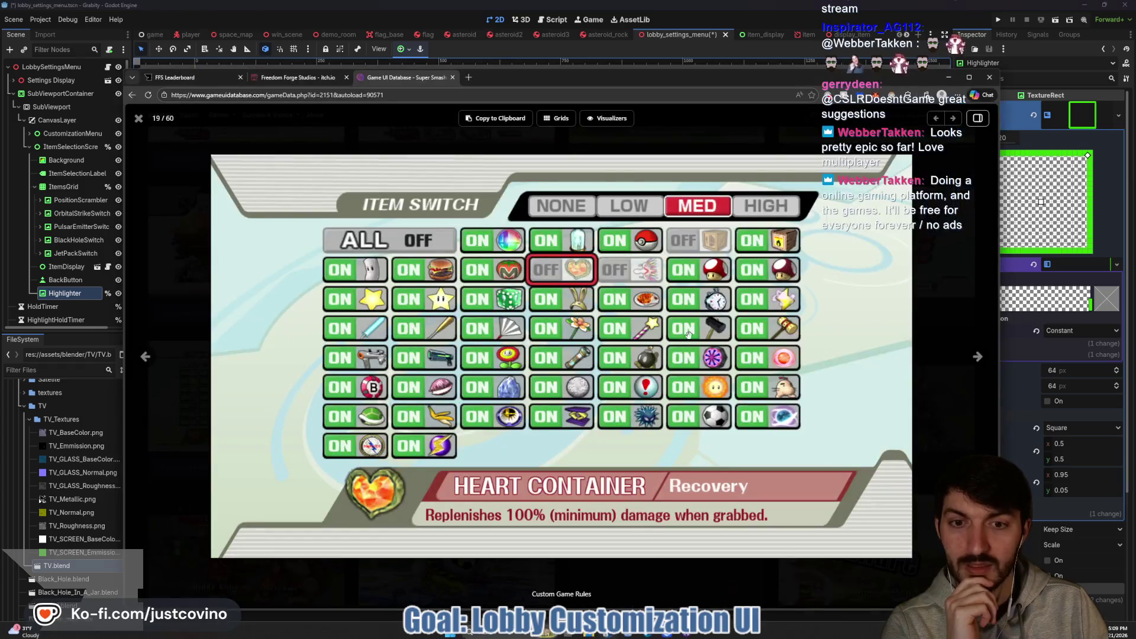
# Switch to the FFS raffles tab, then open the main Leaderboard rankings page.
pyautogui.click(177, 78)
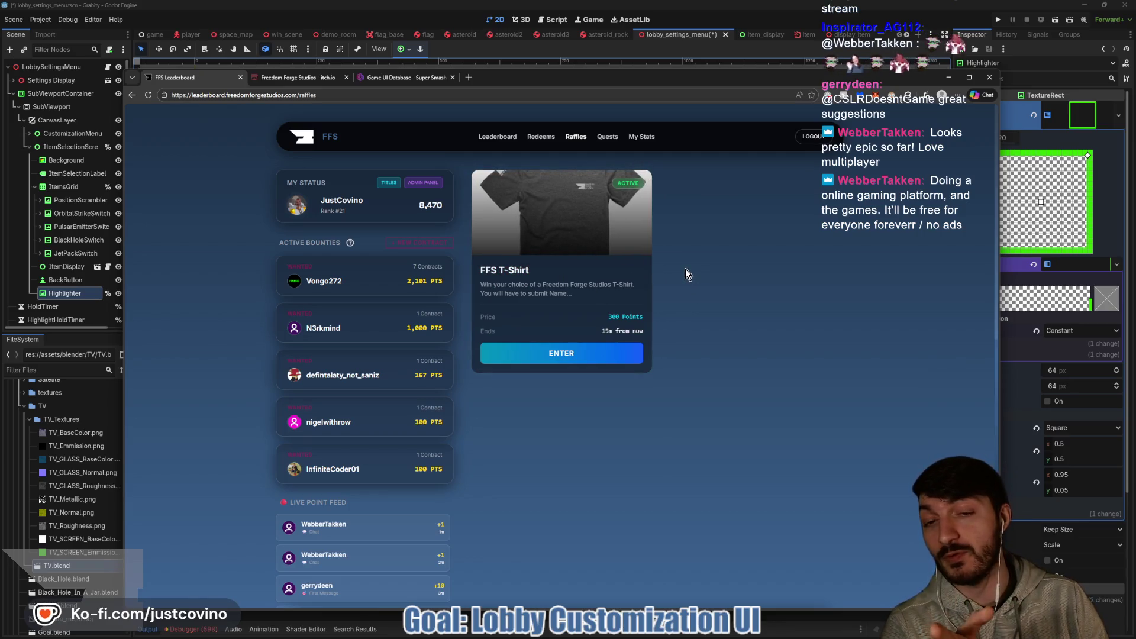
pyautogui.click(501, 140)
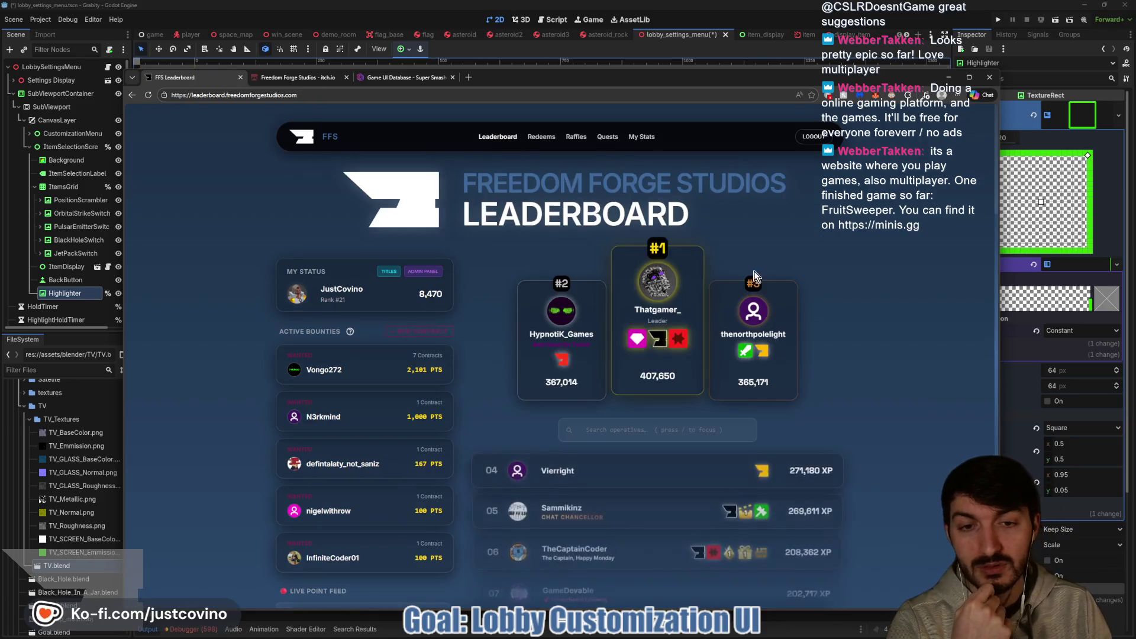
# Scroll down through the Freedom Forge Studios leaderboard rankings and back up to the top.
pyautogui.scroll(-6, 770, 274)
pyautogui.scroll(5, 847, 264)
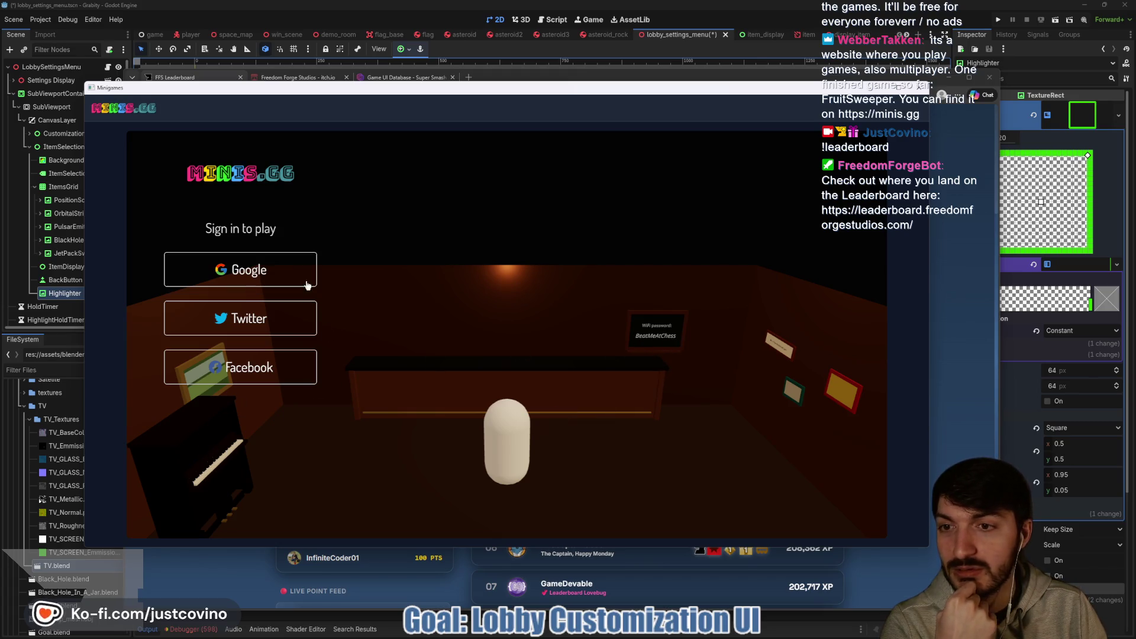
# Dismiss the minis.gg Minigames sign-in popup with its close button and Ctrl+W.
pyautogui.click(922, 88)
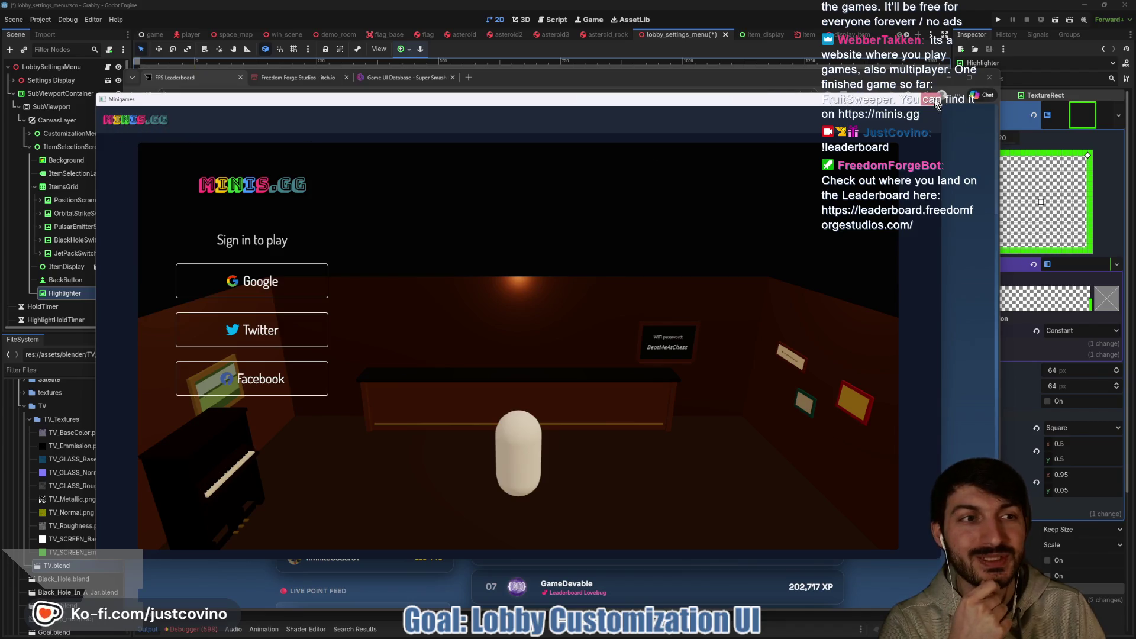
pyautogui.hotkey('ctrl', 'w')
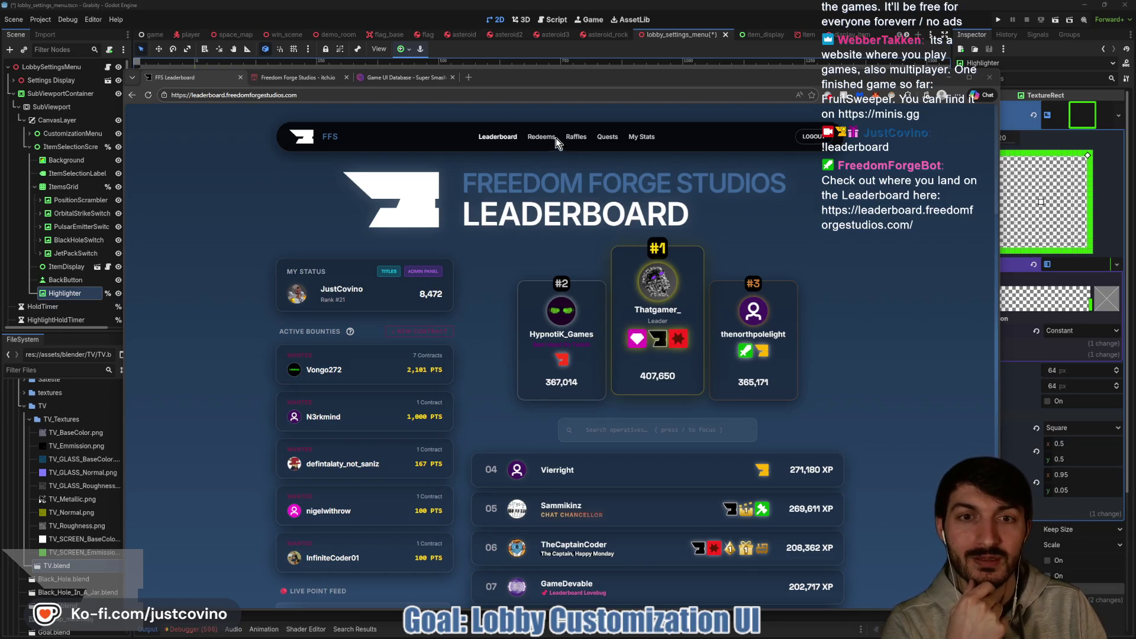
# View the FFS T-Shirt raffle on the Raffles page, then return to the Godot editor.
pyautogui.click(574, 137)
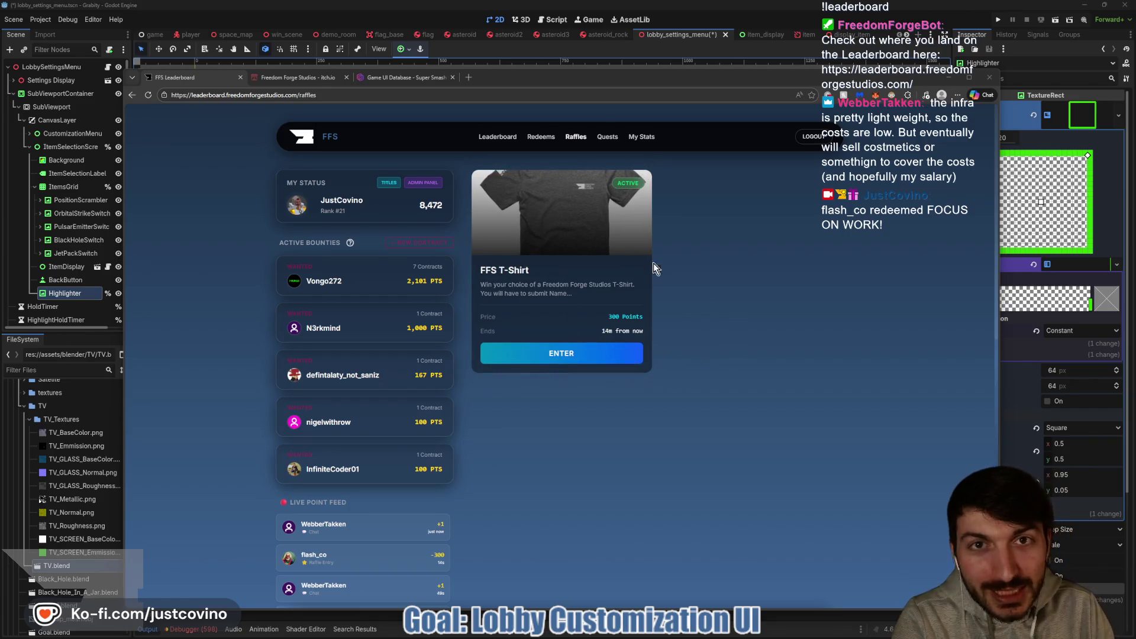
pyautogui.click(551, 20)
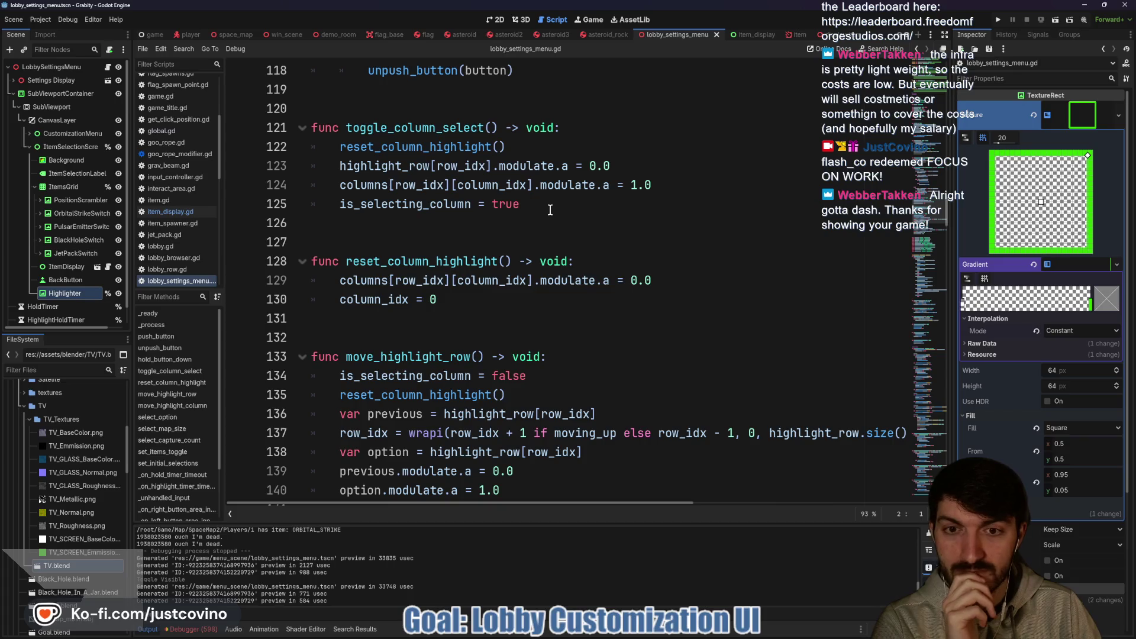
pyautogui.scroll(-3, 550, 210)
pyautogui.scroll(3, 538, 213)
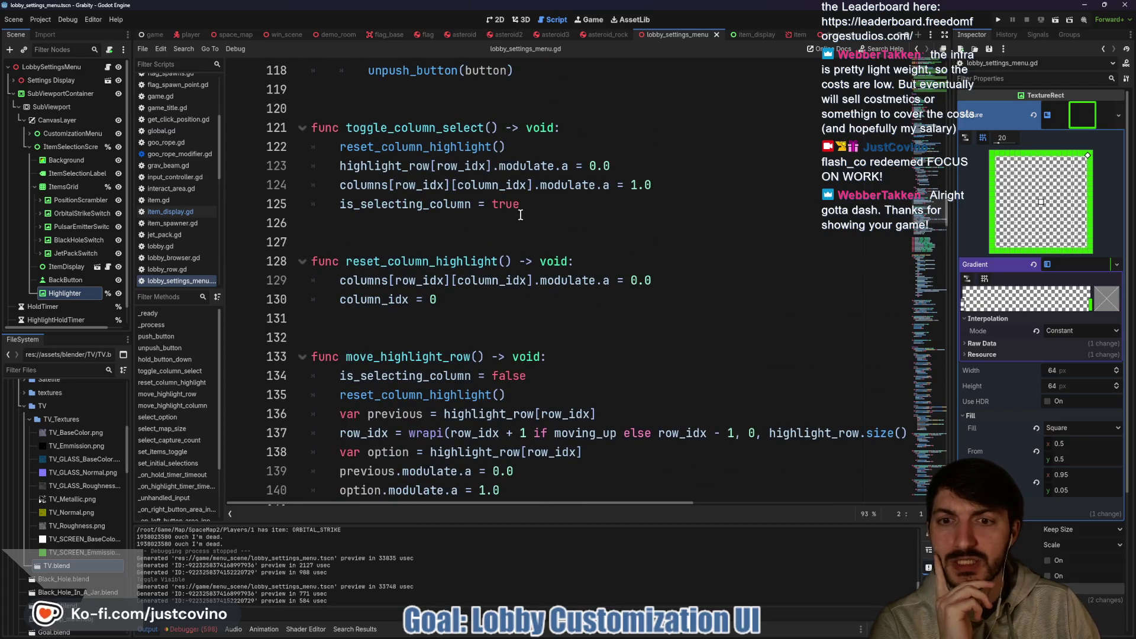
pyautogui.scroll(20, 520, 215)
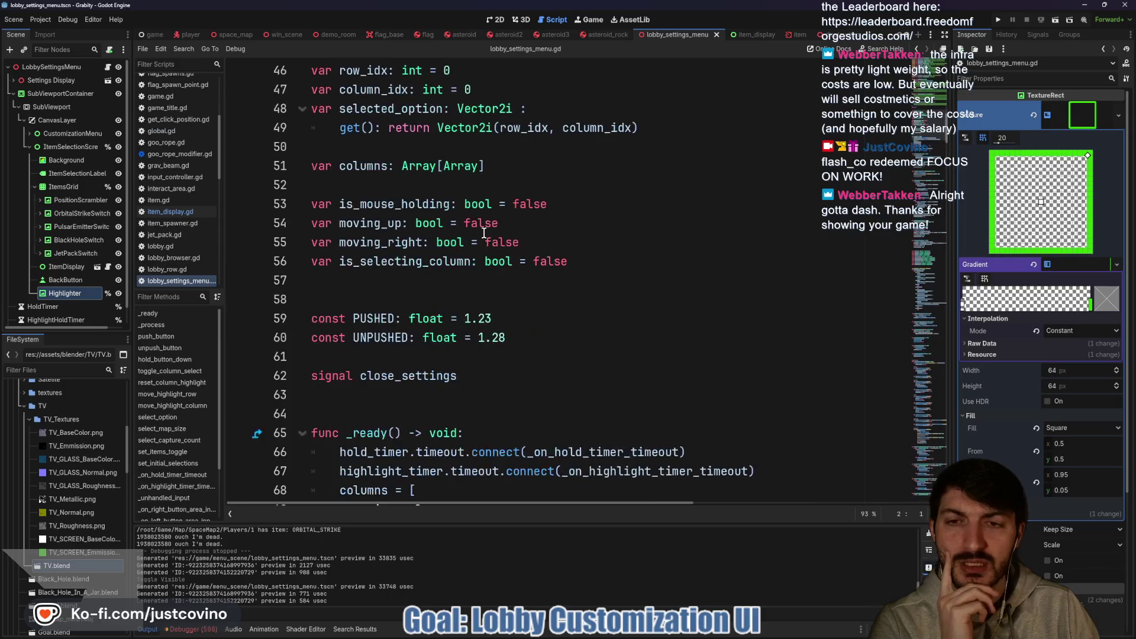
pyautogui.doubleClick(345, 164)
pyautogui.scroll(-5, 355, 195)
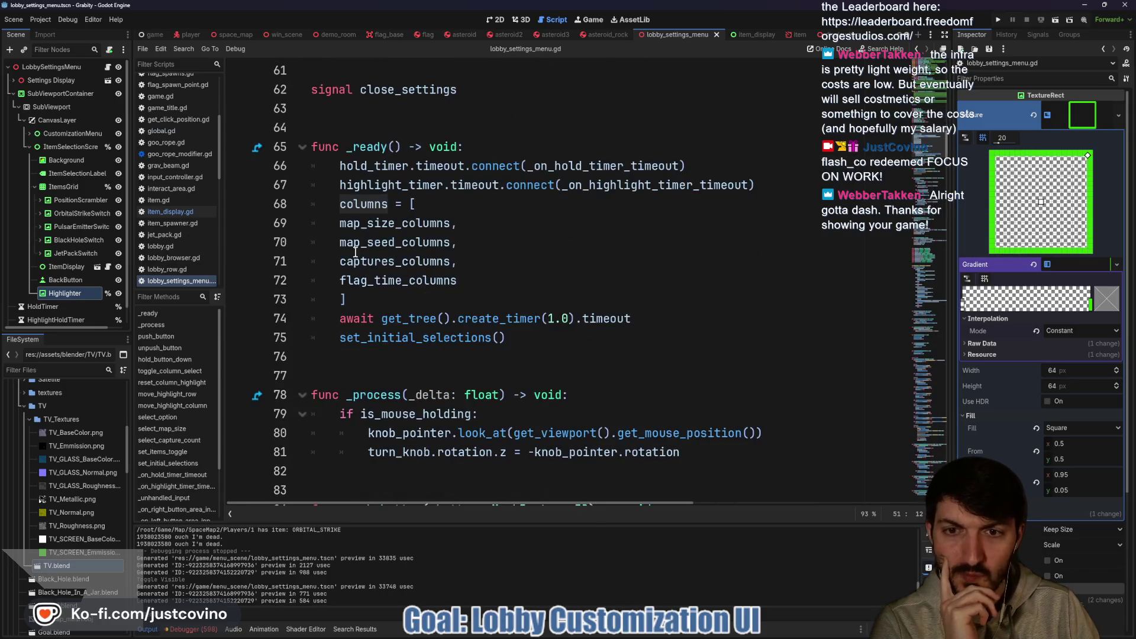
pyautogui.moveTo(391, 262)
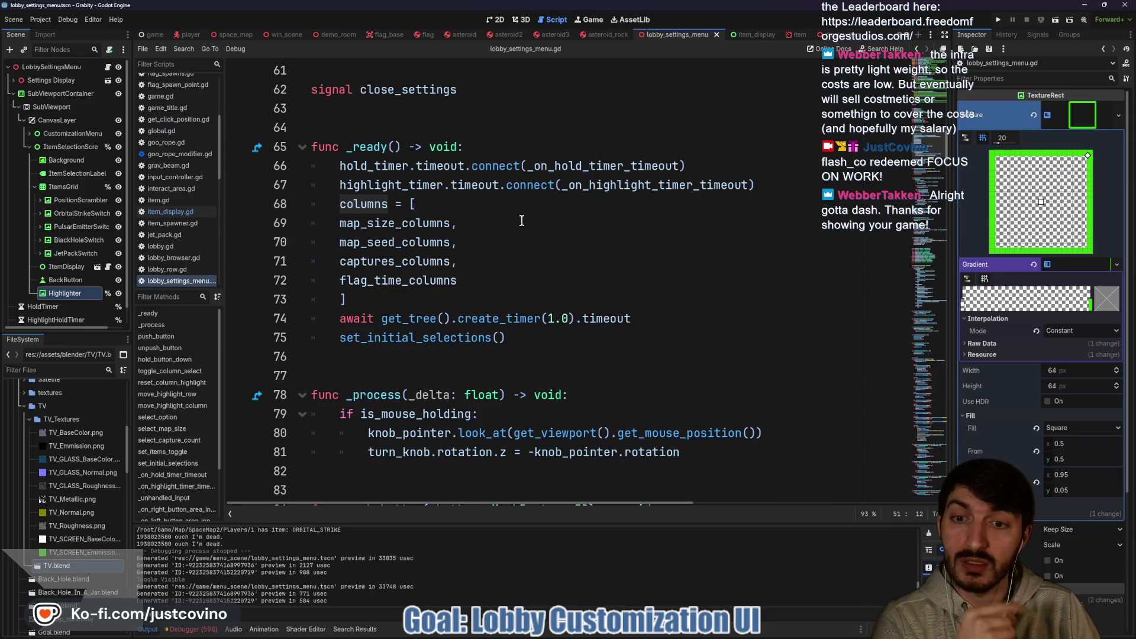
pyautogui.scroll(-13, 516, 221)
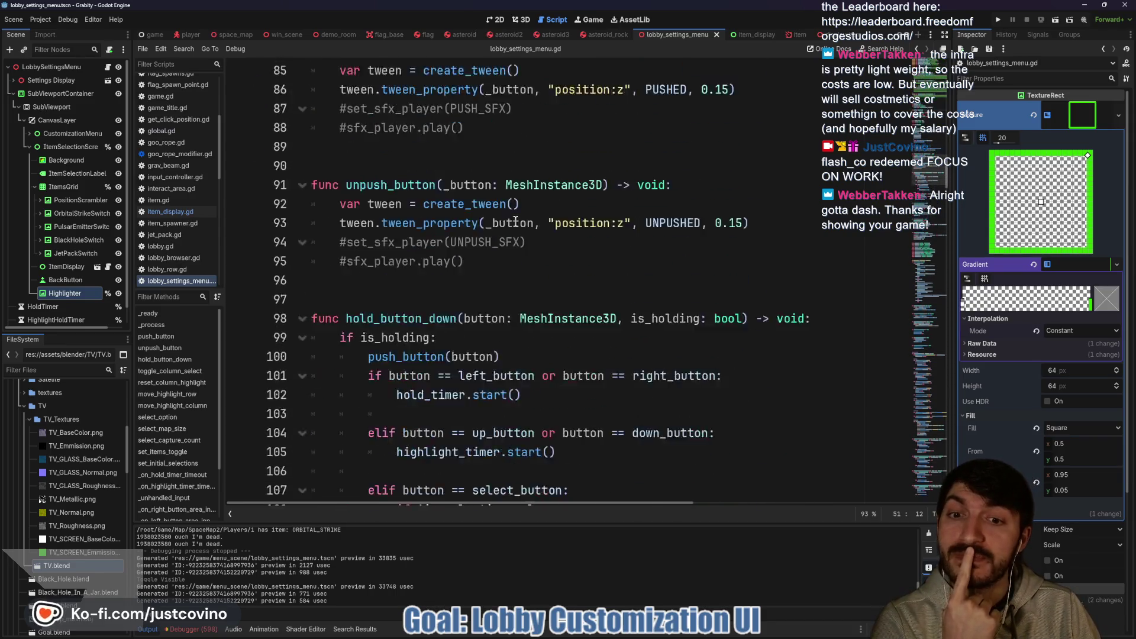
pyautogui.scroll(-3, 513, 222)
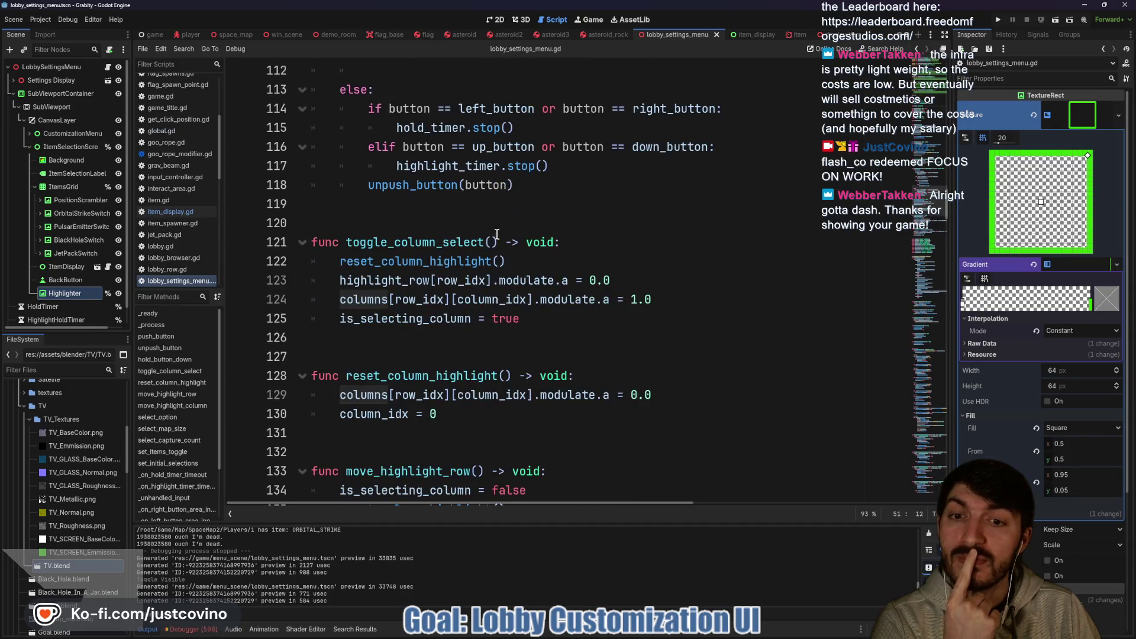
pyautogui.doubleClick(419, 299)
pyautogui.scroll(20, 565, 253)
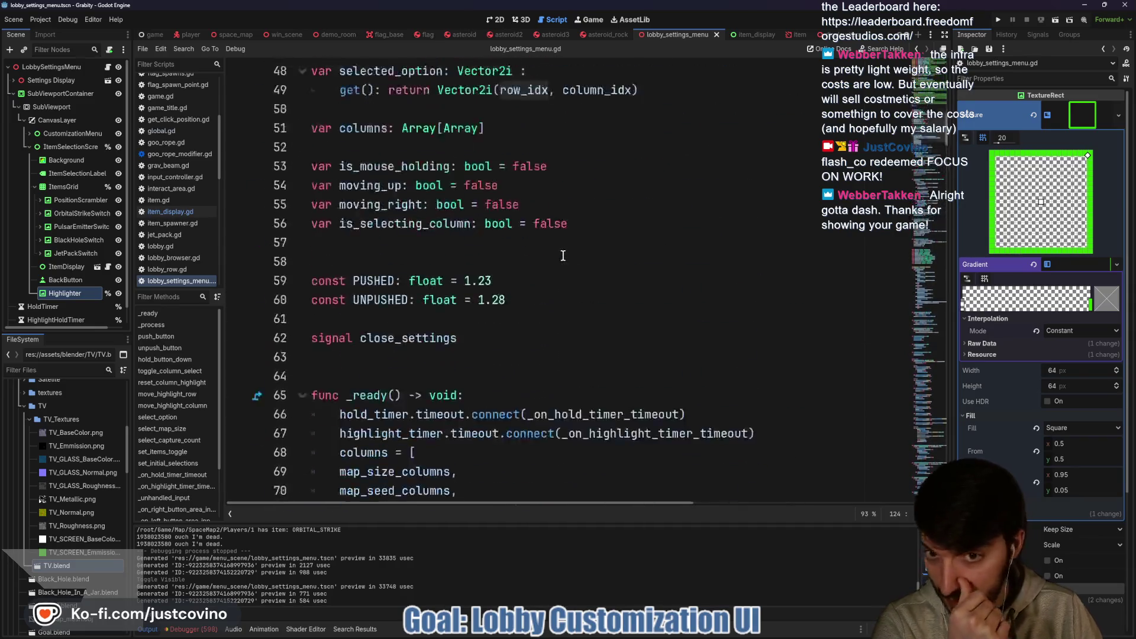
pyautogui.scroll(-12, 556, 253)
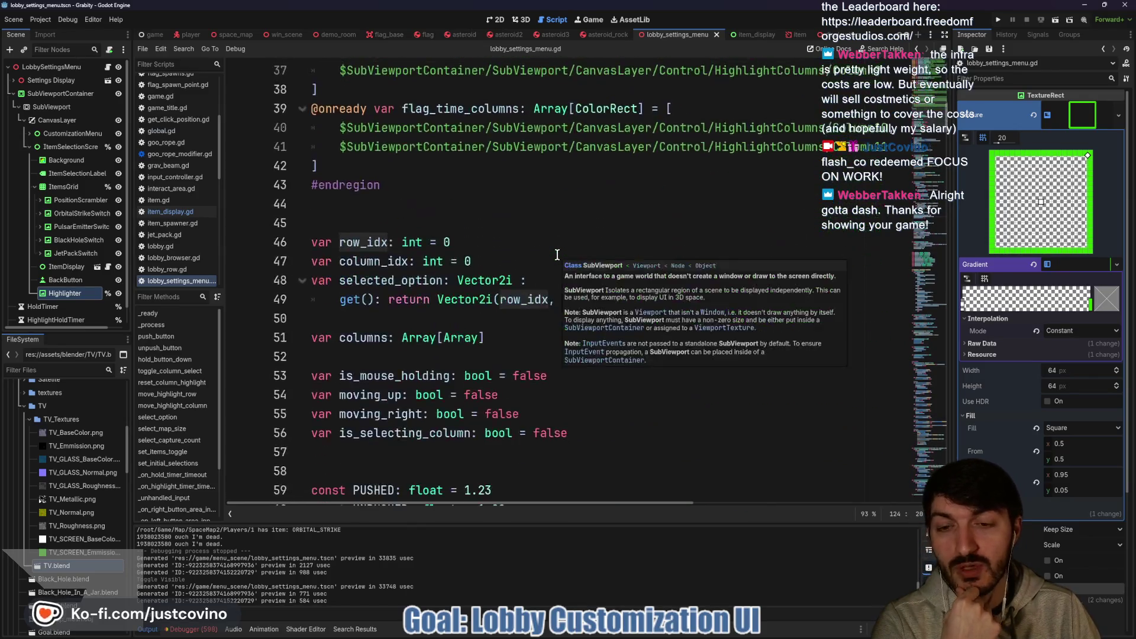
pyautogui.scroll(4, 402, 228)
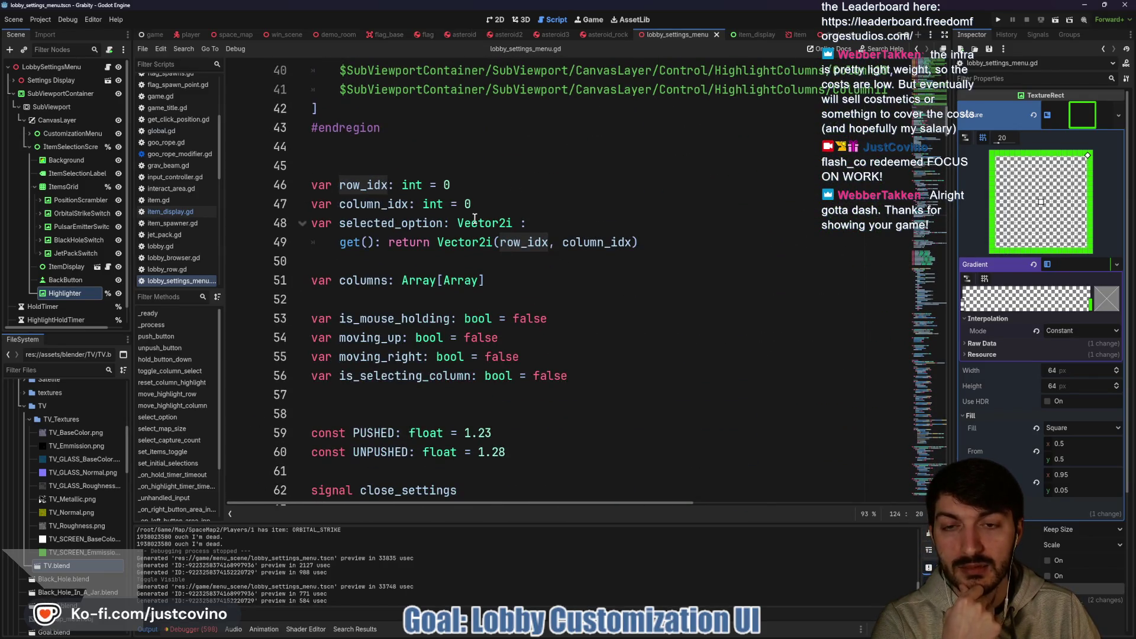
pyautogui.scroll(-15, 474, 219)
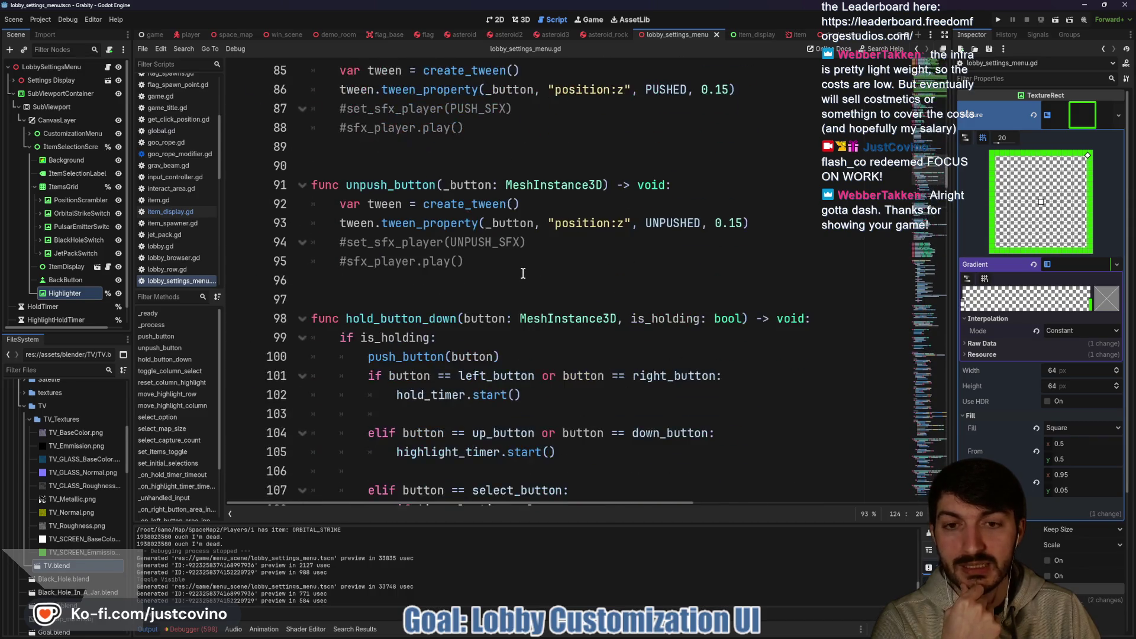
pyautogui.scroll(-9, 523, 273)
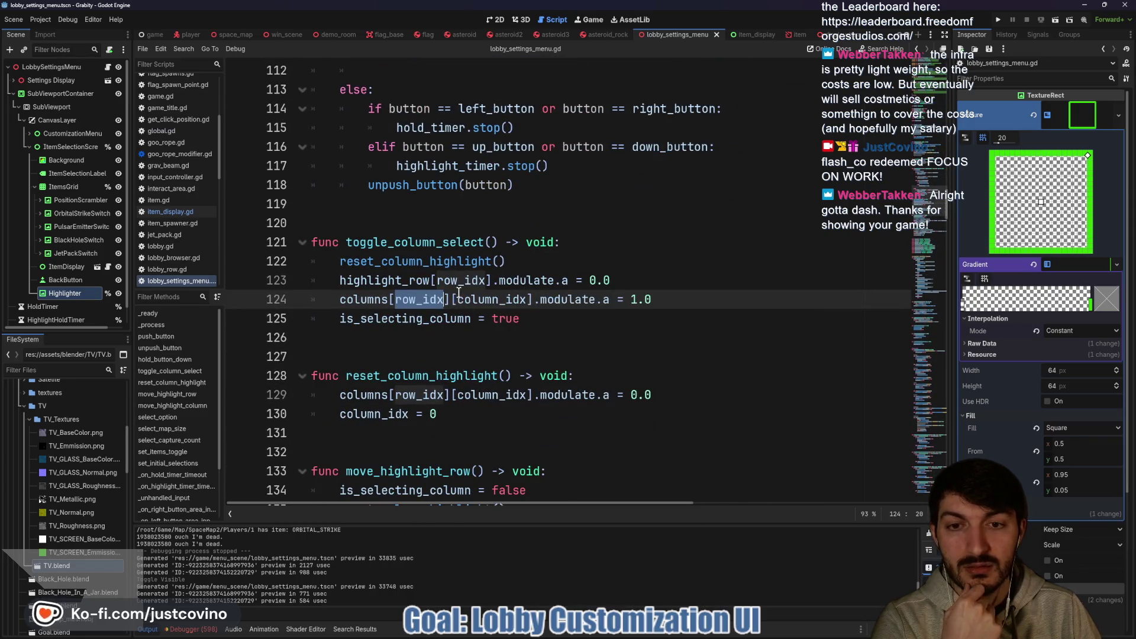
pyautogui.scroll(6, 468, 287)
pyautogui.scroll(-5, 484, 281)
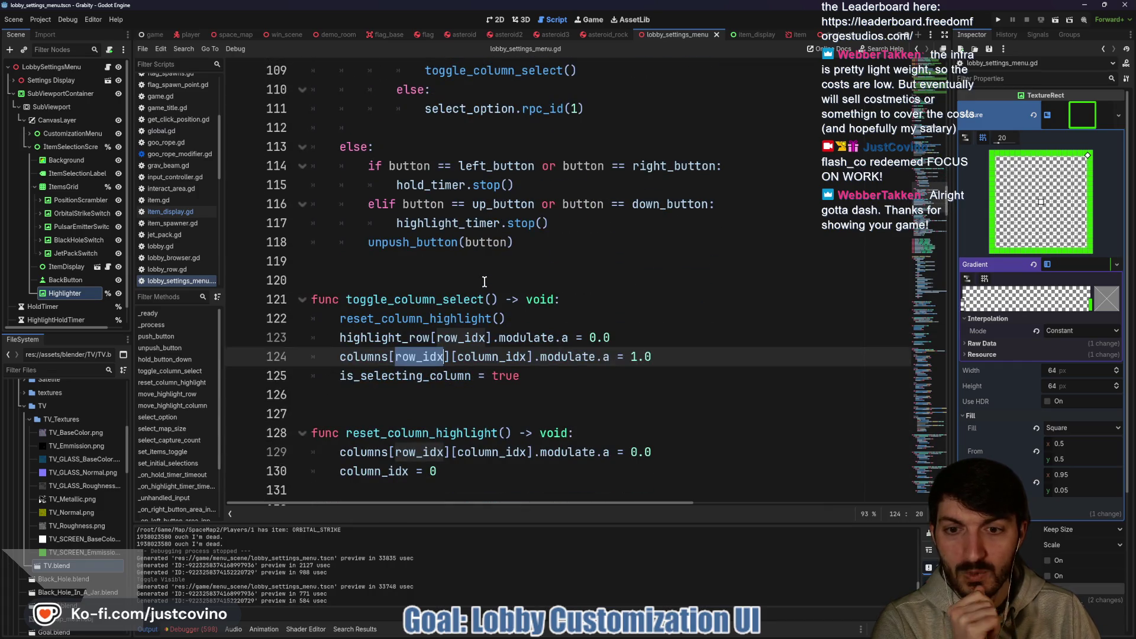
pyautogui.scroll(-3, 484, 282)
pyautogui.scroll(-1, 484, 281)
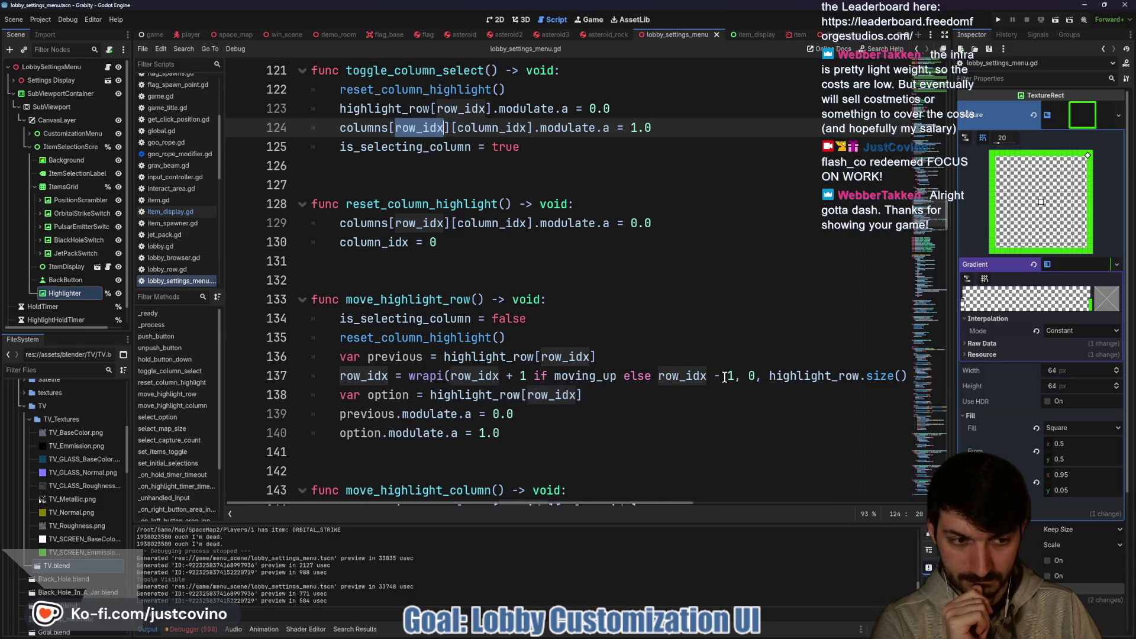
pyautogui.doubleClick(797, 377)
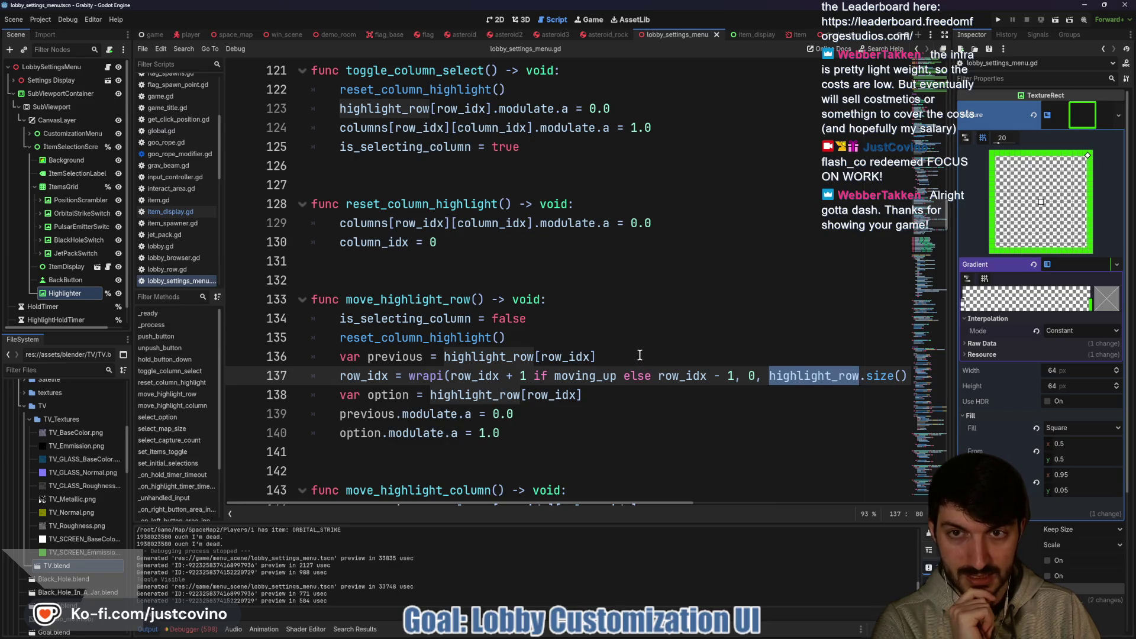
pyautogui.scroll(20, 638, 353)
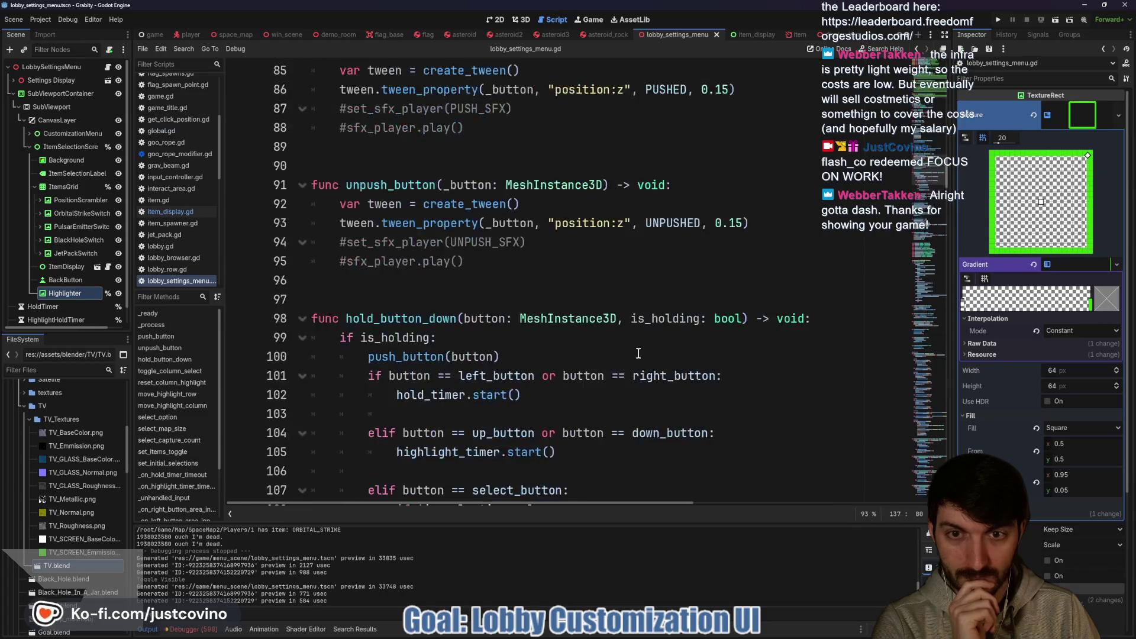
pyautogui.scroll(9, 638, 353)
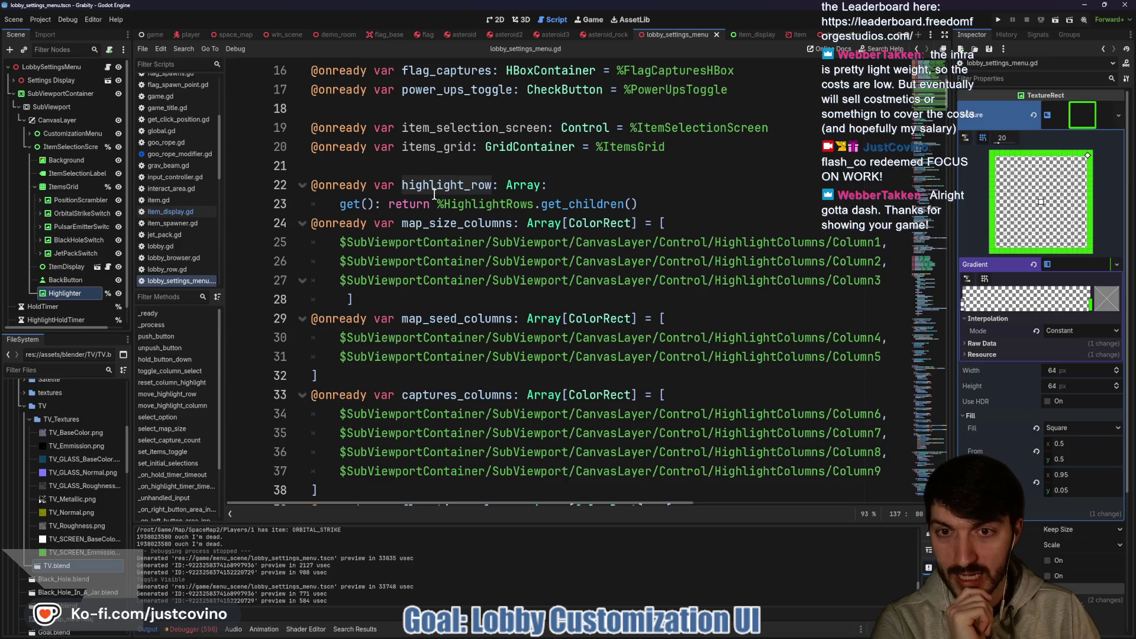
pyautogui.doubleClick(493, 204)
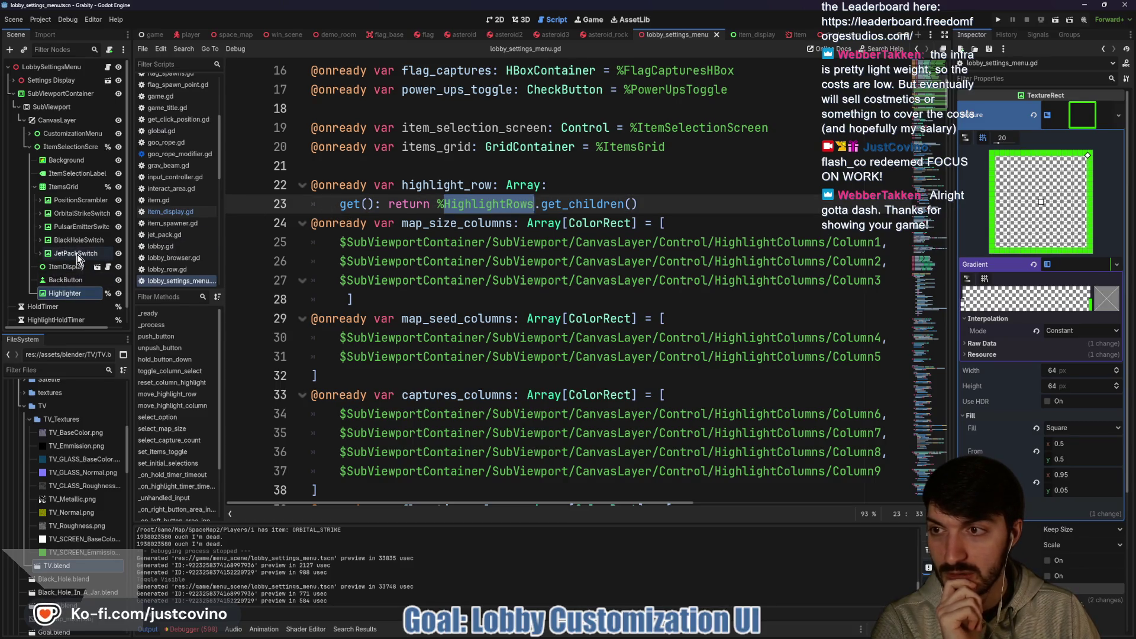
pyautogui.click(29, 134)
# Expand HighlightRows in the Scene dock to list Row1 through Row4.
pyautogui.scroll(-5, 69, 250)
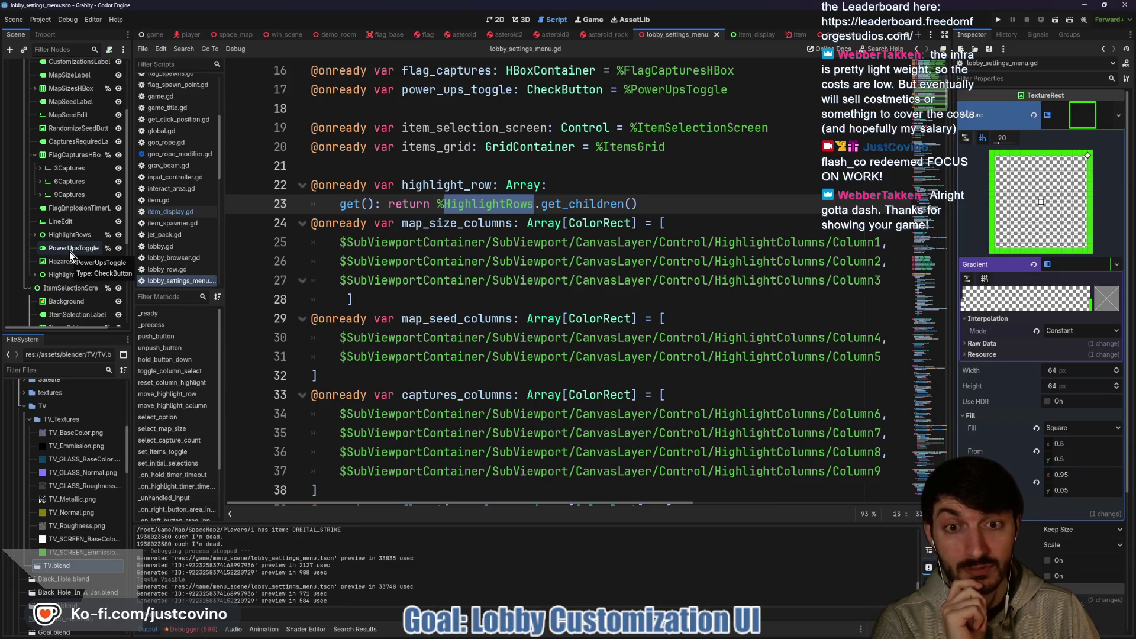
pyautogui.click(36, 235)
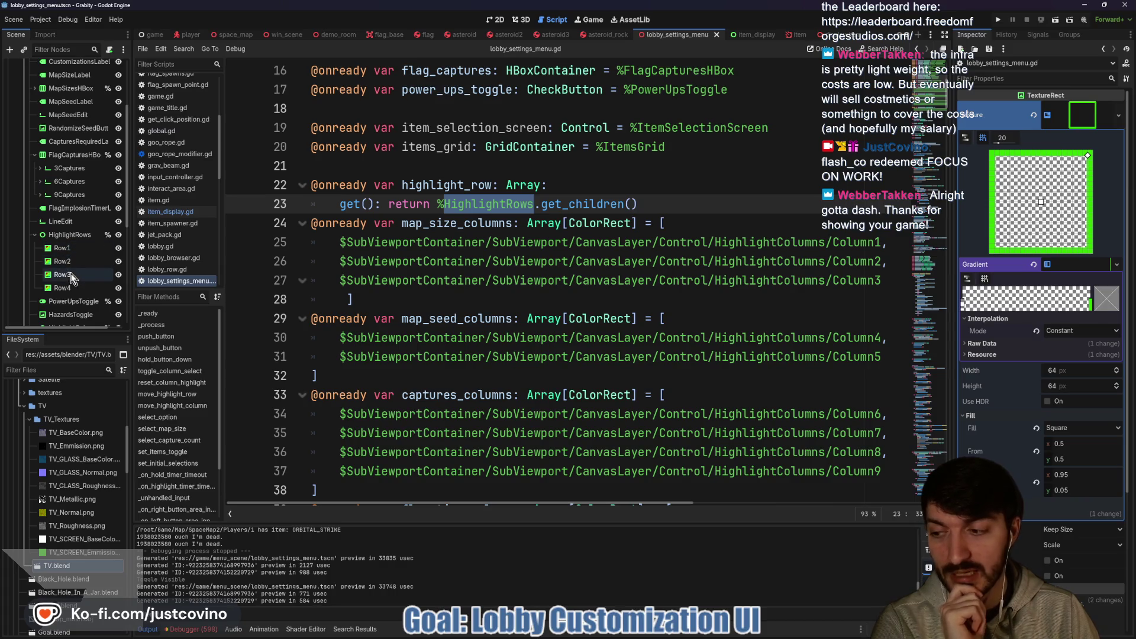
pyautogui.scroll(-5, 71, 275)
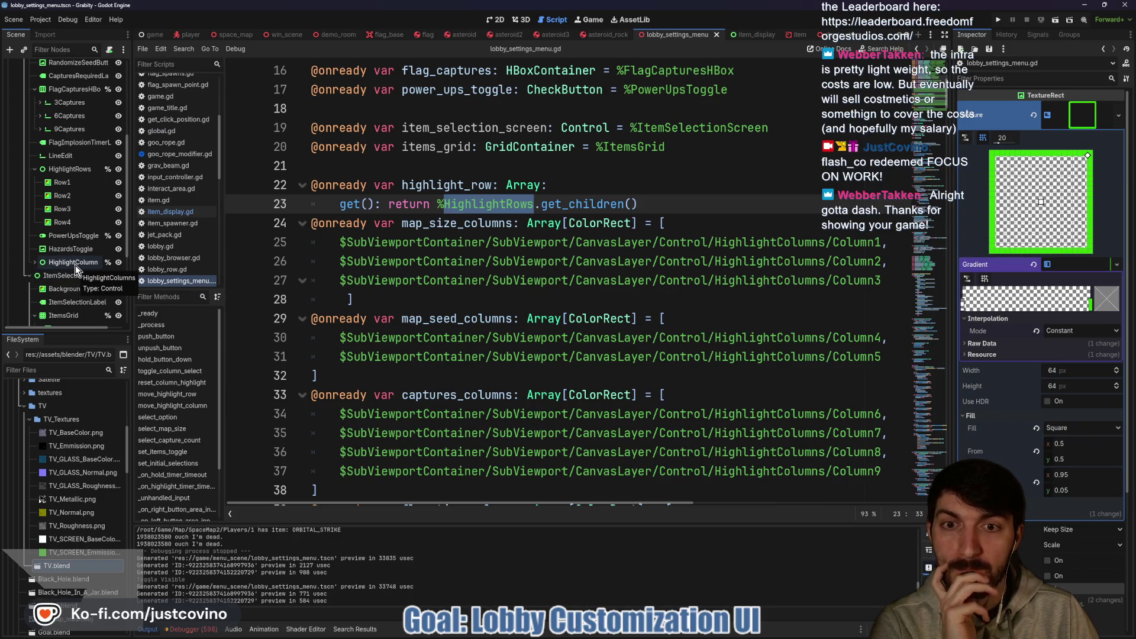
# Search the script for map_size_columns from line 24 and jump to its second use.
pyautogui.click(512, 223)
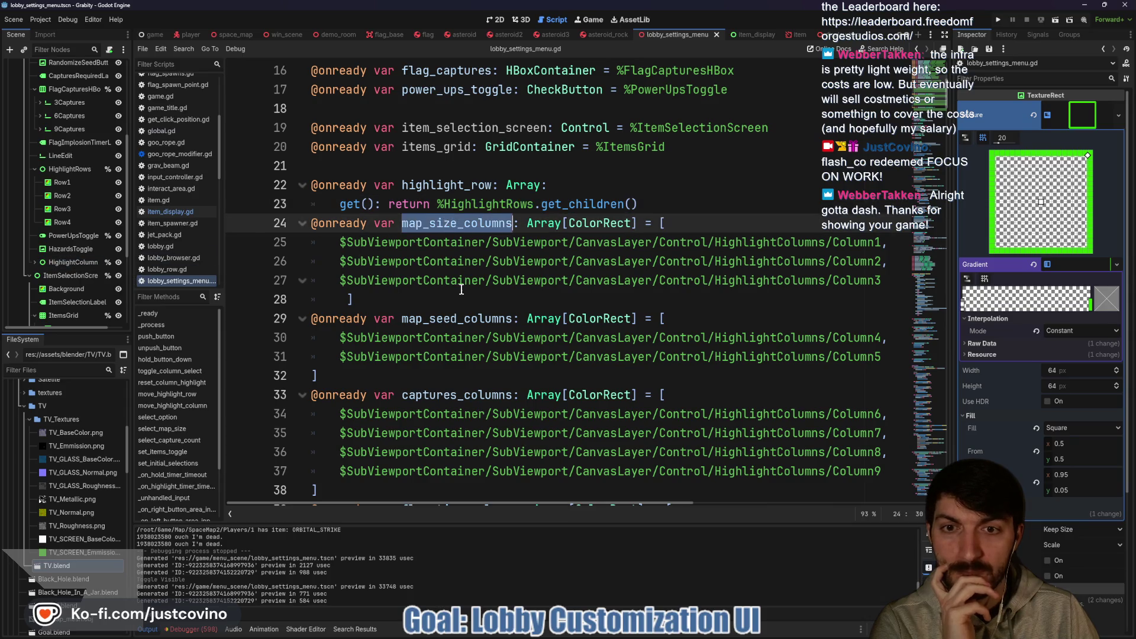
pyautogui.scroll(-6, 463, 294)
pyautogui.scroll(4, 464, 294)
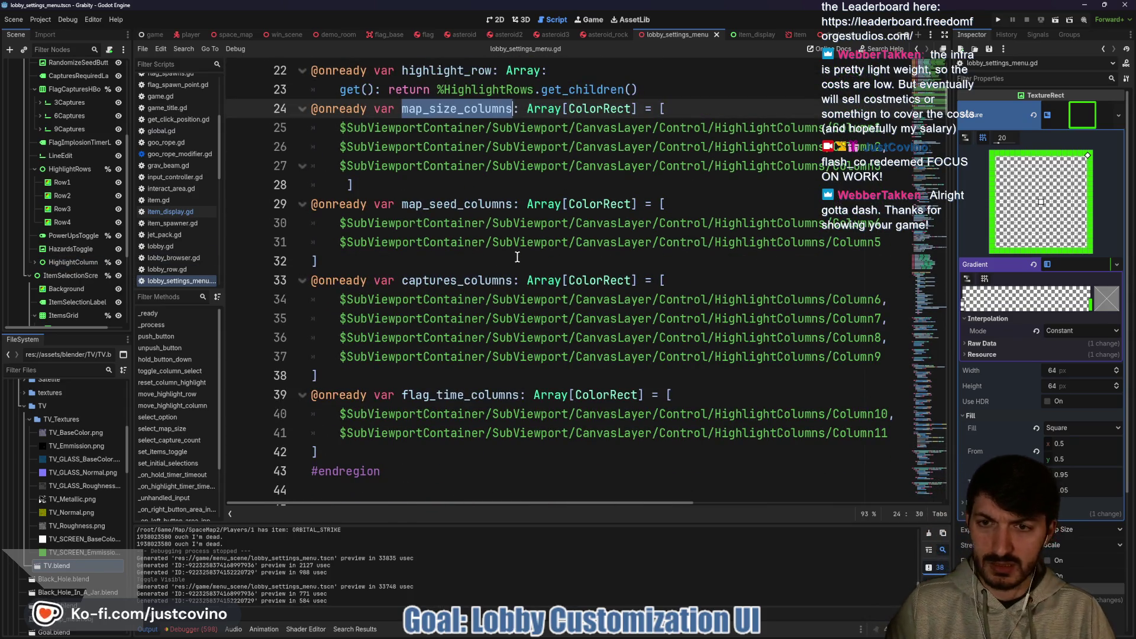
pyautogui.hotkey('ctrl', 'f')
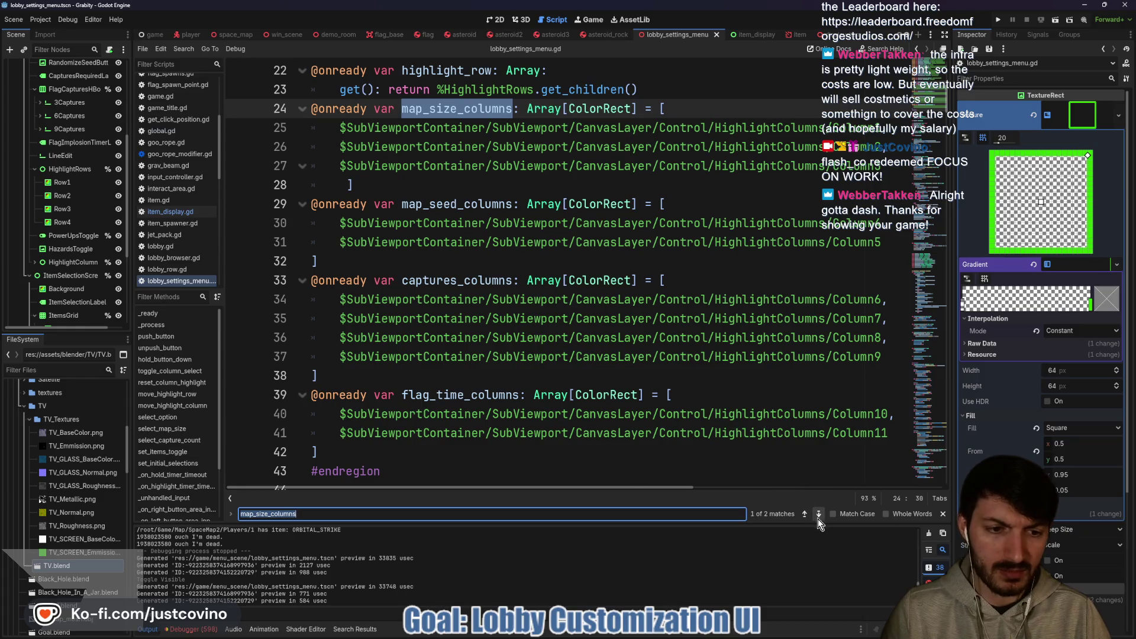
pyautogui.click(818, 514)
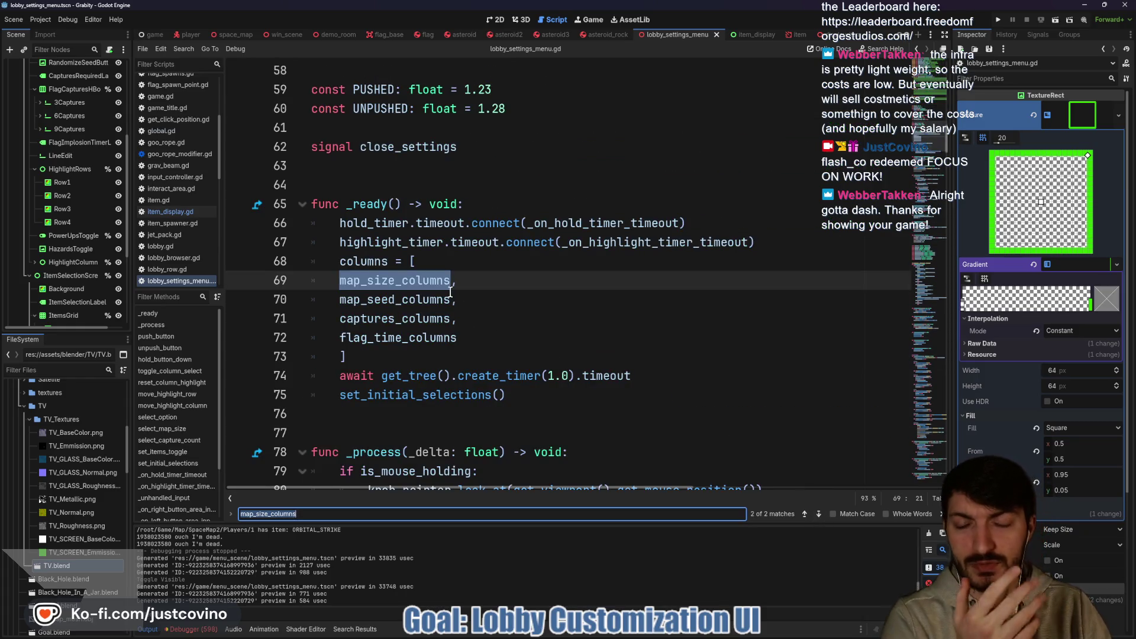
pyautogui.moveTo(482, 312)
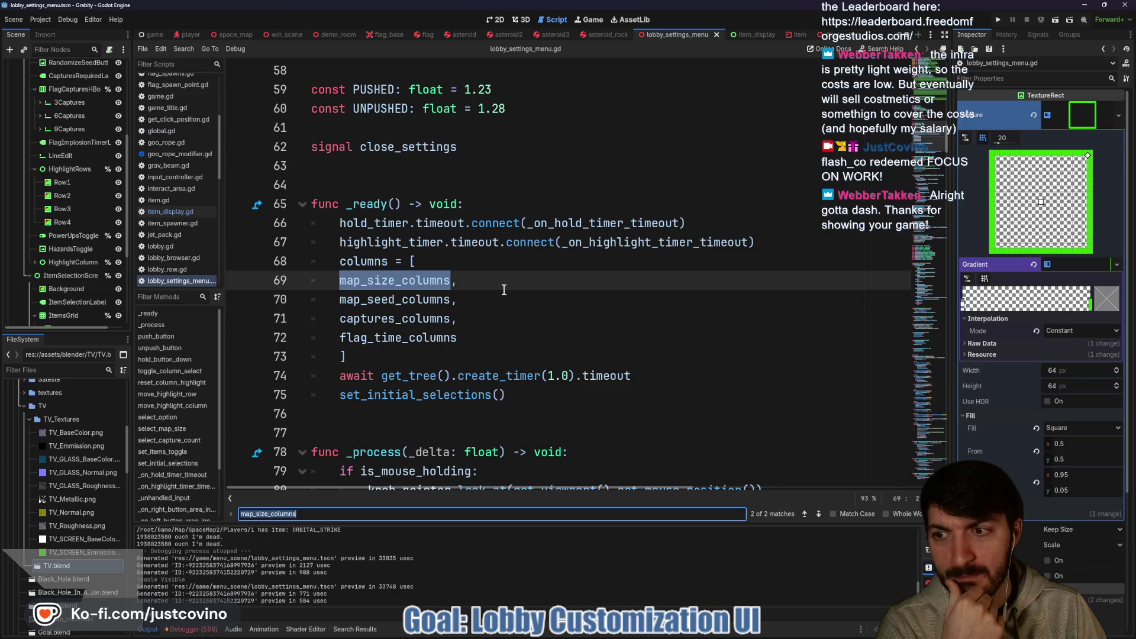
# Return to the highlight_row getter on line 23, then select the ItemSelectionScreen node.
pyautogui.scroll(1, 500, 322)
pyautogui.scroll(13, 500, 323)
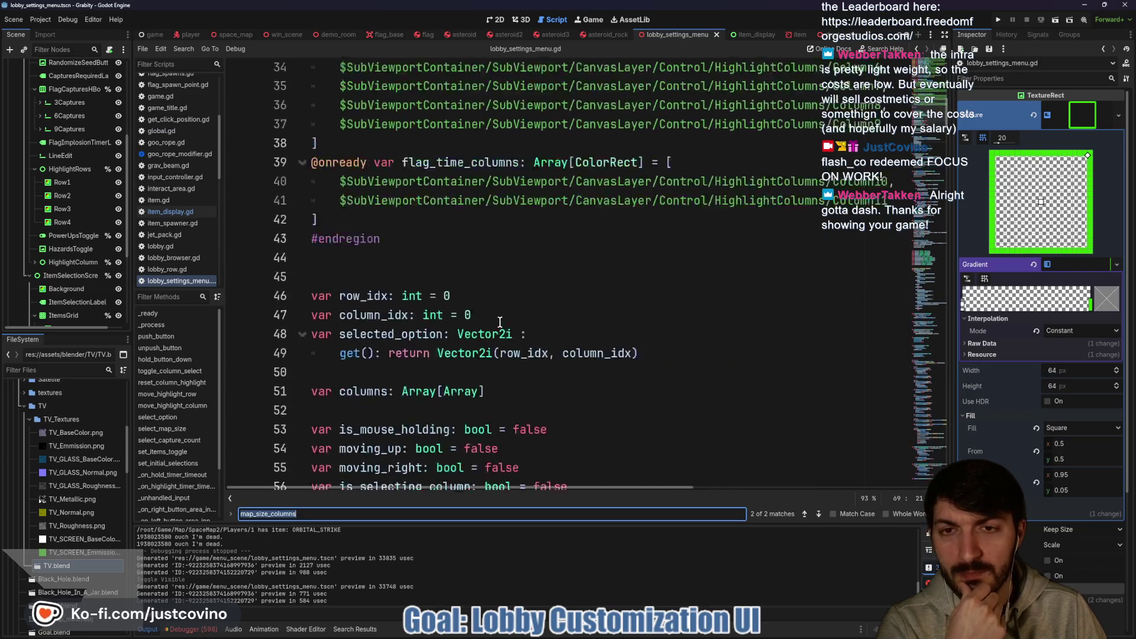
pyautogui.click(697, 208)
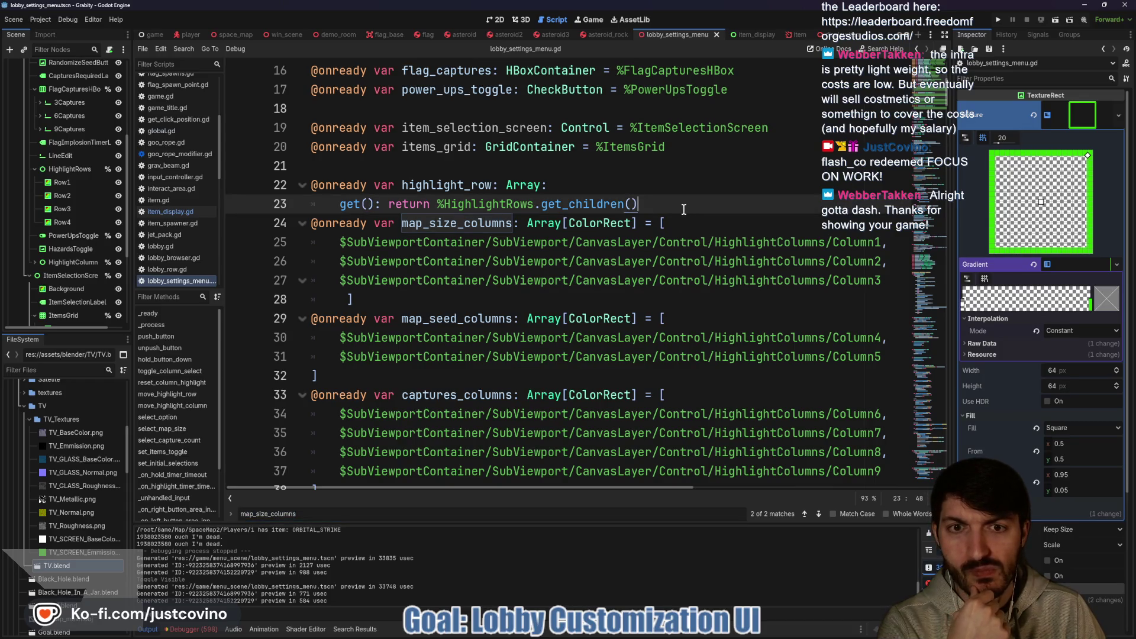
pyautogui.scroll(-3, 683, 209)
pyautogui.scroll(4, 683, 209)
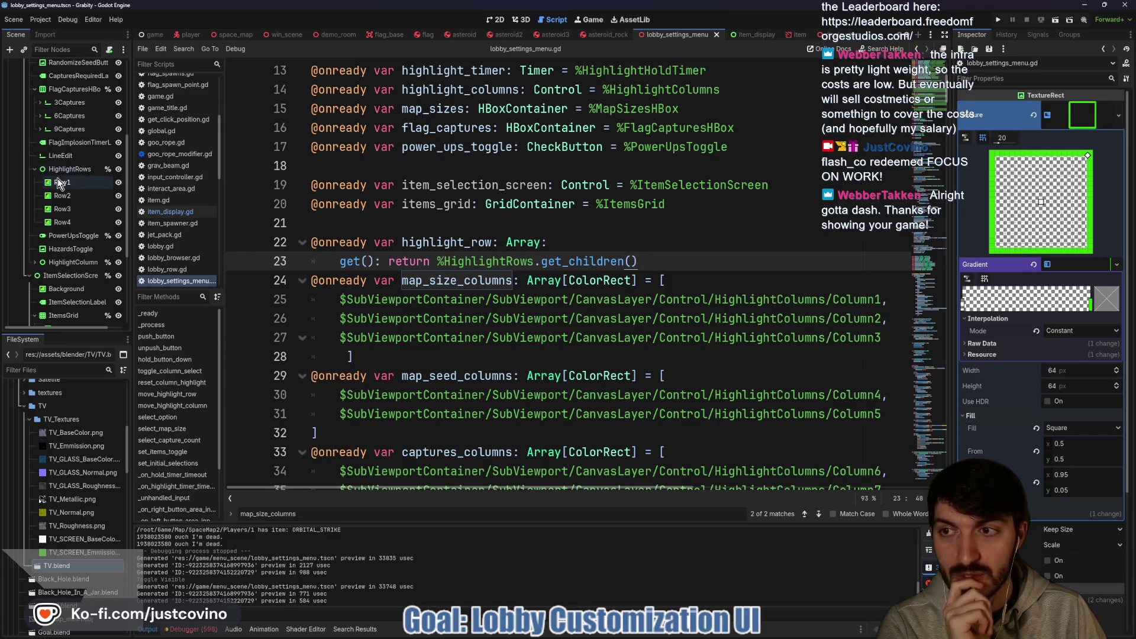
pyautogui.scroll(-2, 59, 281)
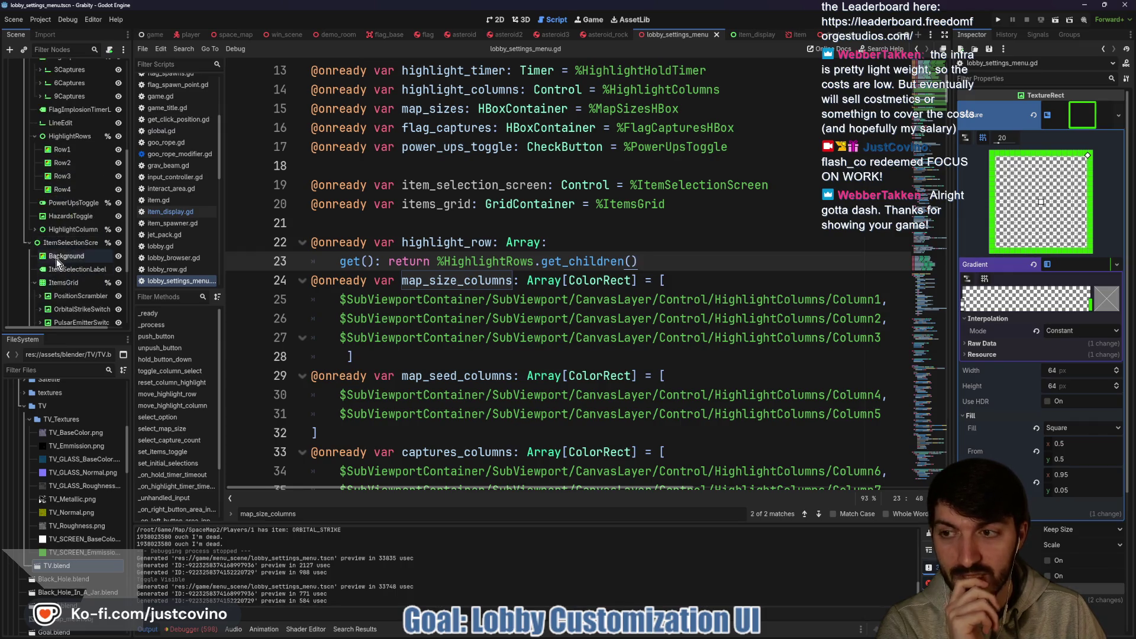
pyautogui.click(54, 242)
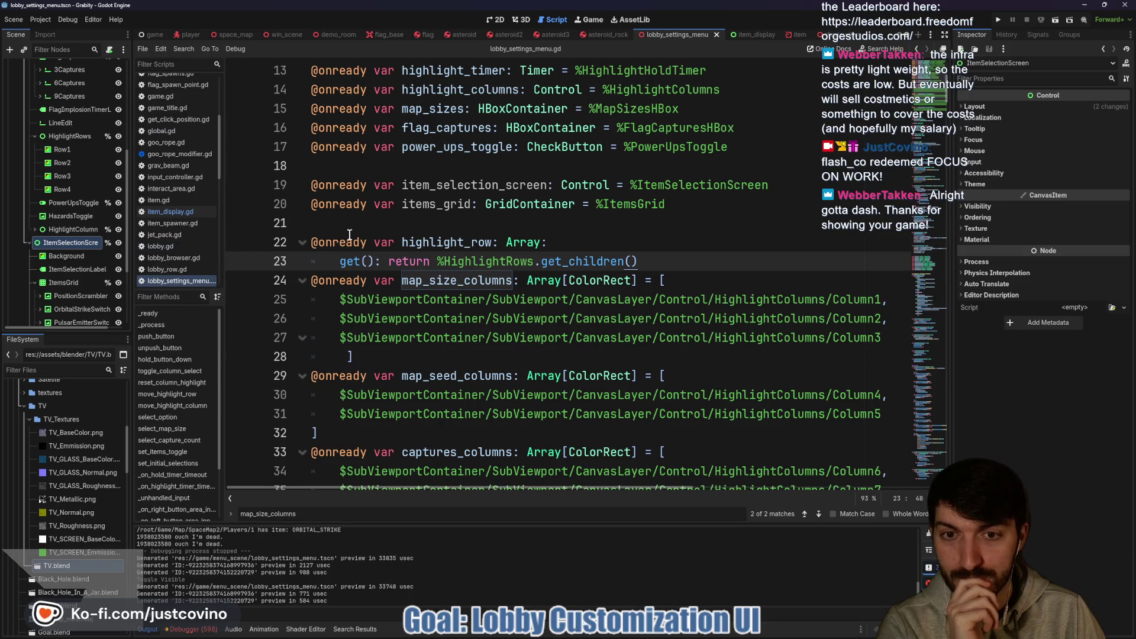
# In the 2D view, hide ItemSelectionScreen to reveal the Game Customizations panel.
pyautogui.click(62, 159)
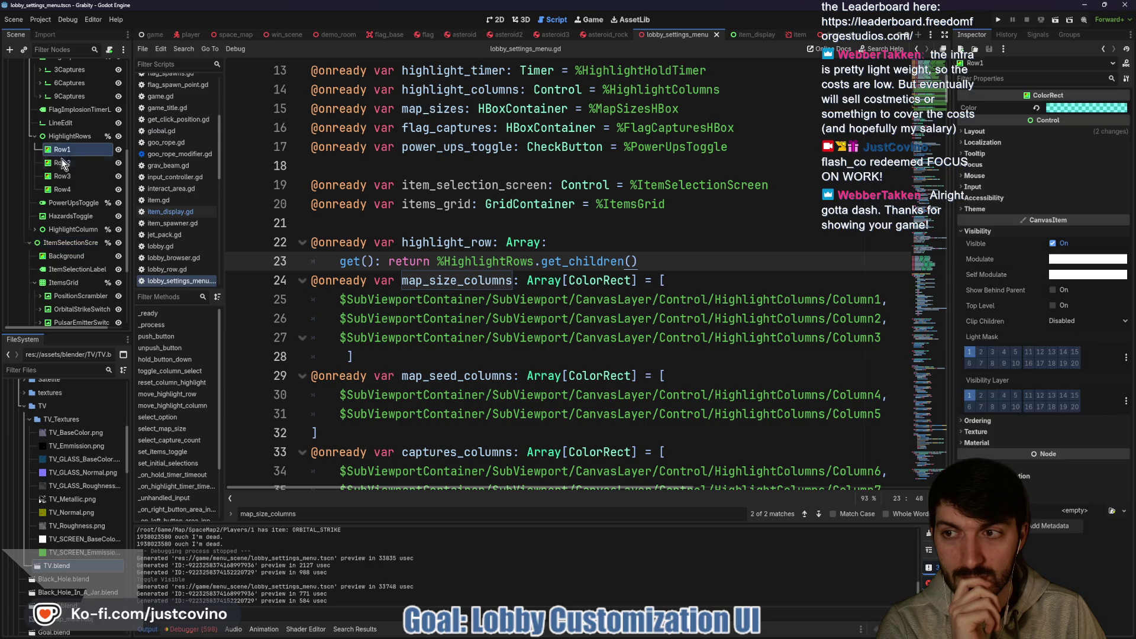
pyautogui.click(495, 19)
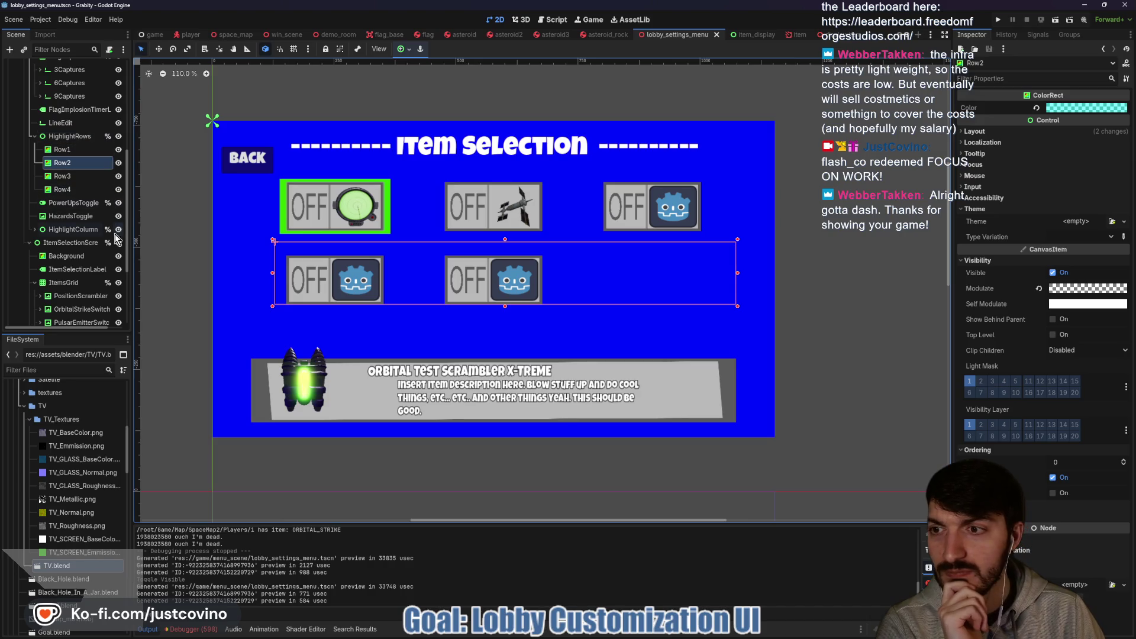
pyautogui.click(118, 243)
# Toggle the Map Seed row off and on, then inspect Row3, Row4, Highlighter and HighlightRows.
pyautogui.click(118, 163)
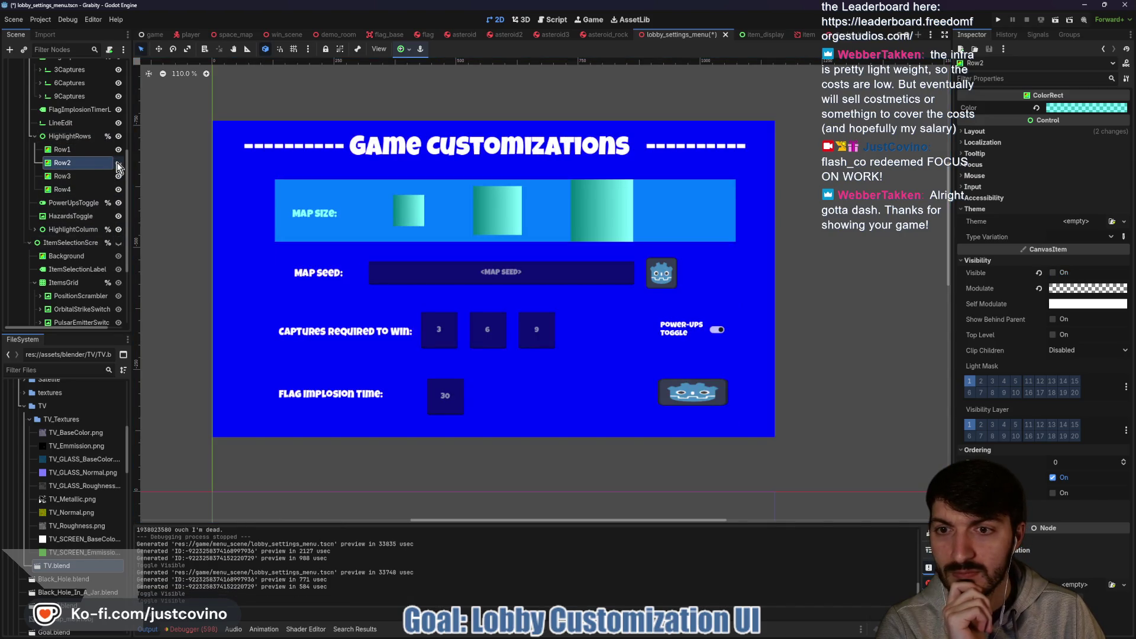
pyautogui.click(118, 163)
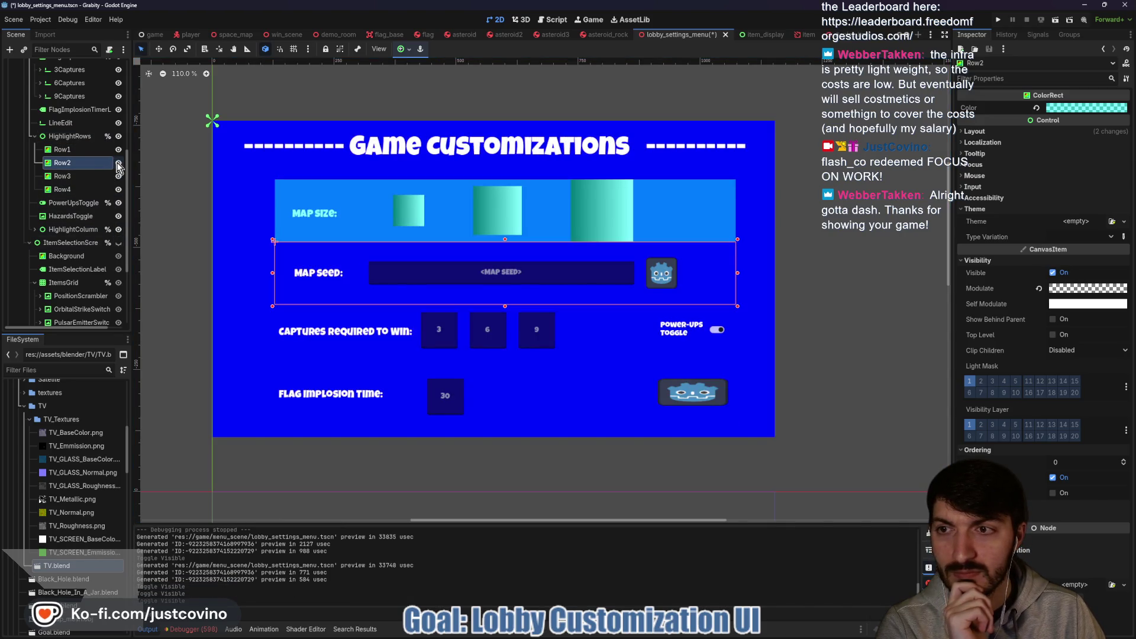
pyautogui.click(86, 179)
pyautogui.click(87, 188)
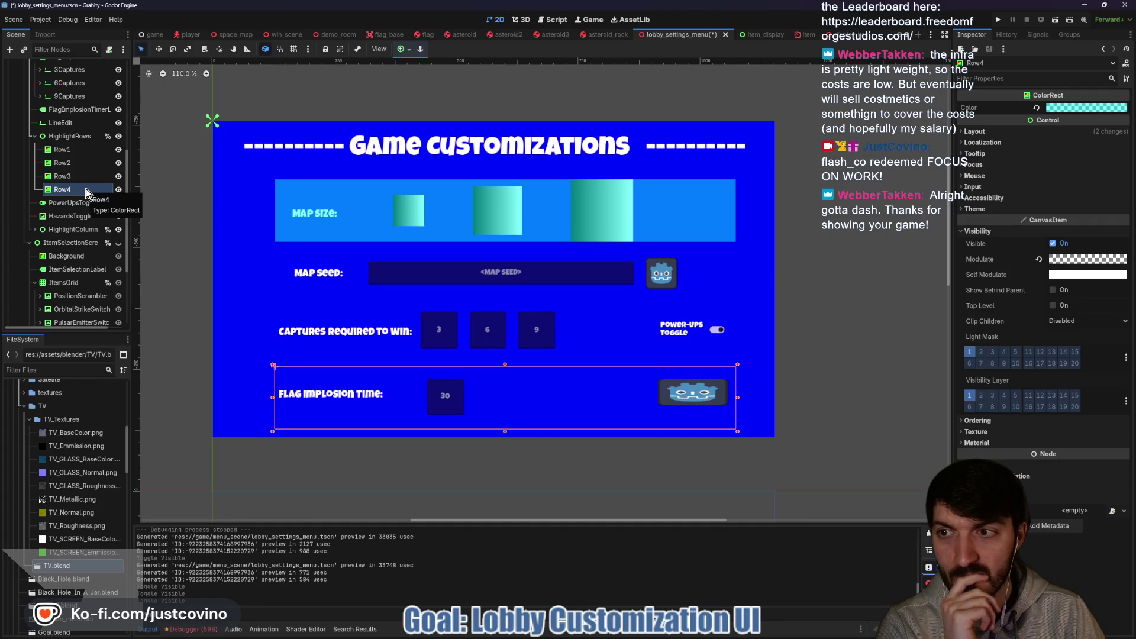
pyautogui.scroll(-5, 86, 208)
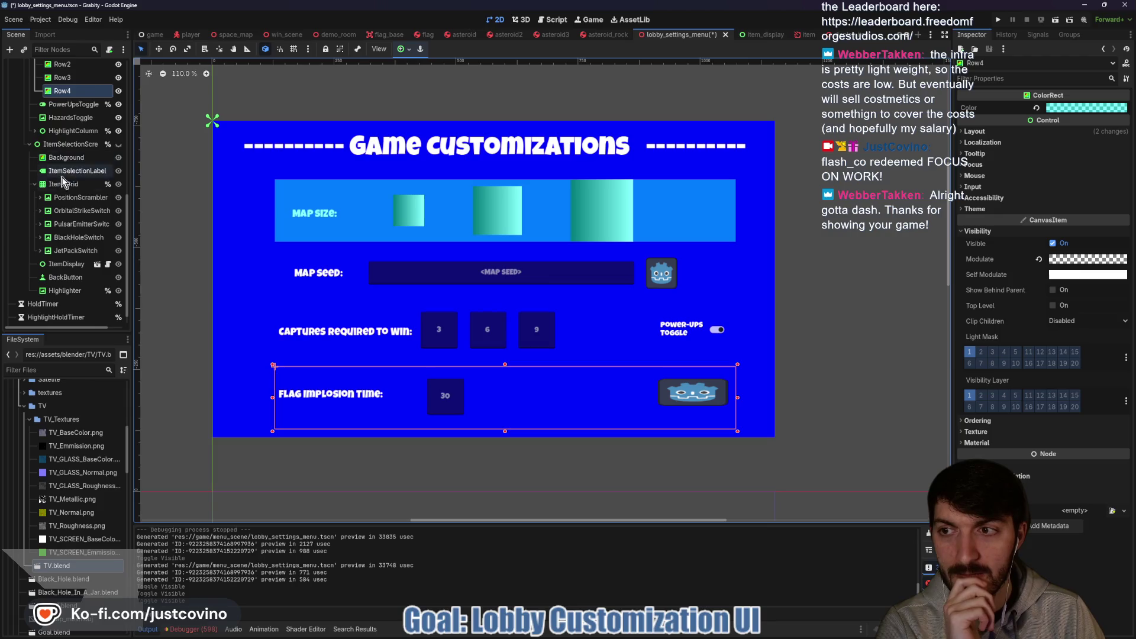
pyautogui.click(56, 145)
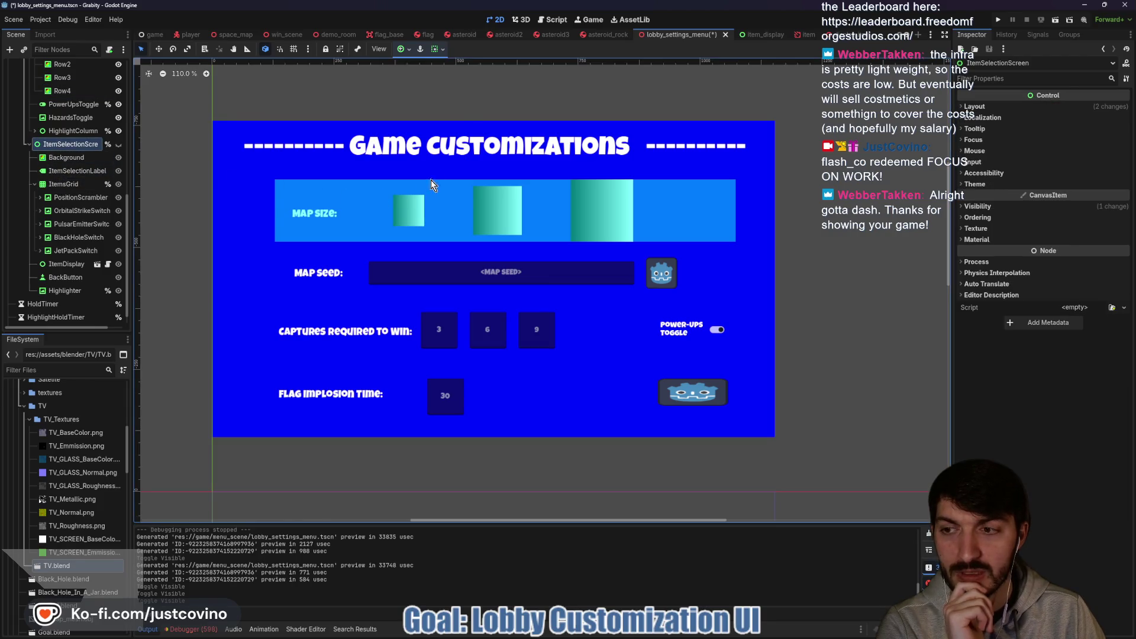
pyautogui.click(63, 292)
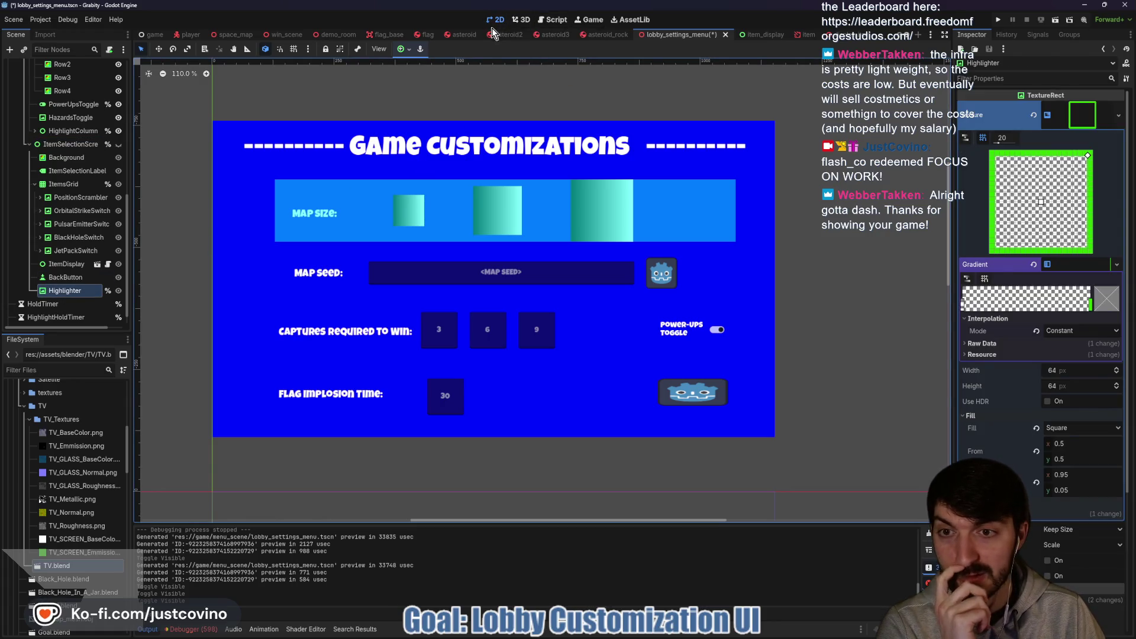
pyautogui.scroll(3, 77, 230)
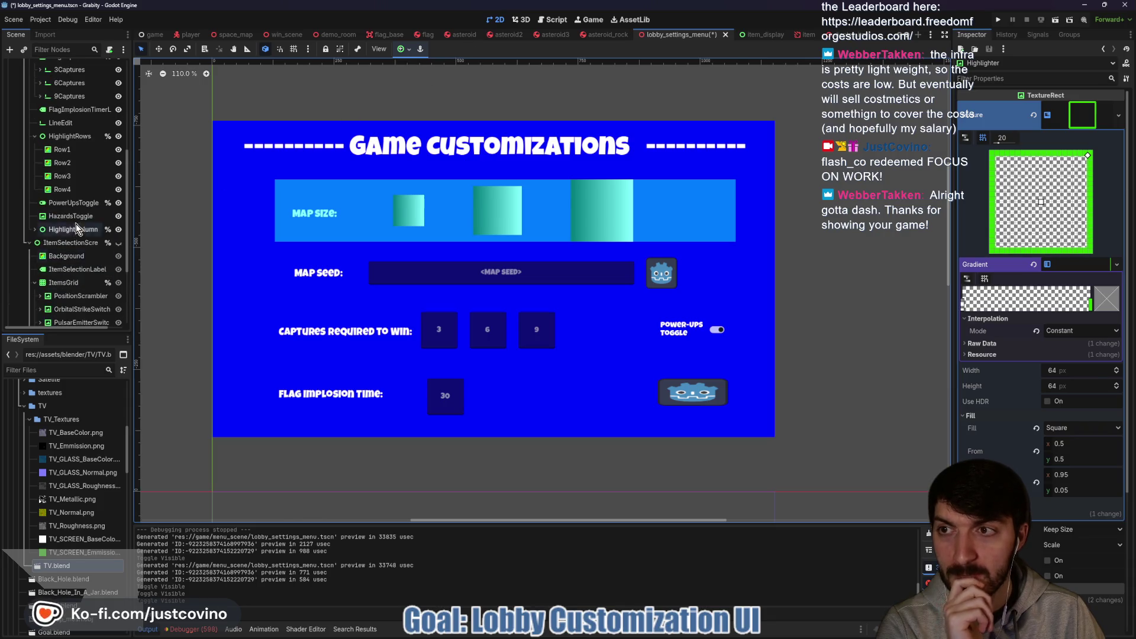
pyautogui.click(77, 137)
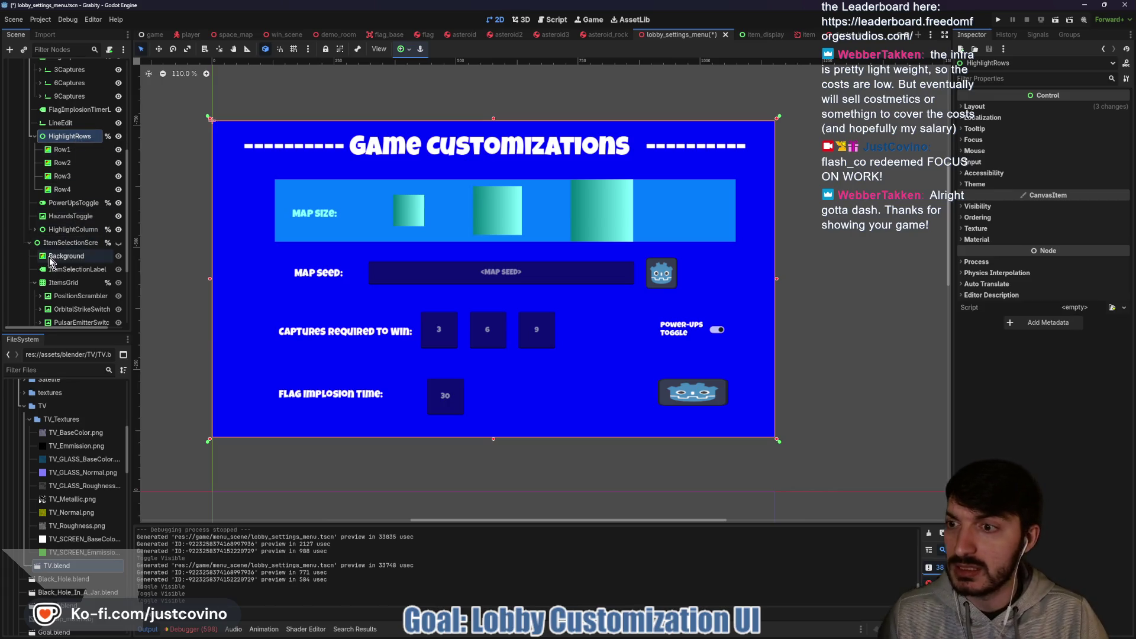
# Make the Item Selection screen visible on the canvas again and select its node.
pyautogui.click(118, 242)
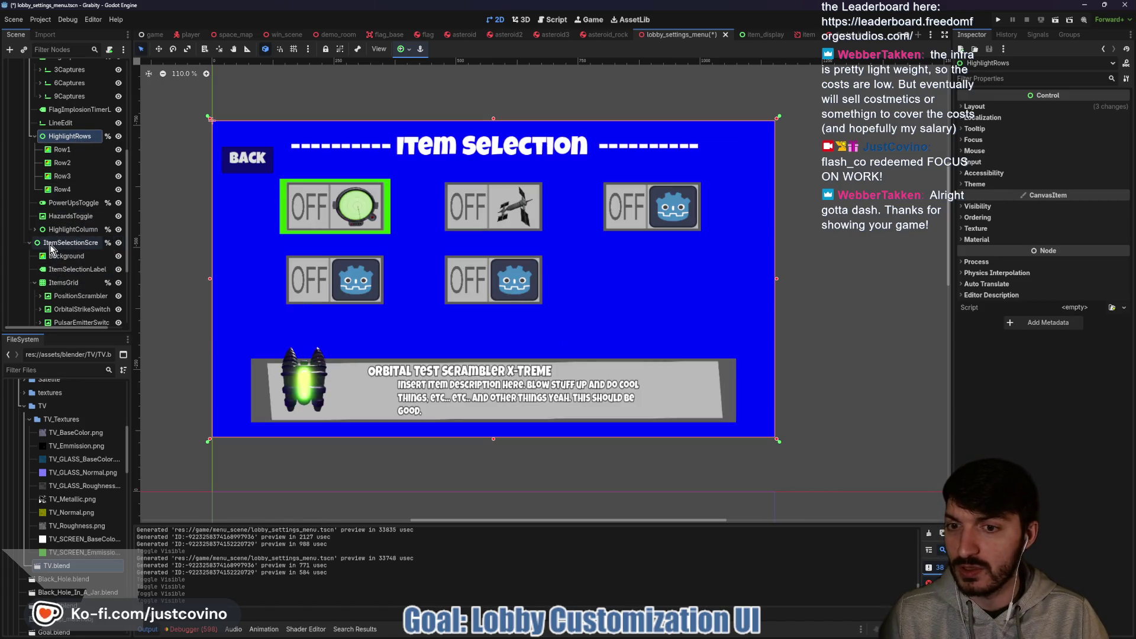
pyautogui.click(50, 245)
pyautogui.scroll(-2, 85, 267)
pyautogui.scroll(-1, 84, 268)
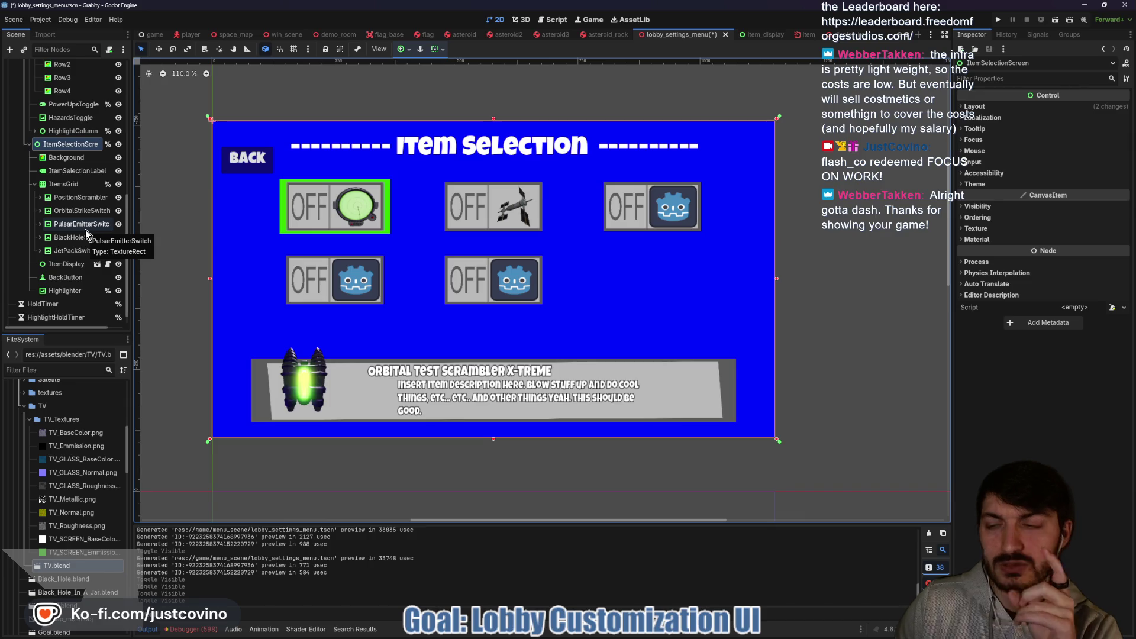
# Inspect the Highlighter's gradient, save the lobby settings scene, and bring up the browser.
pyautogui.click(65, 291)
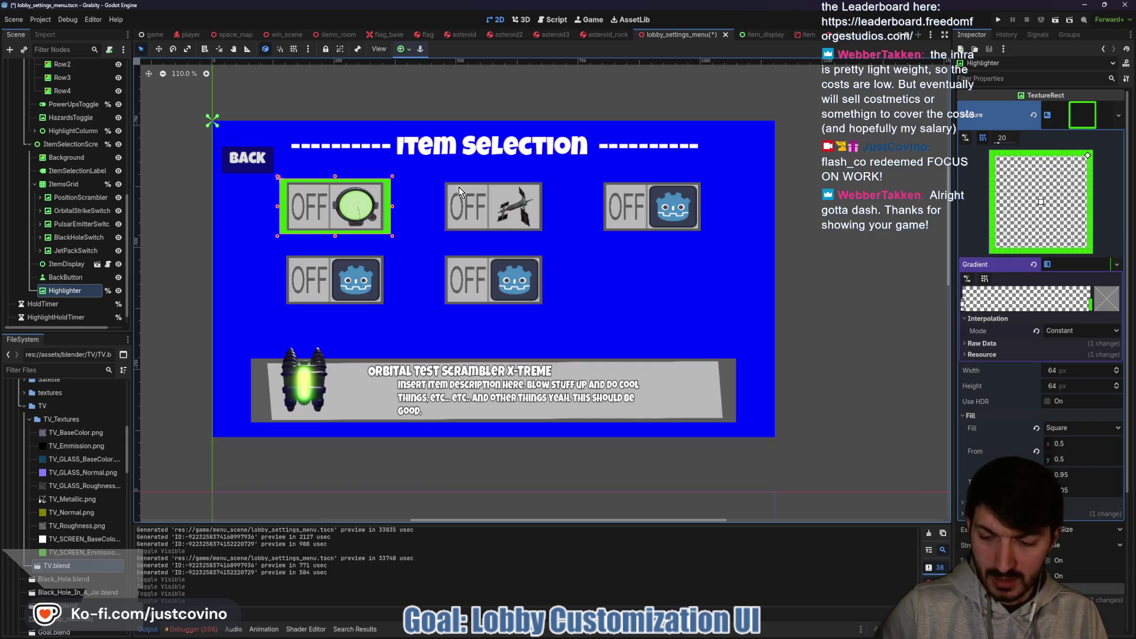
pyautogui.hotkey('ctrl', 's')
pyautogui.click(605, 636)
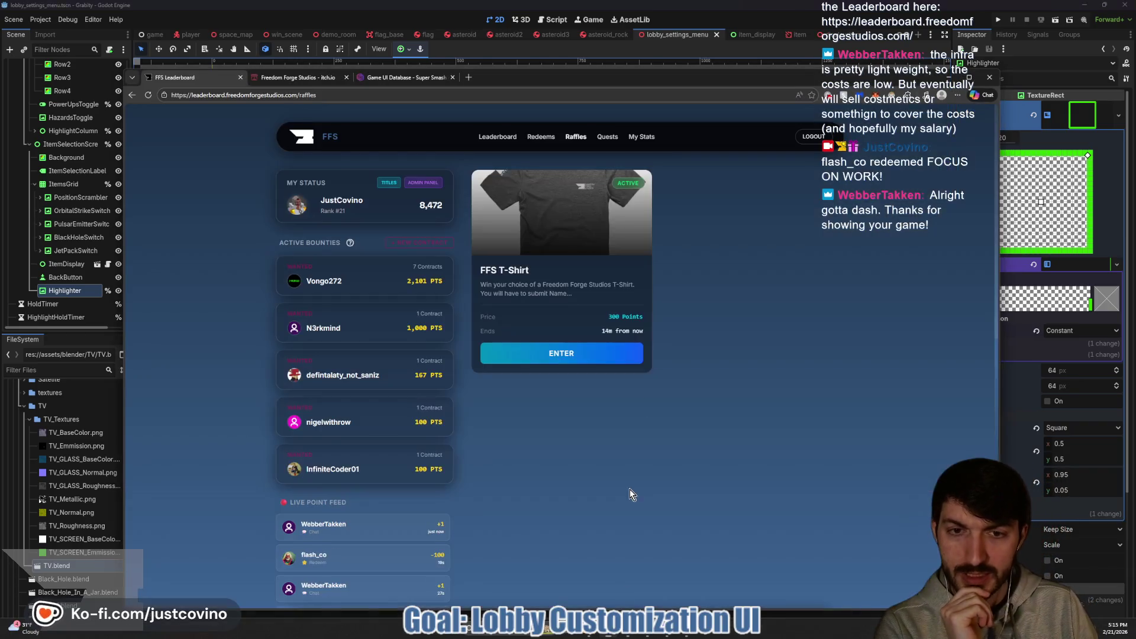
pyautogui.click(469, 80)
pyautogui.write('notion.so/Character-Design-1bc7e393e97e802c9c25f805d0d154ef?pvs=13')
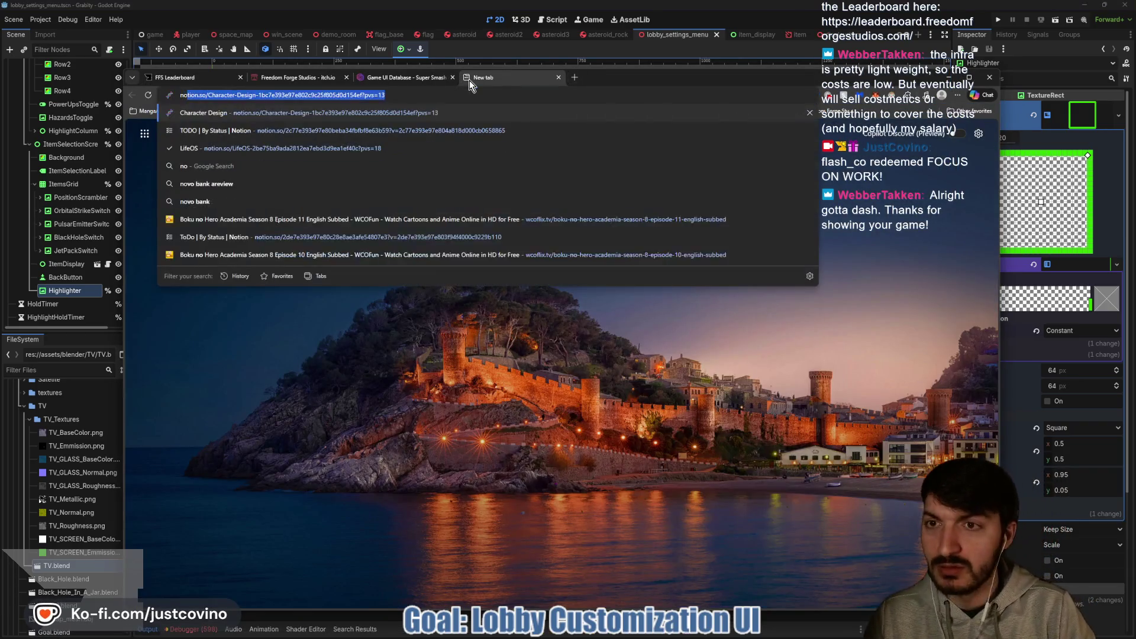
pyautogui.click(376, 133)
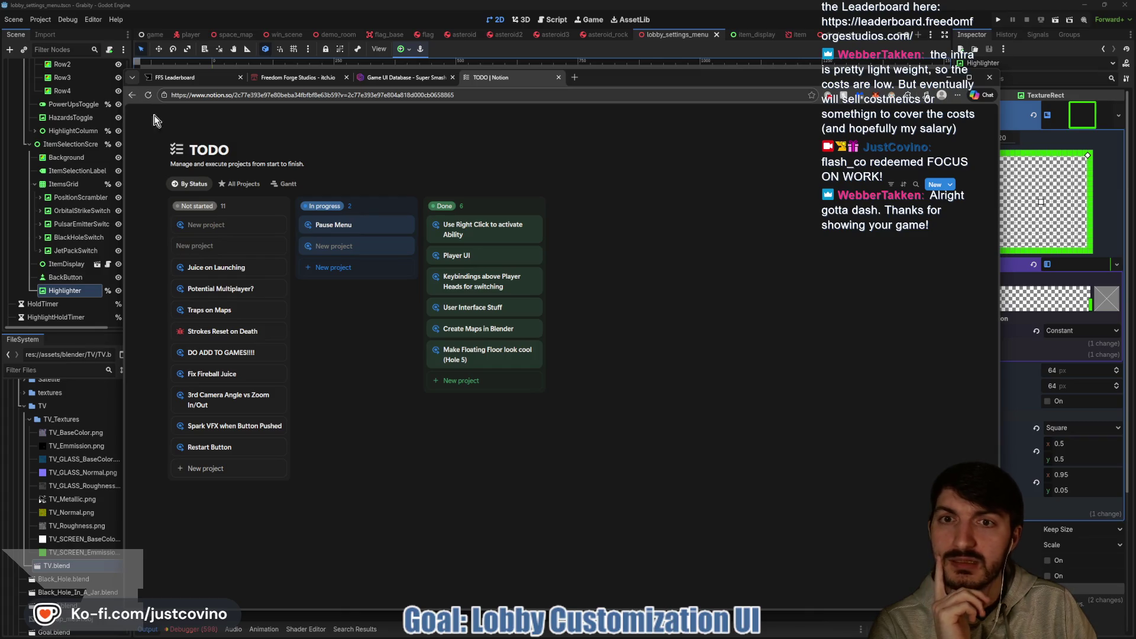
pyautogui.moveTo(197, 113)
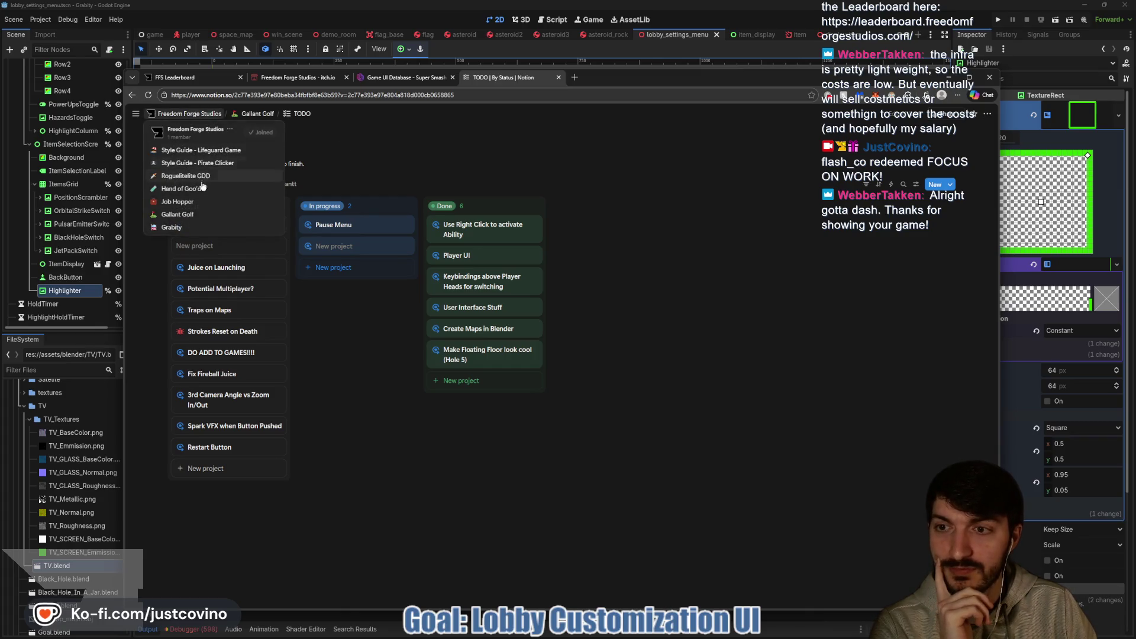
pyautogui.click(185, 227)
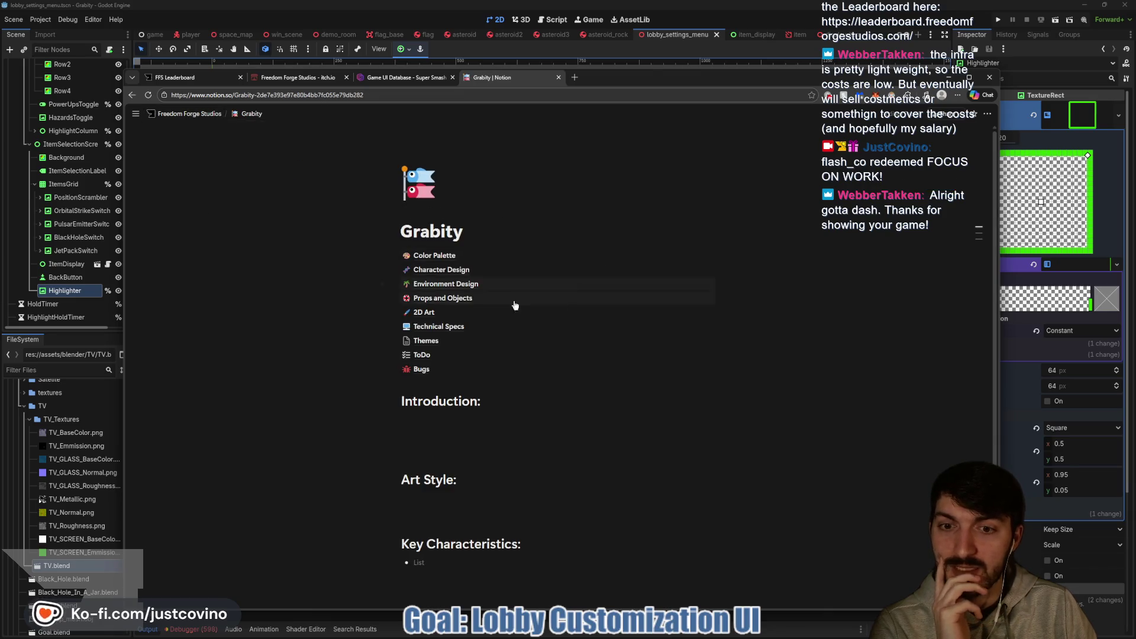
pyautogui.click(420, 355)
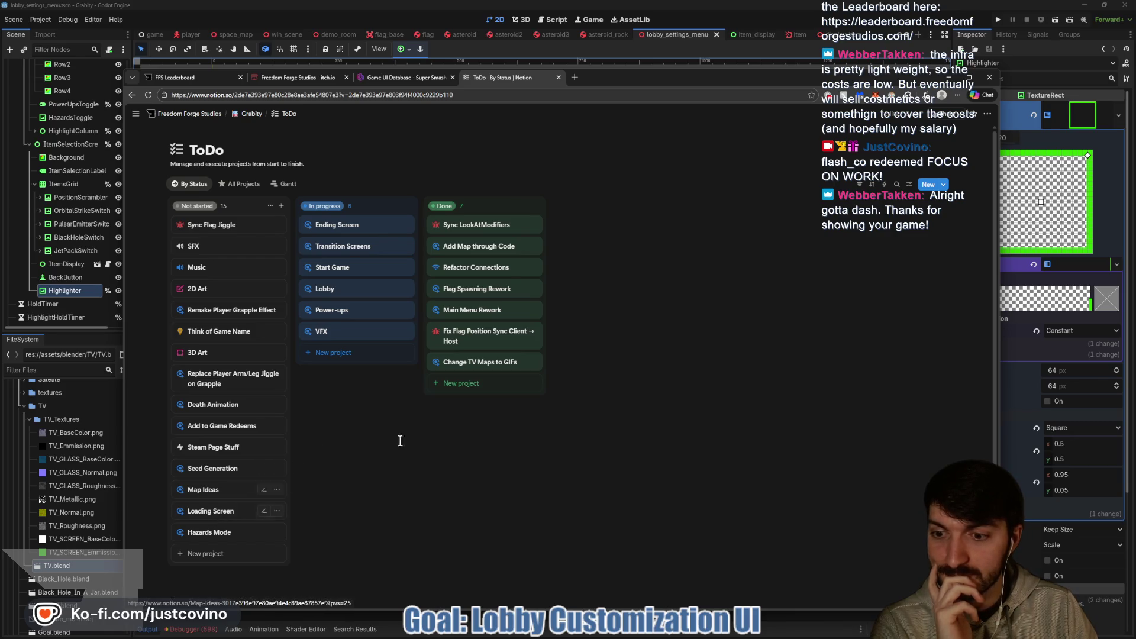
pyautogui.scroll(-1, 321, 443)
pyautogui.click(210, 488)
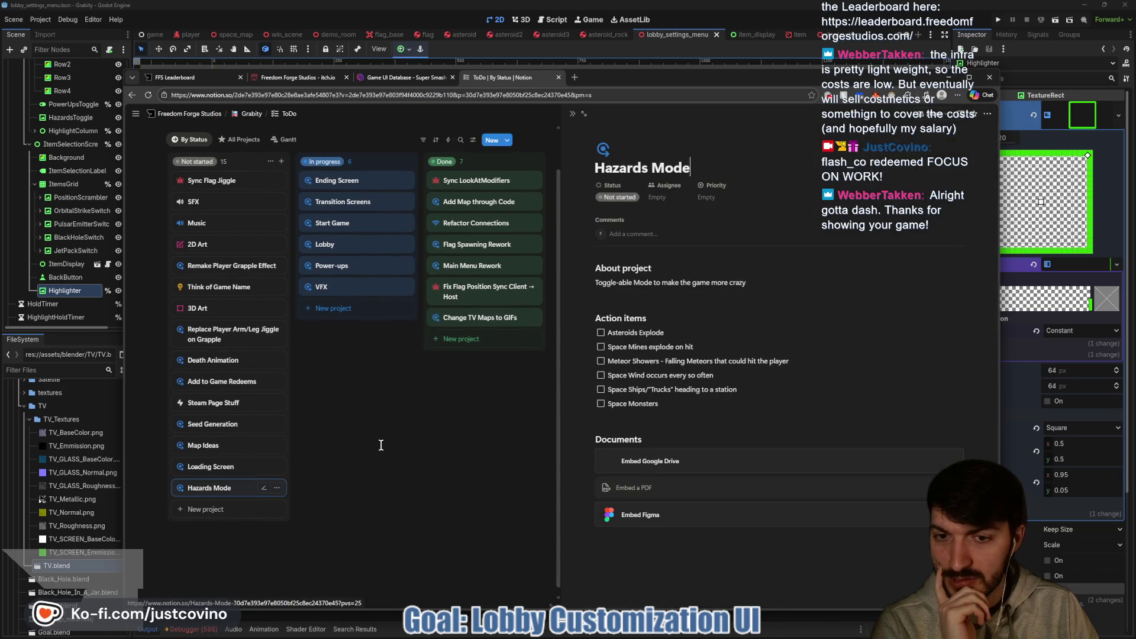
pyautogui.click(384, 426)
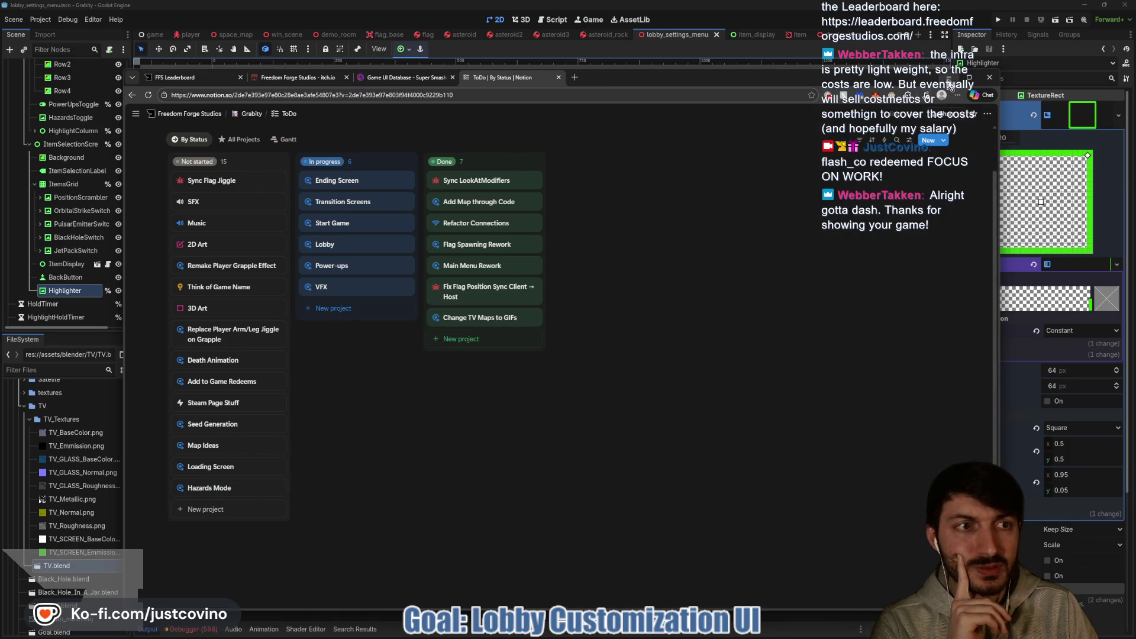
pyautogui.click(948, 80)
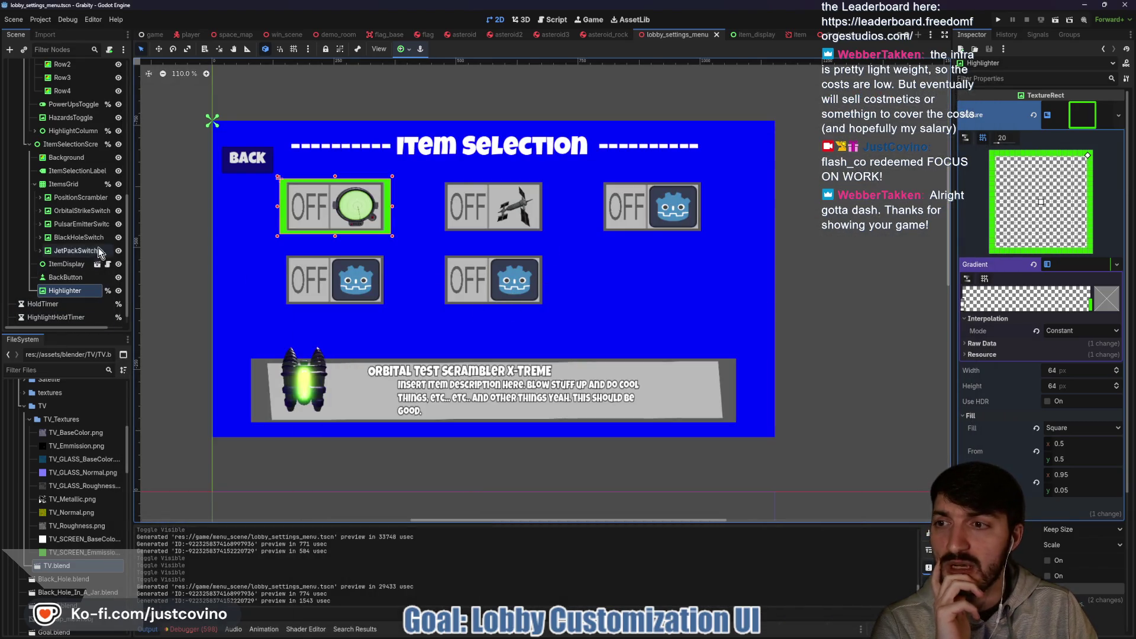
# Hide ItemSelectionScreen and collapse its branch and the CustomizationMenu branch.
pyautogui.click(118, 145)
pyautogui.click(29, 144)
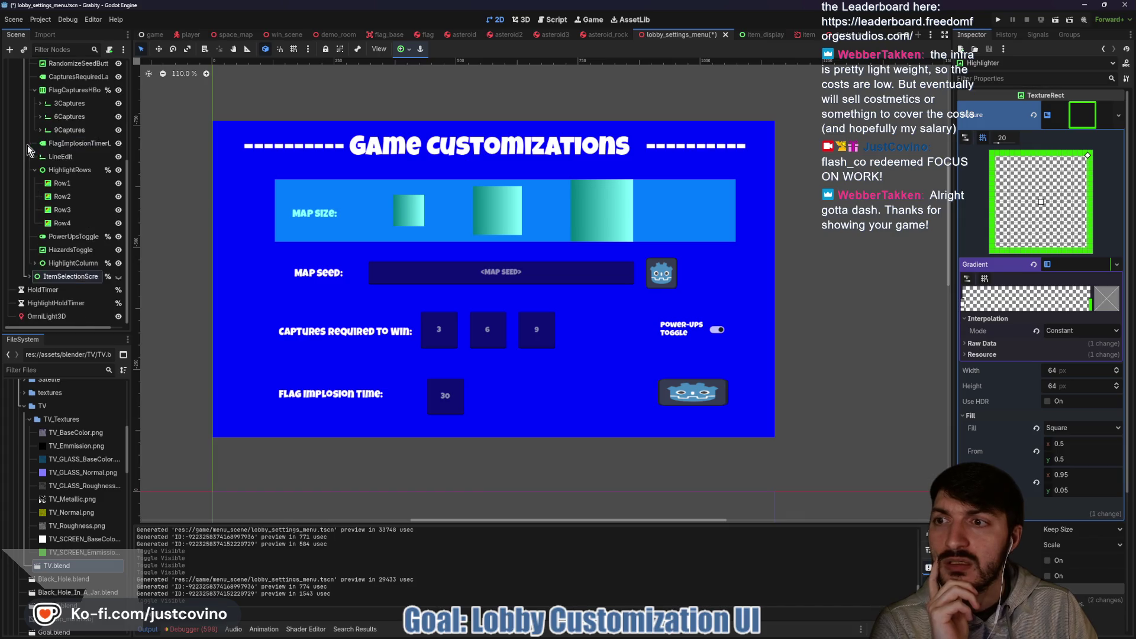
pyautogui.scroll(5, 36, 163)
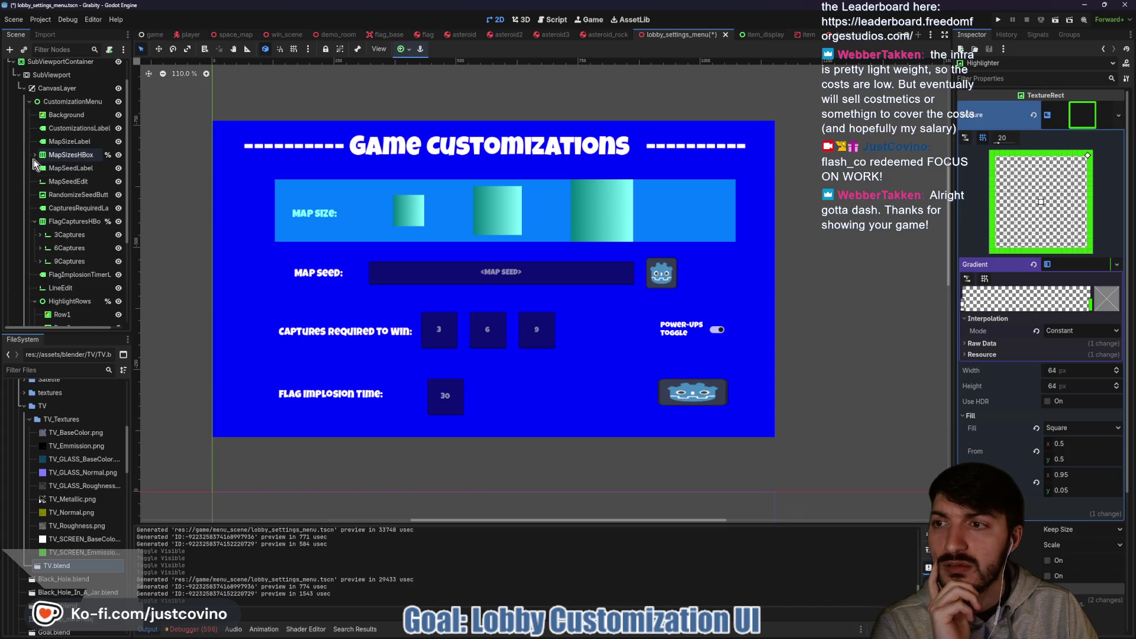
pyautogui.click(30, 101)
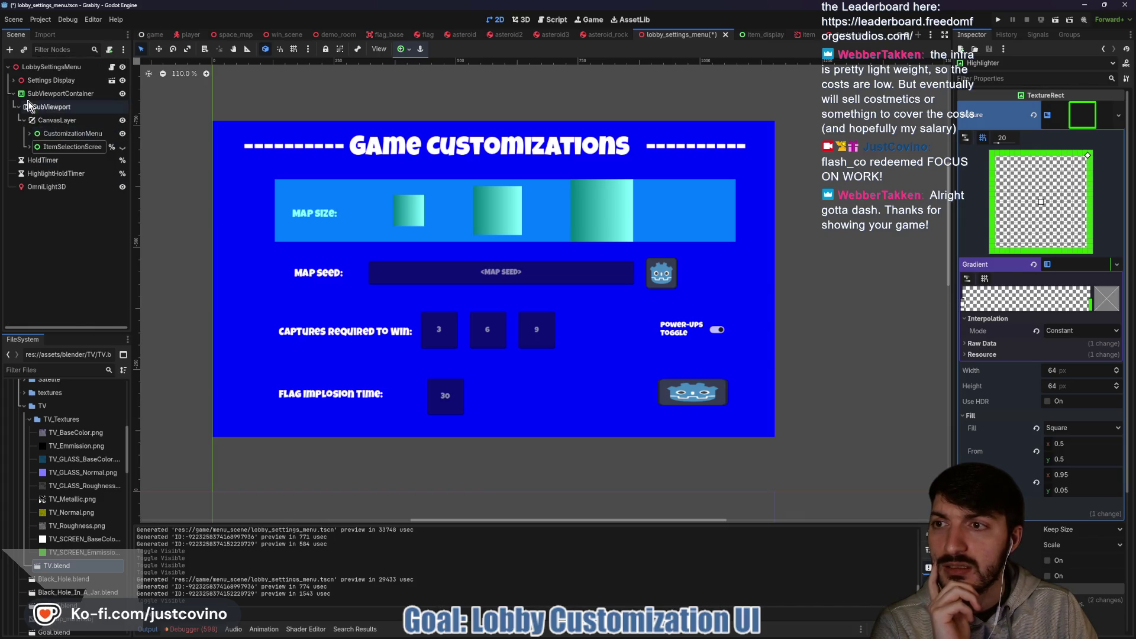
pyautogui.click(26, 146)
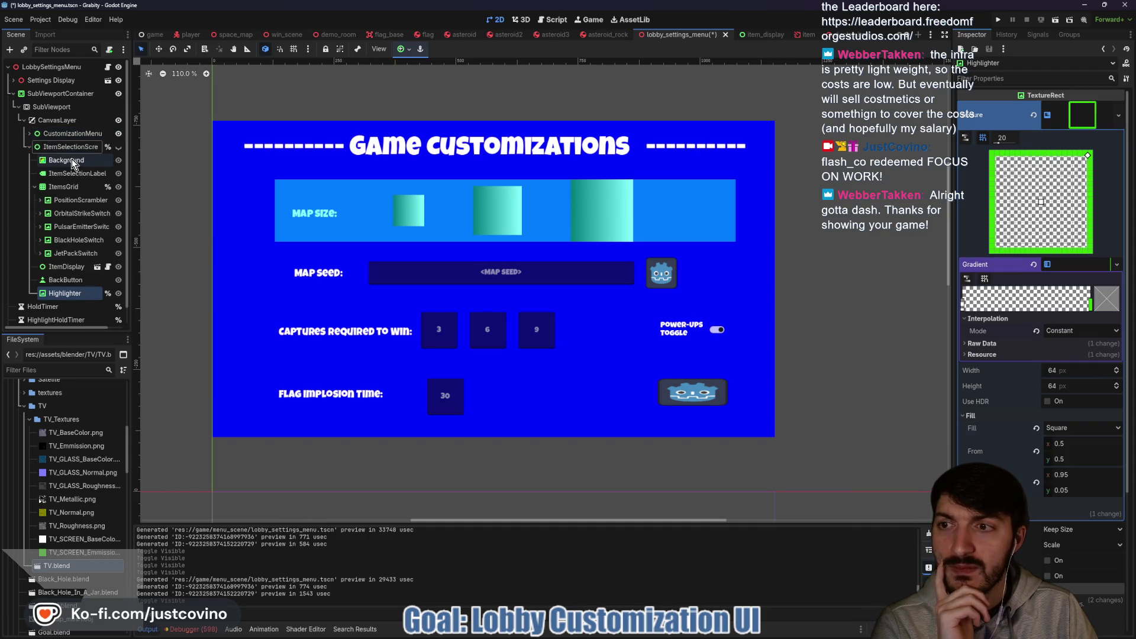
# Toggle ItemSelectionScreen's visibility, leave it hidden and collapsed, and select CanvasLayer.
pyautogui.click(118, 149)
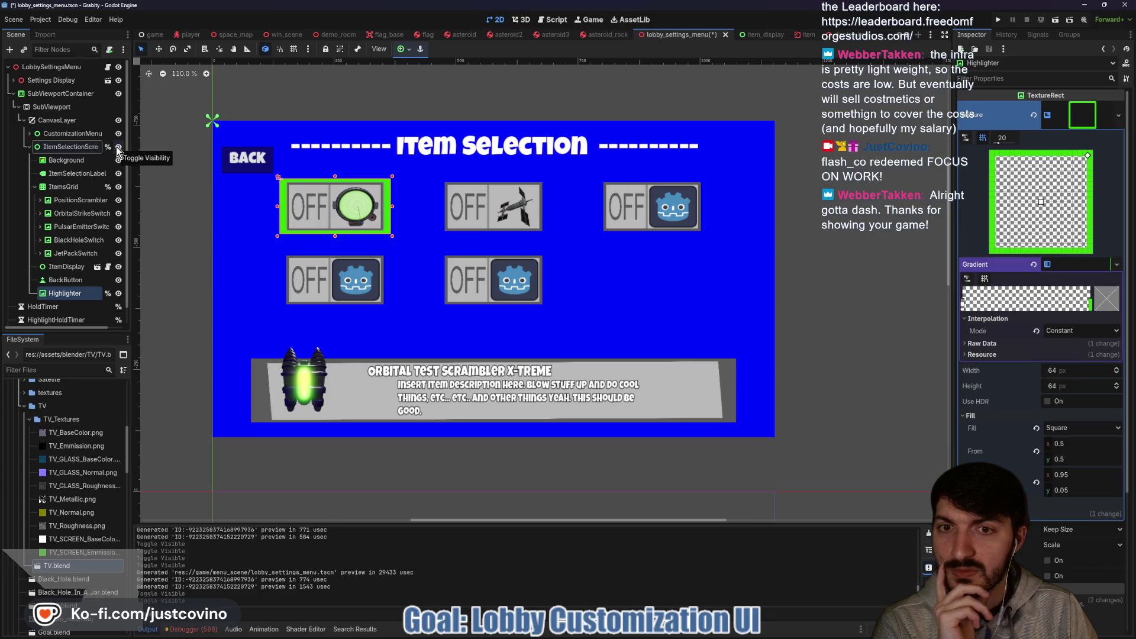
pyautogui.click(118, 149)
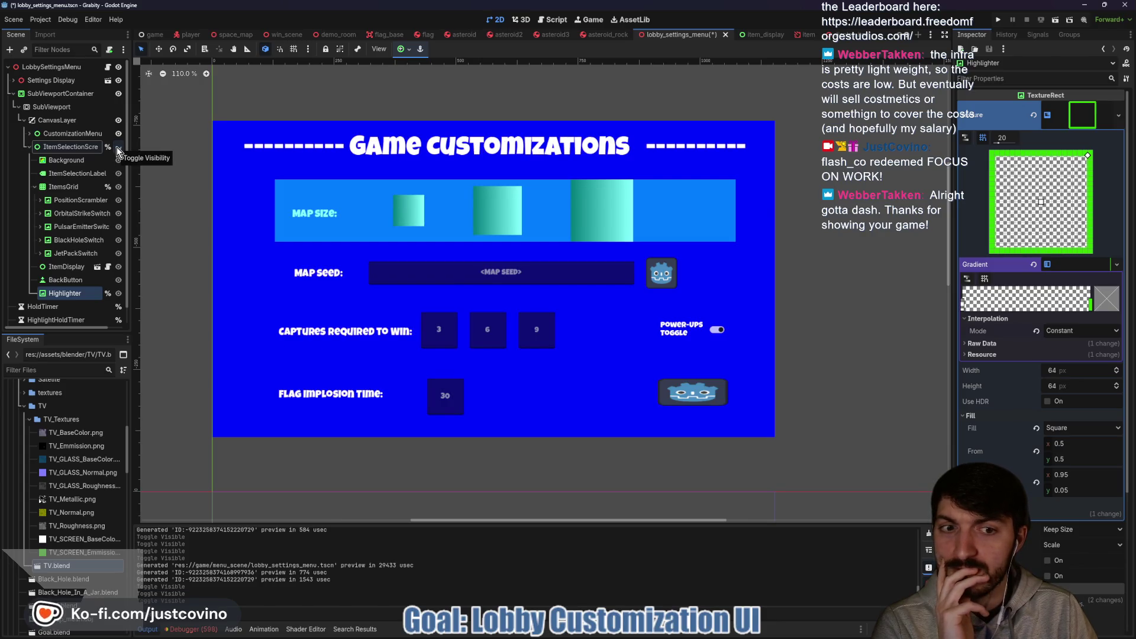
pyautogui.click(118, 149)
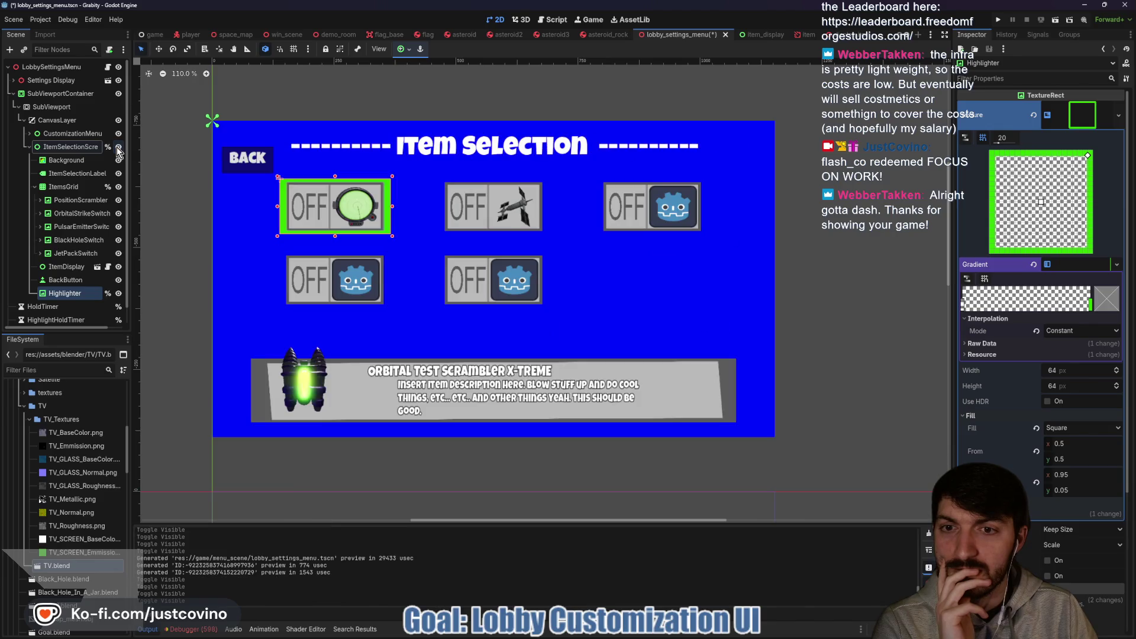
pyautogui.click(117, 149)
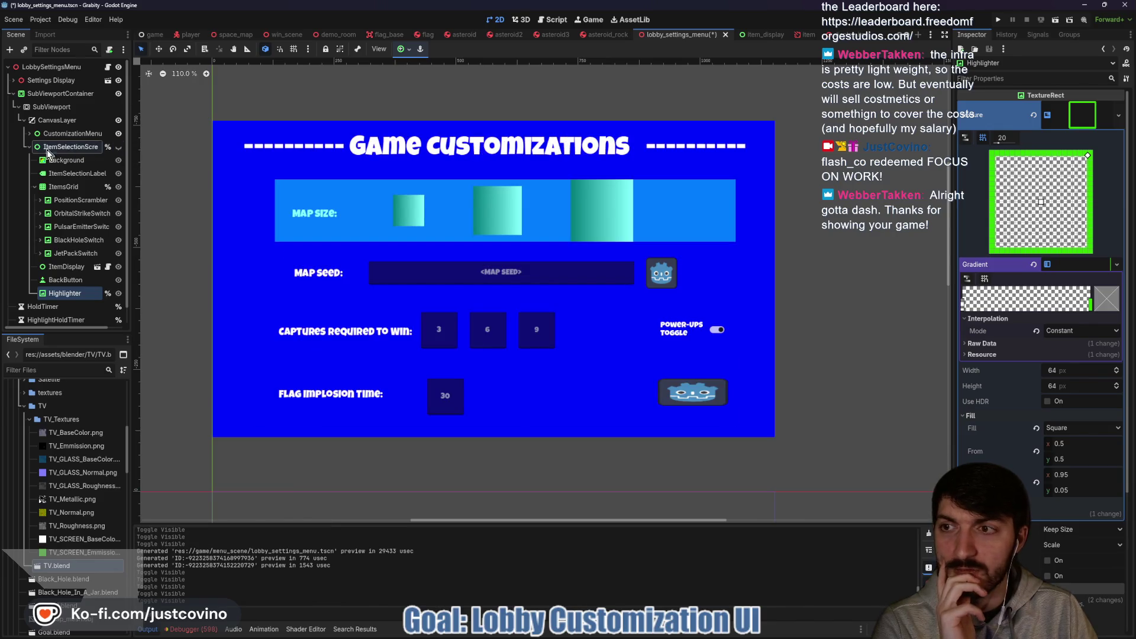
pyautogui.click(30, 147)
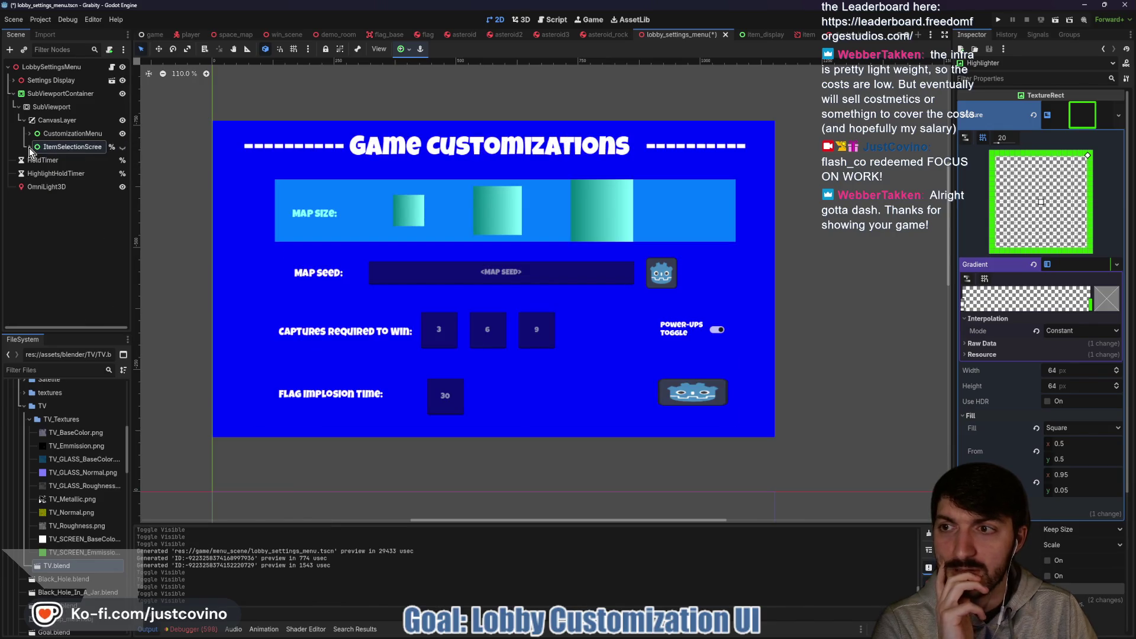
pyautogui.click(62, 122)
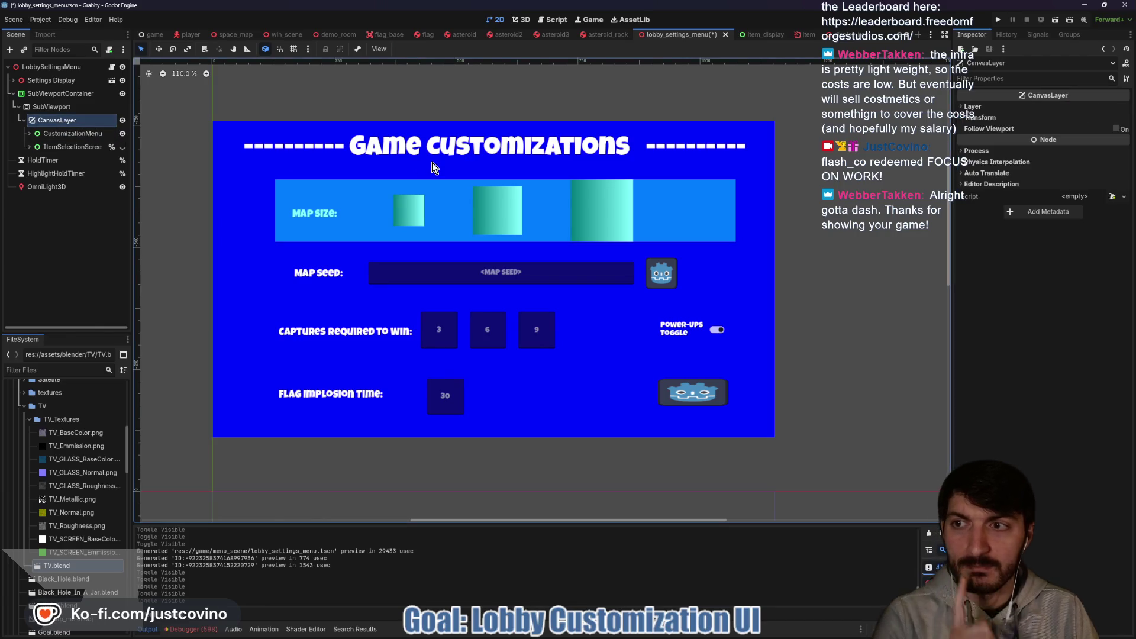
# Add a full-rect Control node under CanvasLayer.
pyautogui.hotkey('ctrl', 'a')
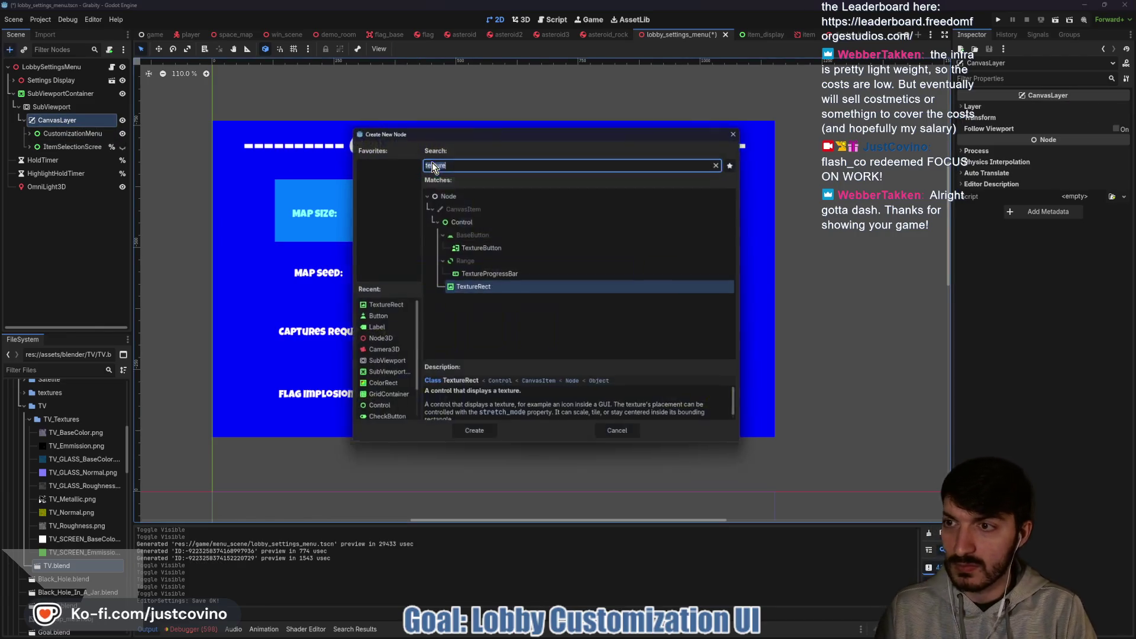
pyautogui.write('control')
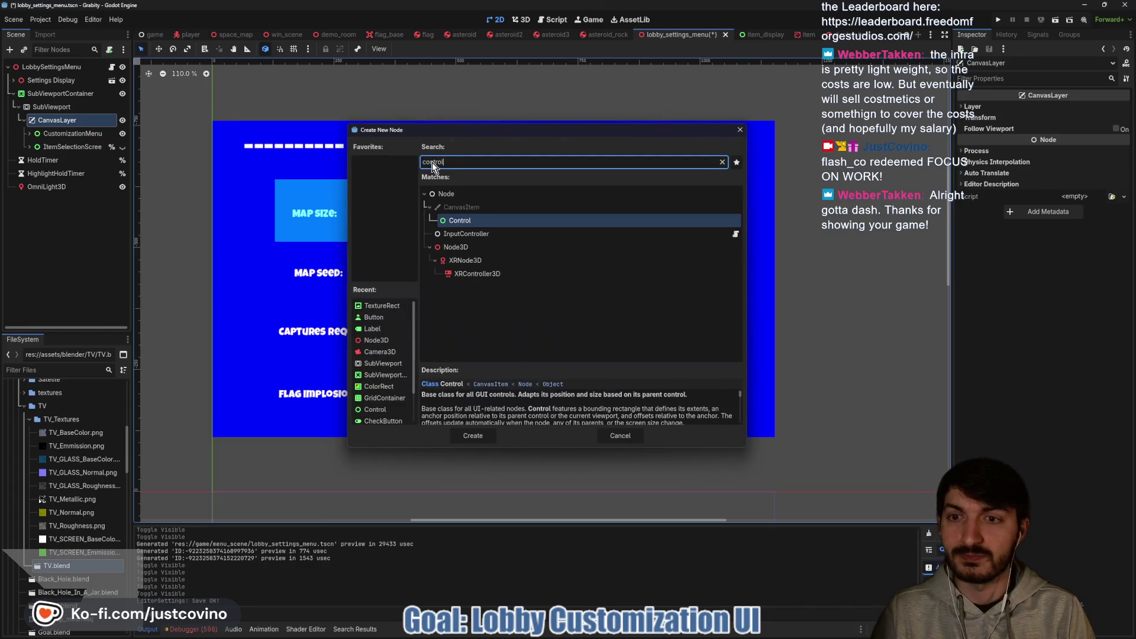
pyautogui.press('Return')
pyautogui.click(402, 49)
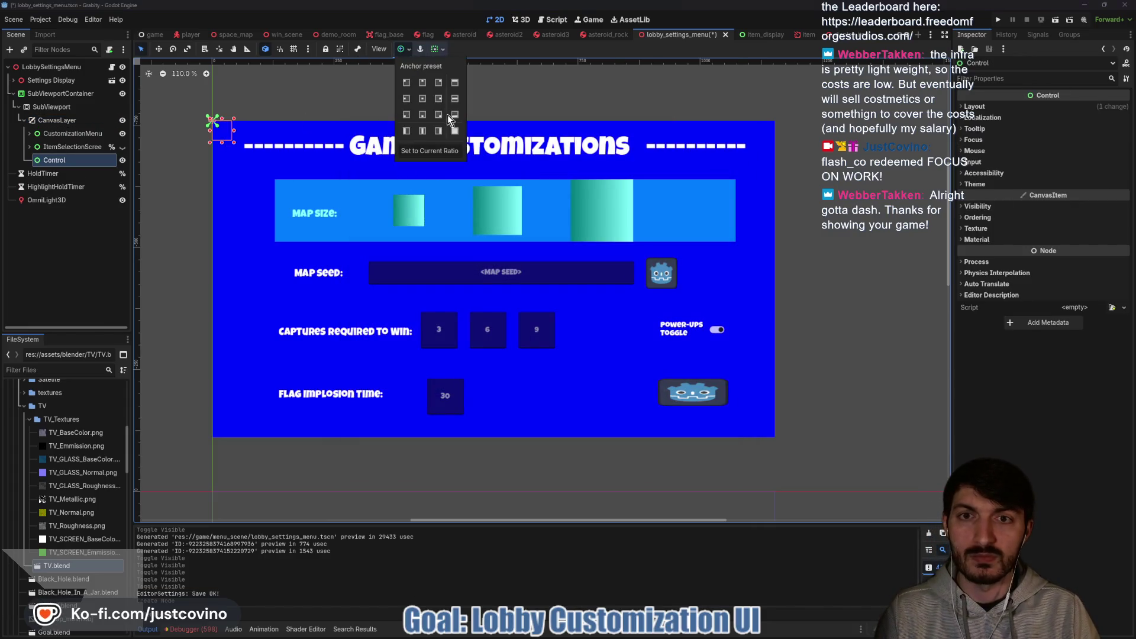
pyautogui.click(453, 129)
# Rename the new Control to HazardsSelectionScreen and give it a unique scene name.
pyautogui.doubleClick(70, 160)
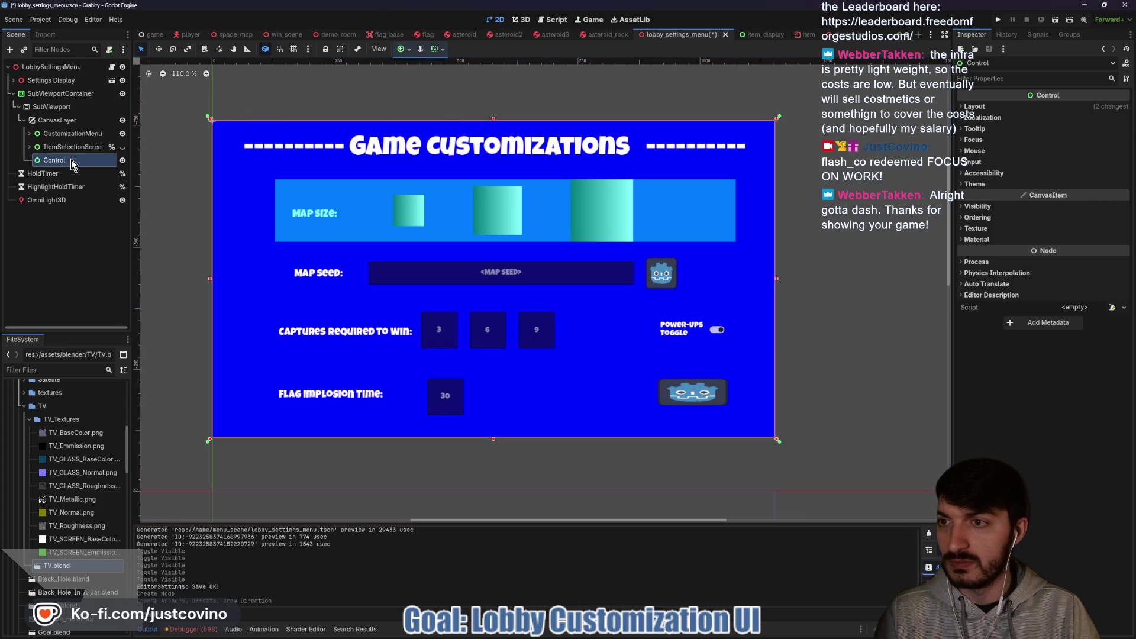
pyautogui.write('HazardsSelectionScreen')
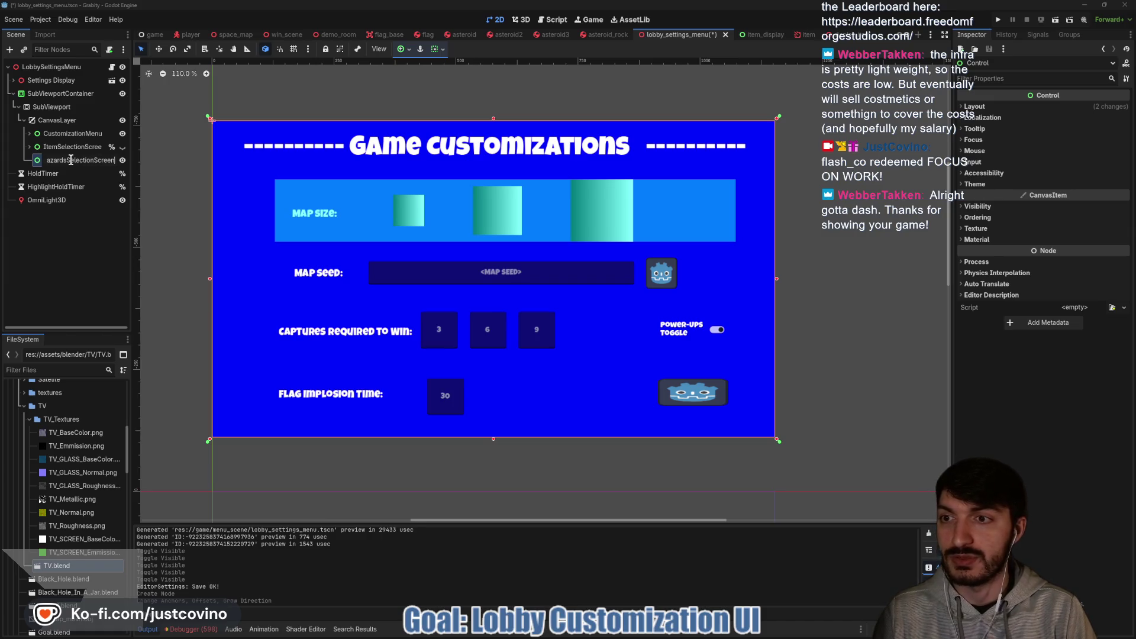
pyautogui.press('Return')
pyautogui.rightClick(71, 160)
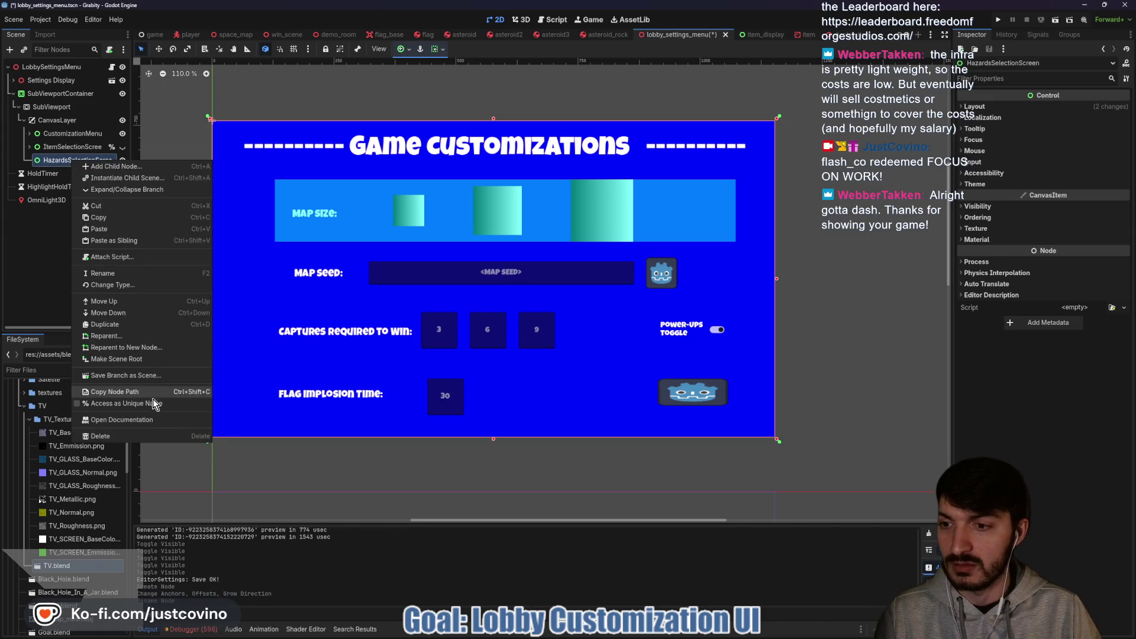
pyautogui.click(132, 405)
# Cut ItemSelectionScreen's Background, undo to restore it, and select HazardsSelectionScreen as paste target.
pyautogui.click(70, 147)
pyautogui.click(29, 147)
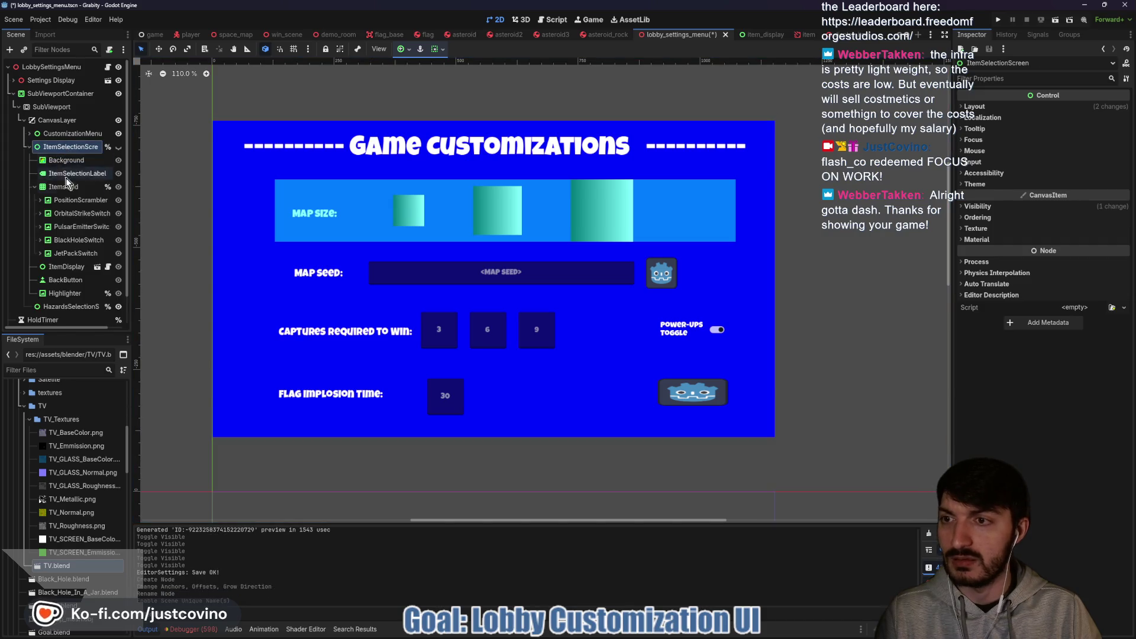
pyautogui.hotkey('ctrl', 'x')
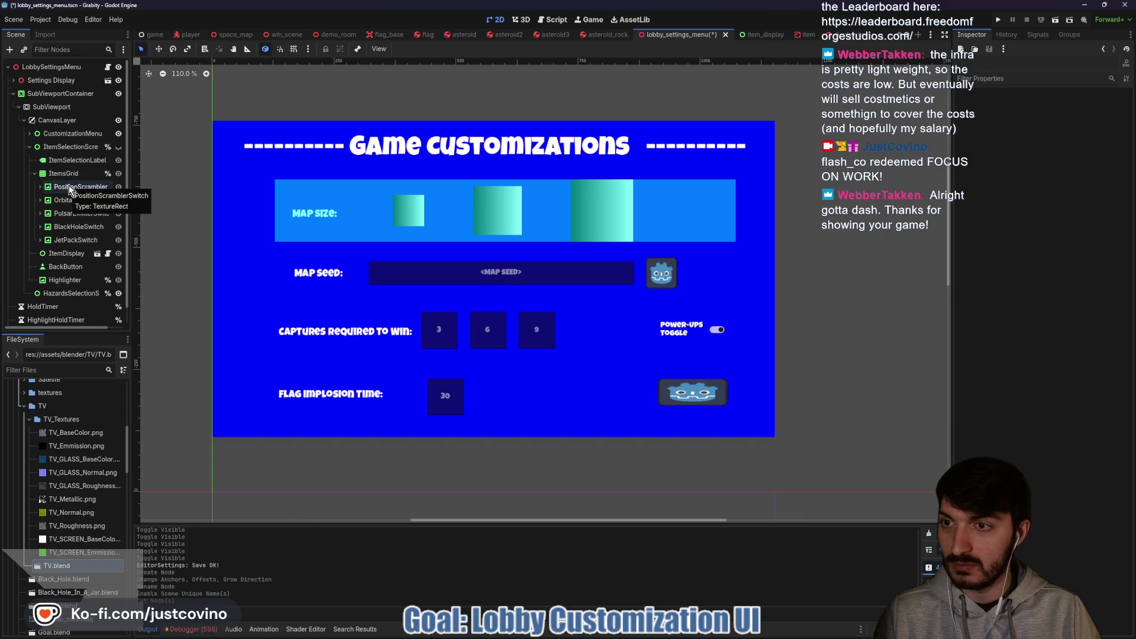
pyautogui.click(118, 147)
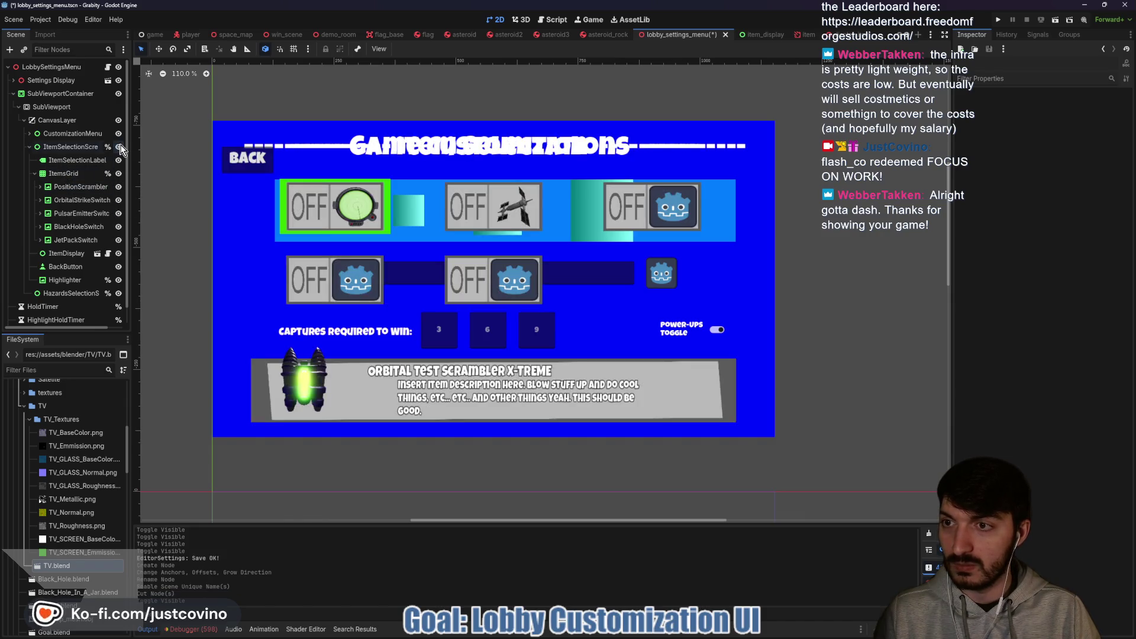
pyautogui.hotkey('ctrl', 'z')
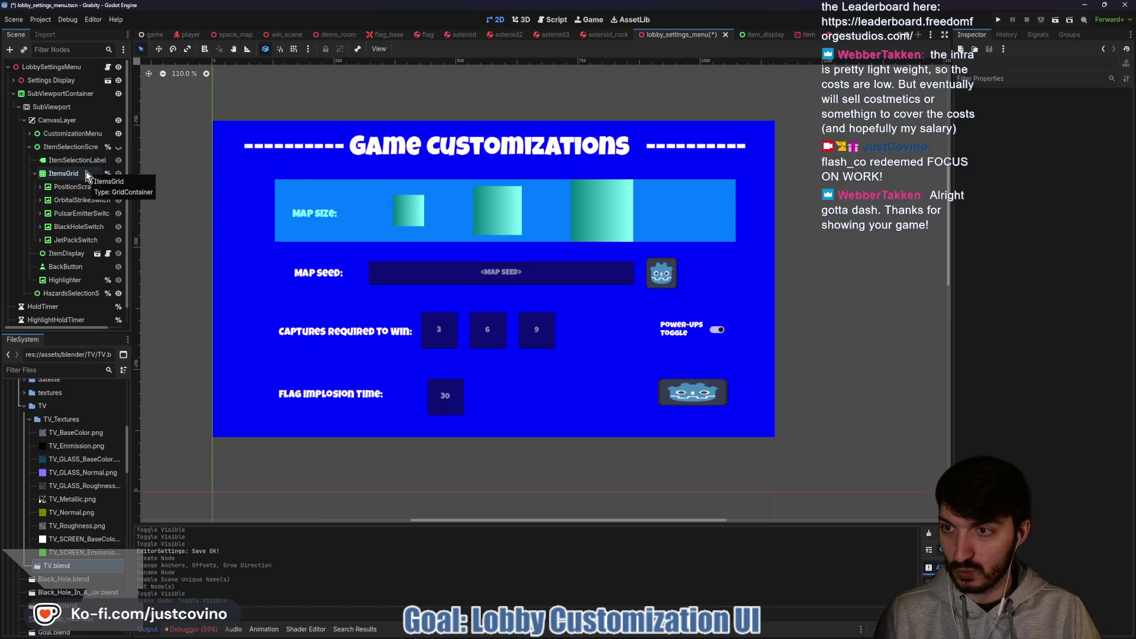
pyautogui.hotkey('ctrl', 'z')
pyautogui.click(77, 159)
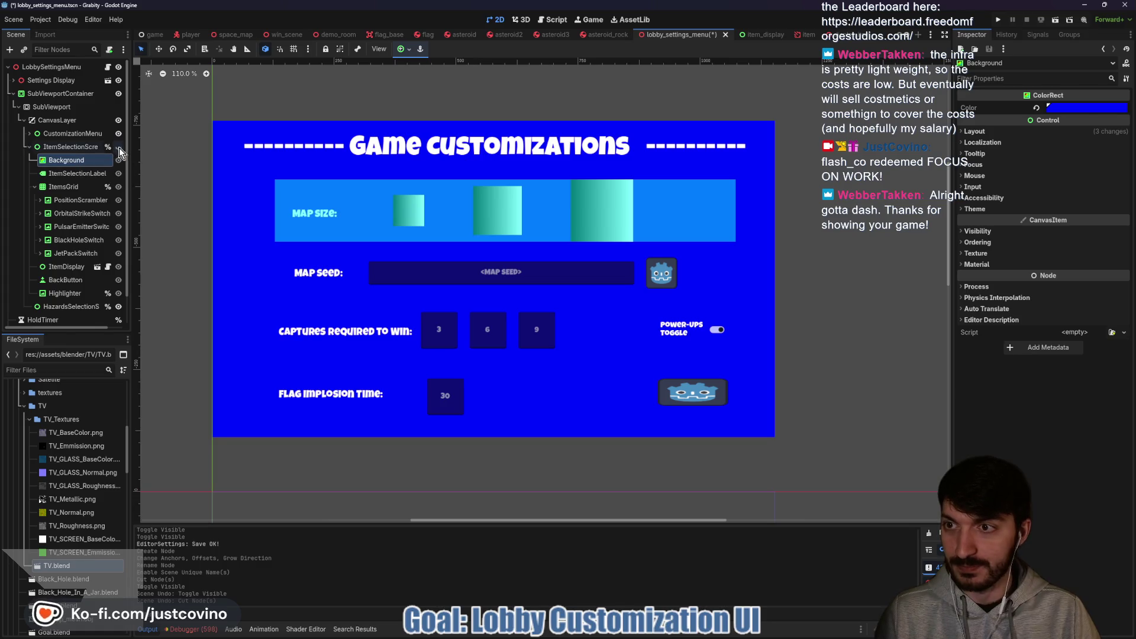
pyautogui.click(30, 147)
pyautogui.click(81, 159)
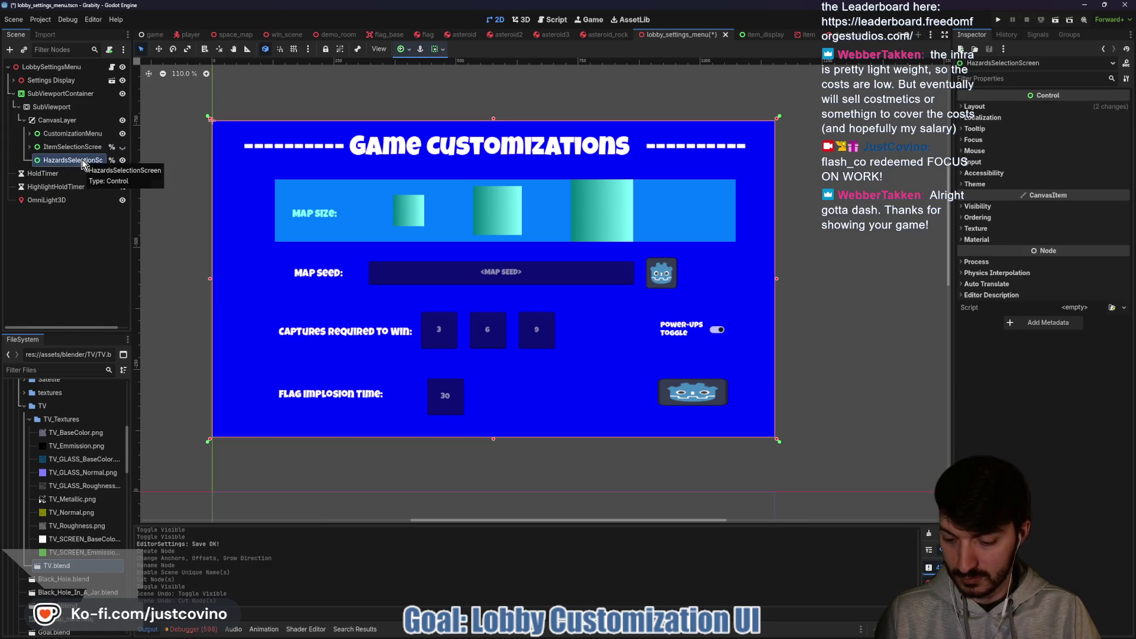
# Paste the Background and a copy of ItemSelectionLabel under HazardsSelectionScreen.
pyautogui.hotkey('ctrl', 'v')
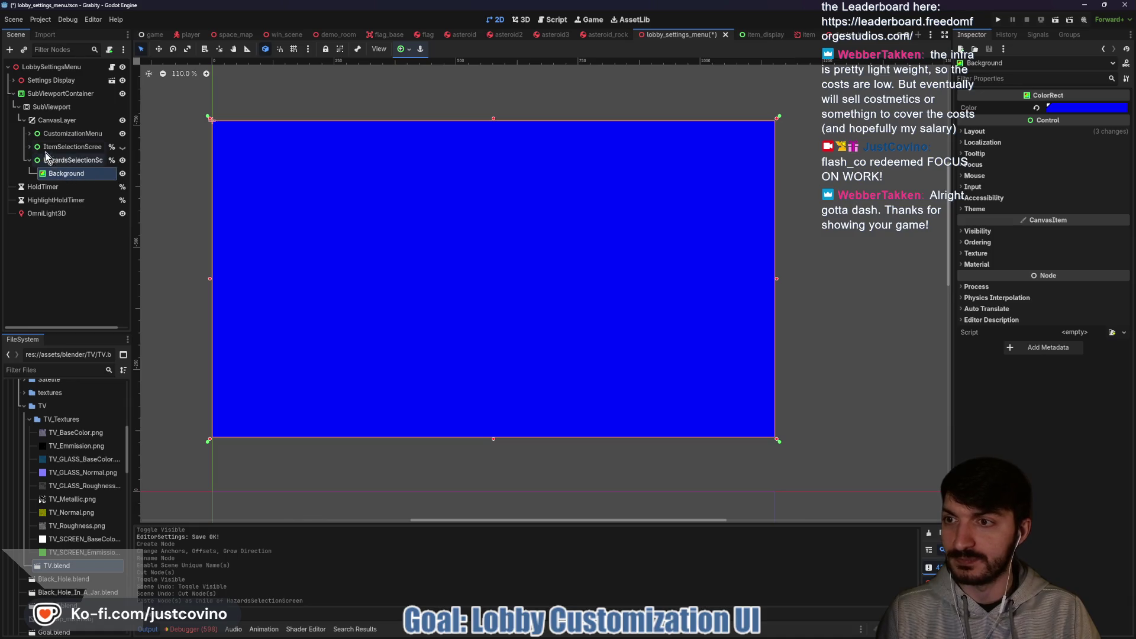
pyautogui.click(29, 147)
pyautogui.click(71, 173)
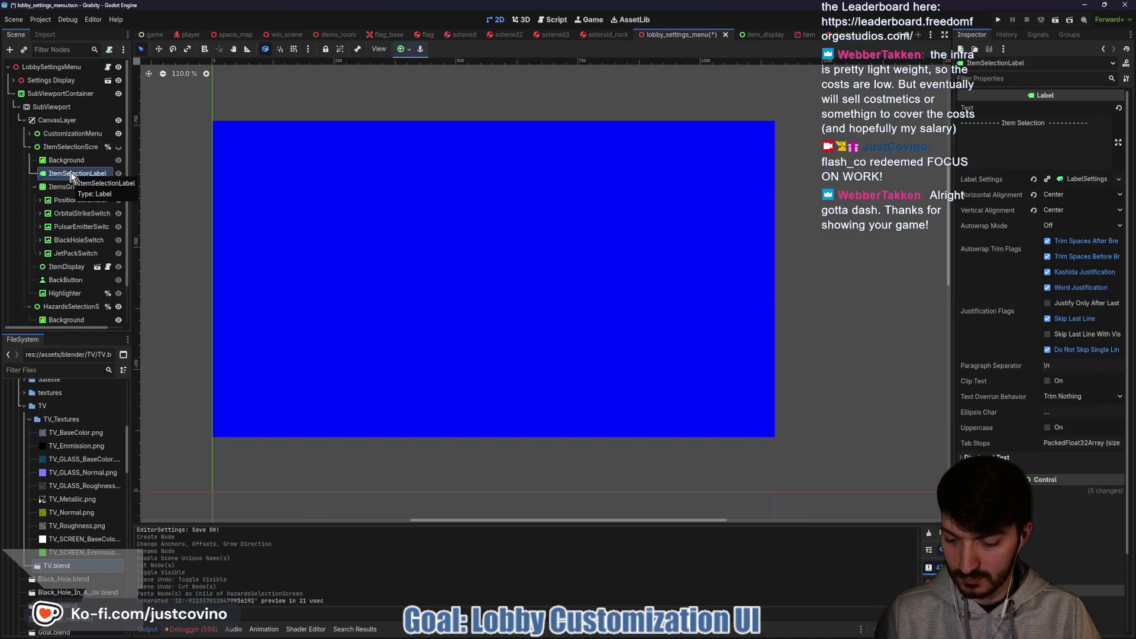
pyautogui.click(55, 146)
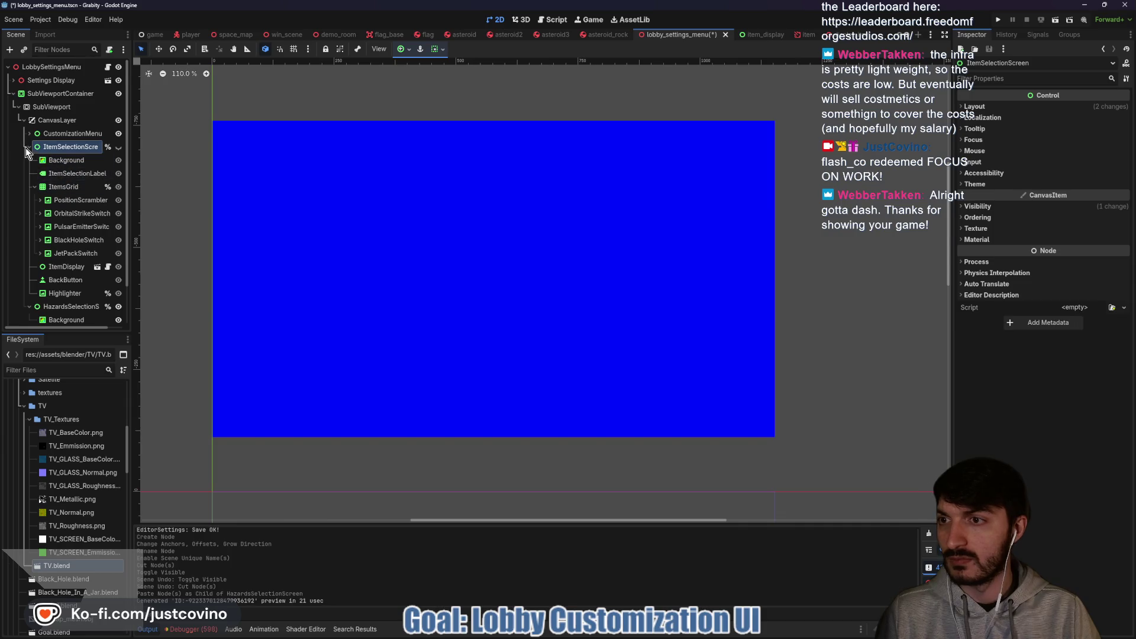
pyautogui.click(30, 147)
pyautogui.click(60, 161)
pyautogui.hotkey('ctrl', 'v')
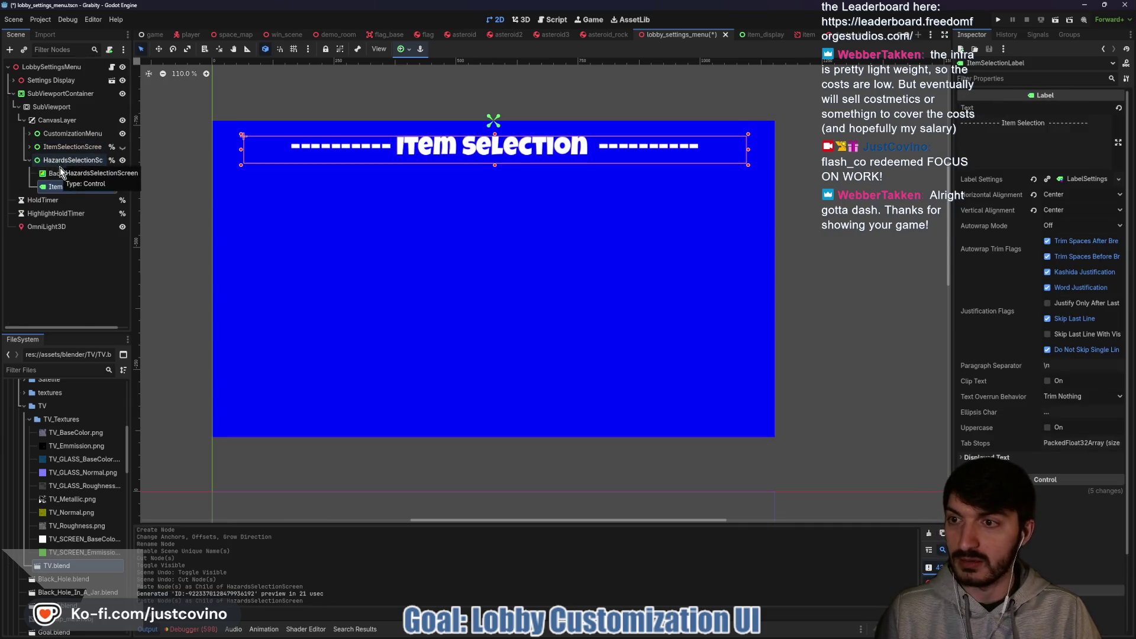
# Rename the pasted label to HazardsSelectionLabel.
pyautogui.doubleClick(68, 185)
pyautogui.moveTo(67, 187); pyautogui.dragTo(45, 186)
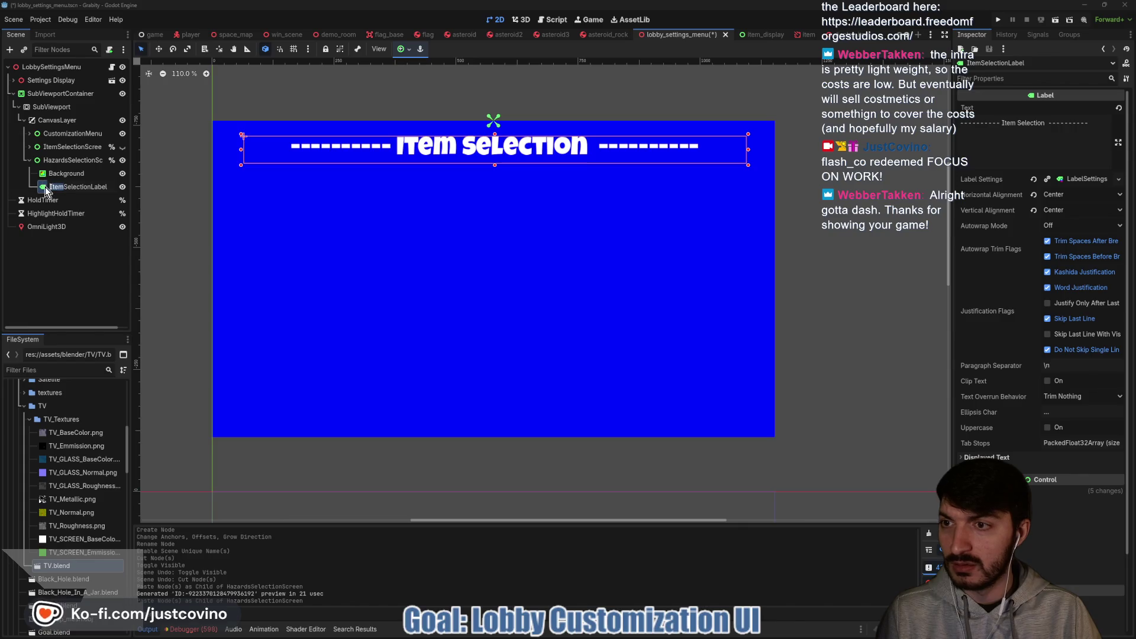
pyautogui.write('Hazards')
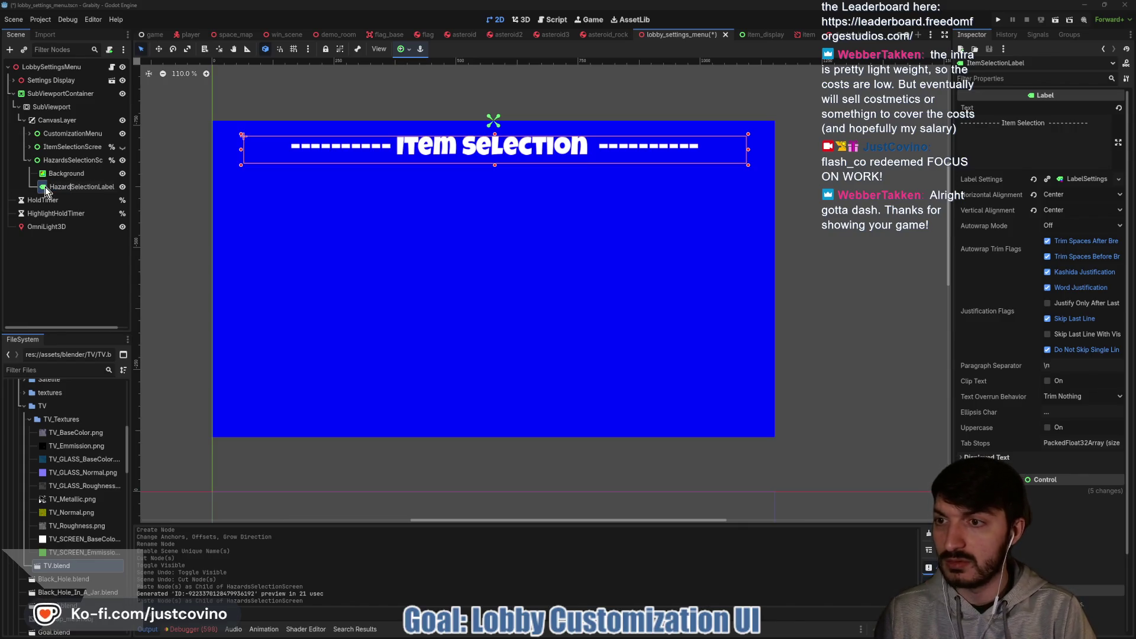
pyautogui.press('Return')
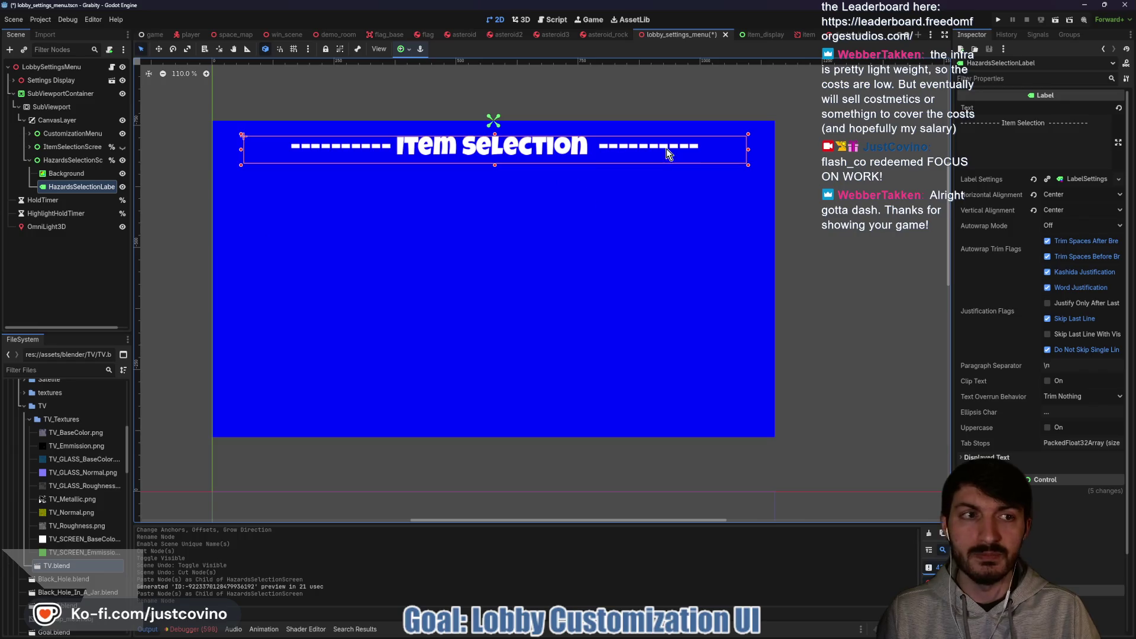
# Change the label's Text from Item to Hazards Selection and save the scene.
pyautogui.doubleClick(1015, 122)
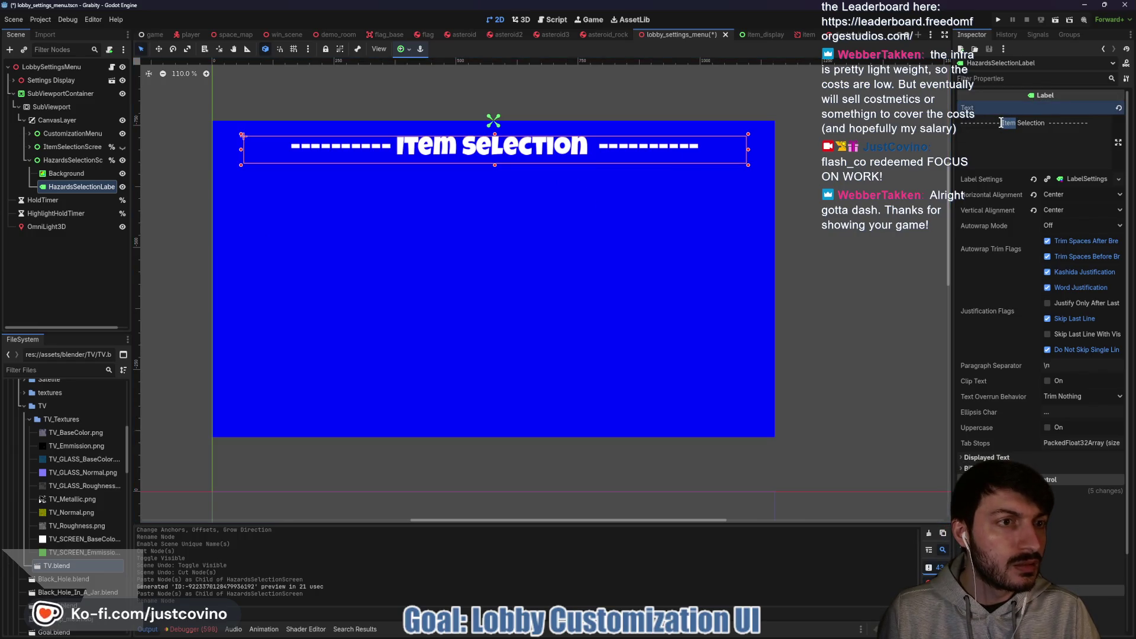
pyautogui.write('Hazr')
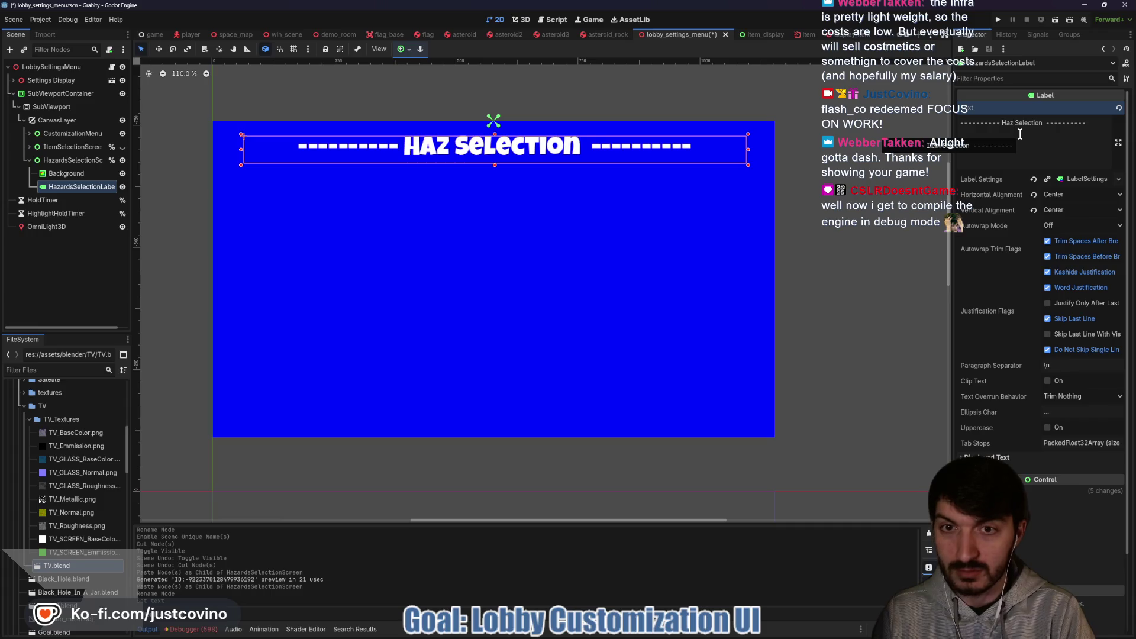
pyautogui.press('BackSpace')
pyautogui.write('a')
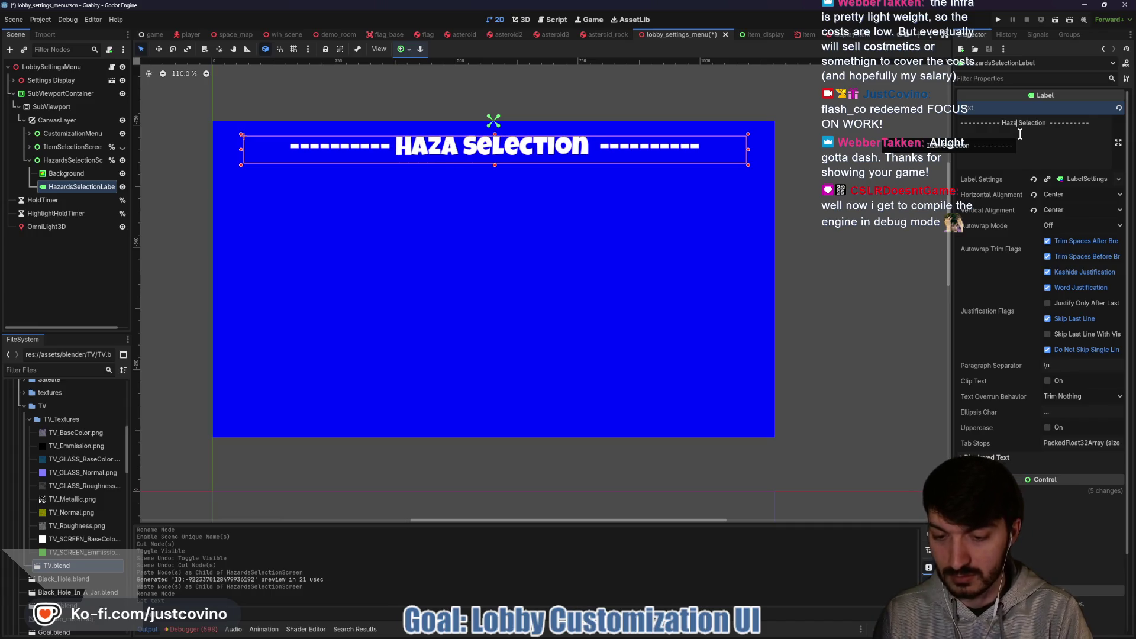
pyautogui.write('rds')
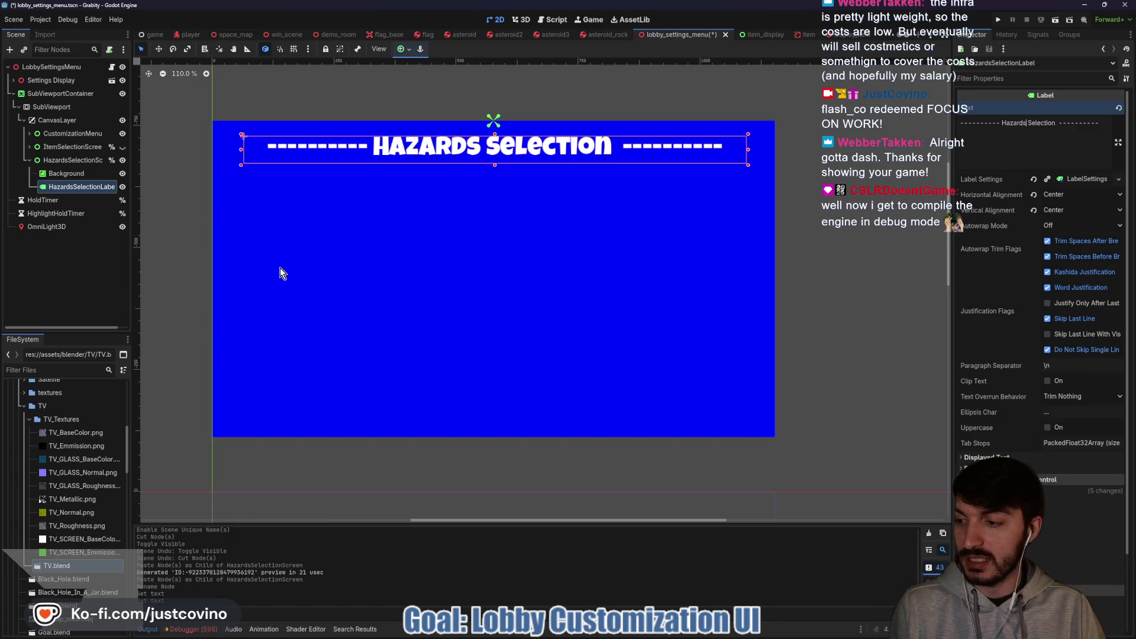
pyautogui.hotkey('ctrl', 's')
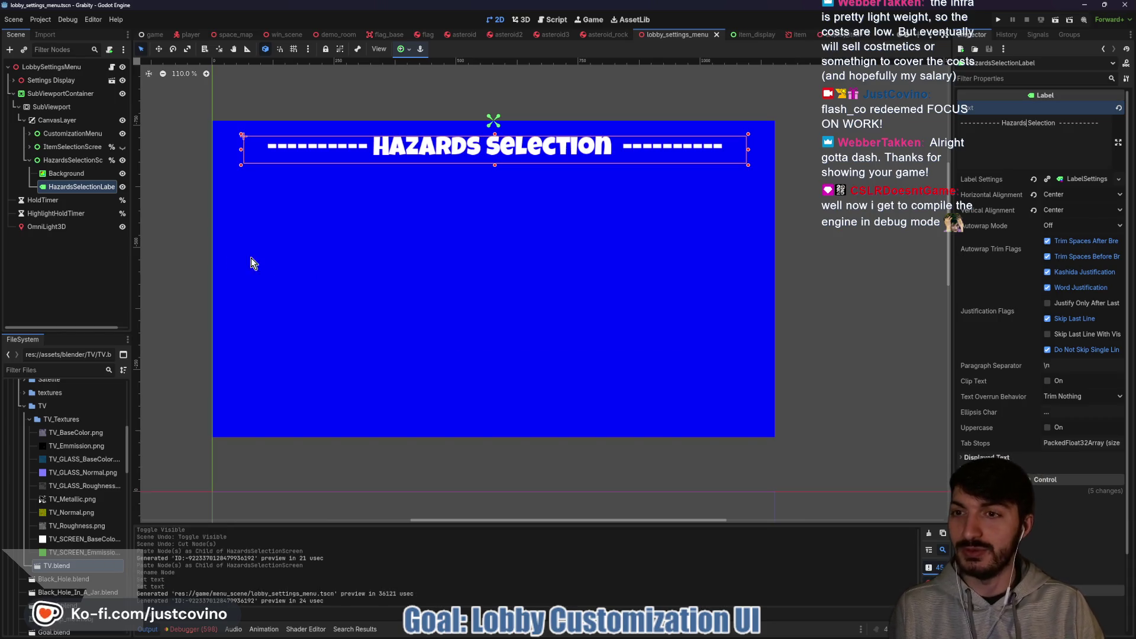
# Expand ItemSelectionScreen and inspect the ItemsGrid and its PositionScrambler switch.
pyautogui.click(30, 147)
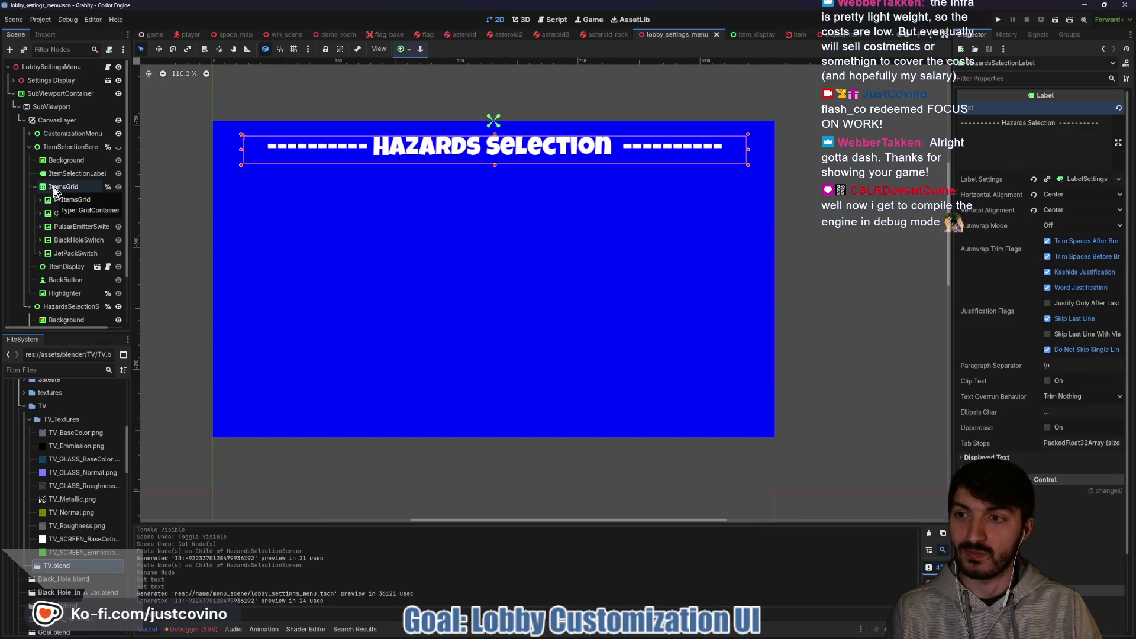
pyautogui.click(54, 187)
pyautogui.click(64, 200)
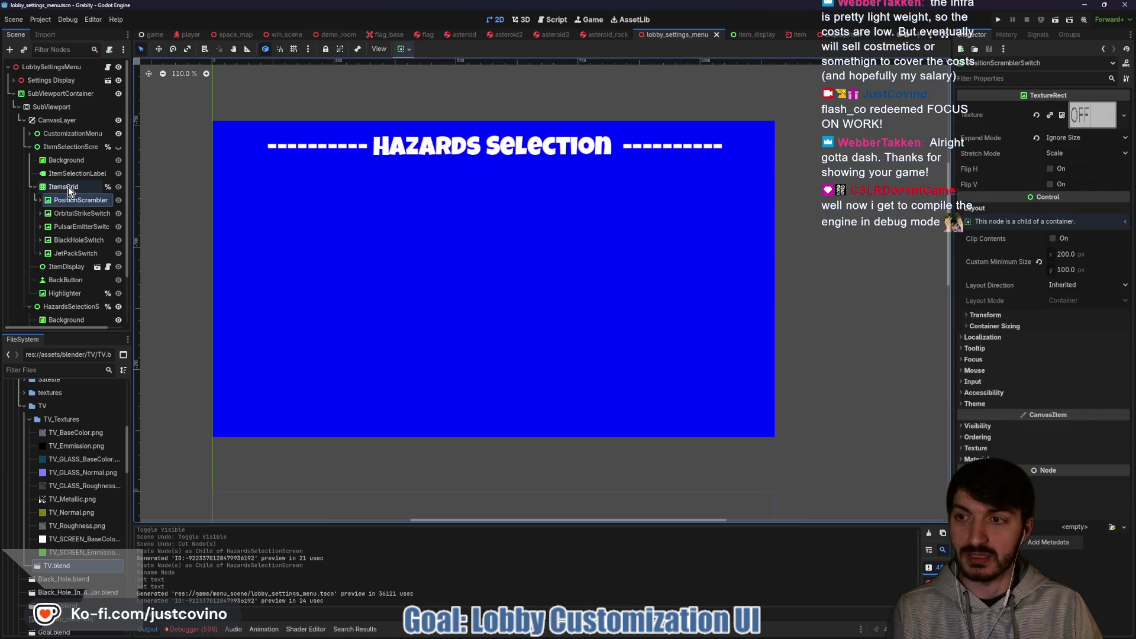
# Review ItemDisplay, BackButton, JetPackSwitch and PositionScrambler, then unhide ItemSelectionScreen.
pyautogui.click(64, 268)
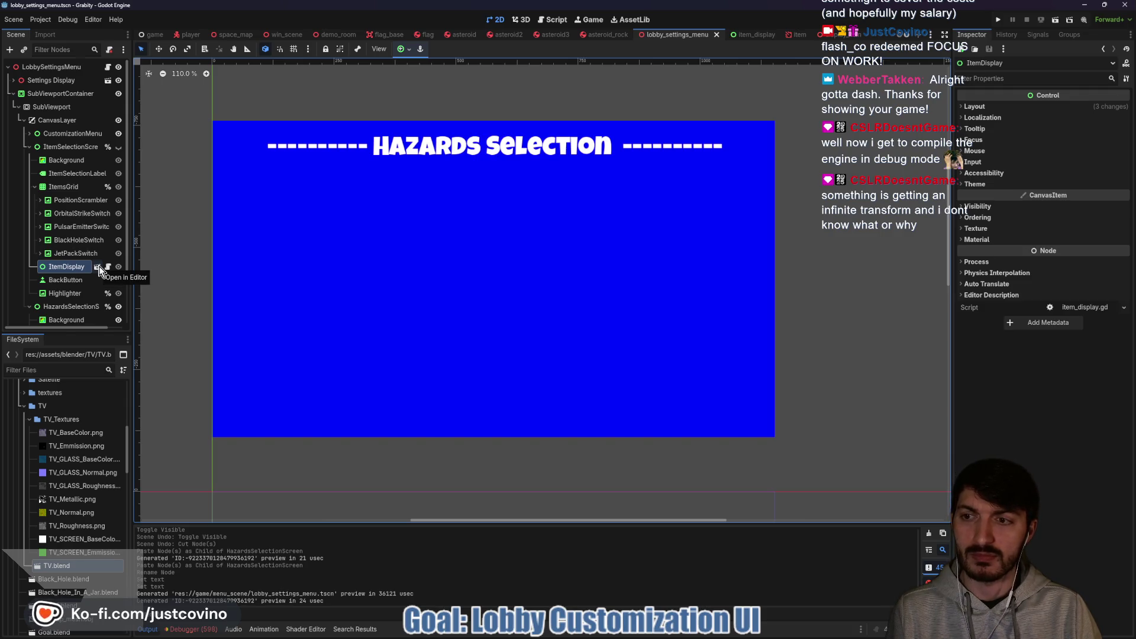
pyautogui.click(66, 280)
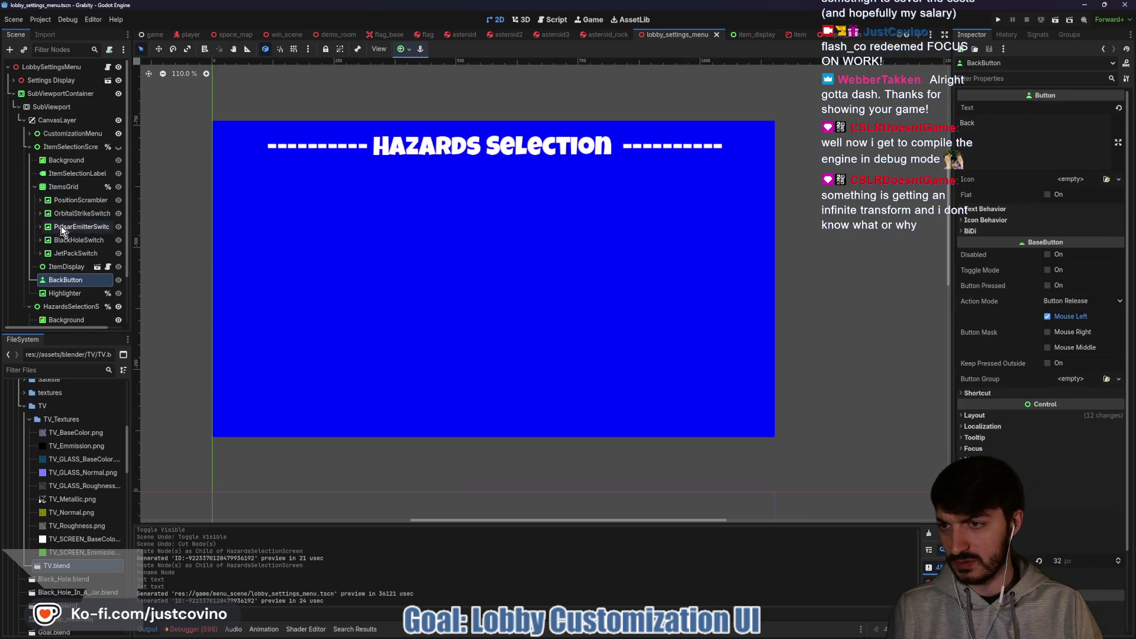
pyautogui.keyDown('shift'); pyautogui.click(62, 252); pyautogui.keyUp('shift')
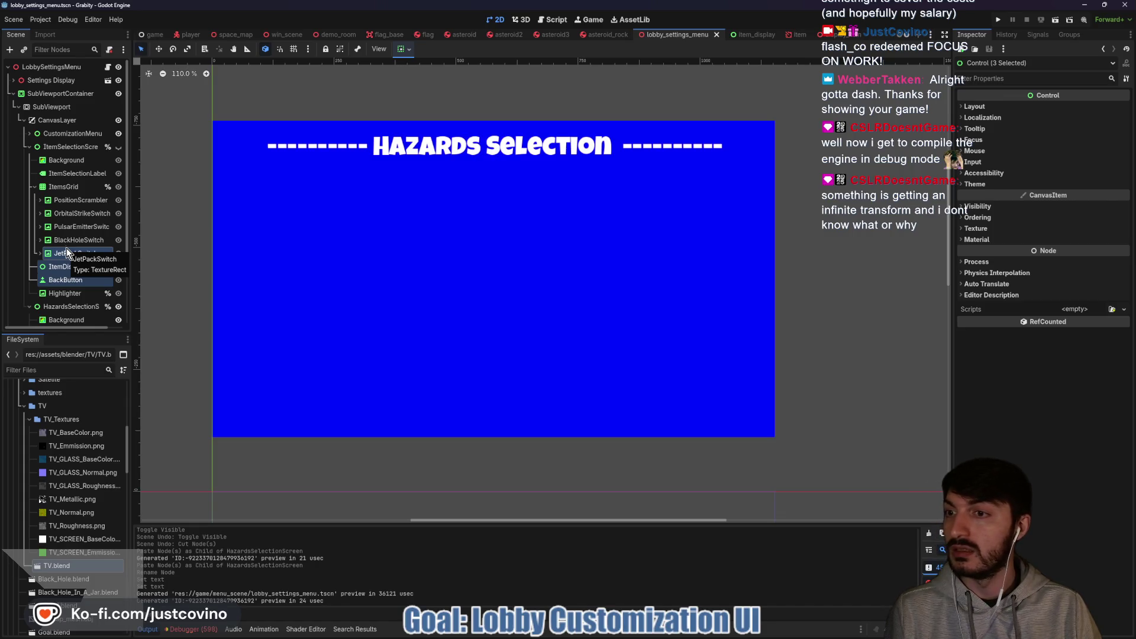
pyautogui.click(80, 200)
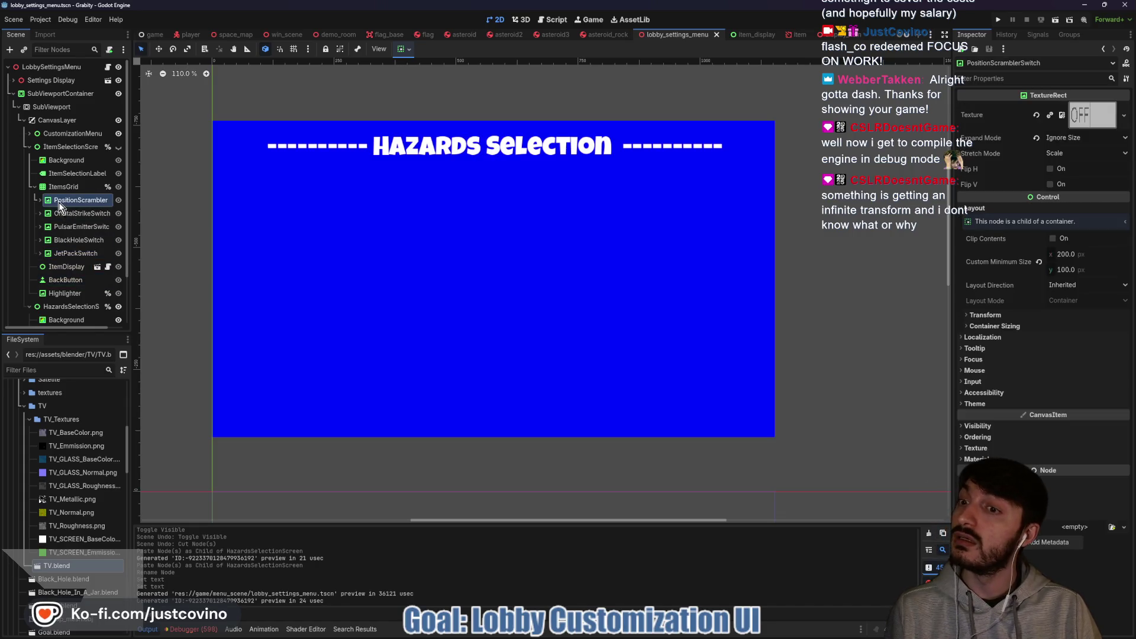
pyautogui.click(118, 147)
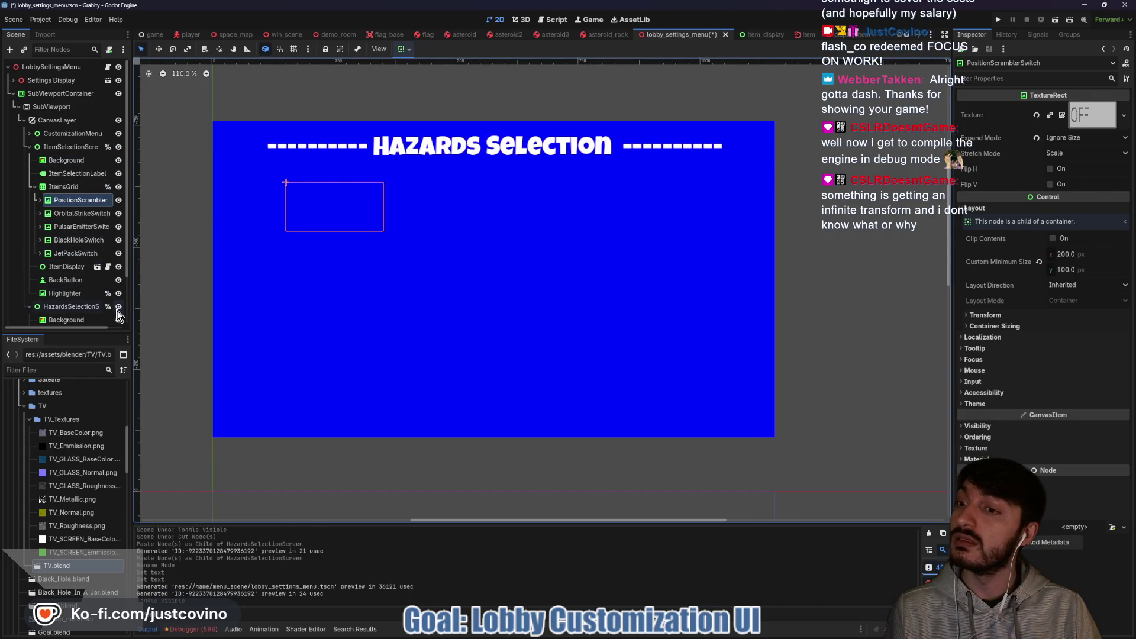
# Toggle off HazardsSelectionScreen's visibility eye in the Scene dock.
pyautogui.click(118, 307)
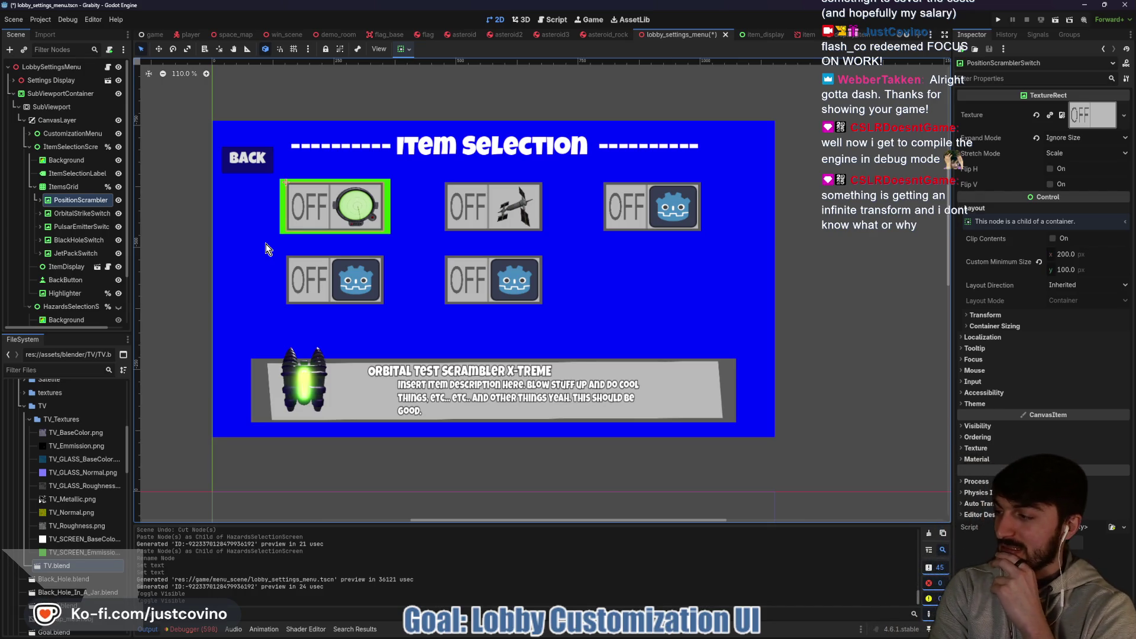
# Change the PositionScramblerSwitch node's type to TextureButton.
pyautogui.rightClick(62, 203)
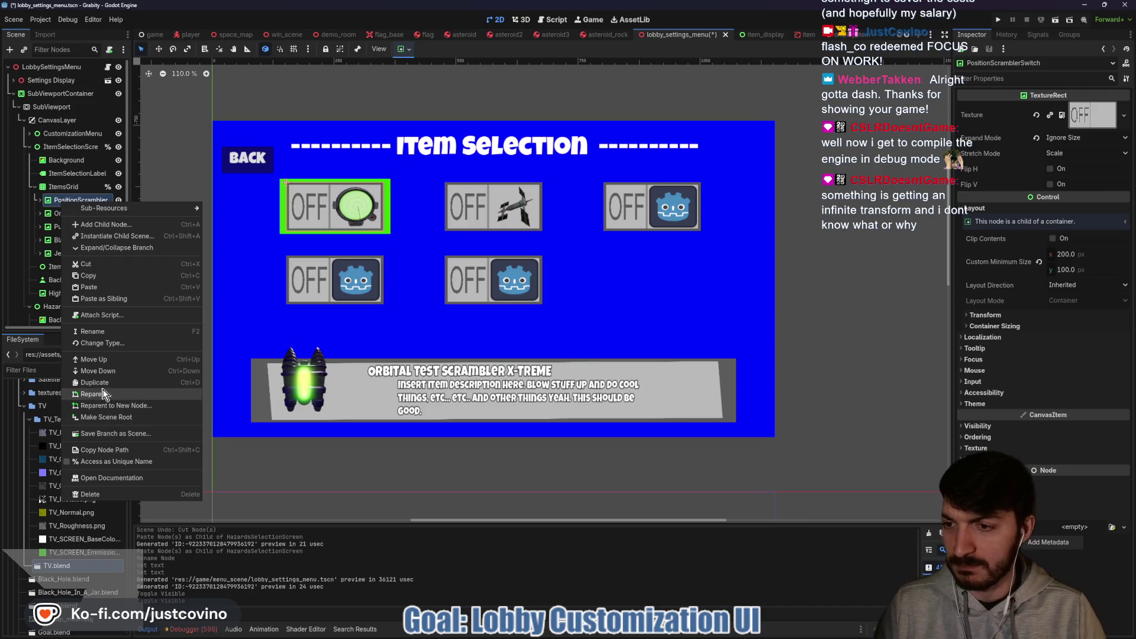
pyautogui.click(113, 344)
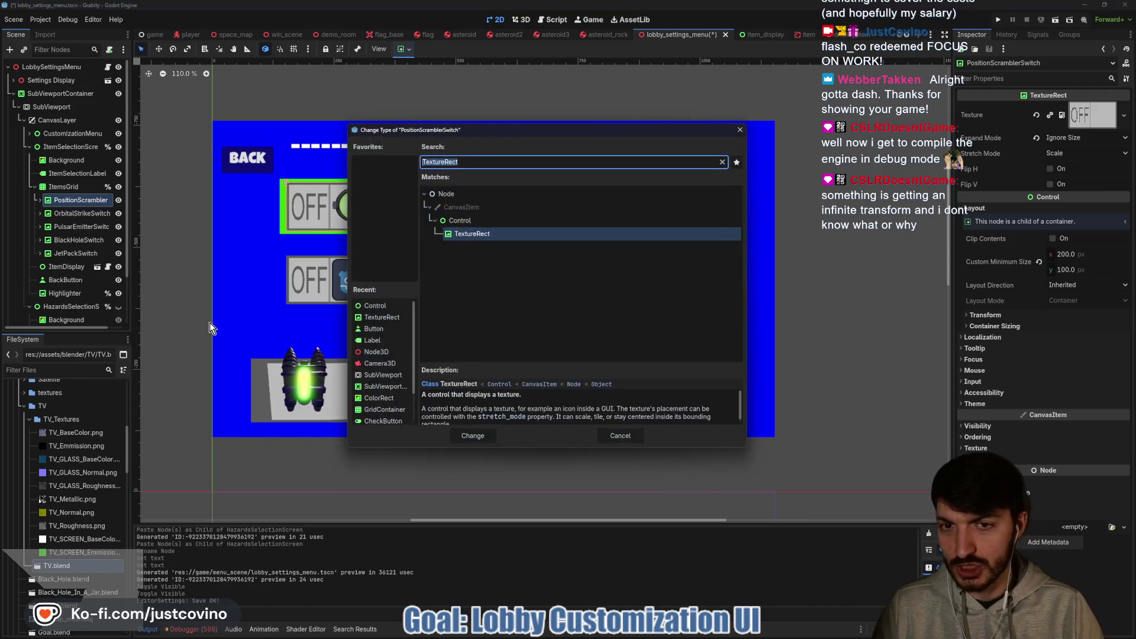
pyautogui.write('button')
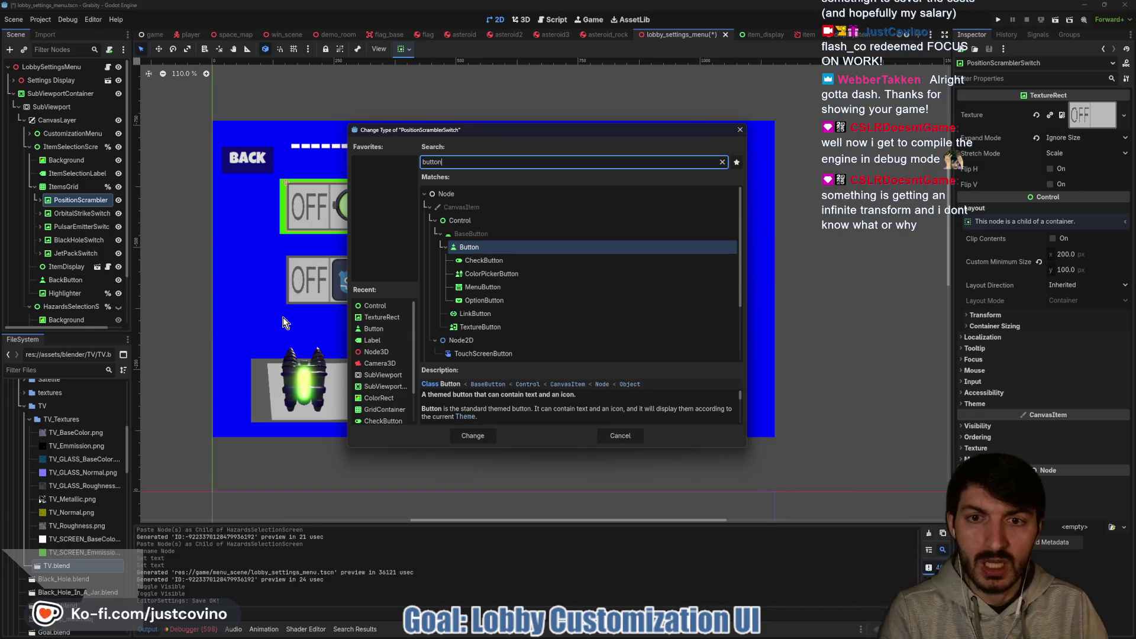
pyautogui.press('BackSpace')
pyautogui.press('BackSpace')
pyautogui.press('BackSpace')
pyautogui.write('text')
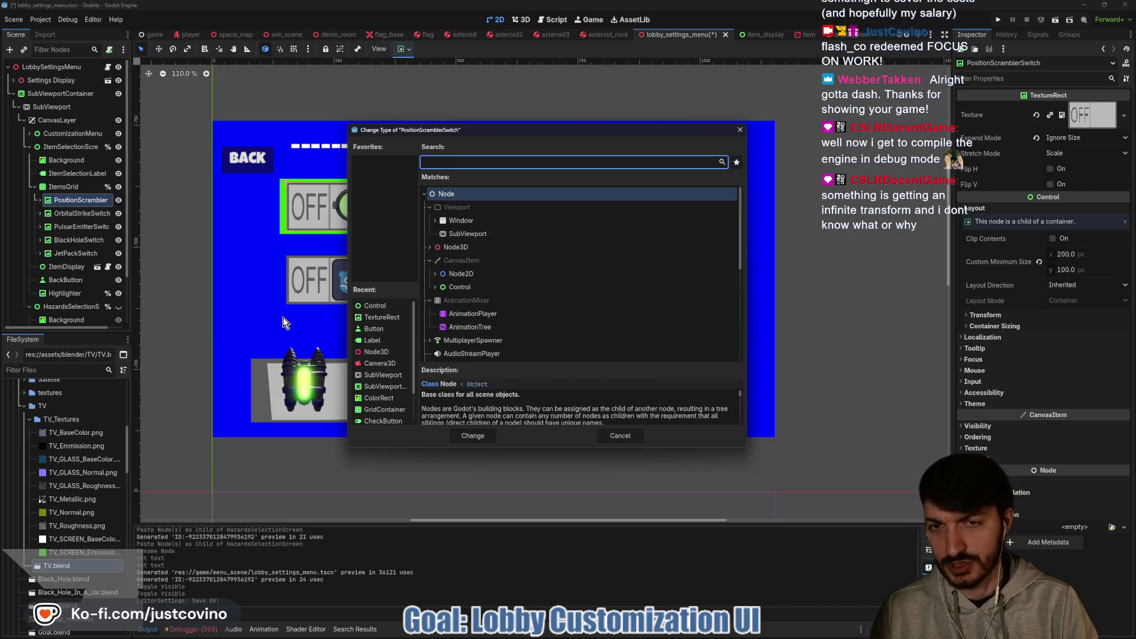
pyautogui.write('urebu')
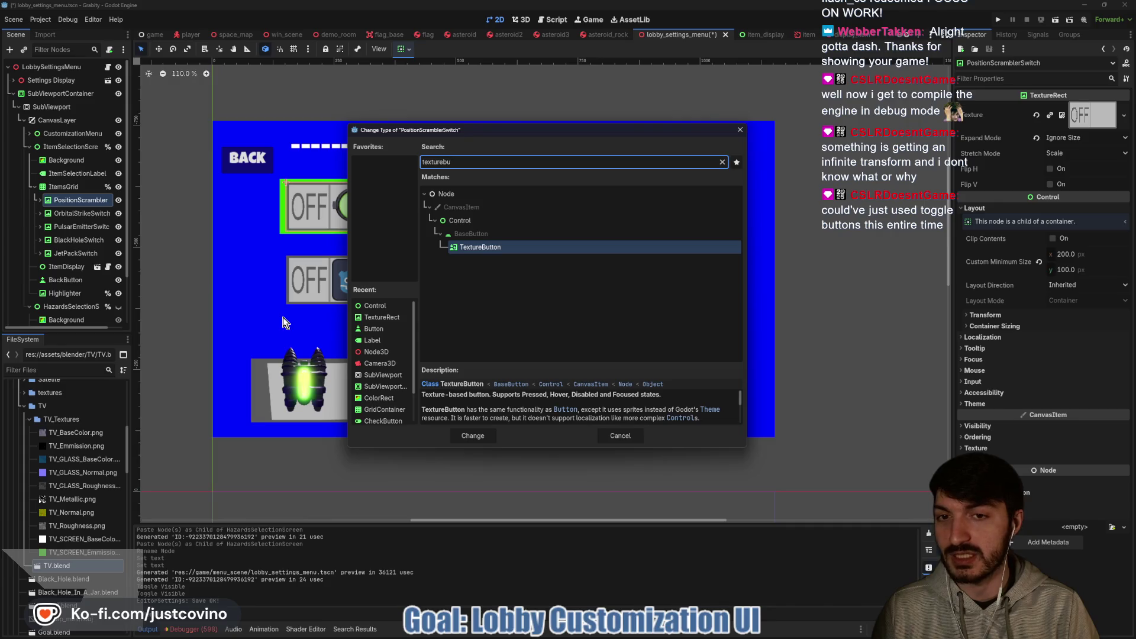
pyautogui.press('Return')
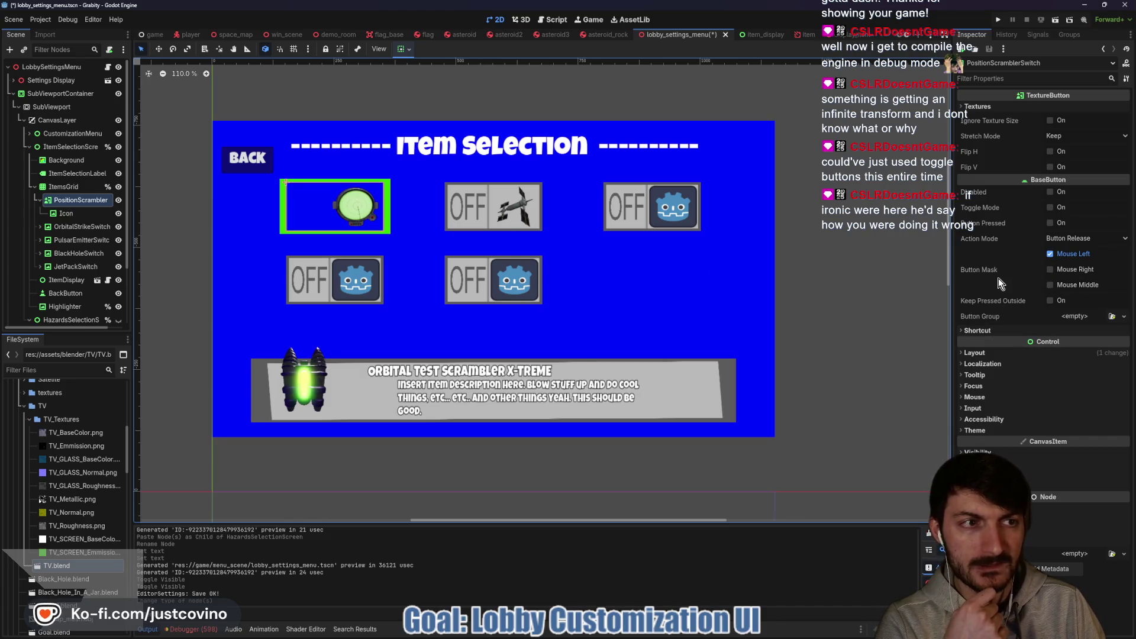
# Enable Ignore Texture Size and Toggle Mode on the switch, and expand its Textures section.
pyautogui.click(1050, 122)
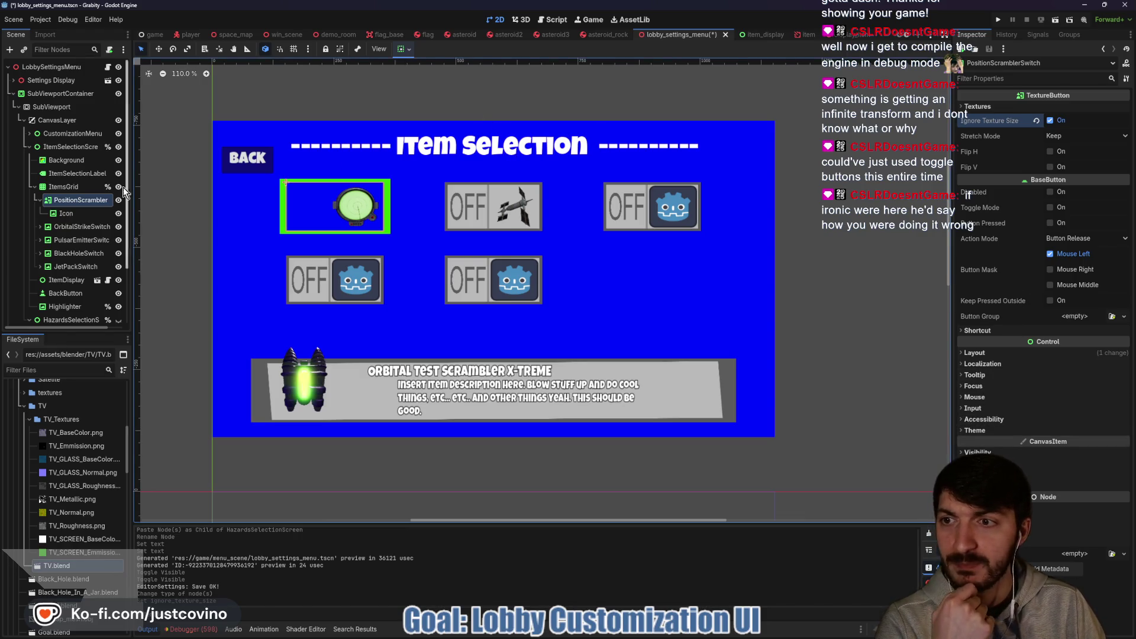
pyautogui.click(119, 147)
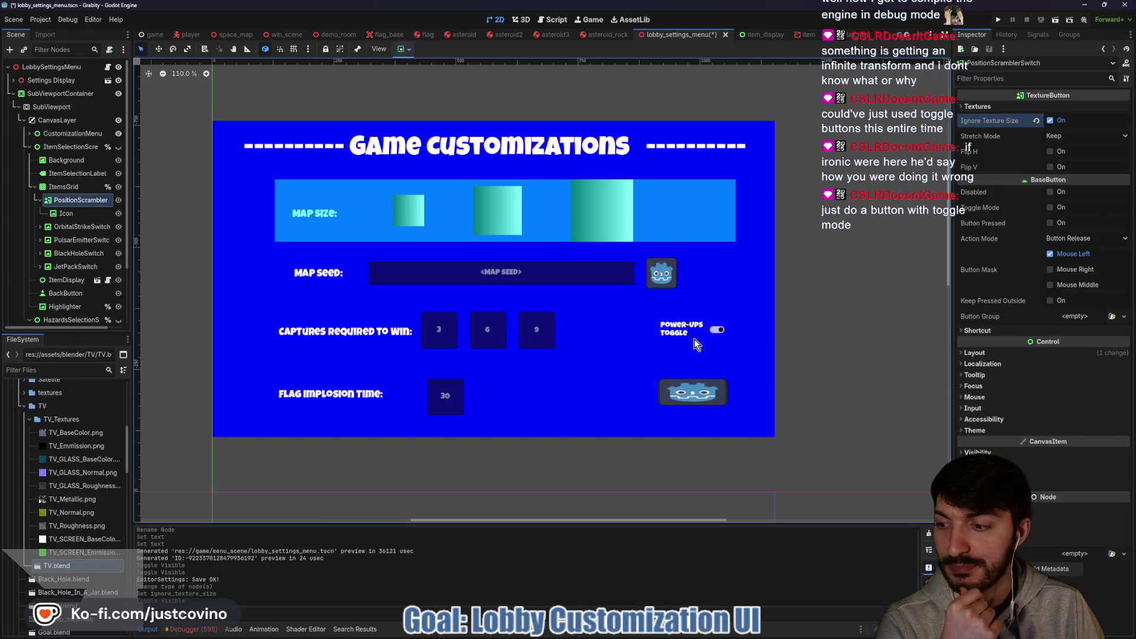
pyautogui.click(119, 147)
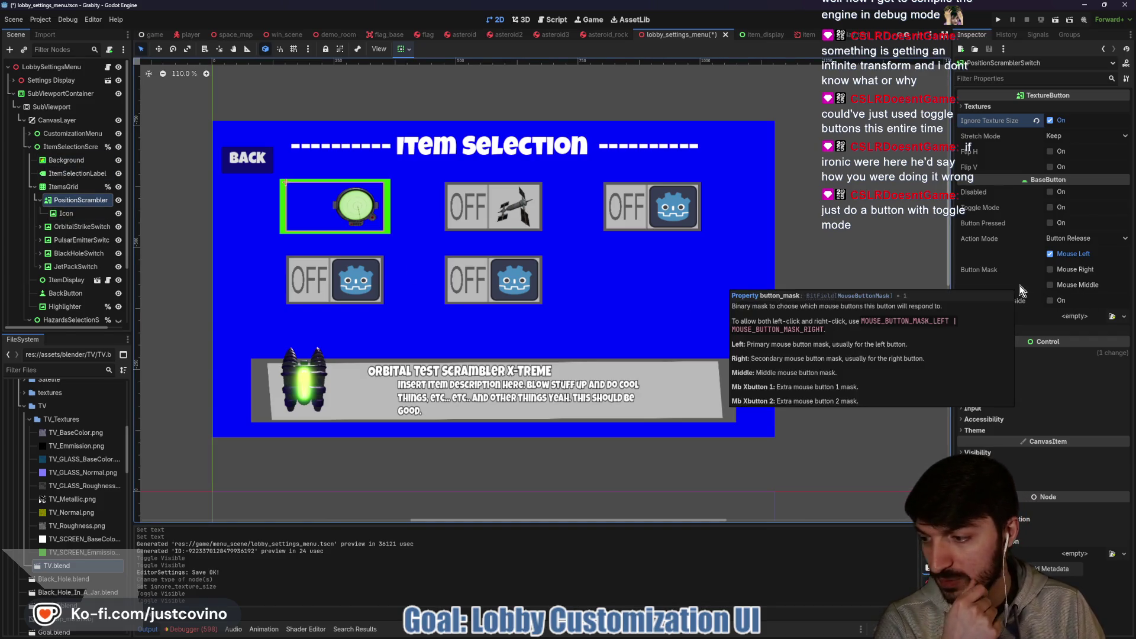
pyautogui.click(1048, 207)
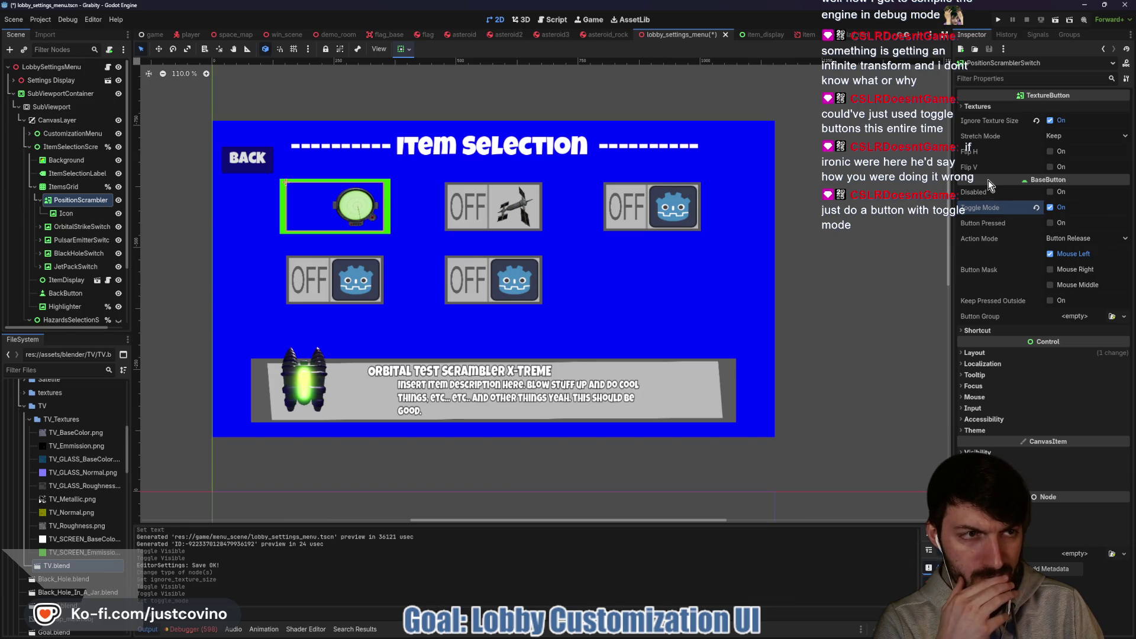
pyautogui.click(985, 107)
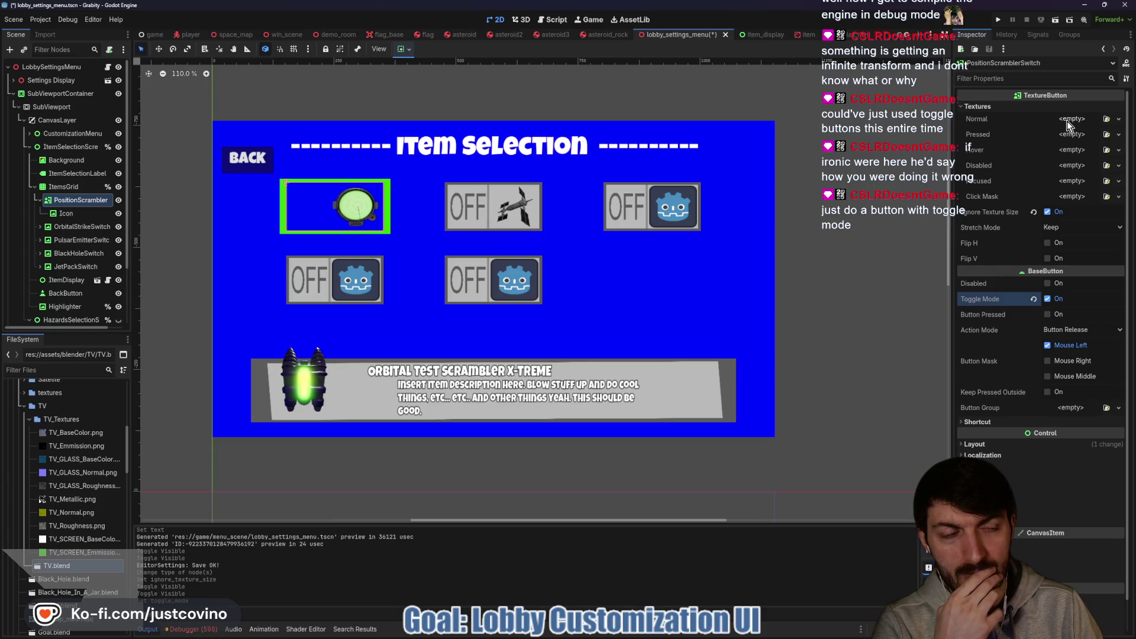
# Quick Load item_on_PLACEHOLDER as the Normal texture and set Stretch Mode to Scale.
pyautogui.click(1067, 120)
pyautogui.click(1054, 355)
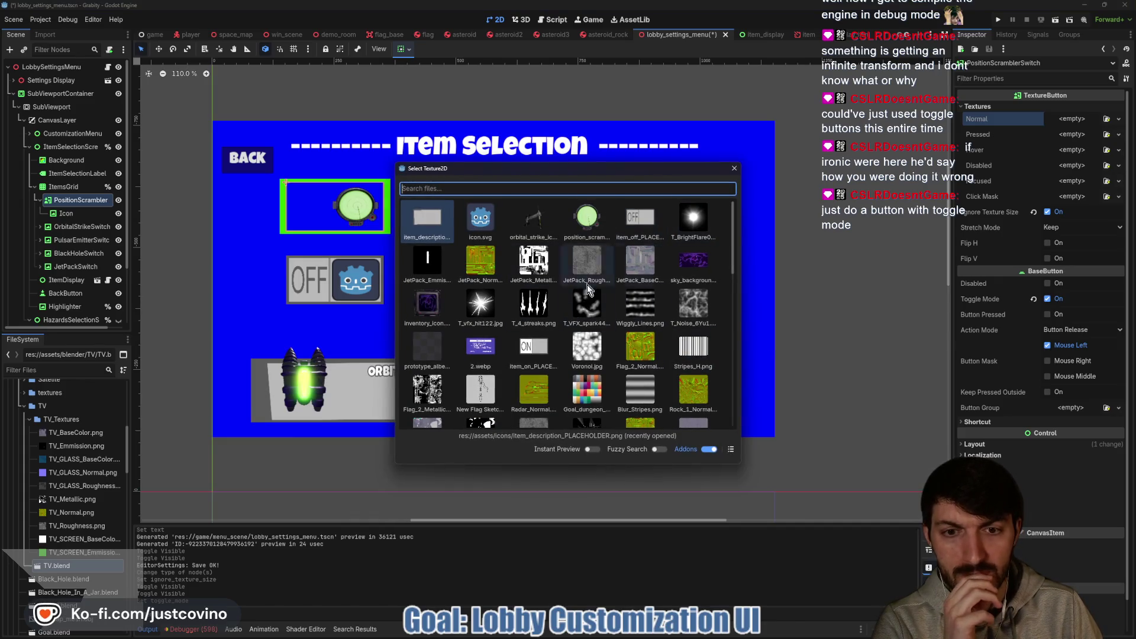
pyautogui.click(531, 354)
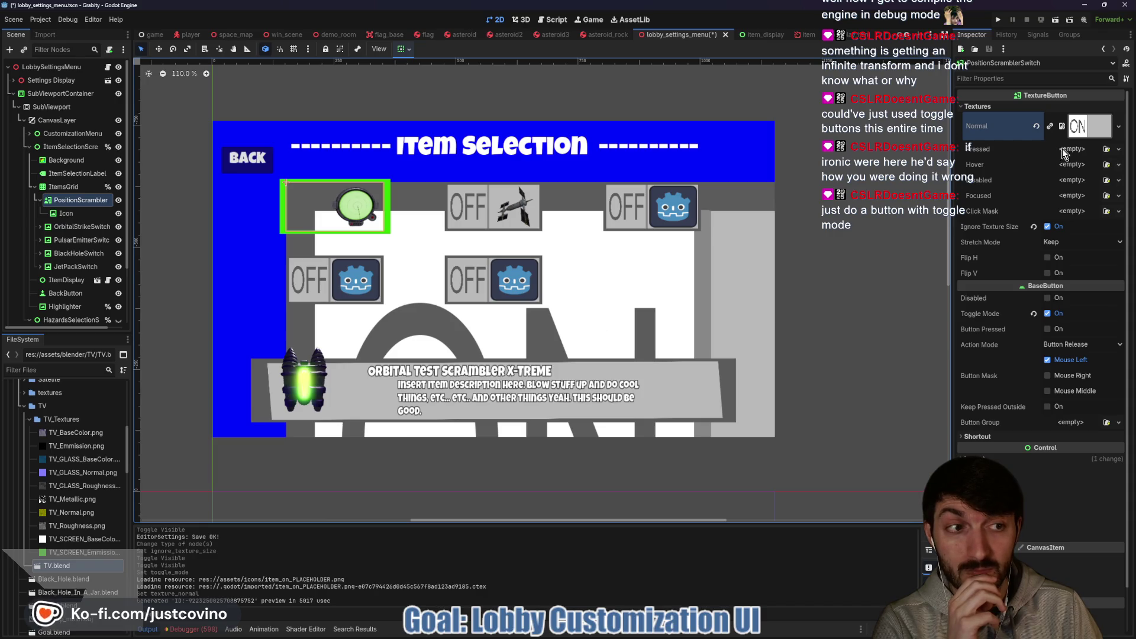
pyautogui.click(1047, 229)
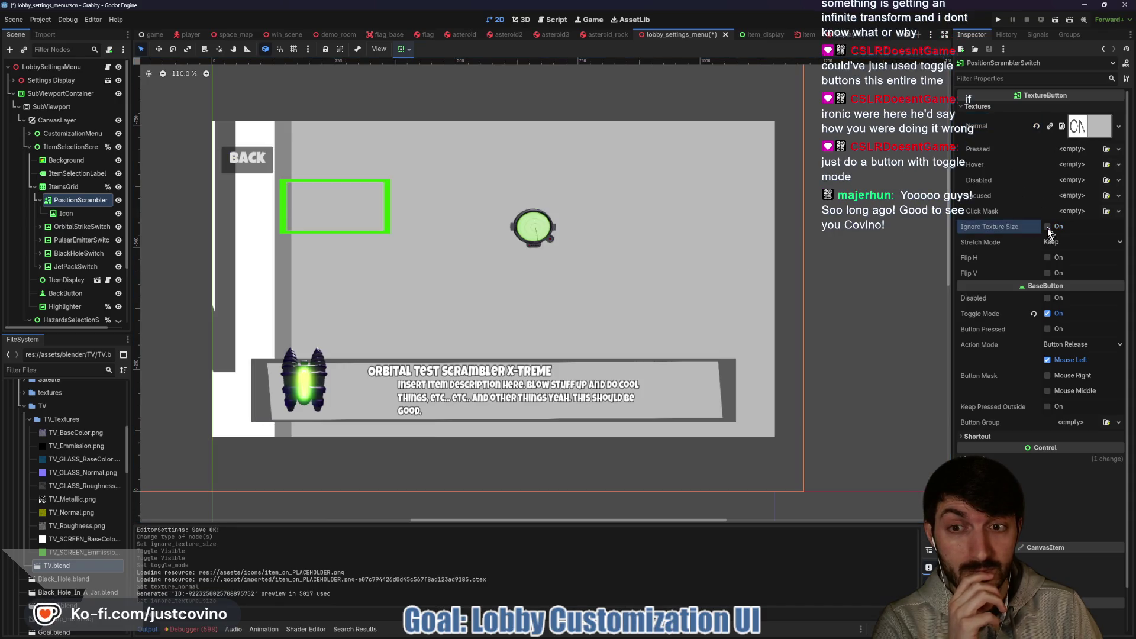
pyautogui.click(1047, 228)
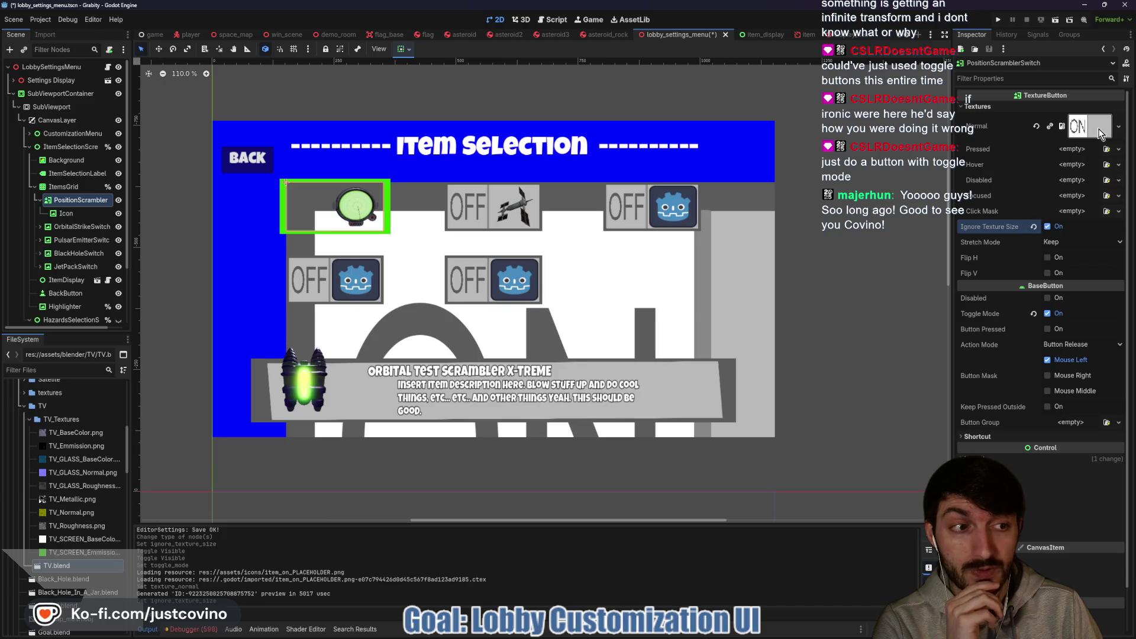
pyautogui.click(1059, 242)
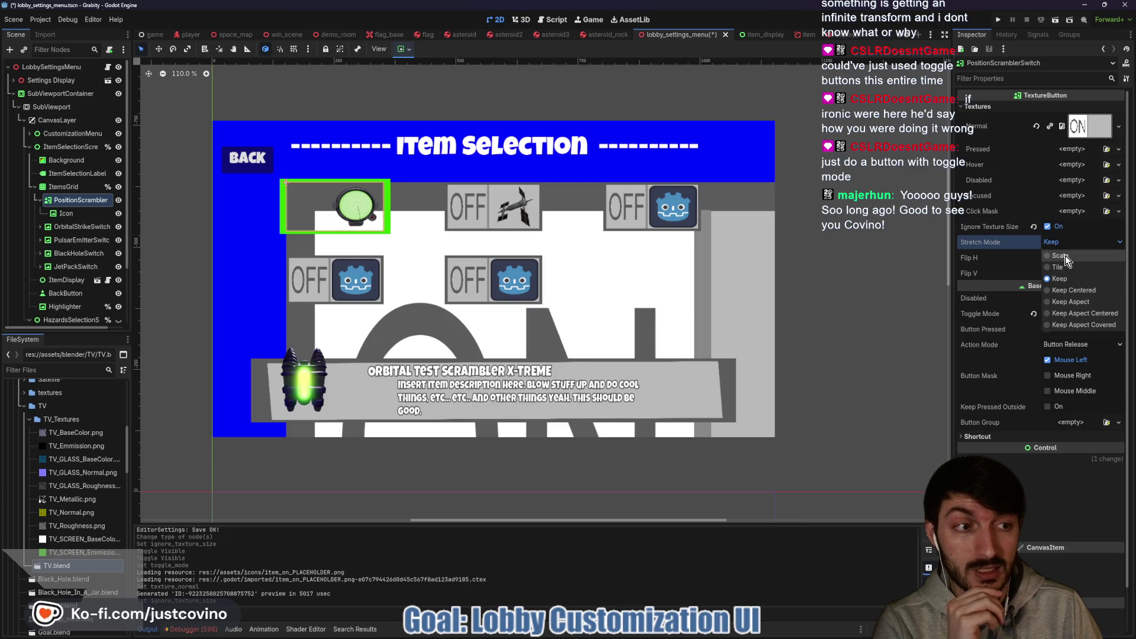
pyautogui.click(1059, 255)
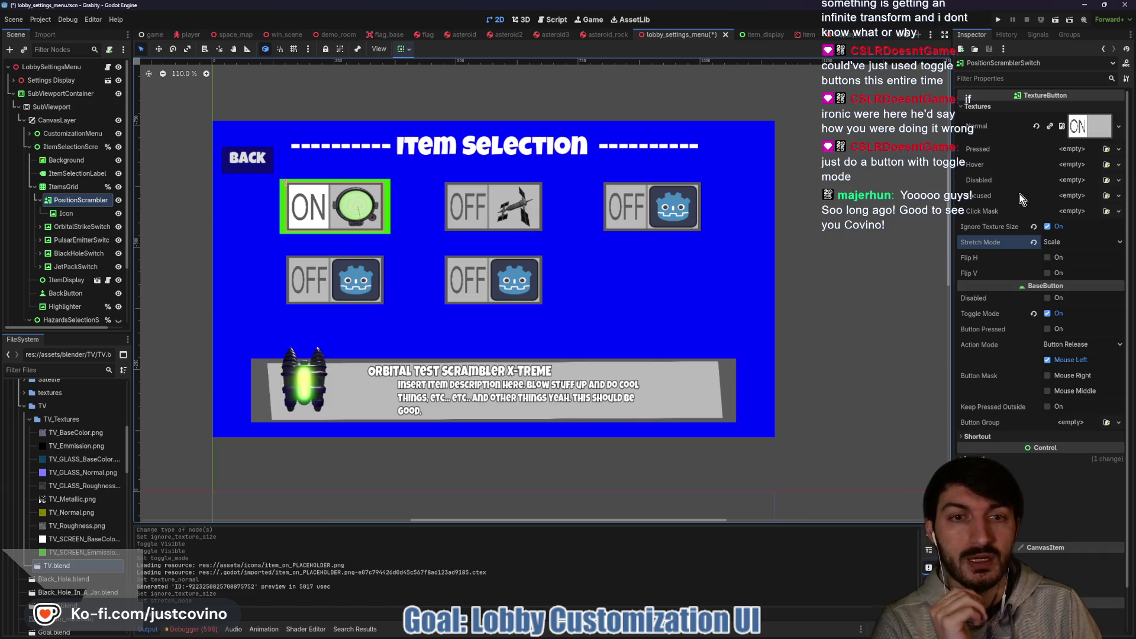
# Quick Load the item_off image as the Pressed texture.
pyautogui.click(1070, 152)
pyautogui.click(1031, 395)
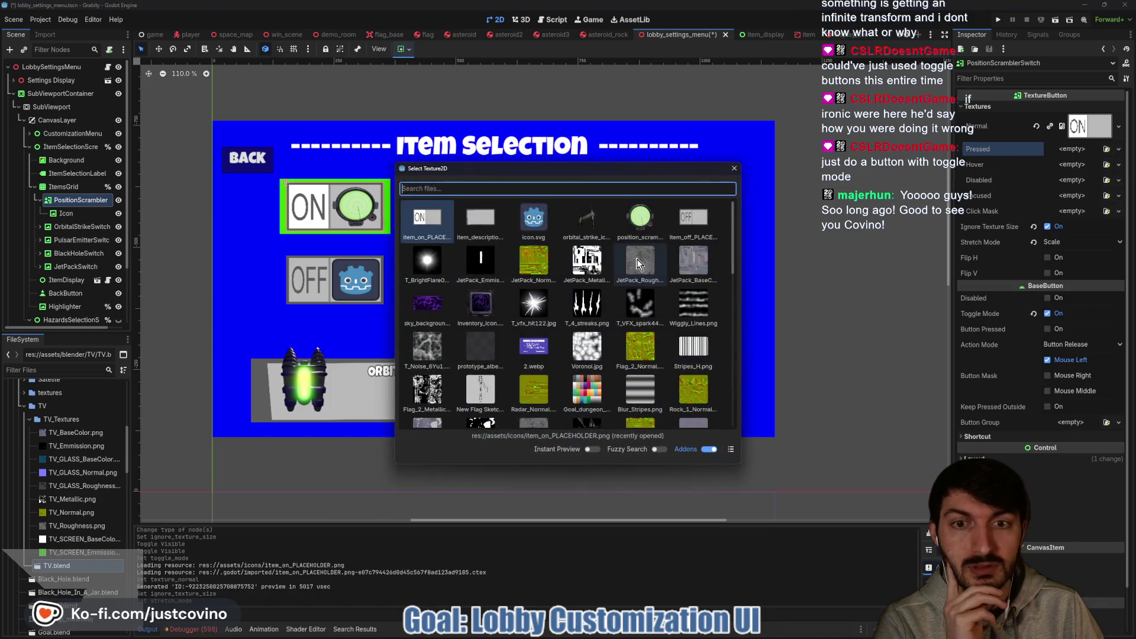
pyautogui.click(702, 225)
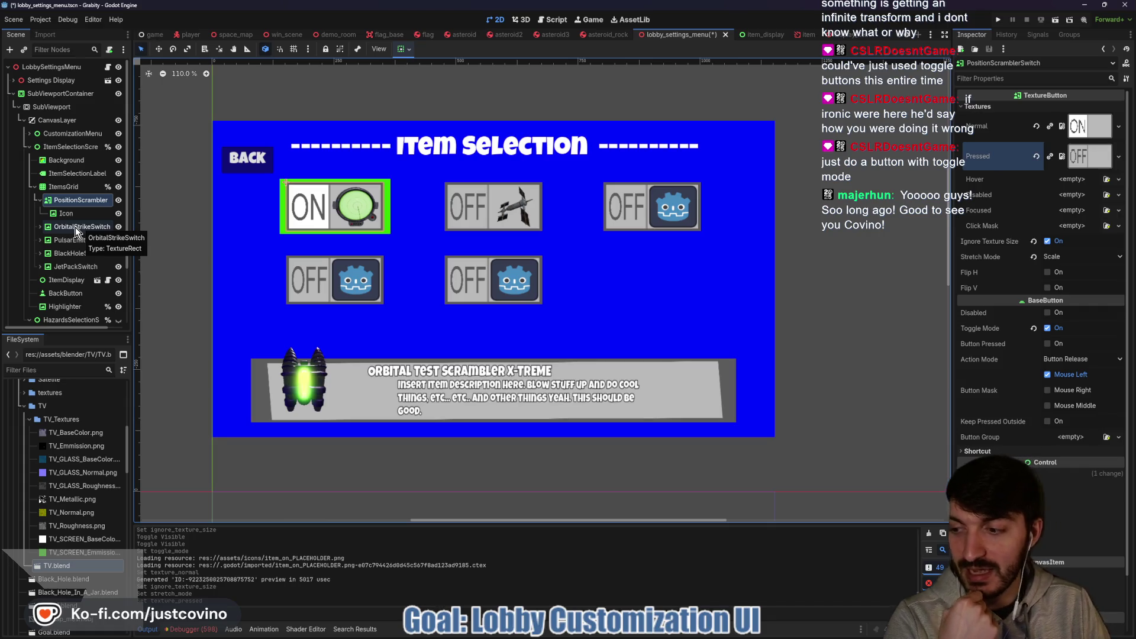
# Change the OrbitalStrikeSwitch node's type to TextureButton.
pyautogui.click(74, 229)
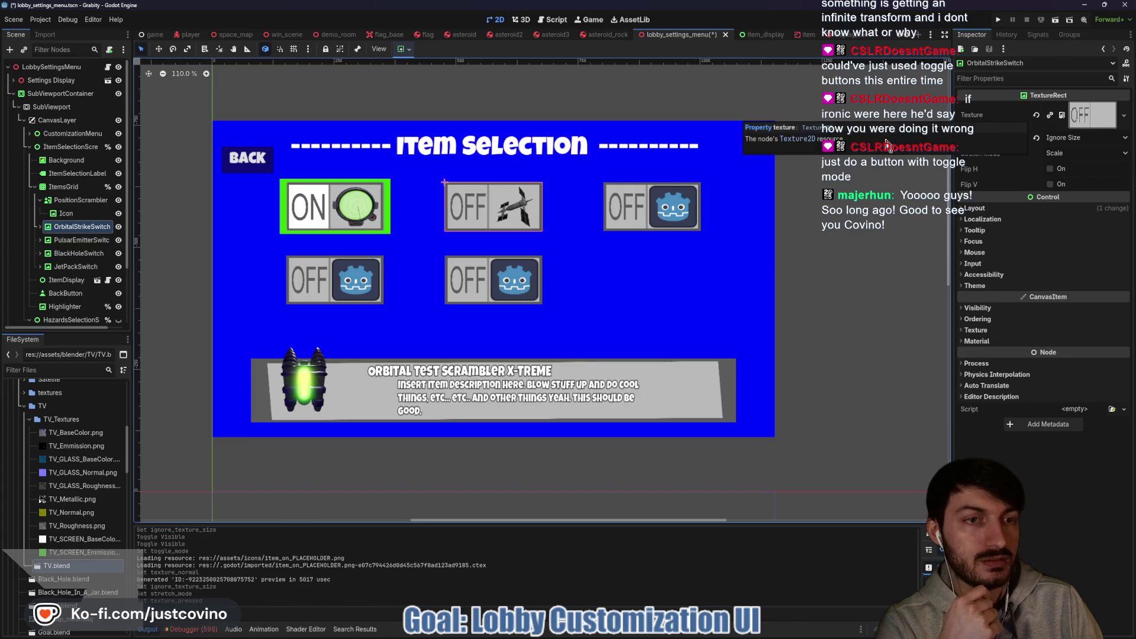
pyautogui.rightClick(65, 228)
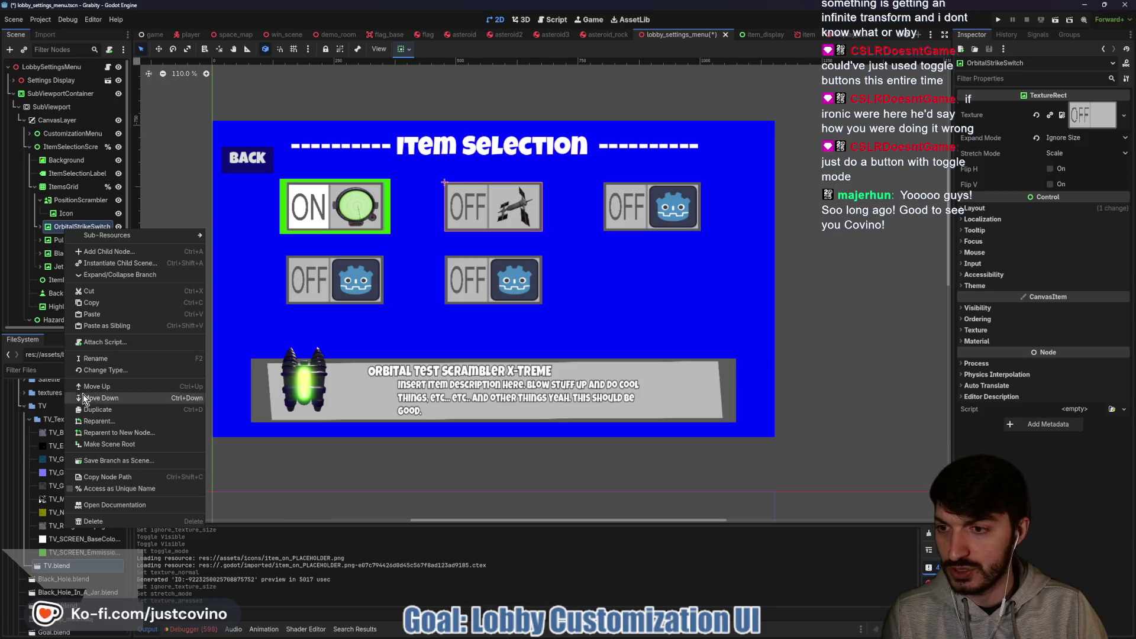
pyautogui.click(96, 370)
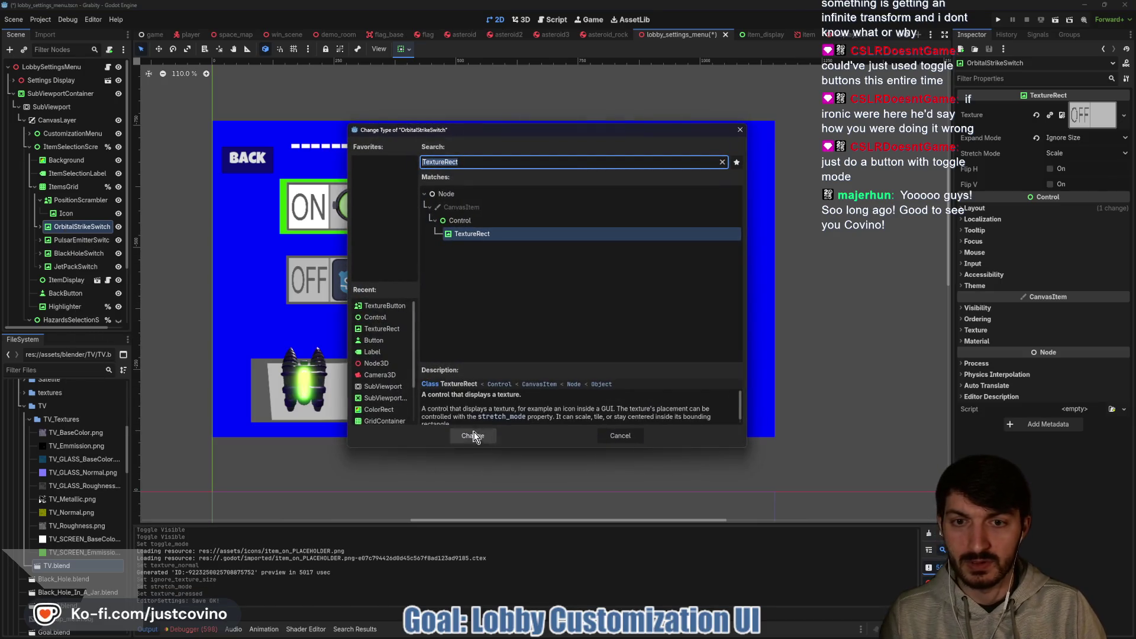
pyautogui.write('TextureButton')
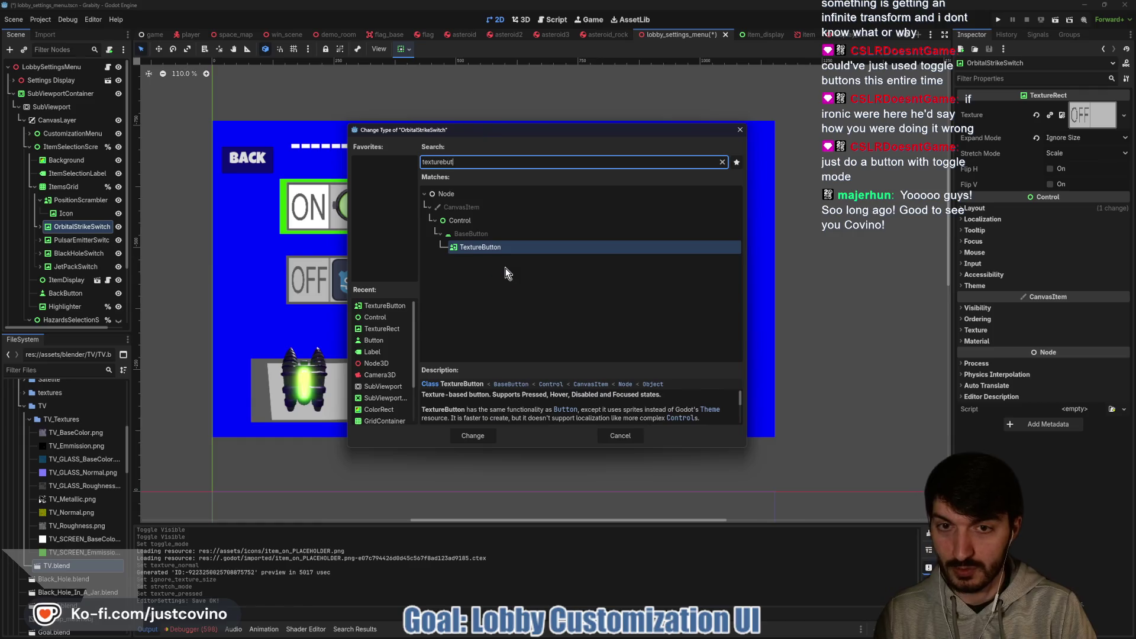
pyautogui.press('Return')
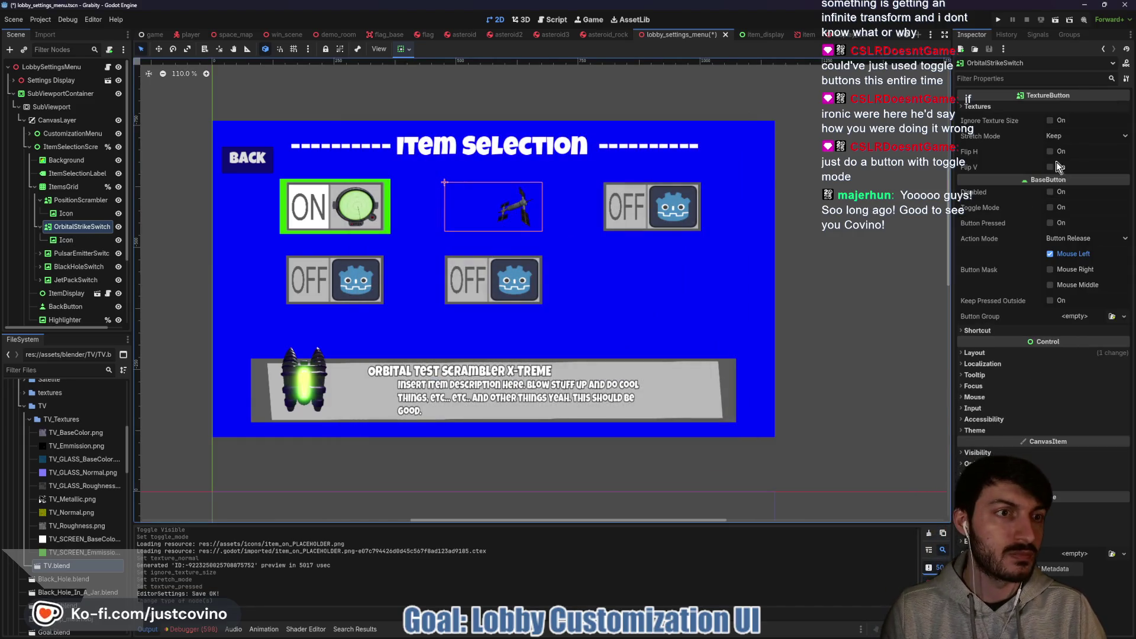
# Enable Ignore Texture Size and set Stretch Mode to Scale on OrbitalStrikeSwitch.
pyautogui.click(1050, 121)
pyautogui.click(1062, 136)
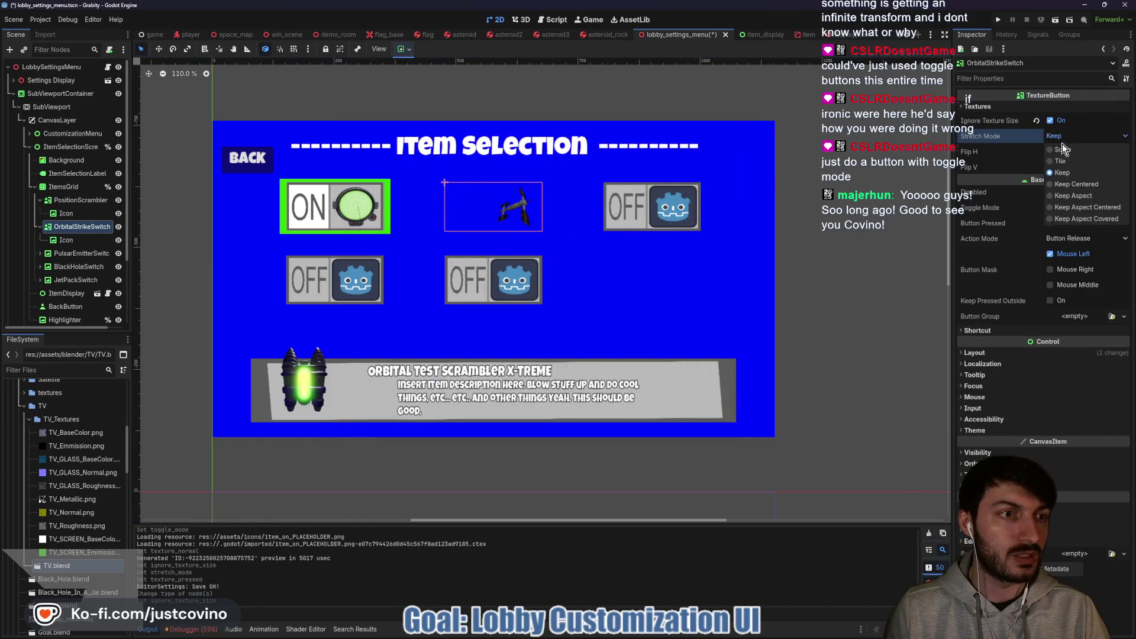
pyautogui.click(1063, 149)
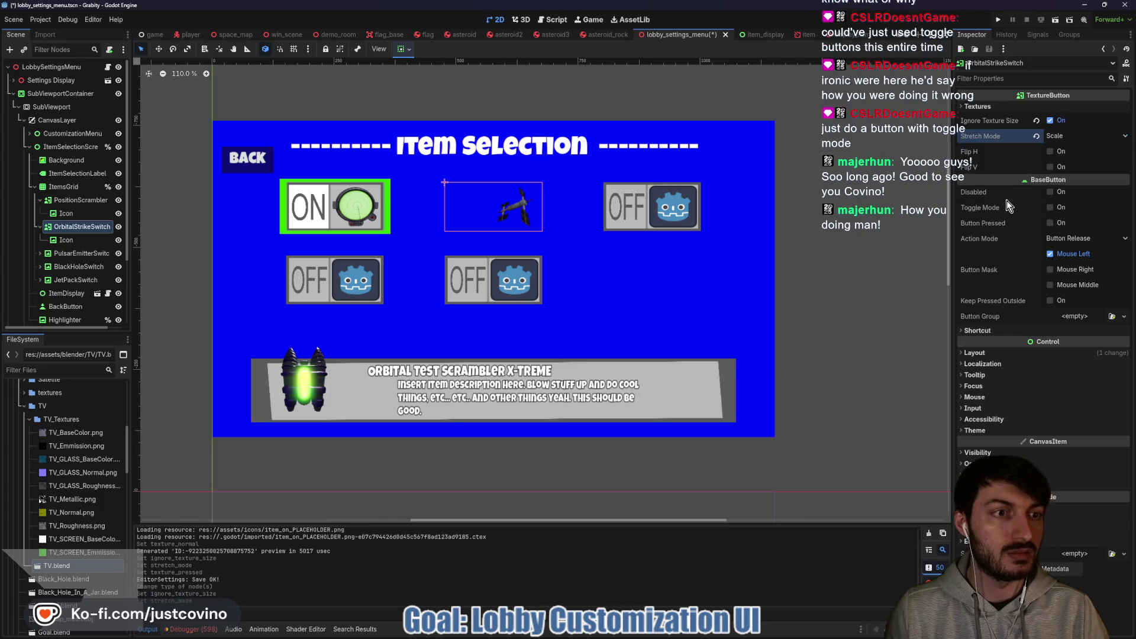
pyautogui.click(1007, 106)
# Give OrbitalStrikeSwitch the ON placeholder as Normal and OFF as Pressed texture, then save.
pyautogui.click(1083, 118)
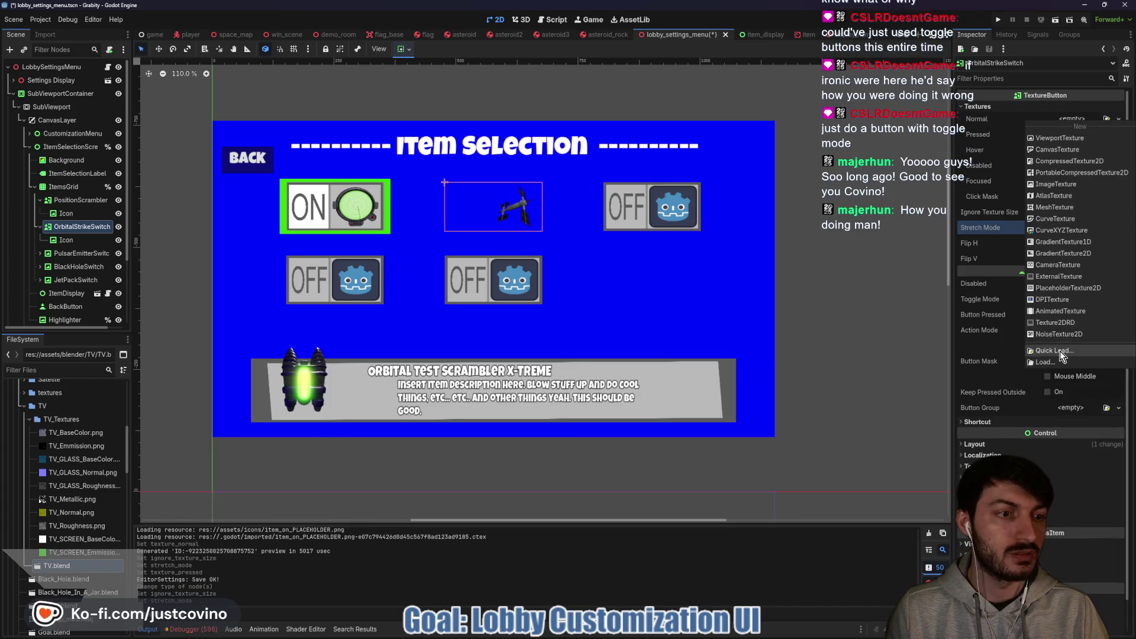
pyautogui.click(1060, 350)
pyautogui.doubleClick(481, 217)
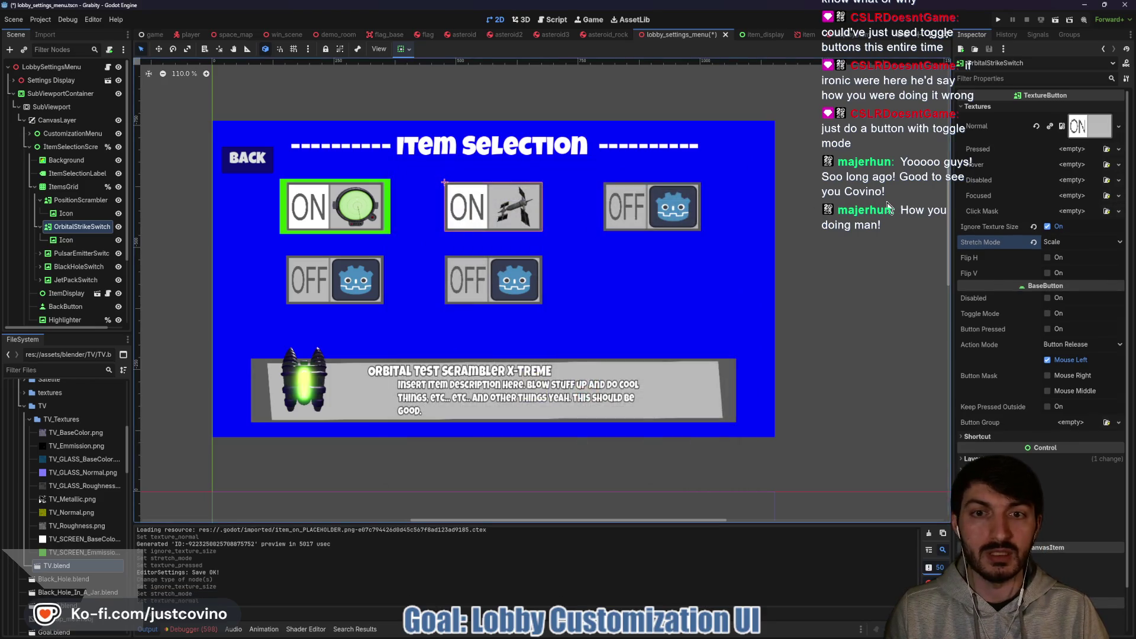
pyautogui.click(1077, 151)
pyautogui.click(1062, 382)
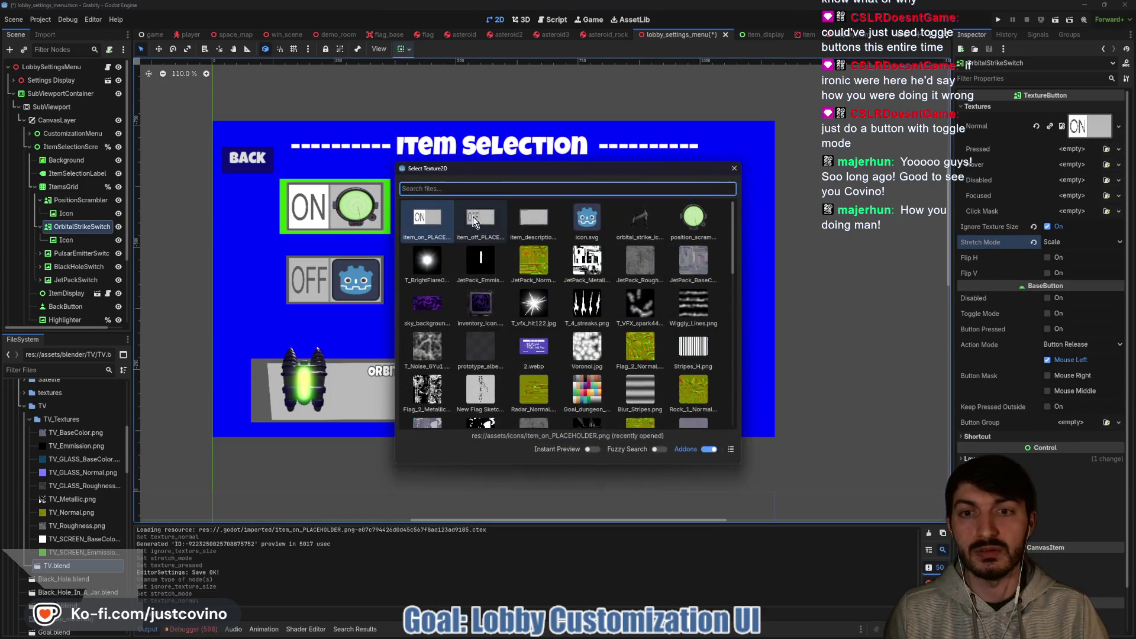
pyautogui.doubleClick(487, 222)
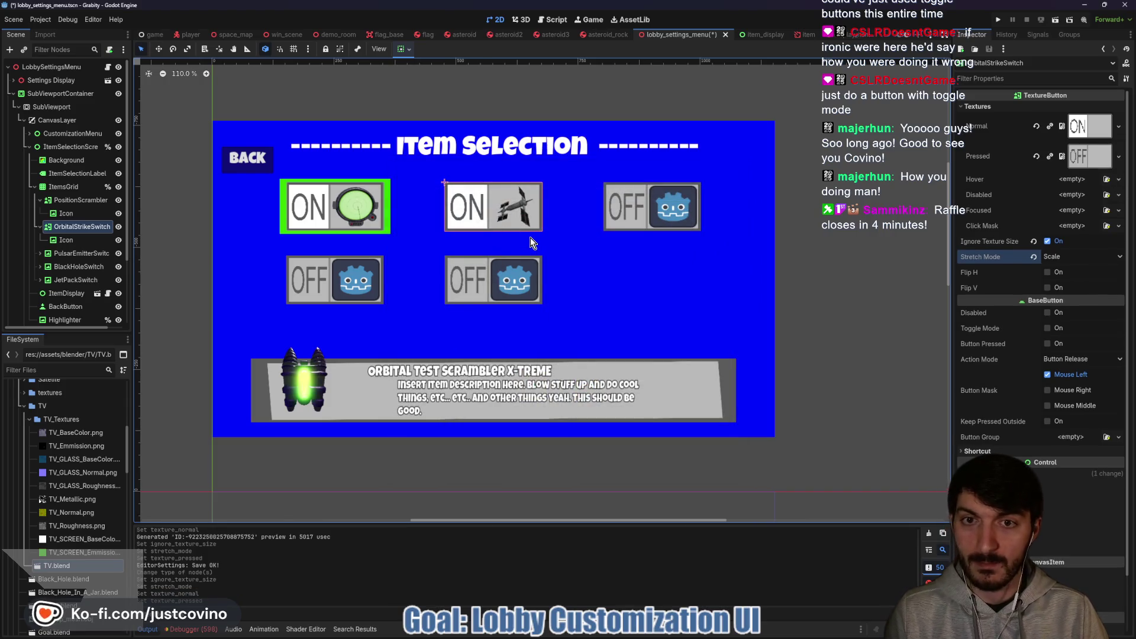
pyautogui.hotkey('ctrl', 's')
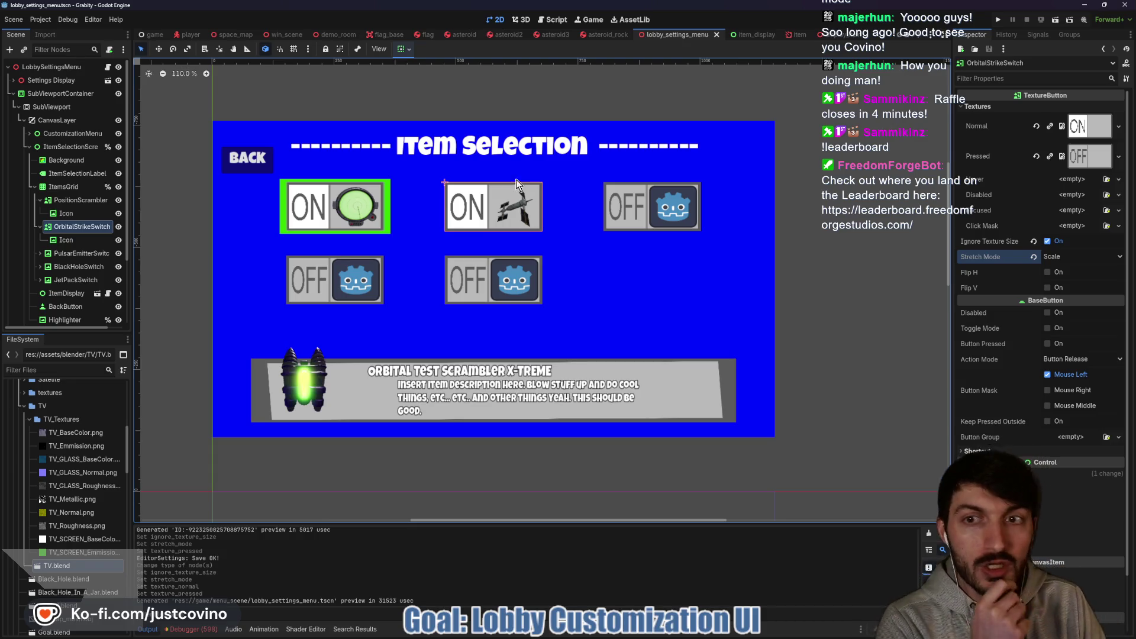
pyautogui.click(70, 256)
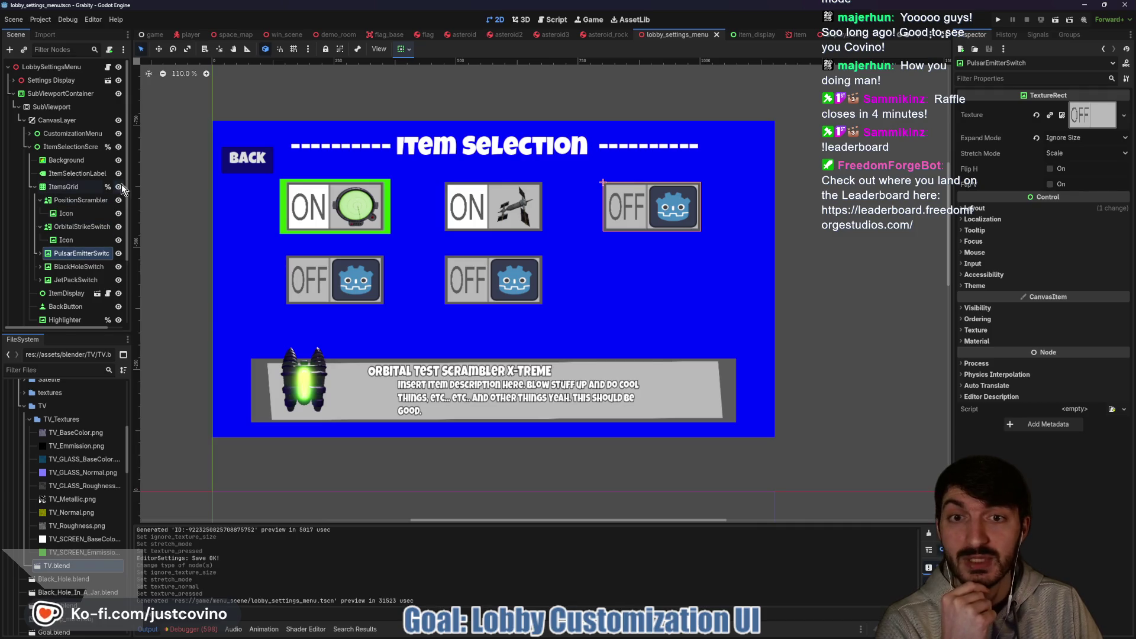
# Run the project, host a lobby in one game window, join it from the other, open item selection.
pyautogui.click(1066, 27)
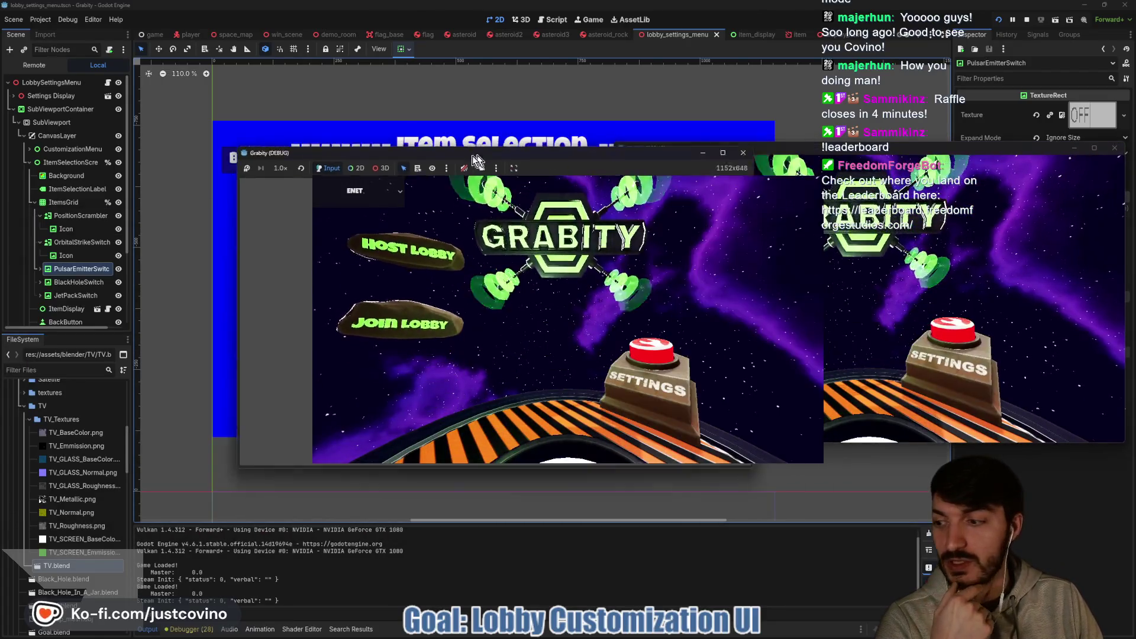
pyautogui.moveTo(556, 160)
pyautogui.mouseDown()
pyautogui.moveTo(264, 161)
pyautogui.moveTo(307, 161)
pyautogui.mouseUp()
pyautogui.click(170, 264)
pyautogui.click(307, 355)
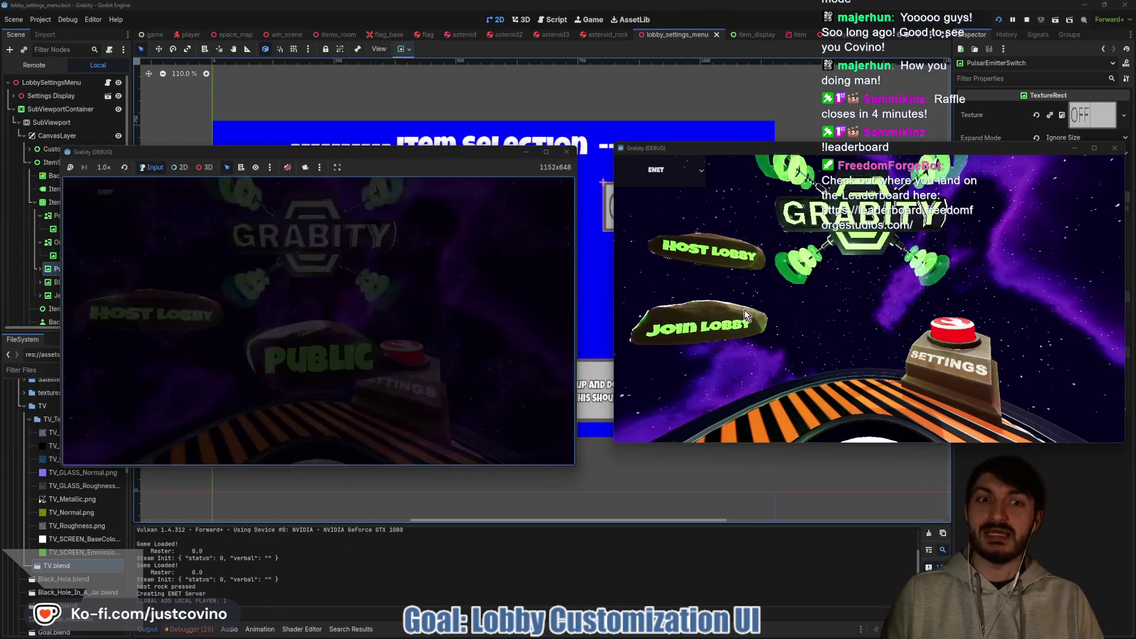
pyautogui.click(704, 324)
pyautogui.click(894, 260)
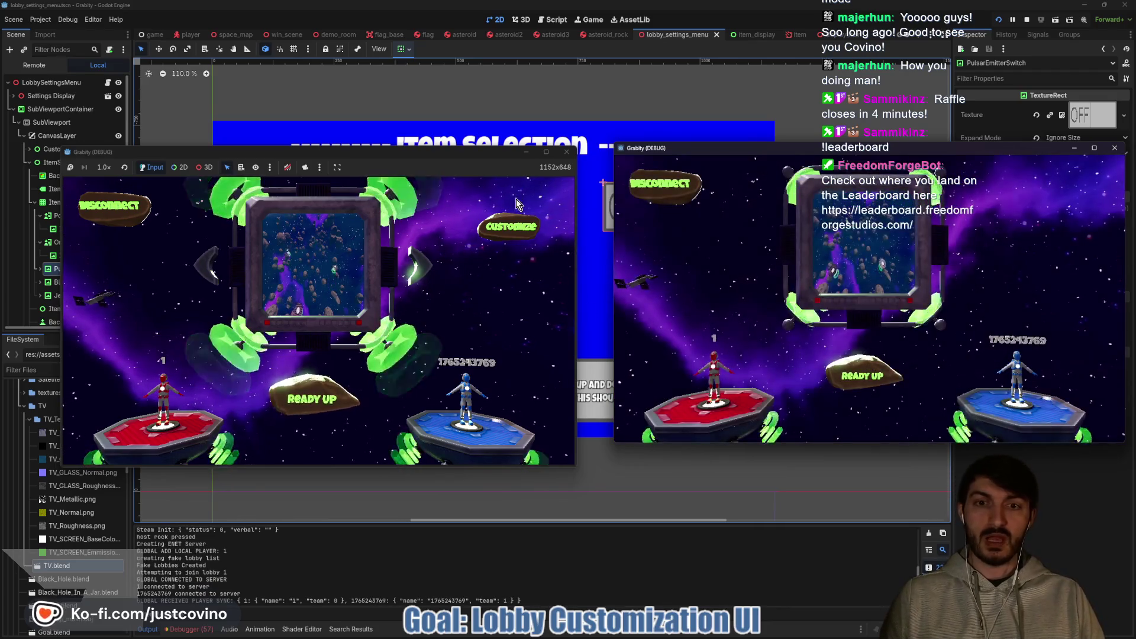
pyautogui.click(303, 399)
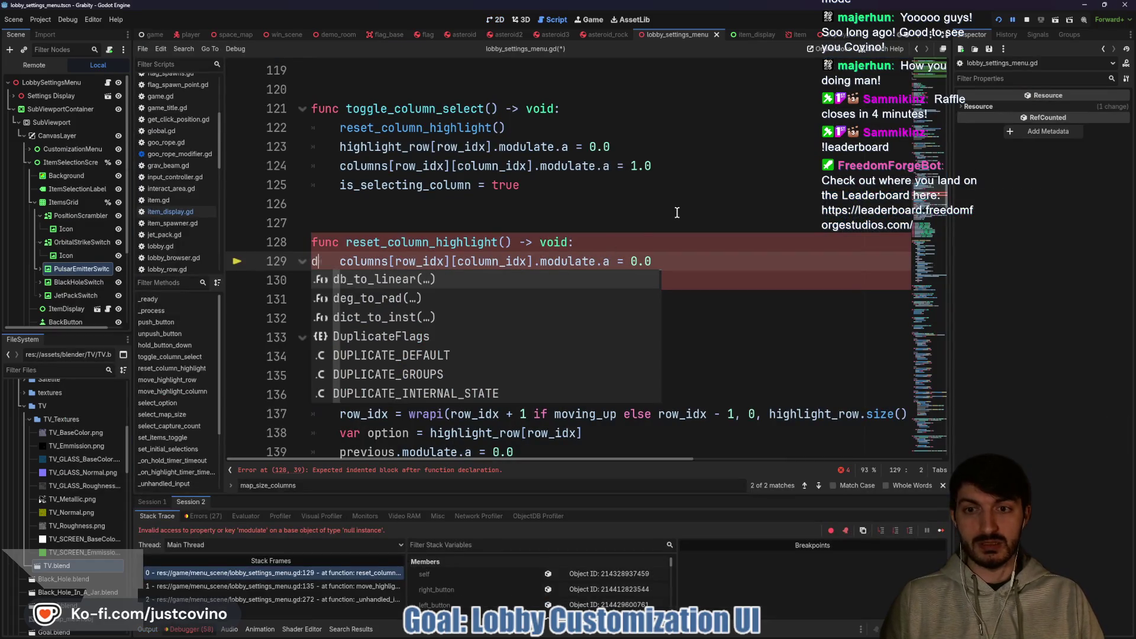
# Relaunch the game, arrange both windows side by side, host and join a lobby, start the match.
pyautogui.click(1005, 19)
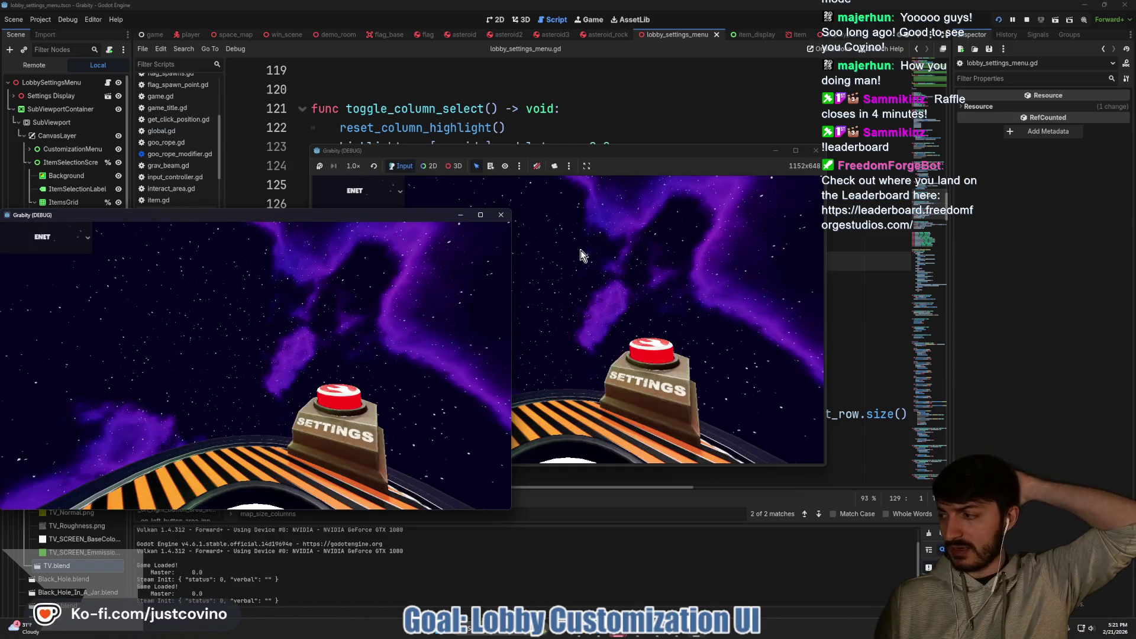
pyautogui.moveTo(371, 215); pyautogui.dragTo(861, 190)
pyautogui.moveTo(697, 149); pyautogui.dragTo(384, 166)
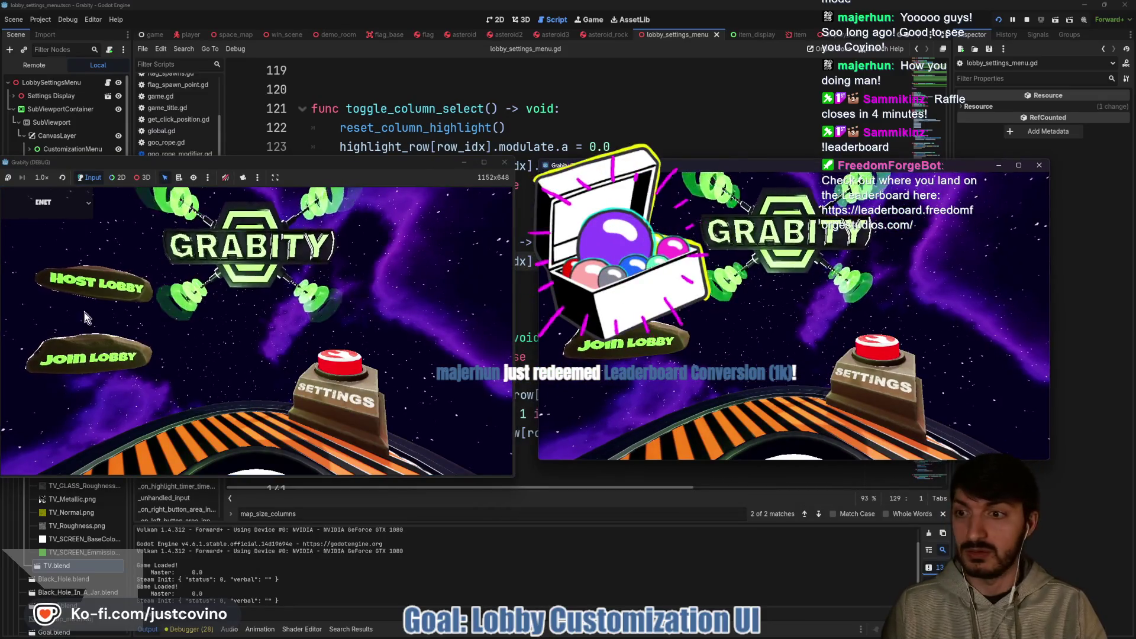
pyautogui.click(124, 293)
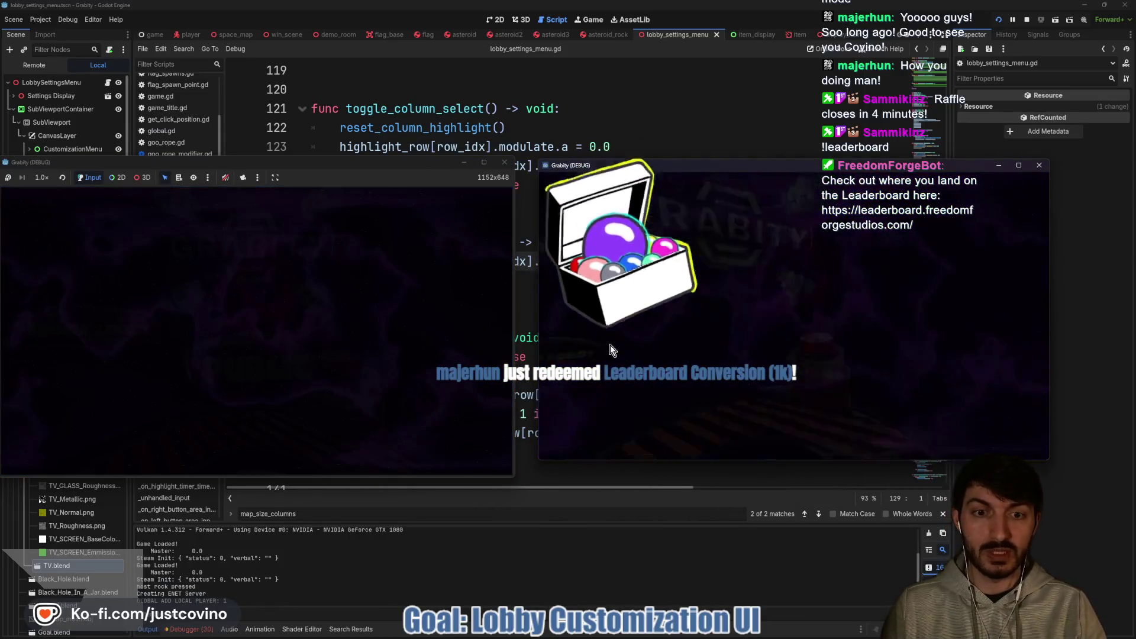
pyautogui.click(831, 282)
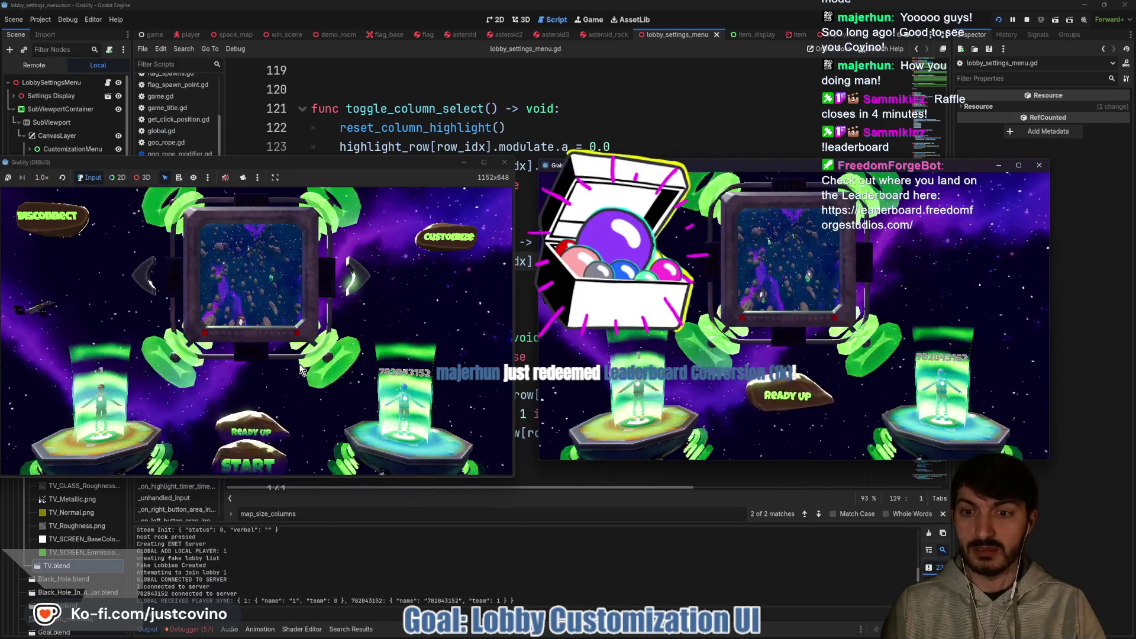
pyautogui.click(249, 464)
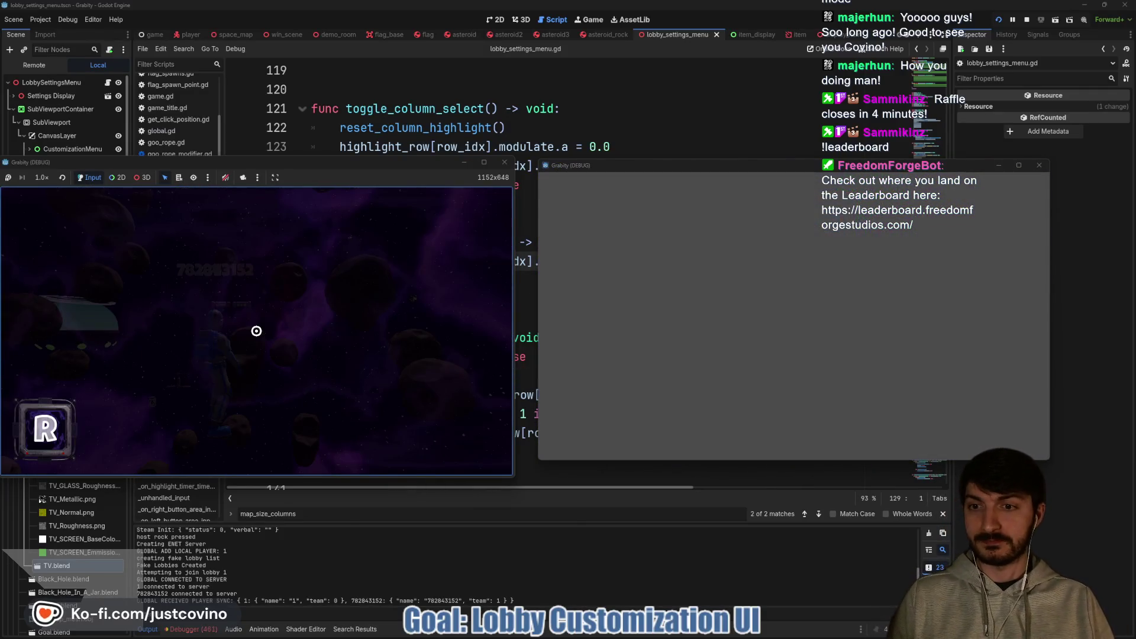
pyautogui.press('super')
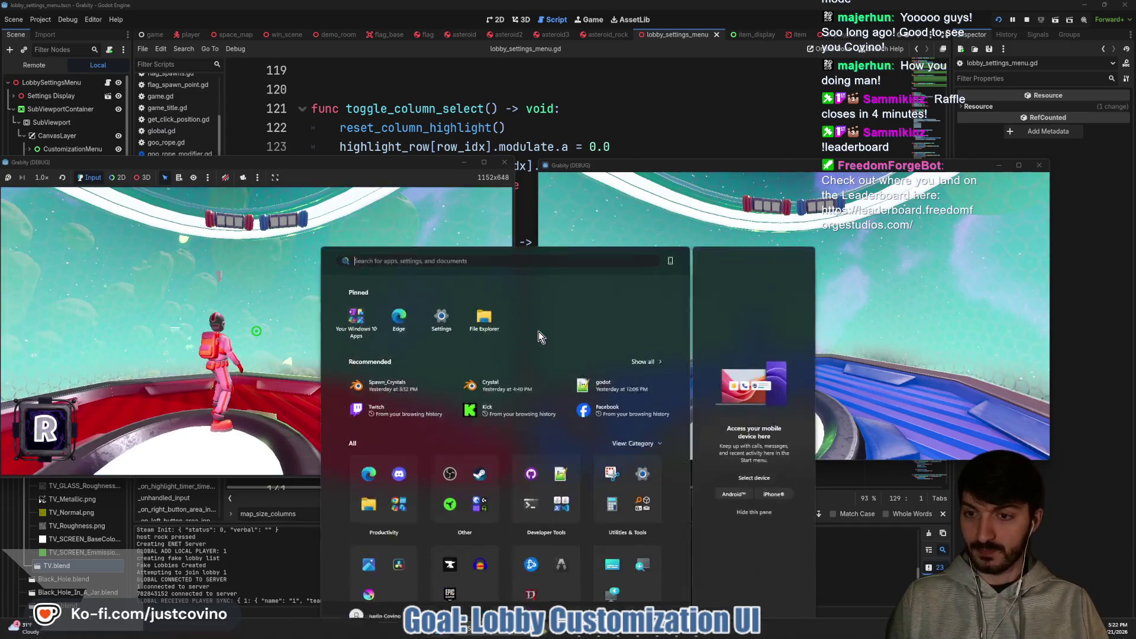
pyautogui.press('super')
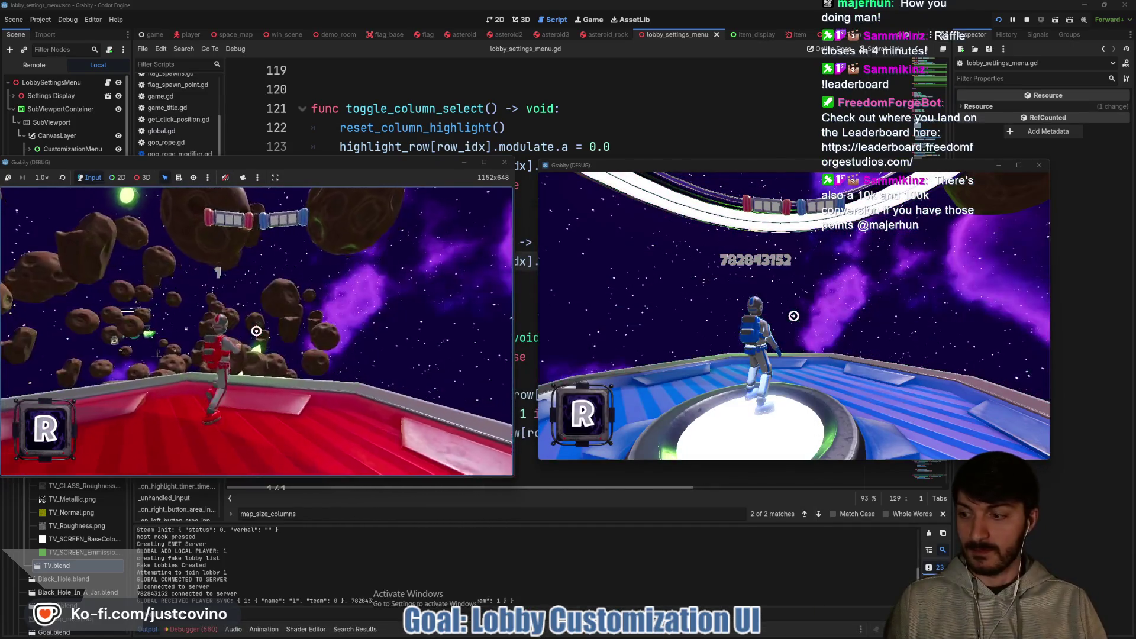
# Run, jump and grapple with red, swing blue's energy blade, then close the second window.
pyautogui.press('w')
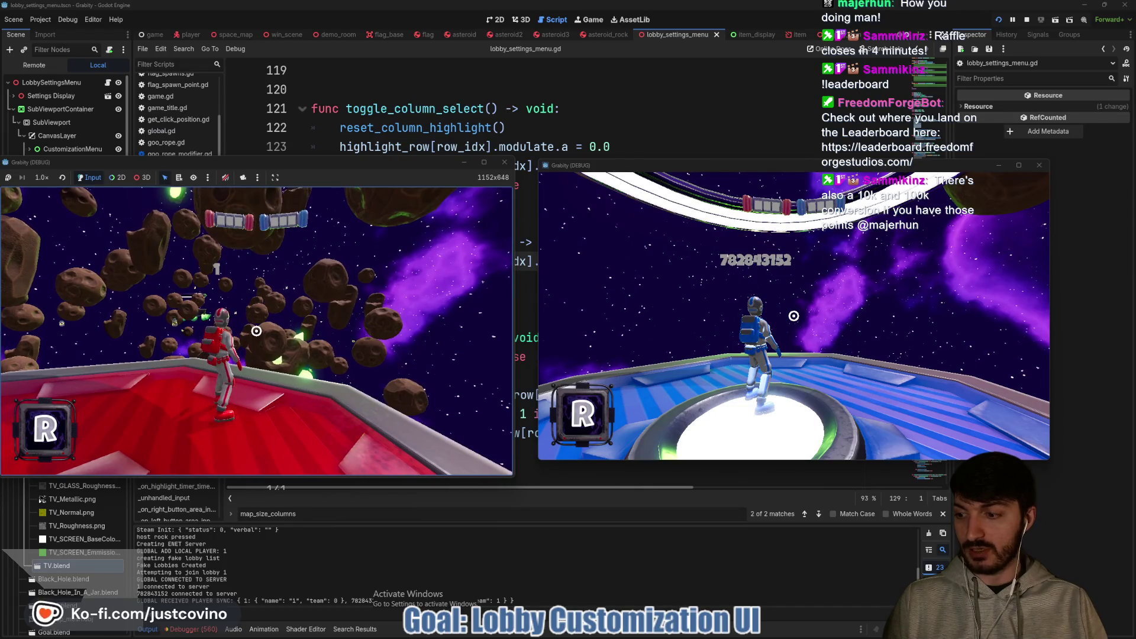
pyautogui.press('space')
pyautogui.click(248, 322)
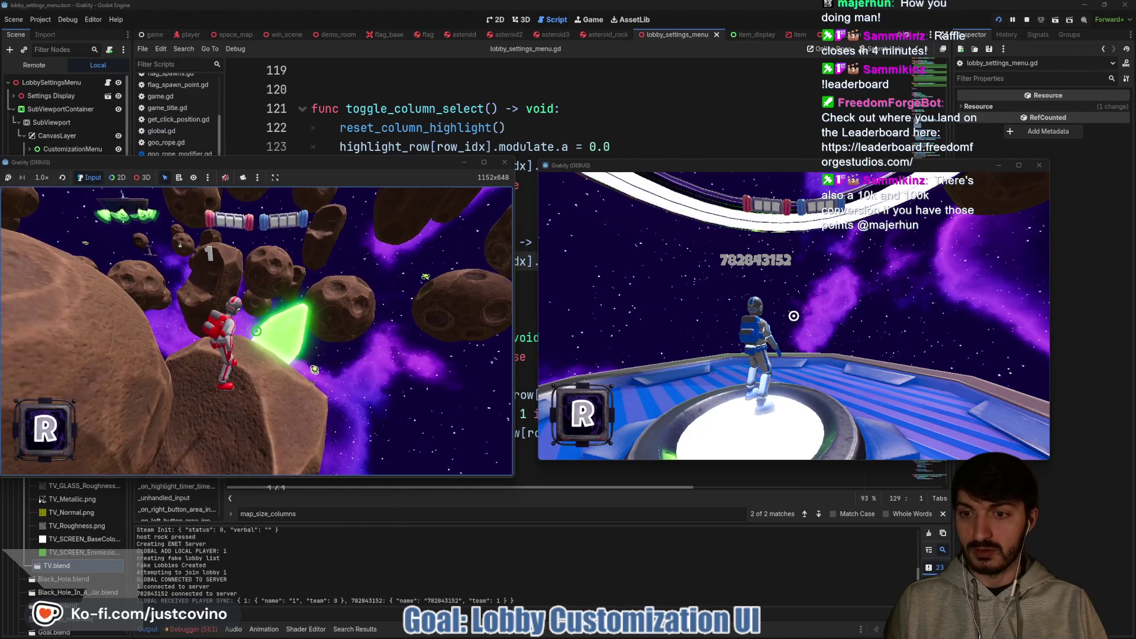
pyautogui.press('w')
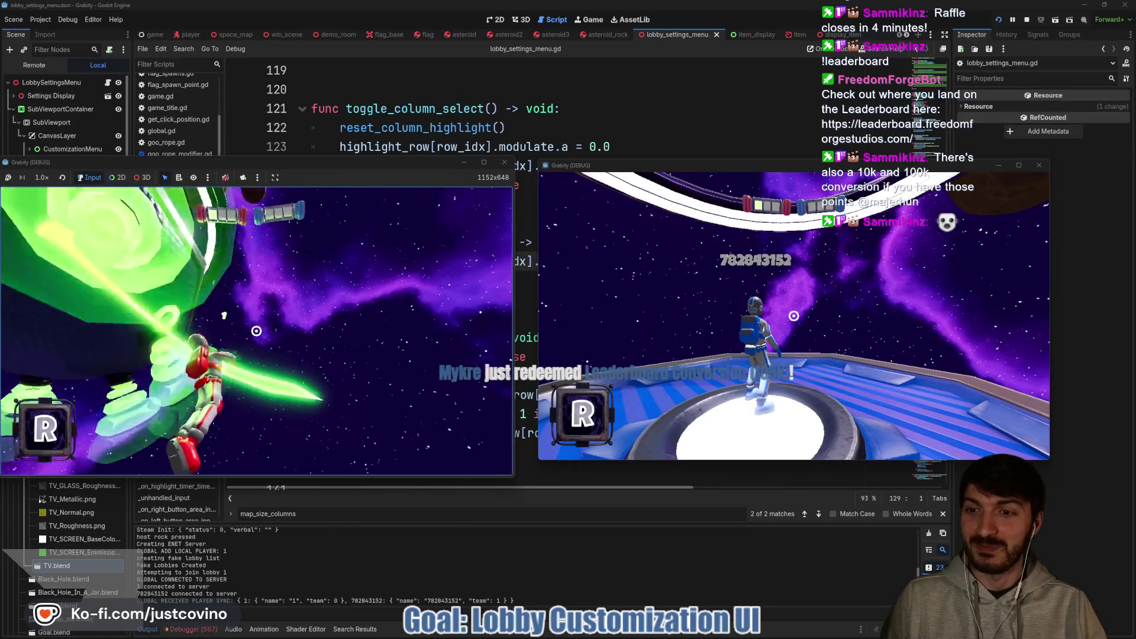
pyautogui.press('r')
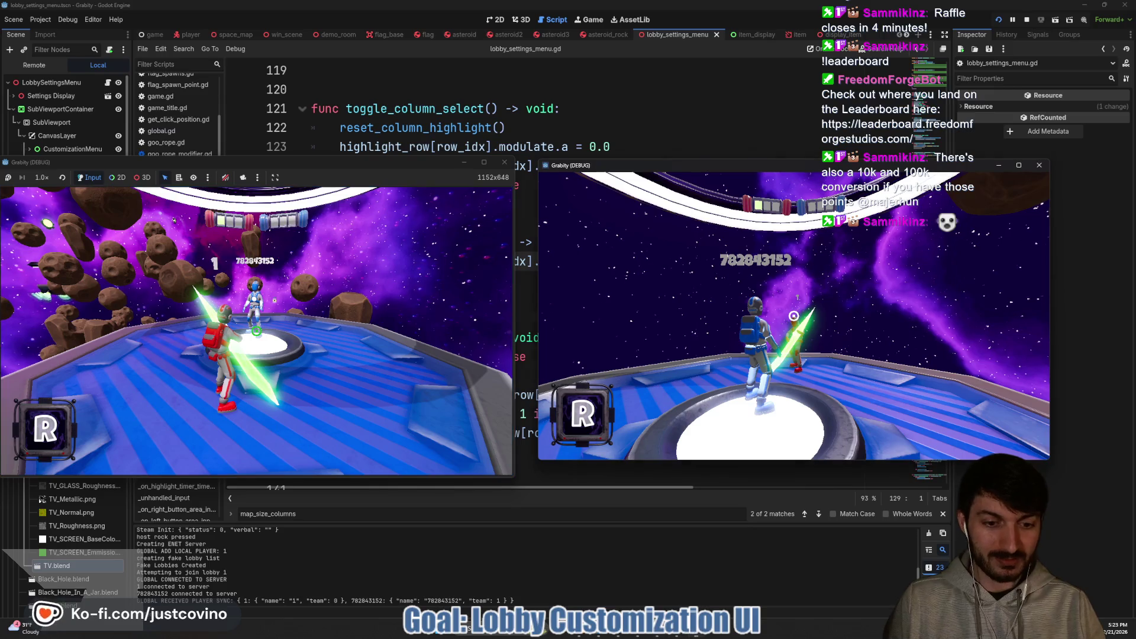
pyautogui.press('w')
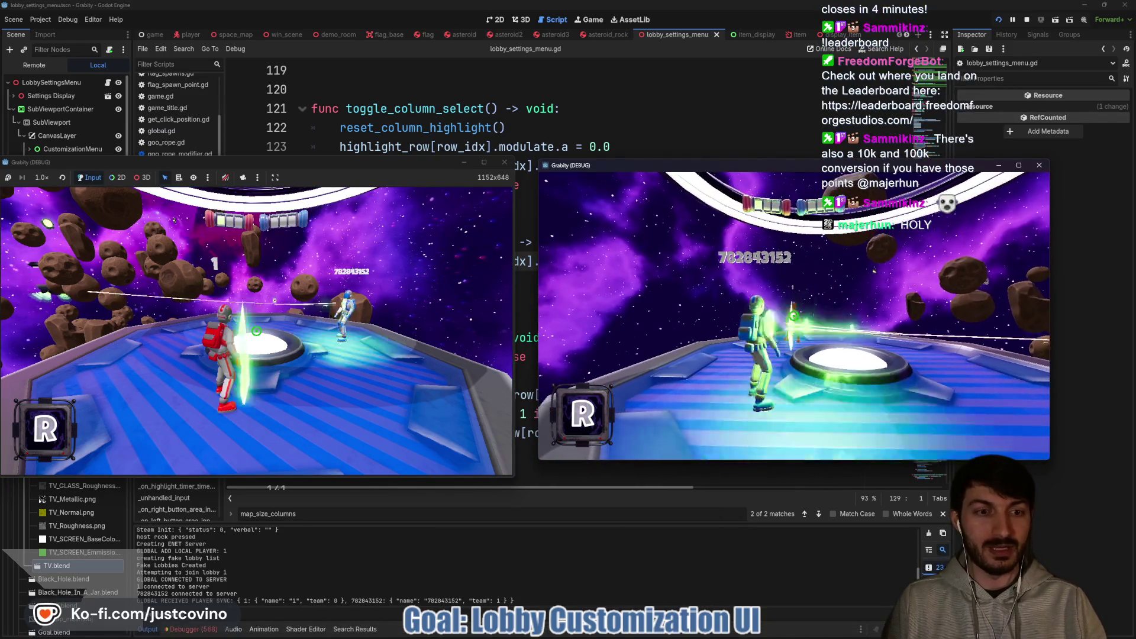
pyautogui.click(793, 316)
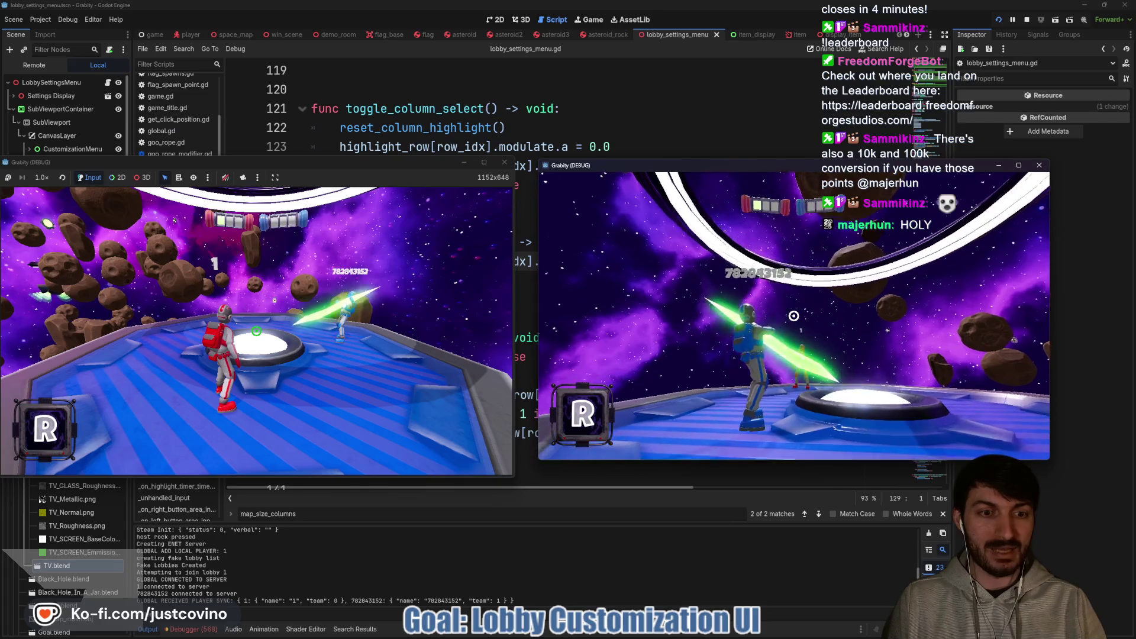
pyautogui.press('w')
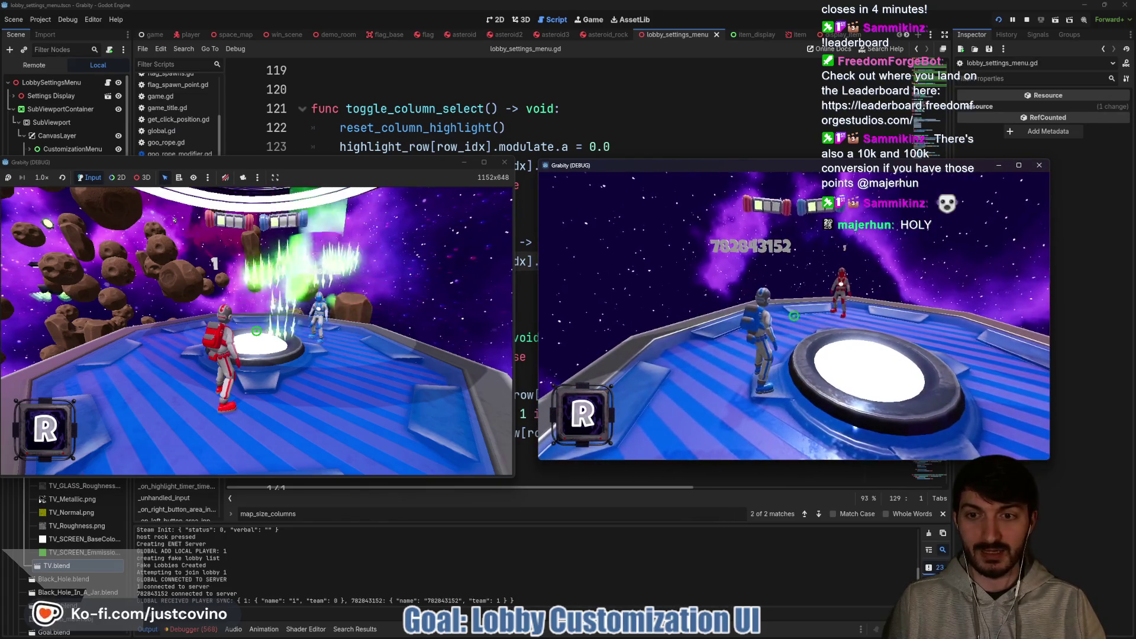
pyautogui.hotkey('alt', 'F4')
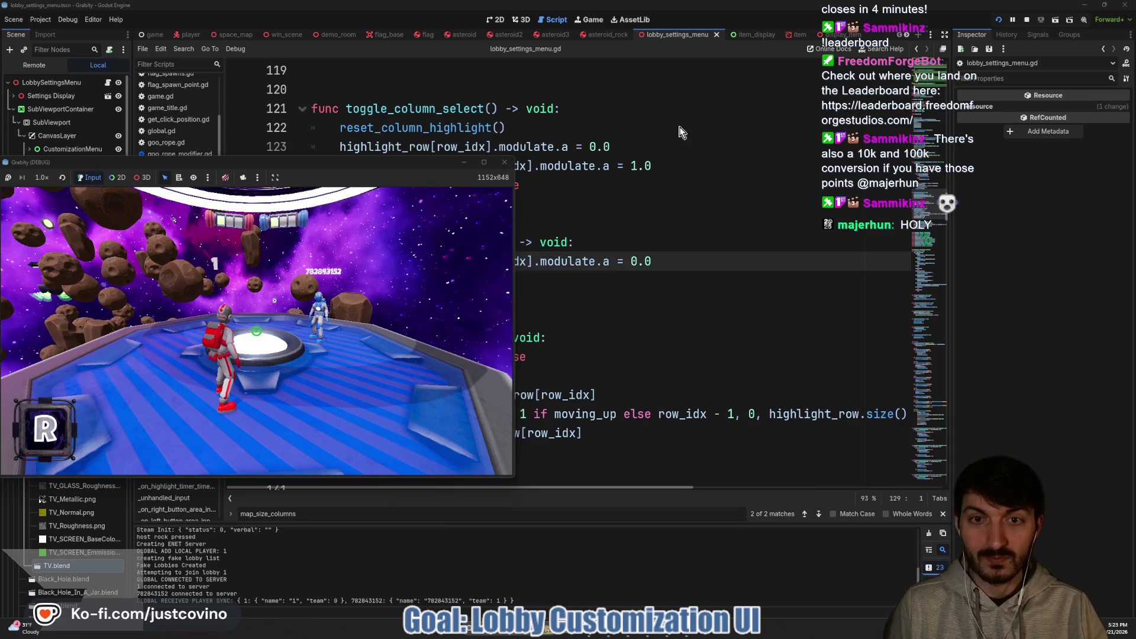
# Stop and rerun the game, host a public lobby, join from the second window, ready up and start.
pyautogui.click(1027, 22)
pyautogui.click(512, 296)
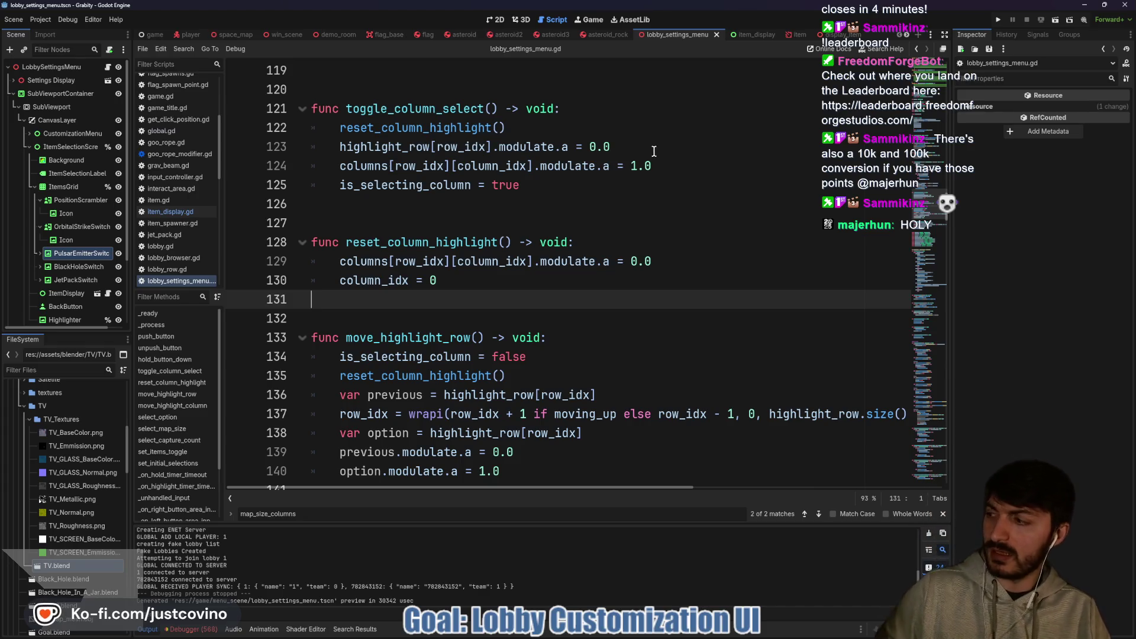
pyautogui.click(997, 21)
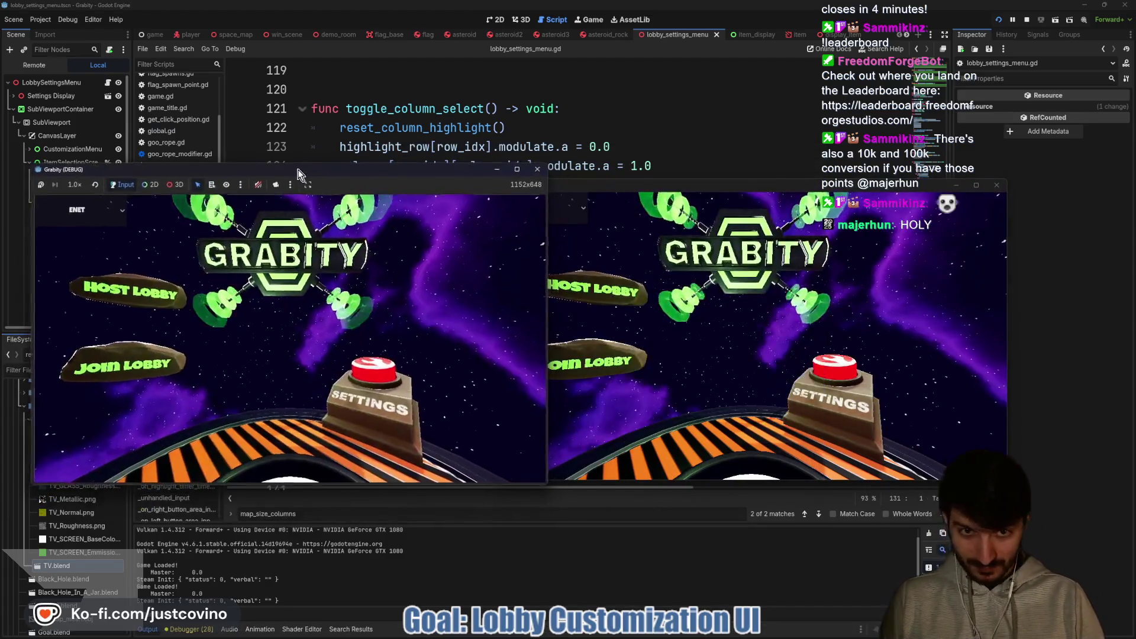
pyautogui.click(118, 286)
pyautogui.click(290, 355)
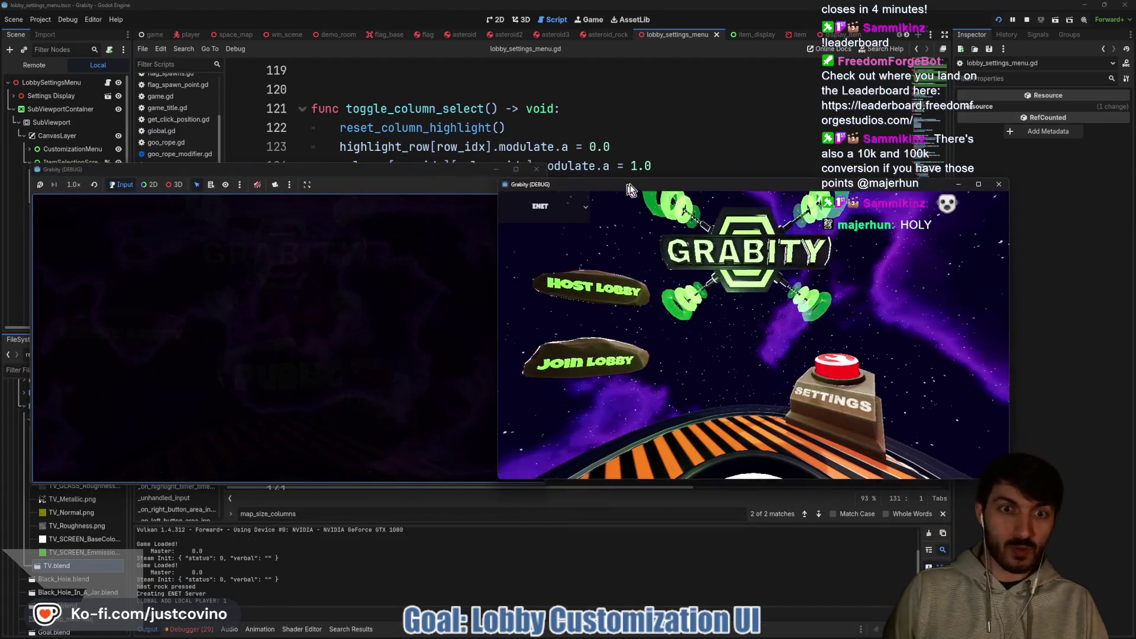
pyautogui.click(642, 330)
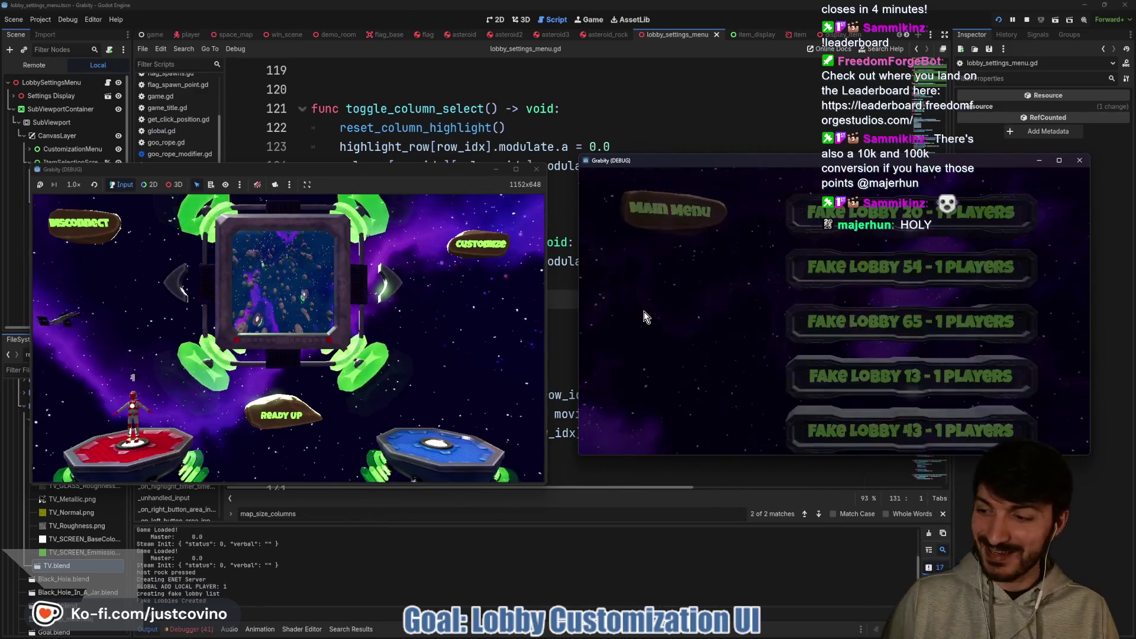
pyautogui.click(798, 327)
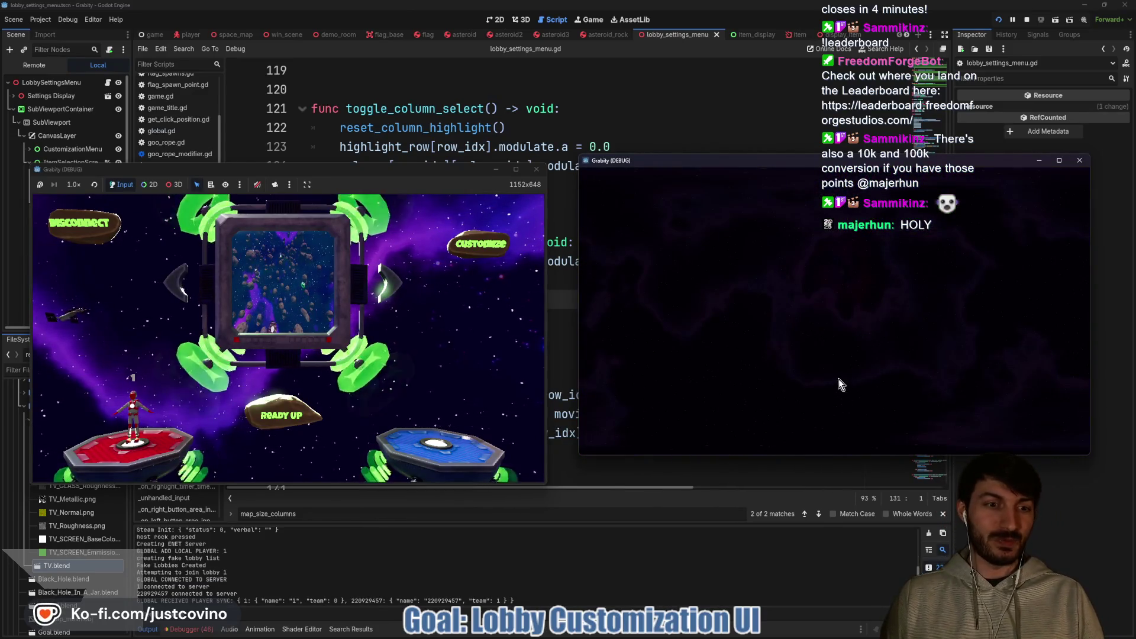
pyautogui.click(261, 426)
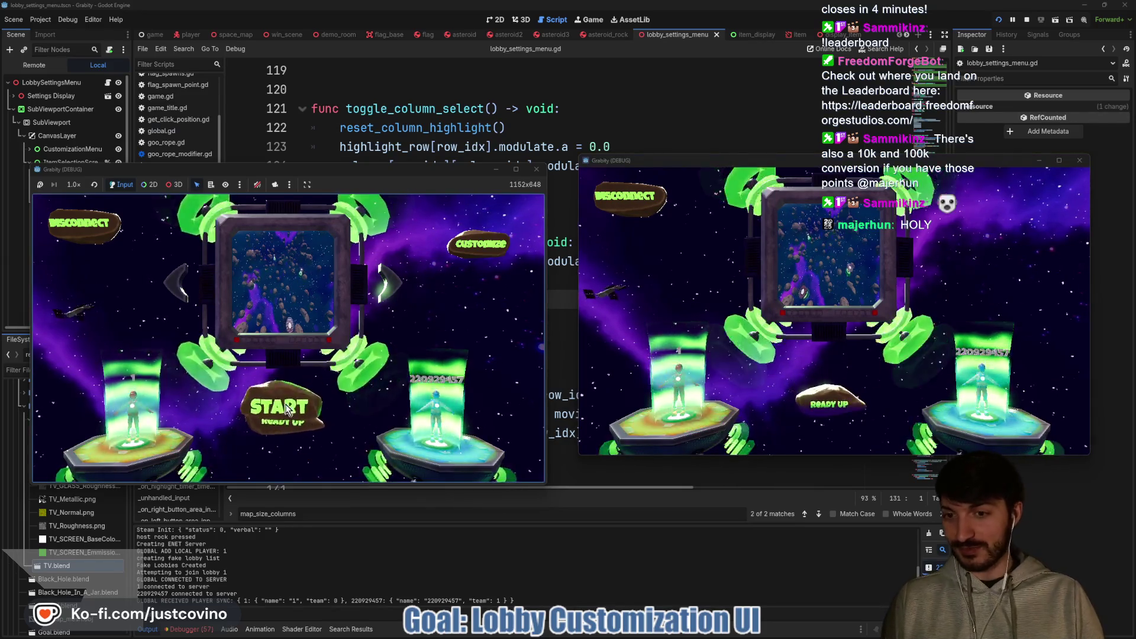
pyautogui.click(285, 409)
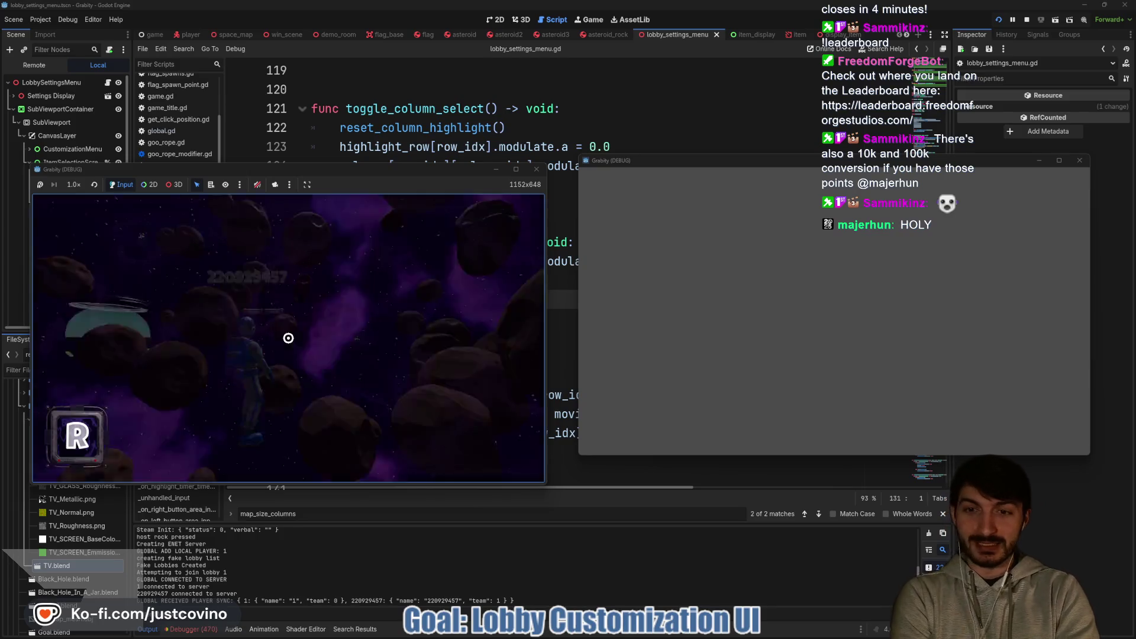
# Run the cheat_item orbital strike command in the in-game console, then stop the game with F8.
pyautogui.press('`')
pyautogui.write('cheat')
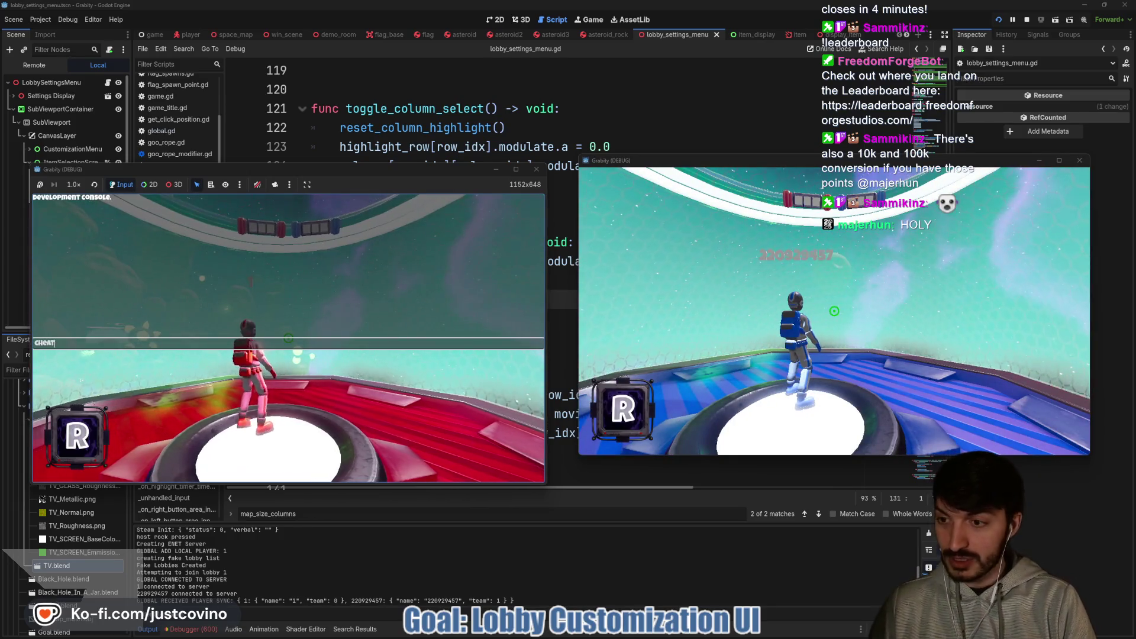
pyautogui.write('_item orbital')
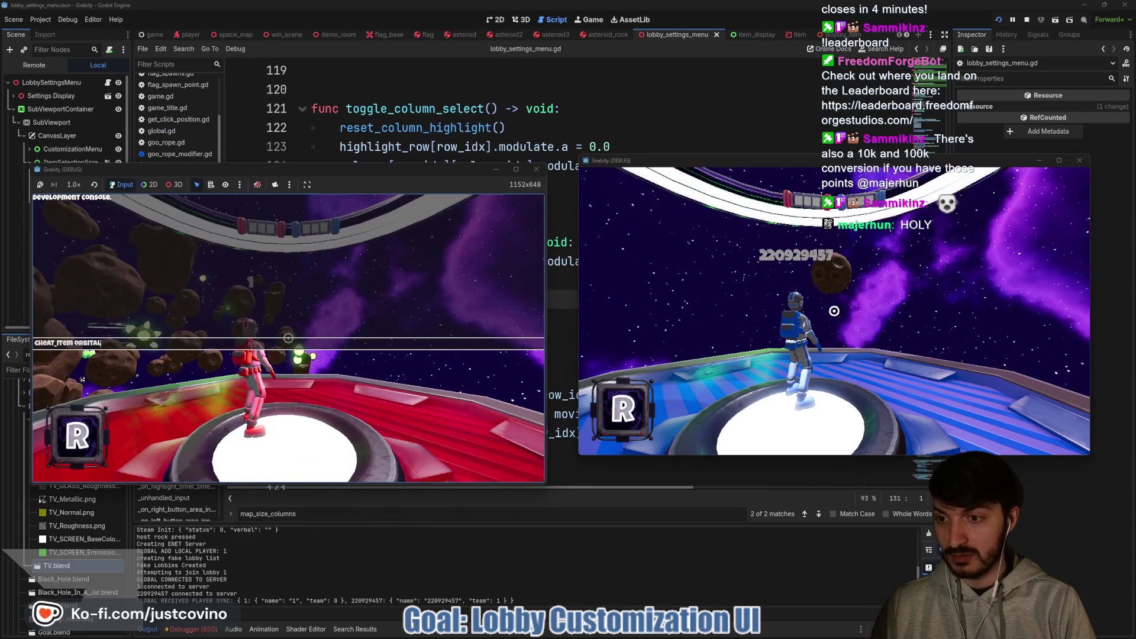
pyautogui.write('s_strike')
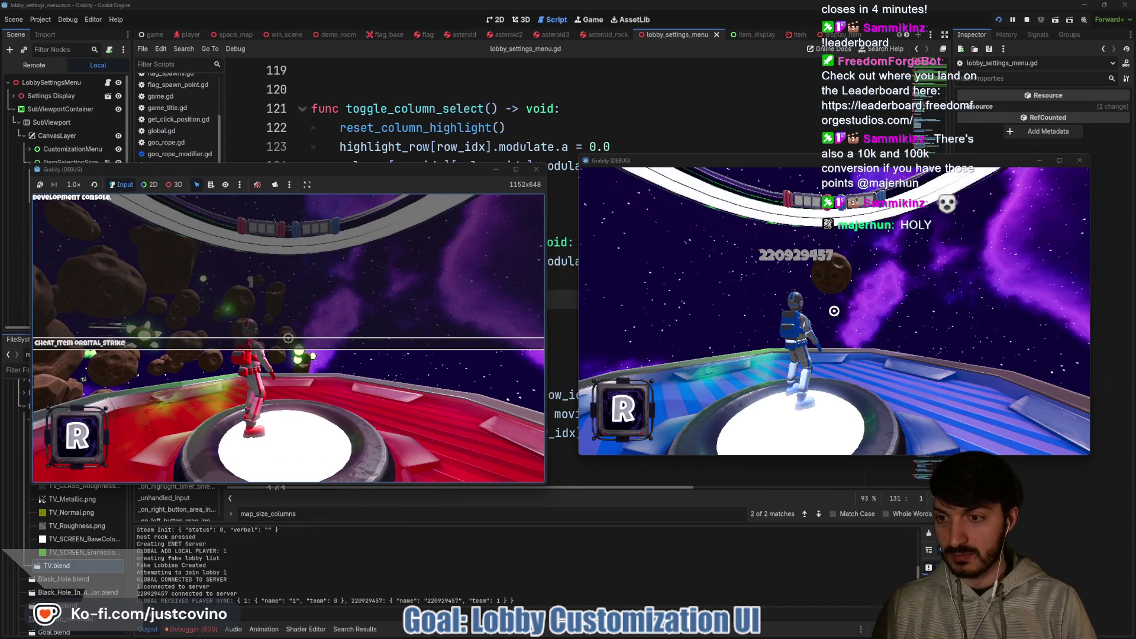
pyautogui.press('Return')
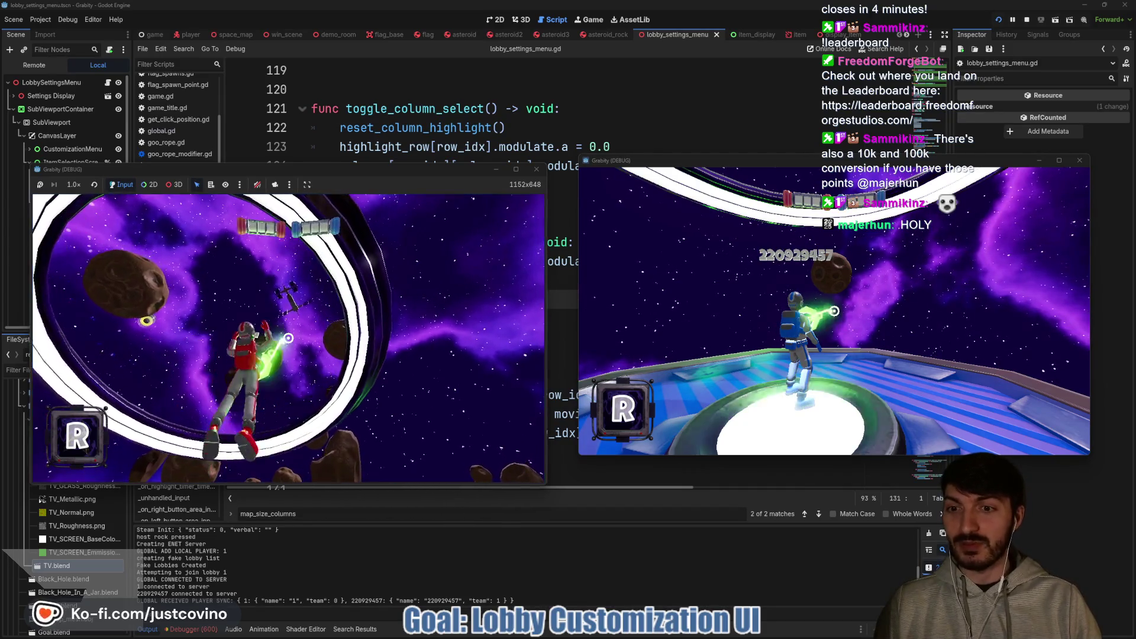
pyautogui.press('super')
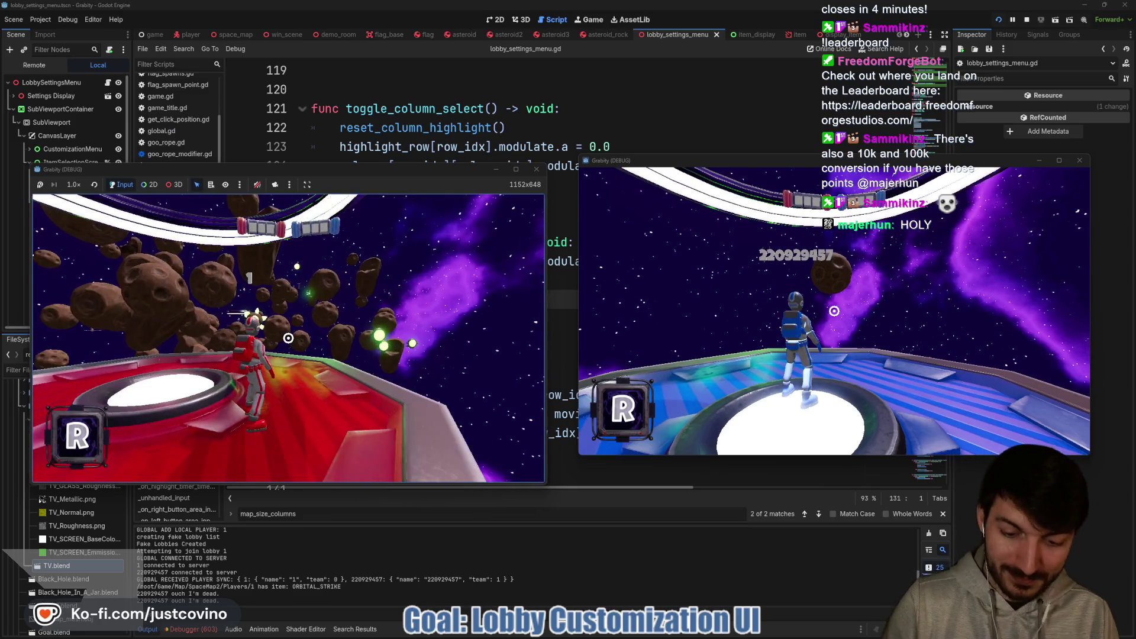
pyautogui.press('F8')
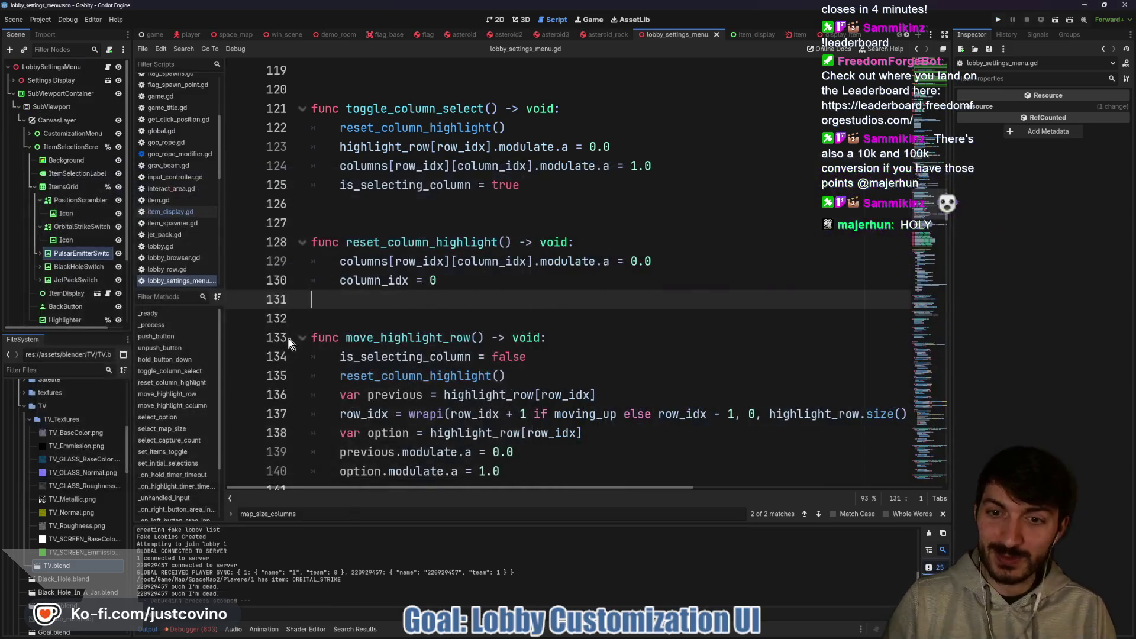
pyautogui.click(427, 290)
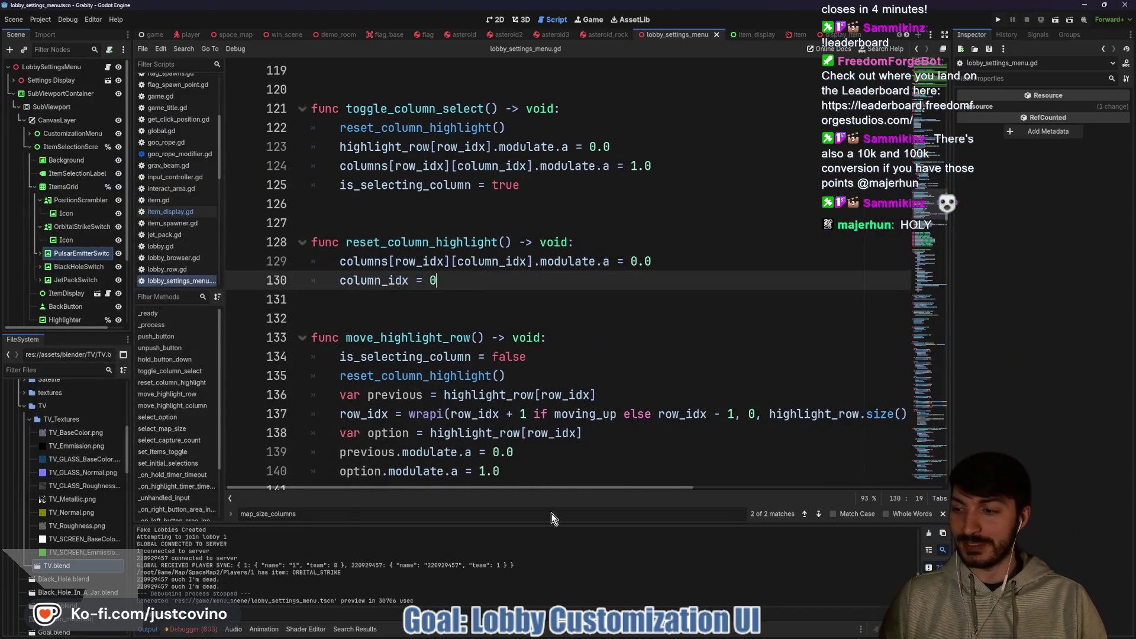
pyautogui.click(608, 635)
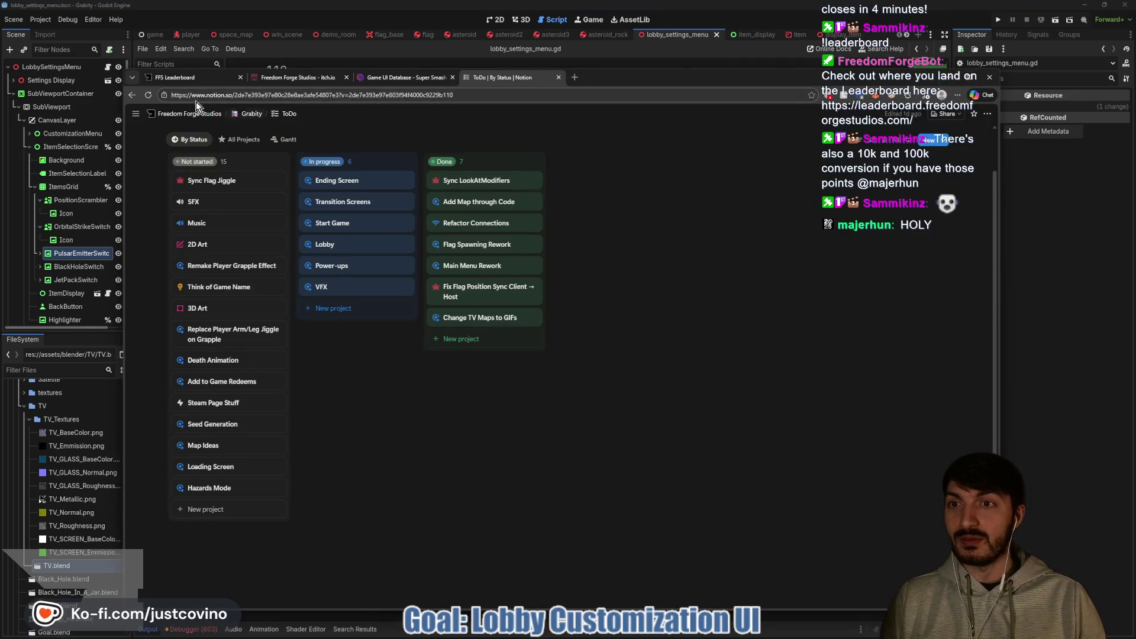
pyautogui.click(186, 82)
pyautogui.click(490, 140)
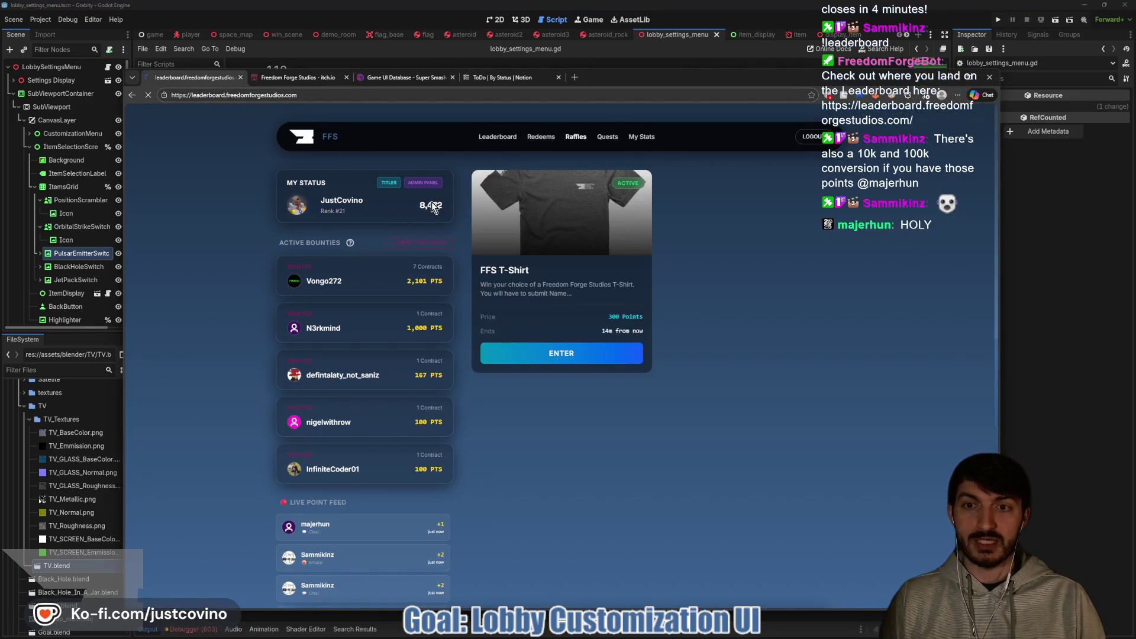
pyautogui.scroll(-5, 921, 257)
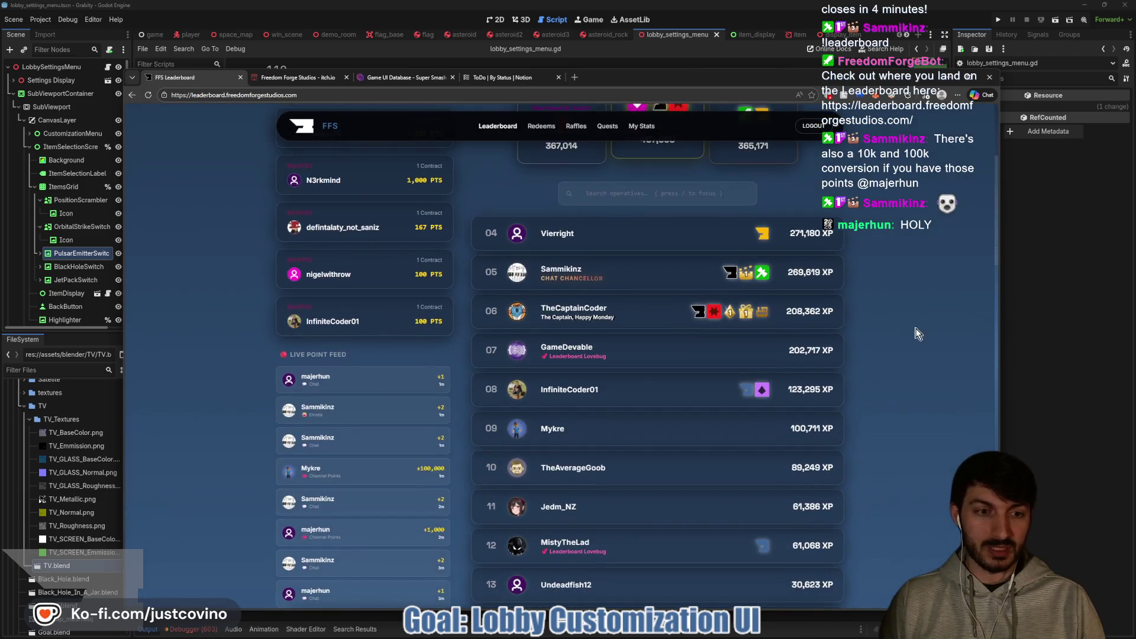
pyautogui.scroll(-1, 828, 370)
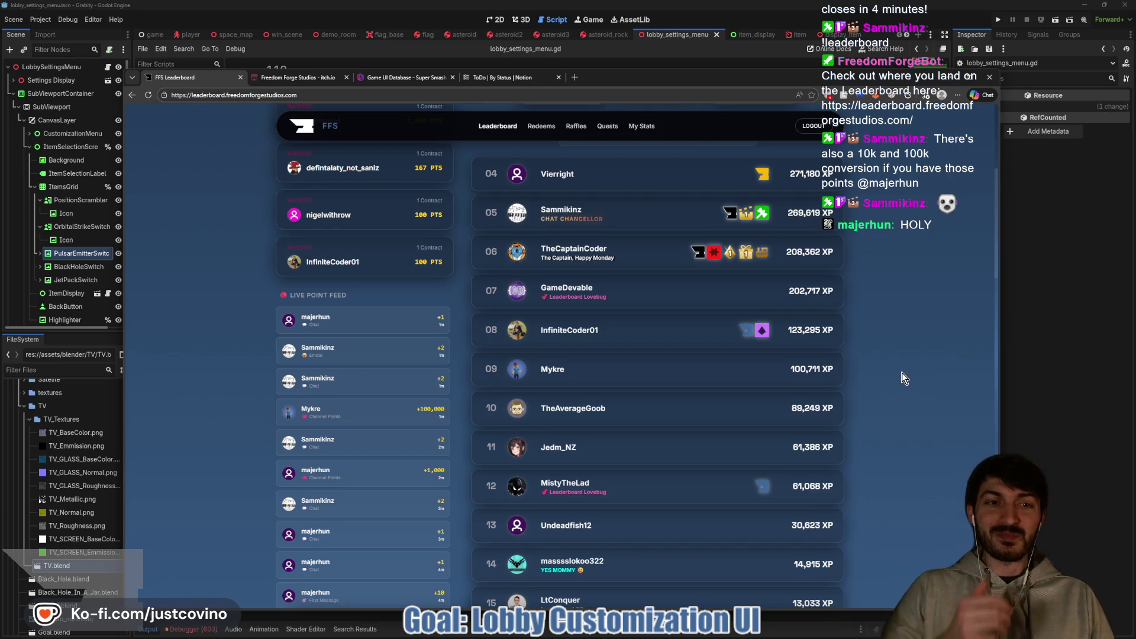
pyautogui.scroll(1, 901, 373)
pyautogui.scroll(2, 903, 378)
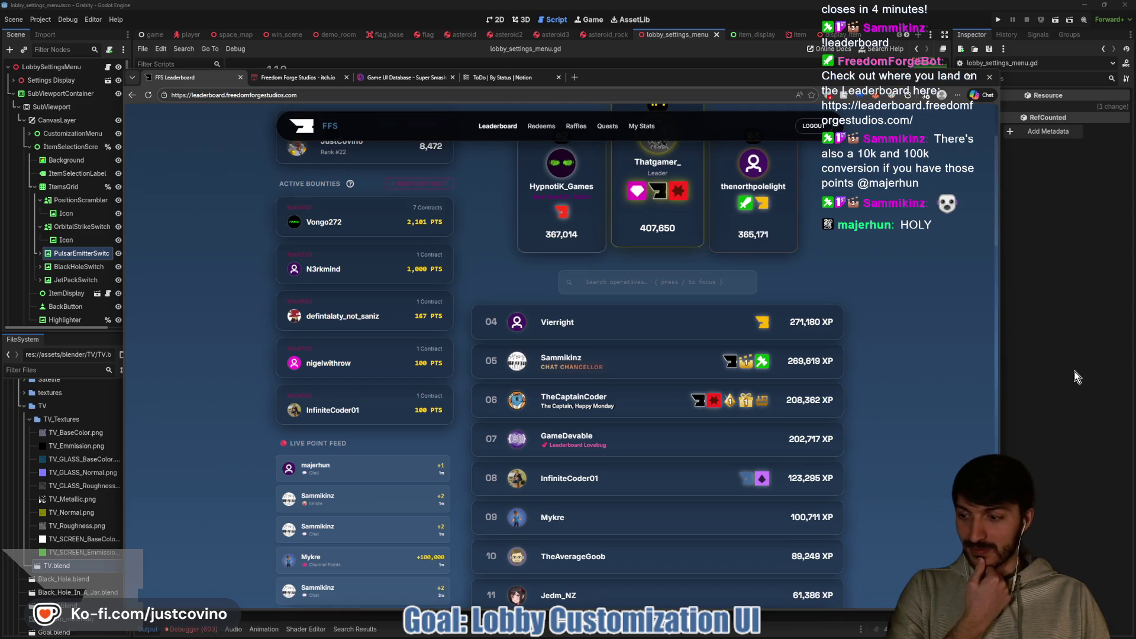
pyautogui.click(1074, 371)
pyautogui.click(484, 319)
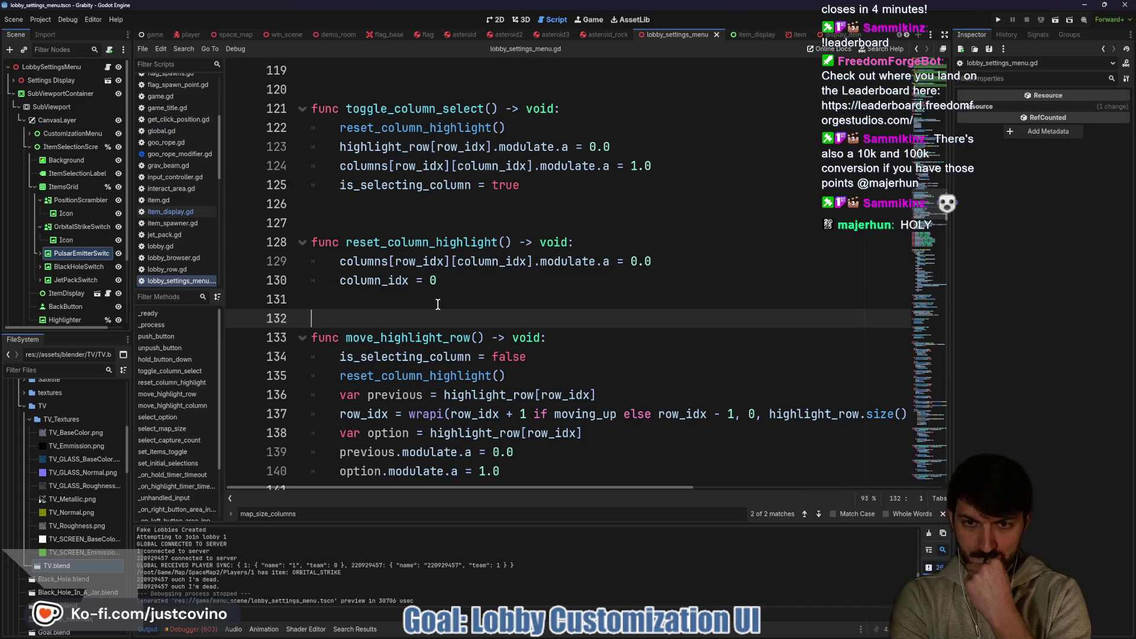
# Enable Toggle Mode on OrbitalStrikeSwitch in the 2D view and save the scene.
pyautogui.click(499, 20)
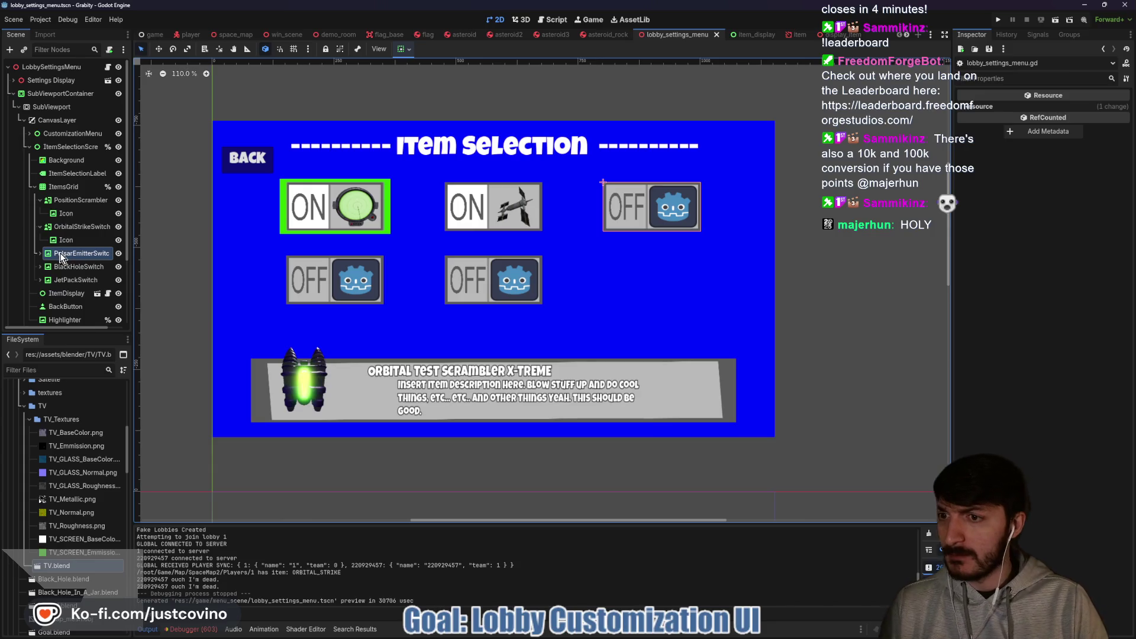
pyautogui.click(73, 229)
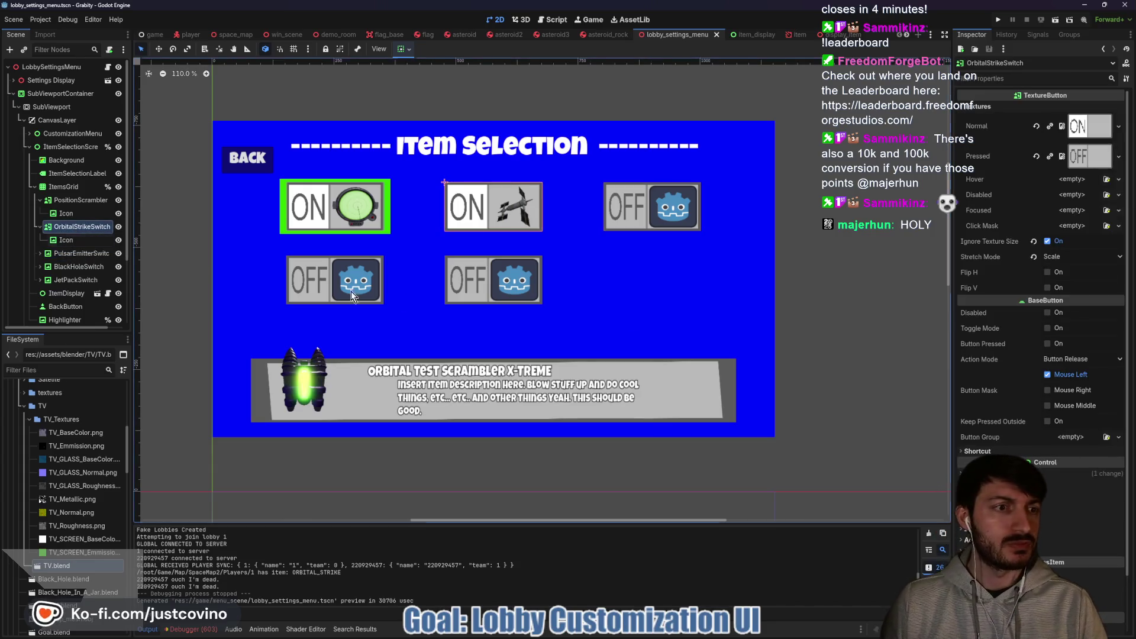
pyautogui.click(1047, 328)
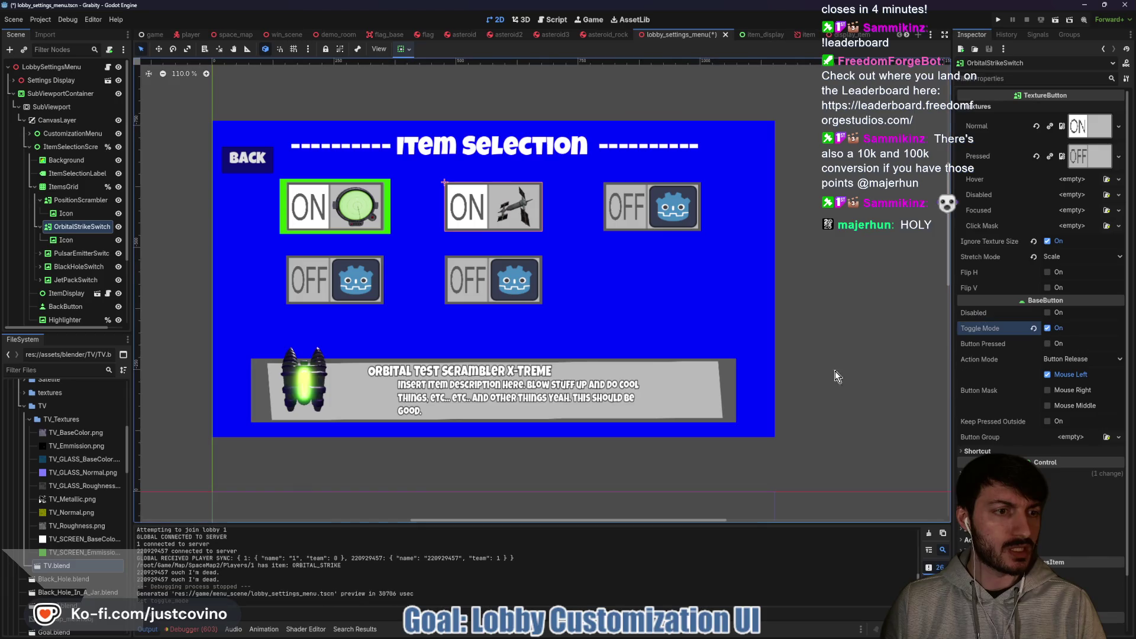
pyautogui.hotkey('ctrl', 's')
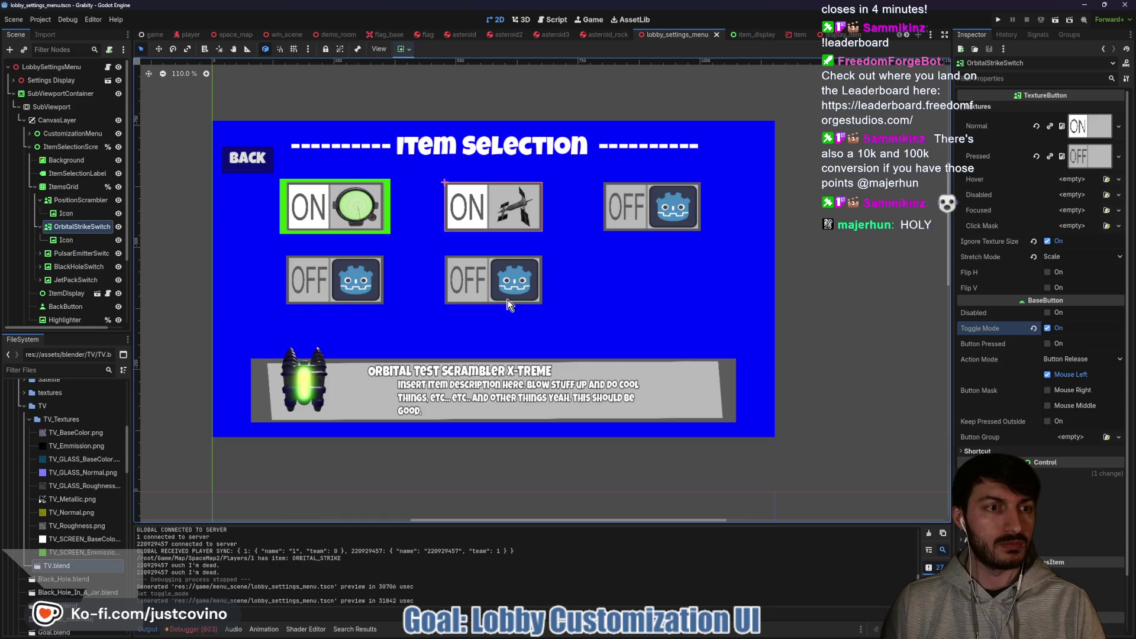
# Convert PulsarEmitterSwitch to a TextureButton with Ignore Texture Size, Stretch Mode Scale and Toggle Mode.
pyautogui.rightClick(67, 253)
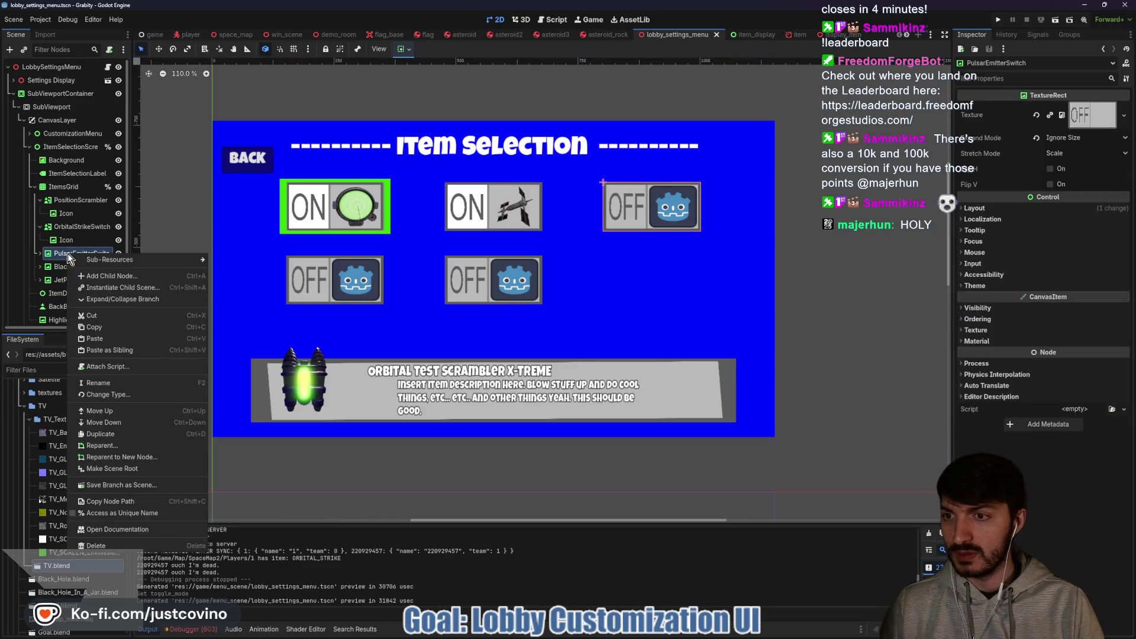
pyautogui.click(108, 397)
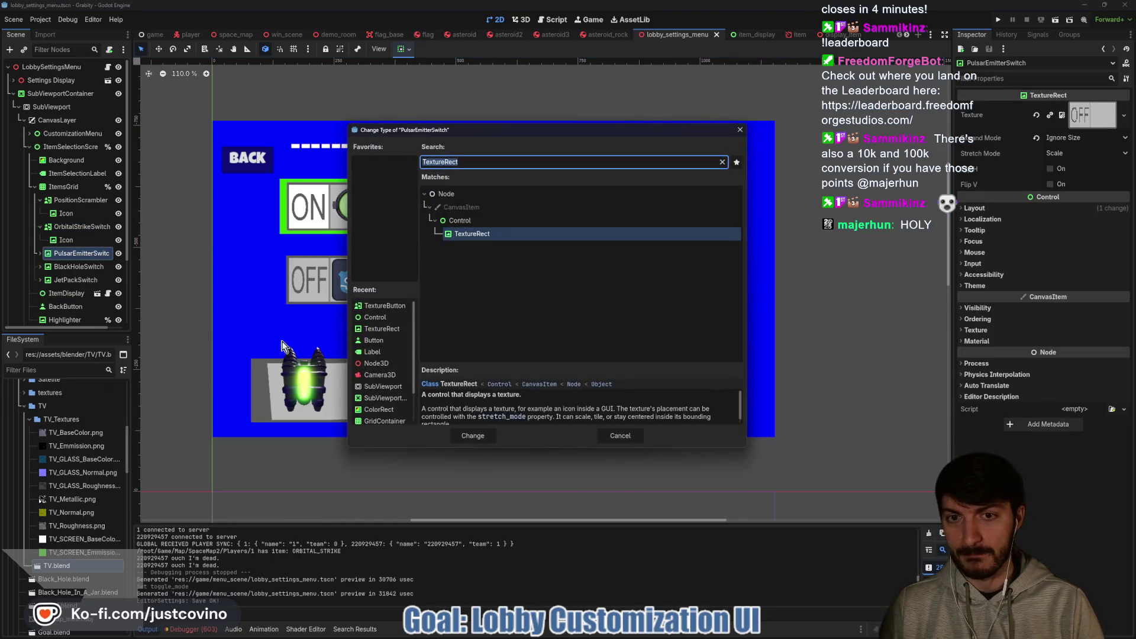
pyautogui.write('TextureButton')
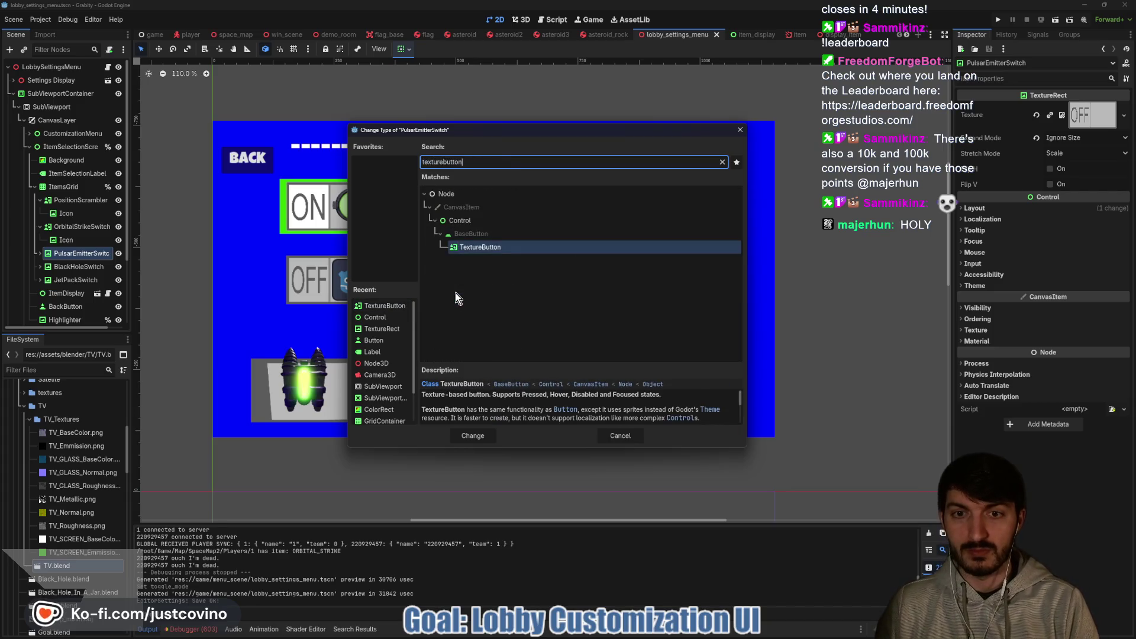
pyautogui.press('Return')
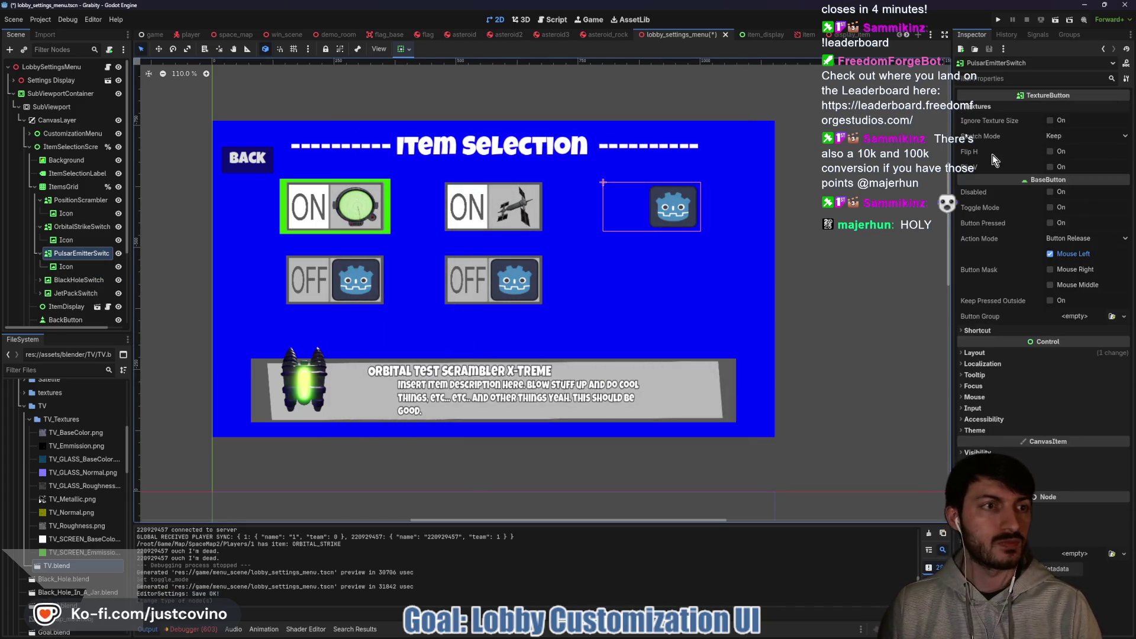
pyautogui.click(1049, 120)
pyautogui.click(1083, 136)
pyautogui.click(1076, 150)
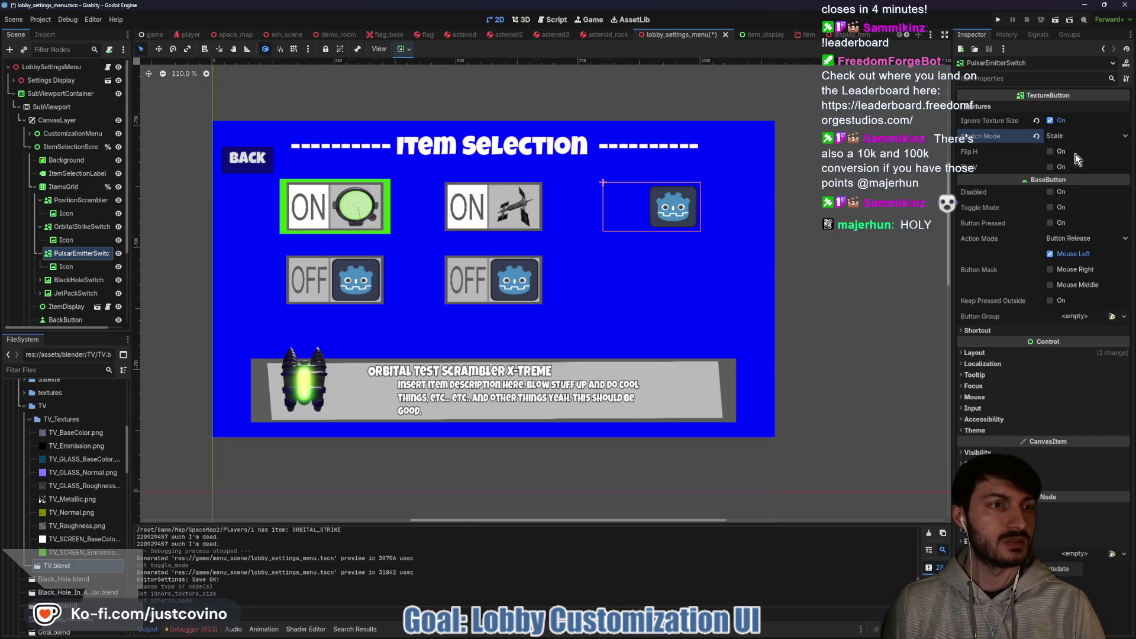
pyautogui.click(1050, 207)
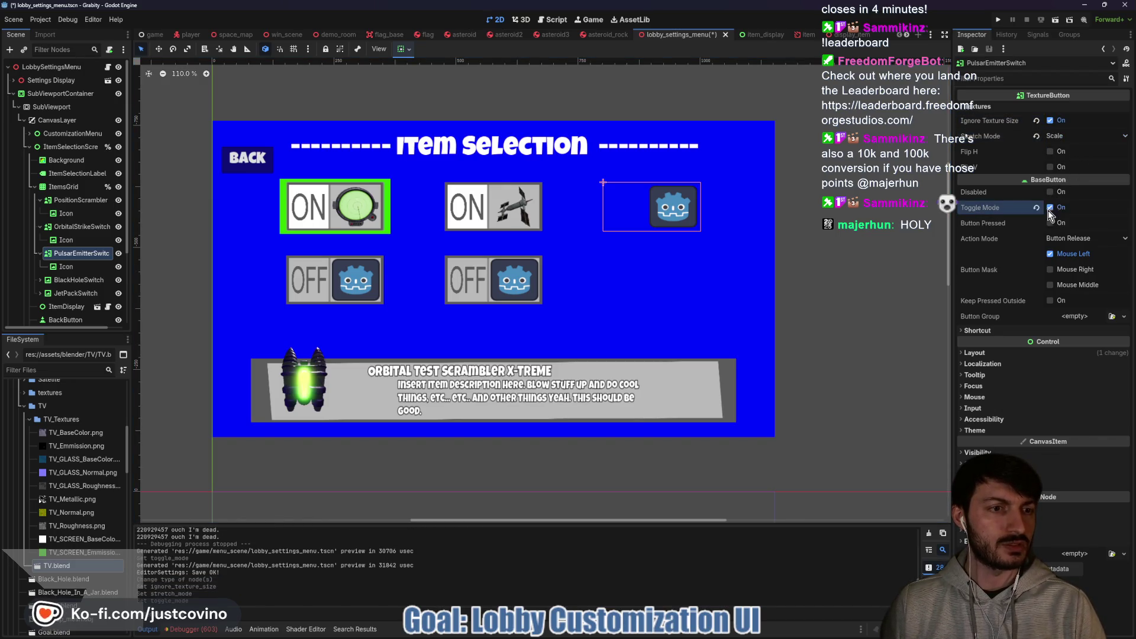
pyautogui.click(986, 107)
# Give PulsarEmitterSwitch item_on_PLACEHOLDER as Normal and item_off_PLACEHOLDER as Pressed, then save.
pyautogui.click(1070, 124)
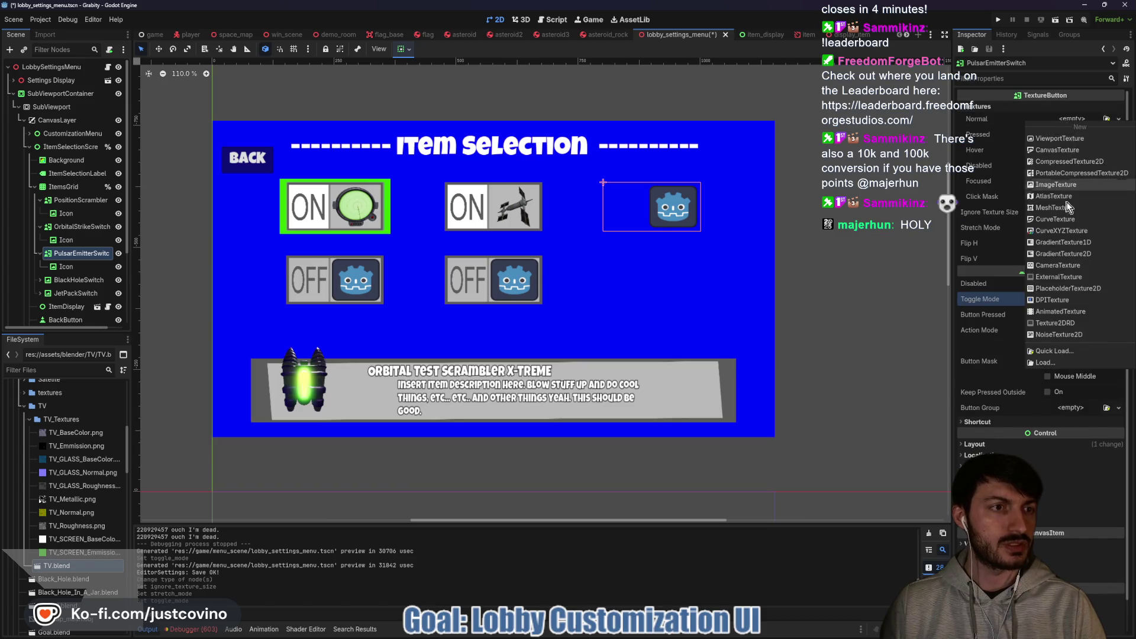
pyautogui.click(1059, 352)
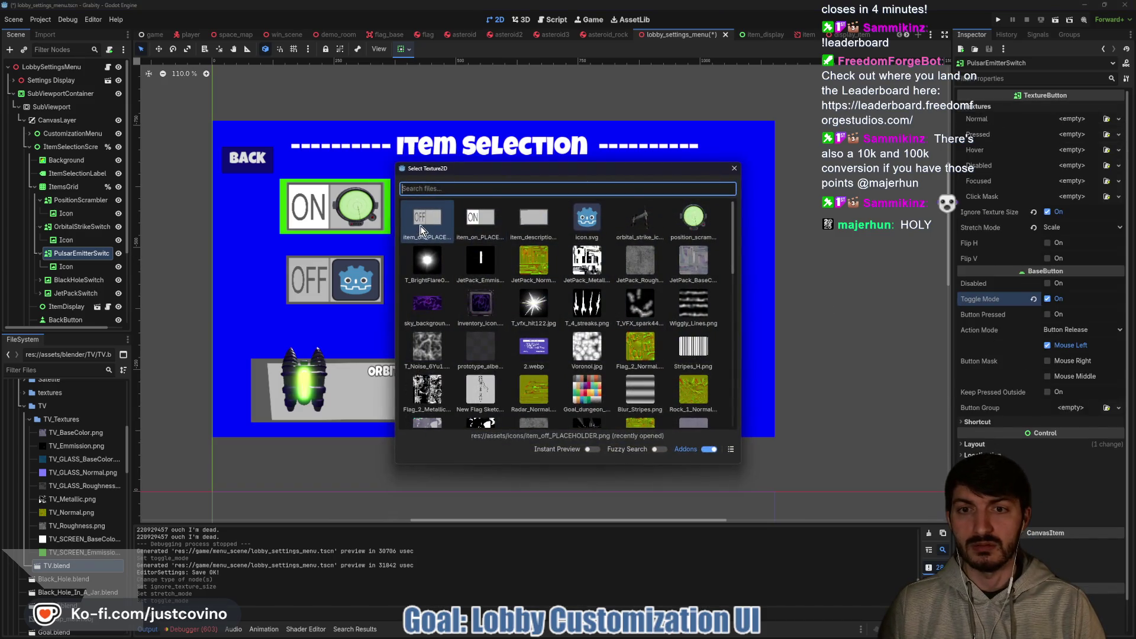
pyautogui.click(479, 220)
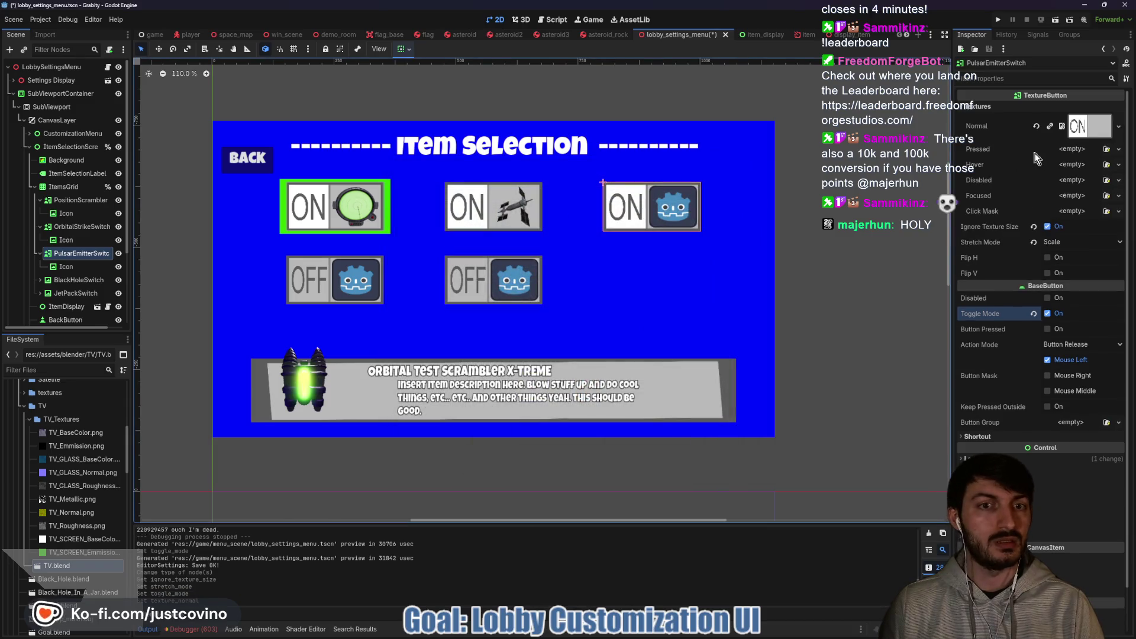
pyautogui.click(1070, 151)
pyautogui.click(1041, 381)
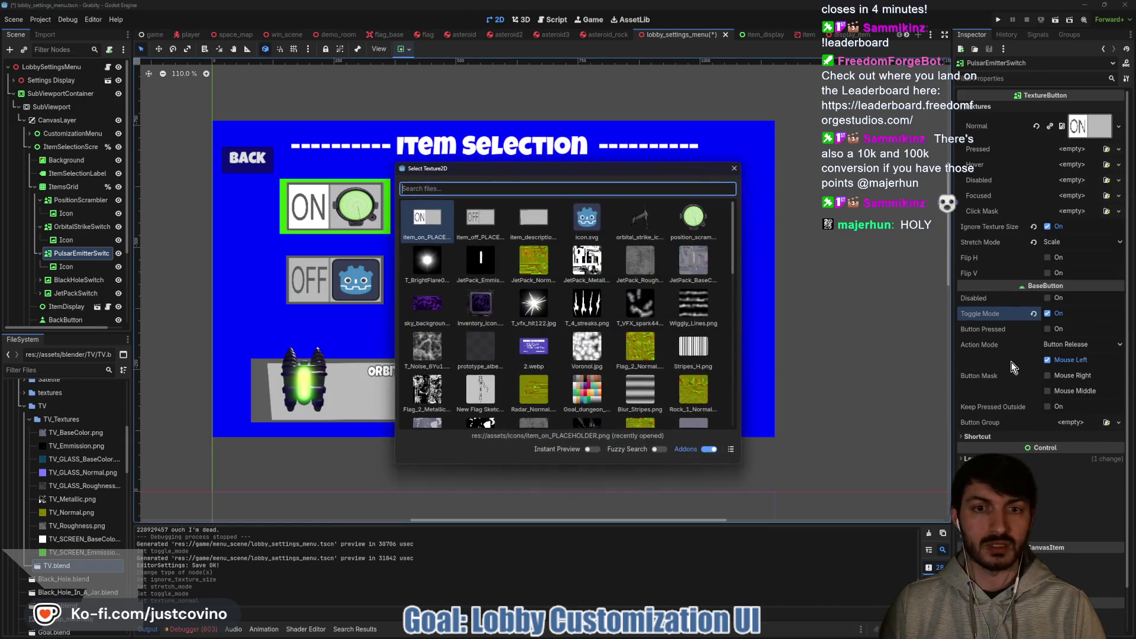
pyautogui.click(477, 222)
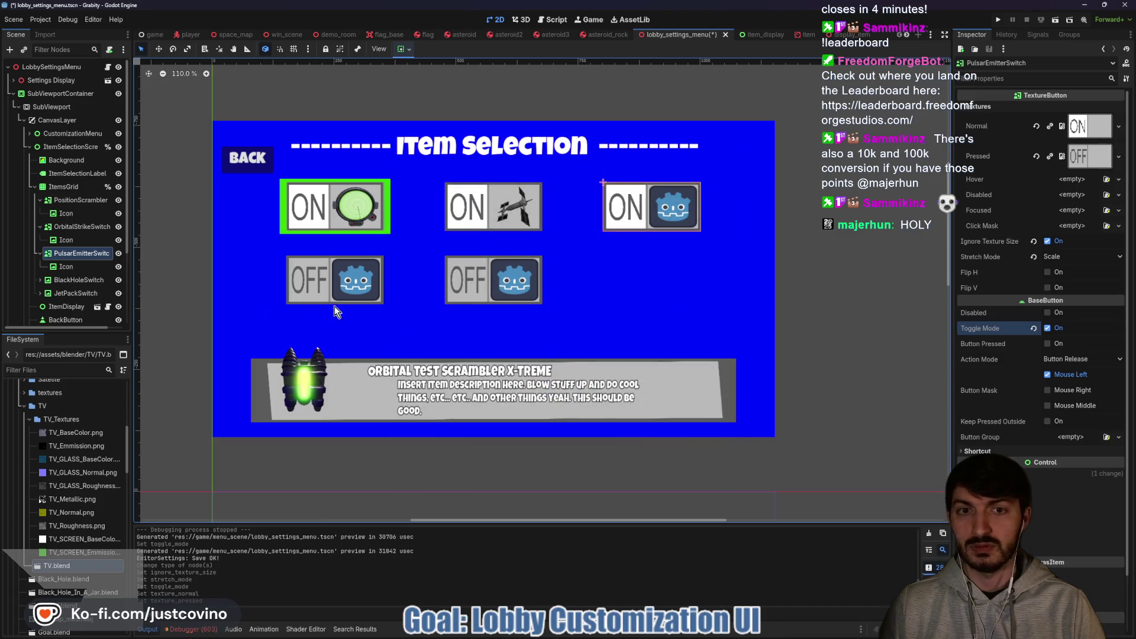
pyautogui.hotkey('ctrl', 's')
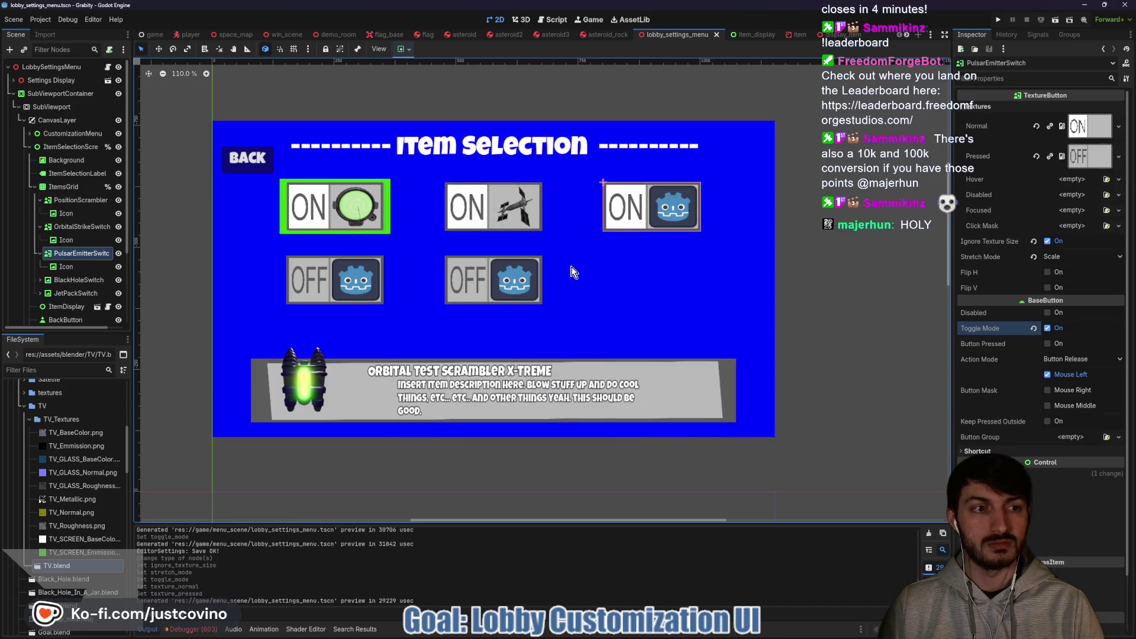
# Convert BlackHoleSwitch to a TextureButton with Ignore Texture Size, Stretch Mode Scale and Toggle Mode.
pyautogui.click(70, 280)
pyautogui.rightClick(69, 280)
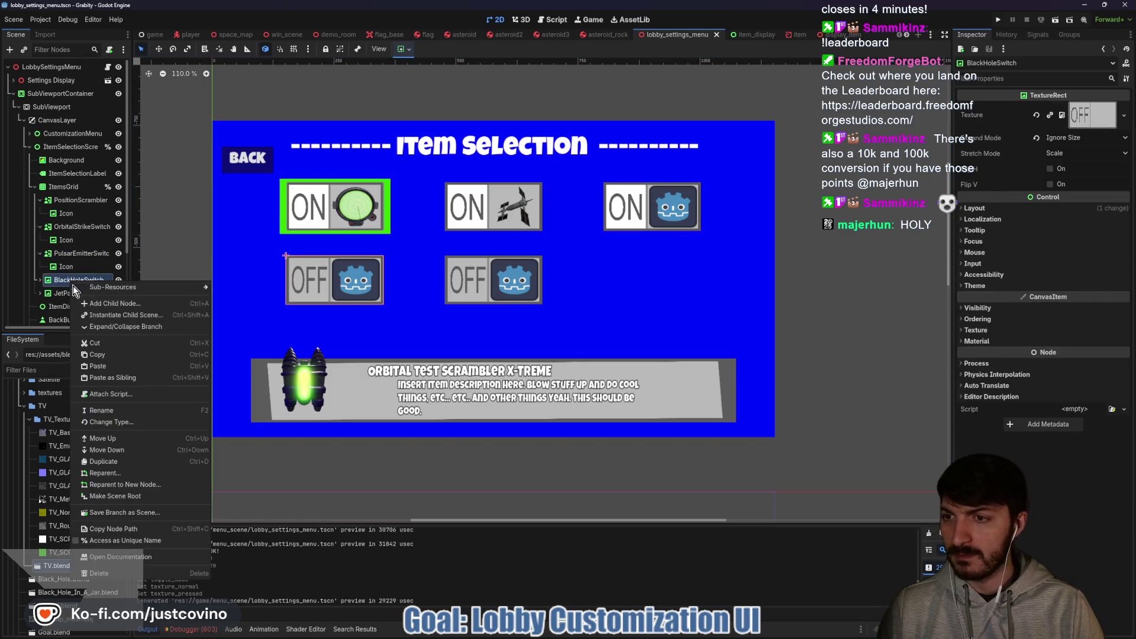
pyautogui.click(118, 422)
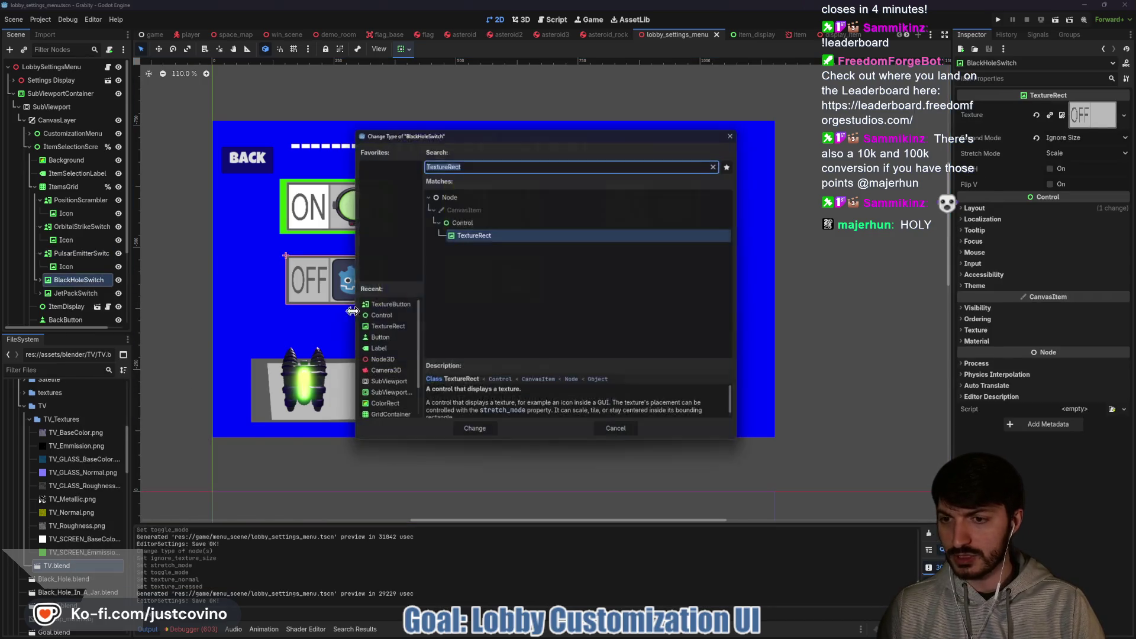
pyautogui.write('texturebutton')
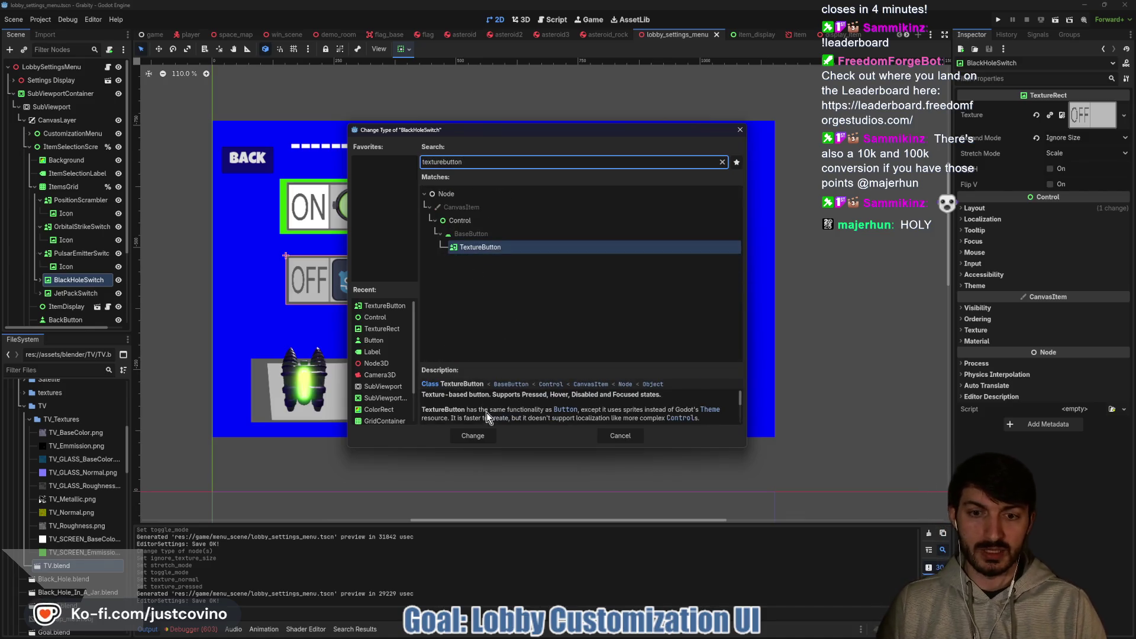
pyautogui.press('Return')
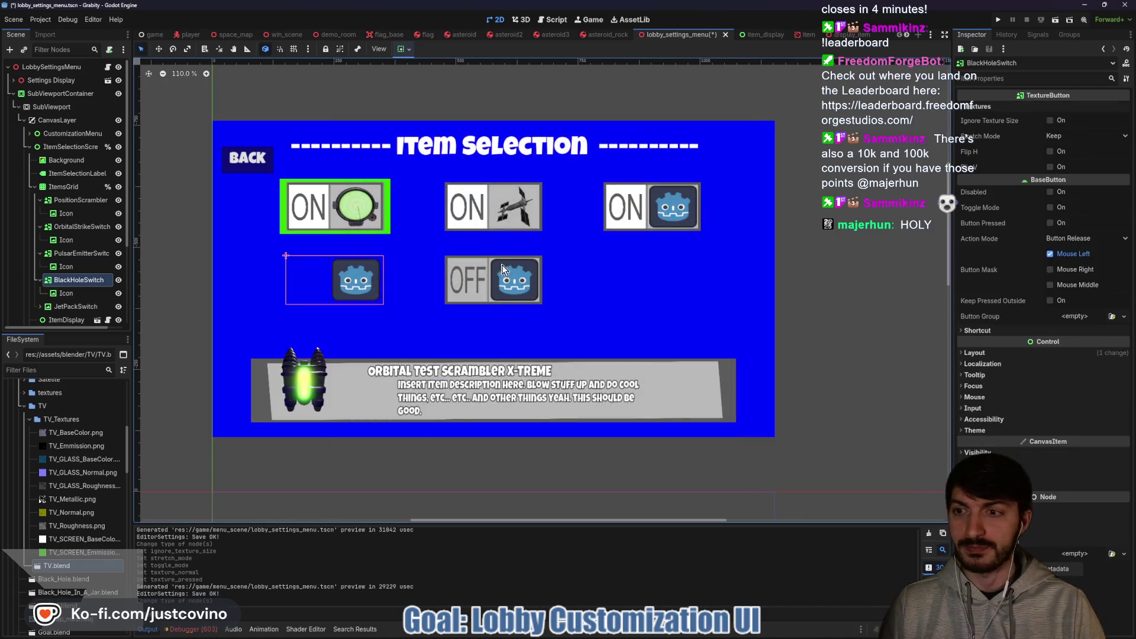
pyautogui.click(1050, 120)
pyautogui.click(1064, 135)
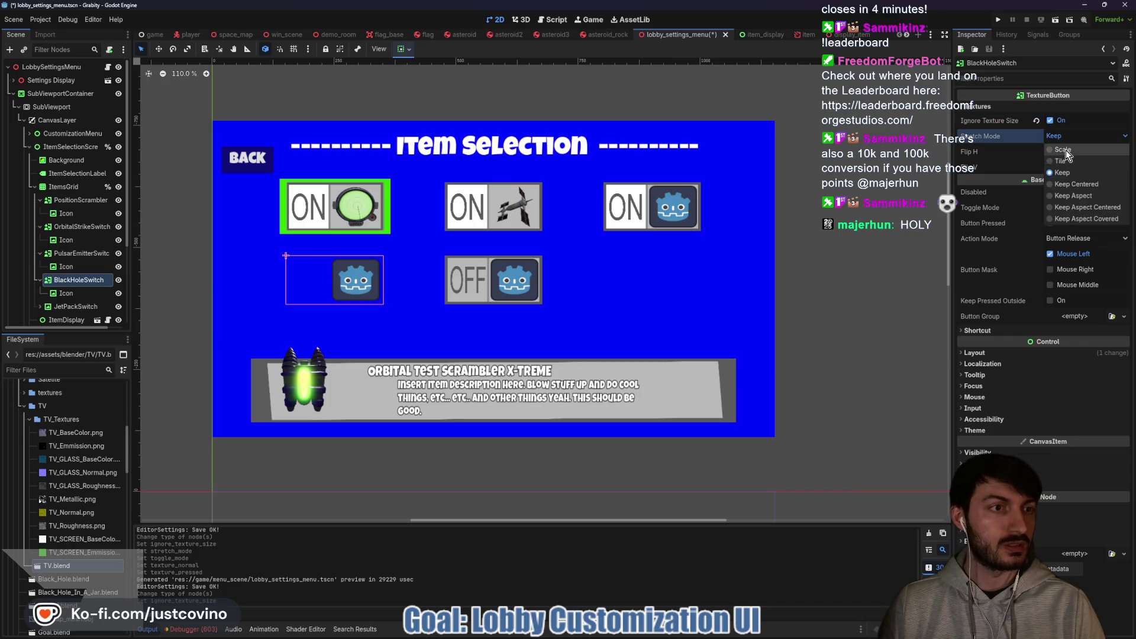
pyautogui.click(1066, 150)
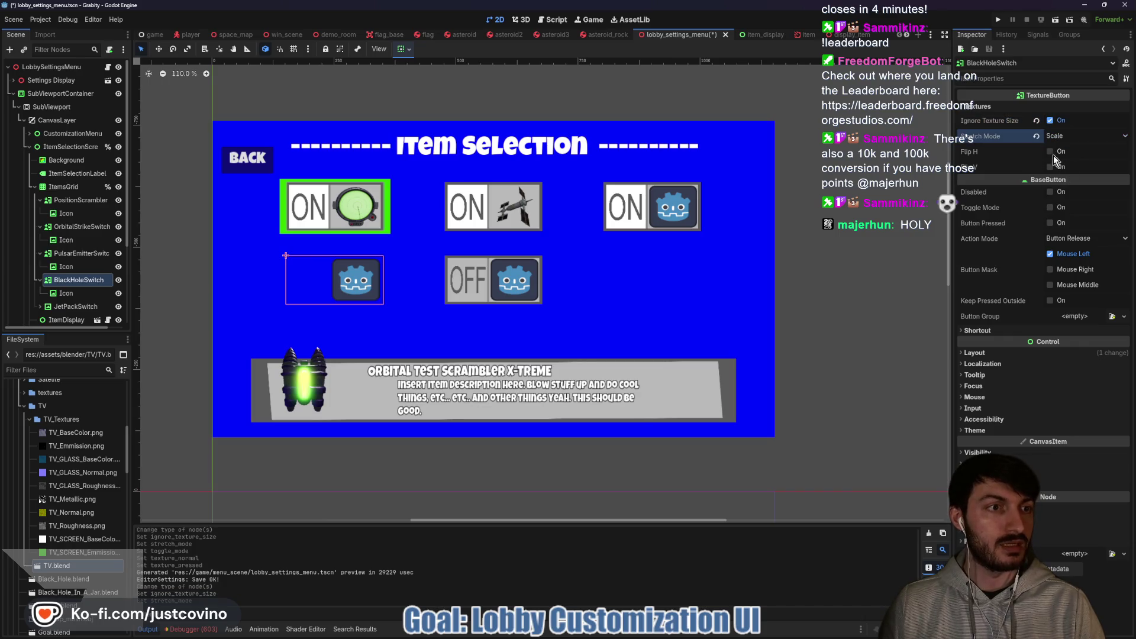
pyautogui.click(1051, 207)
# Give BlackHoleSwitch item_on_PLACEHOLDER as Normal and item_off_PLACEHOLDER as Pressed, then save.
pyautogui.click(1065, 106)
pyautogui.click(1068, 120)
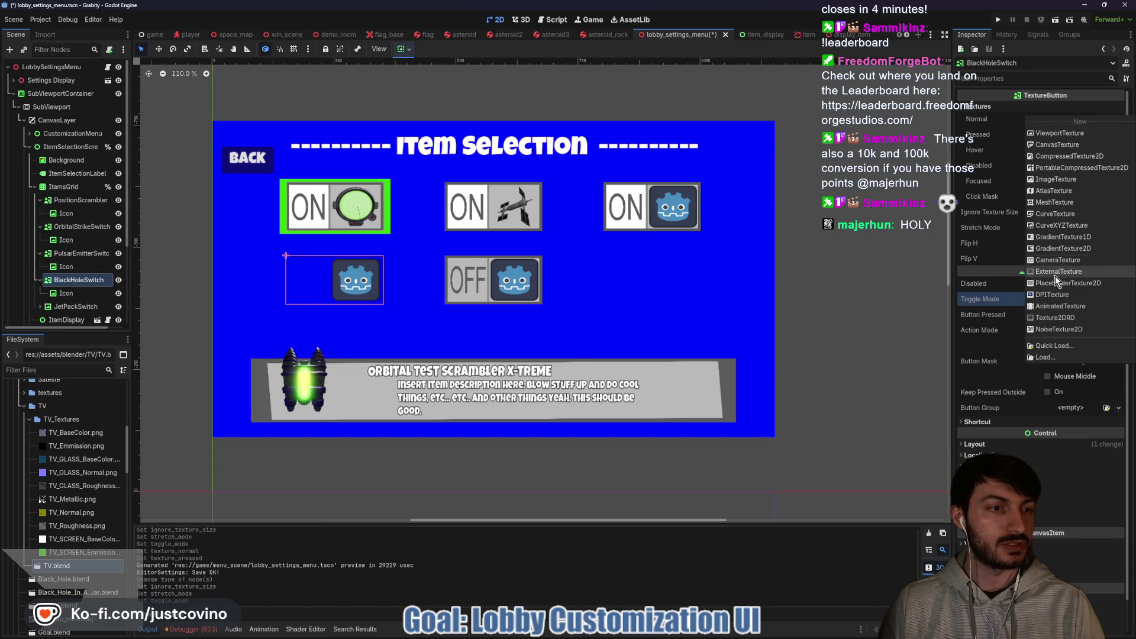
pyautogui.click(1060, 343)
pyautogui.click(485, 223)
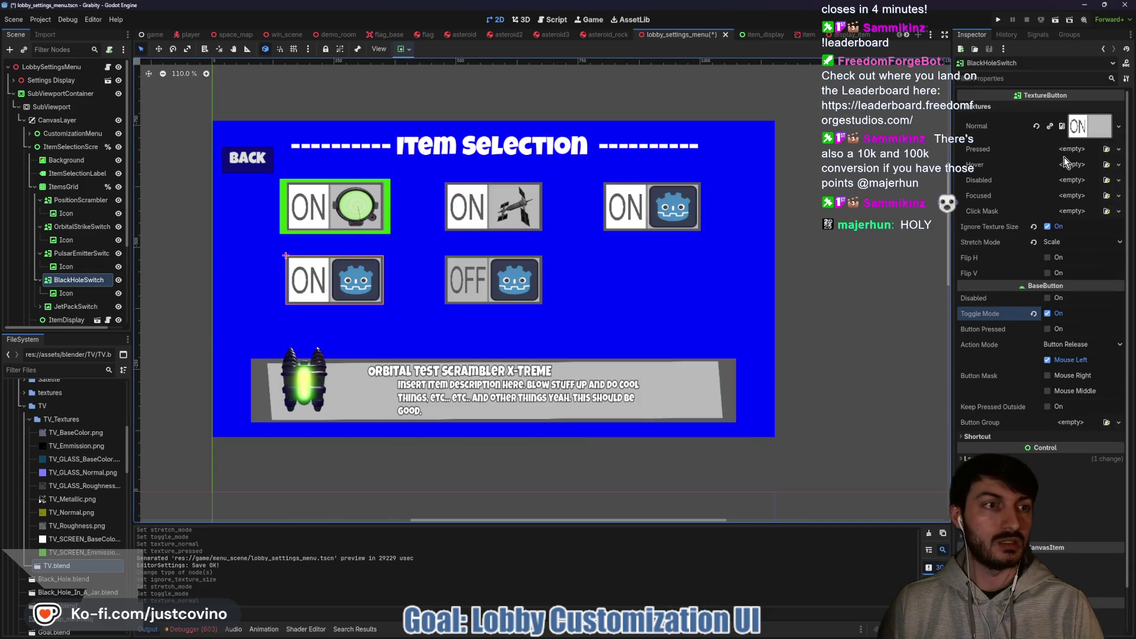
pyautogui.click(1064, 149)
pyautogui.click(1048, 381)
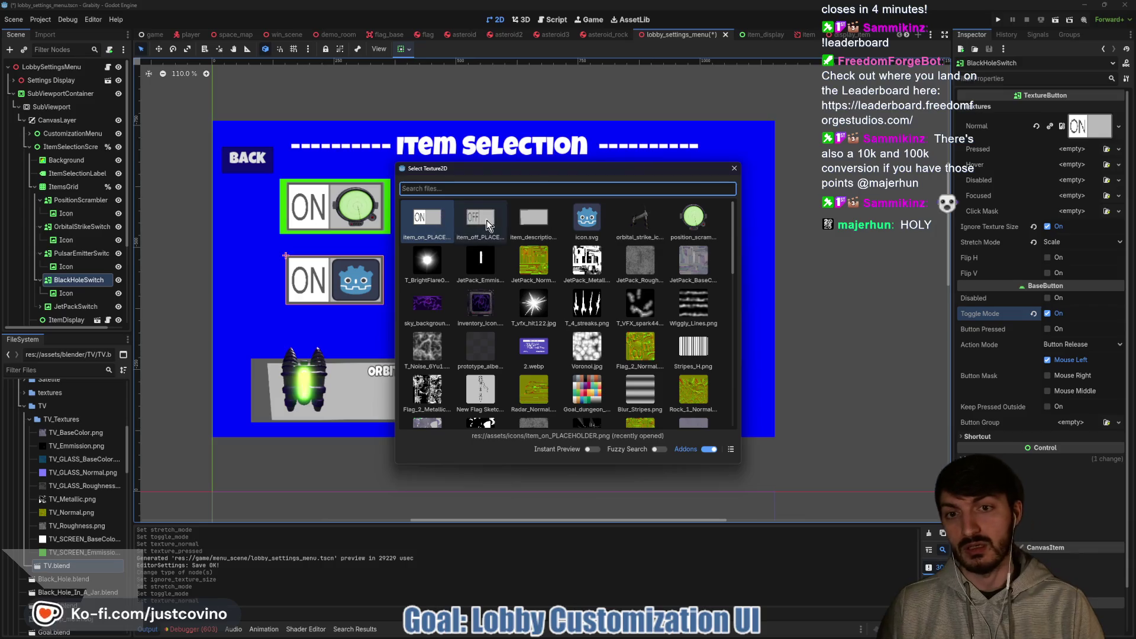
pyautogui.click(480, 218)
pyautogui.hotkey('ctrl', 's')
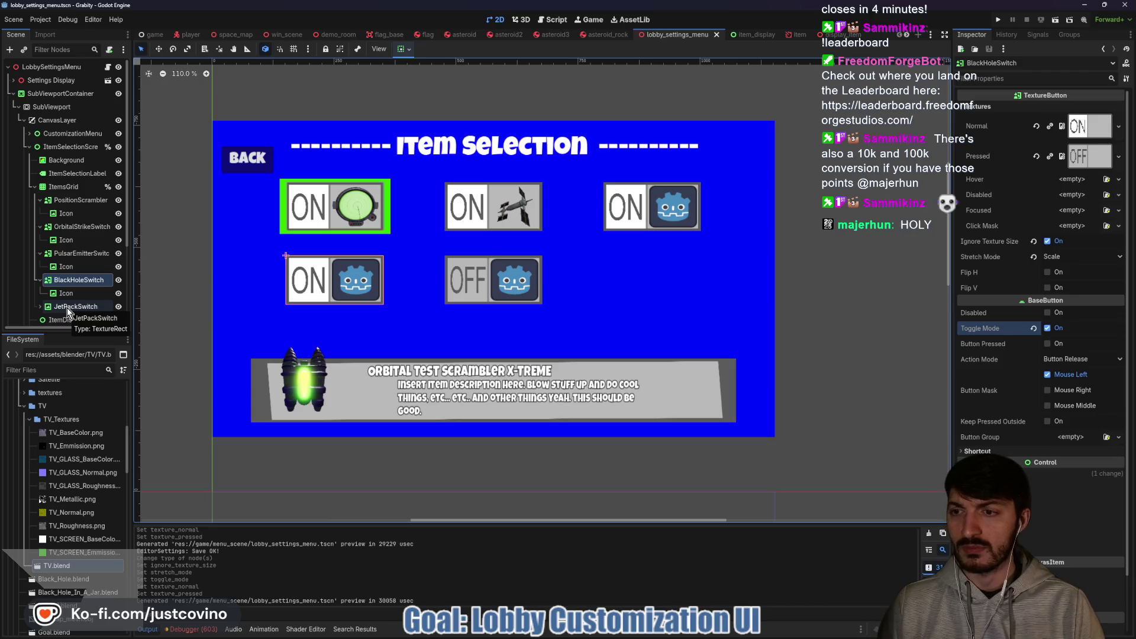
pyautogui.click(69, 308)
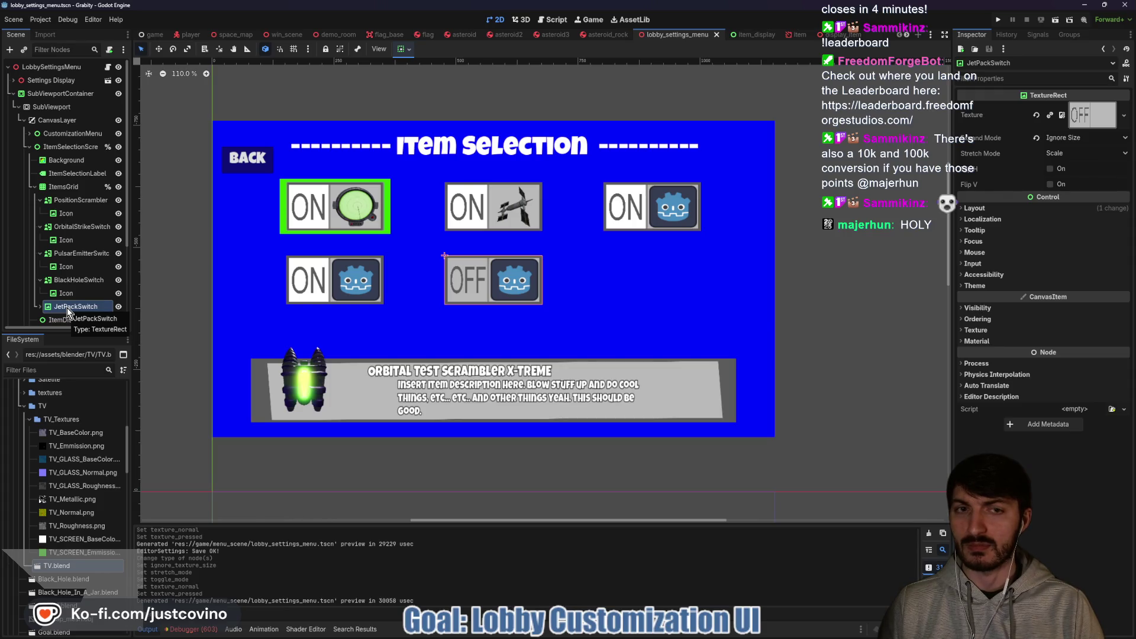
pyautogui.rightClick(67, 309)
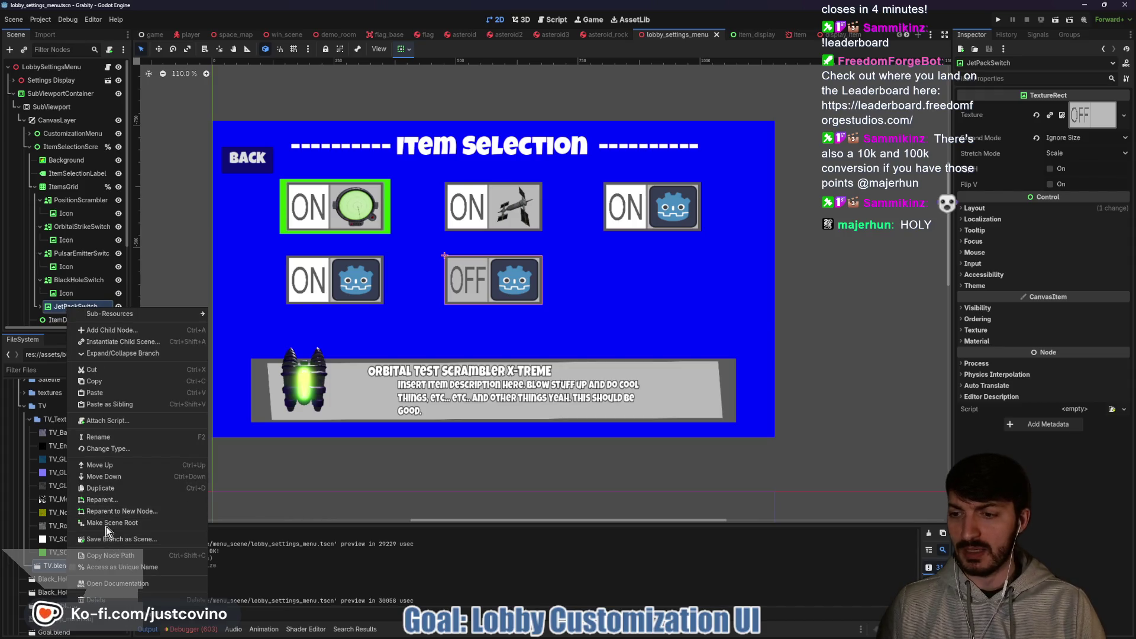
# Convert JetPackSwitch to a TextureButton with Ignore Texture Size and Stretch Mode Scale.
pyautogui.click(108, 448)
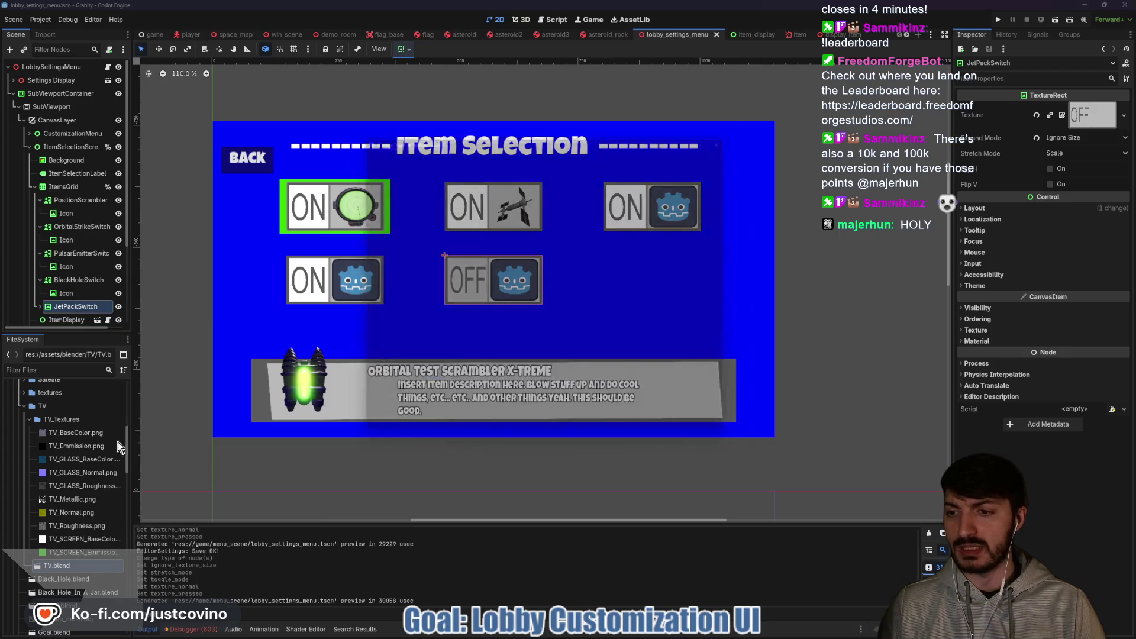
pyautogui.write('texturebutton')
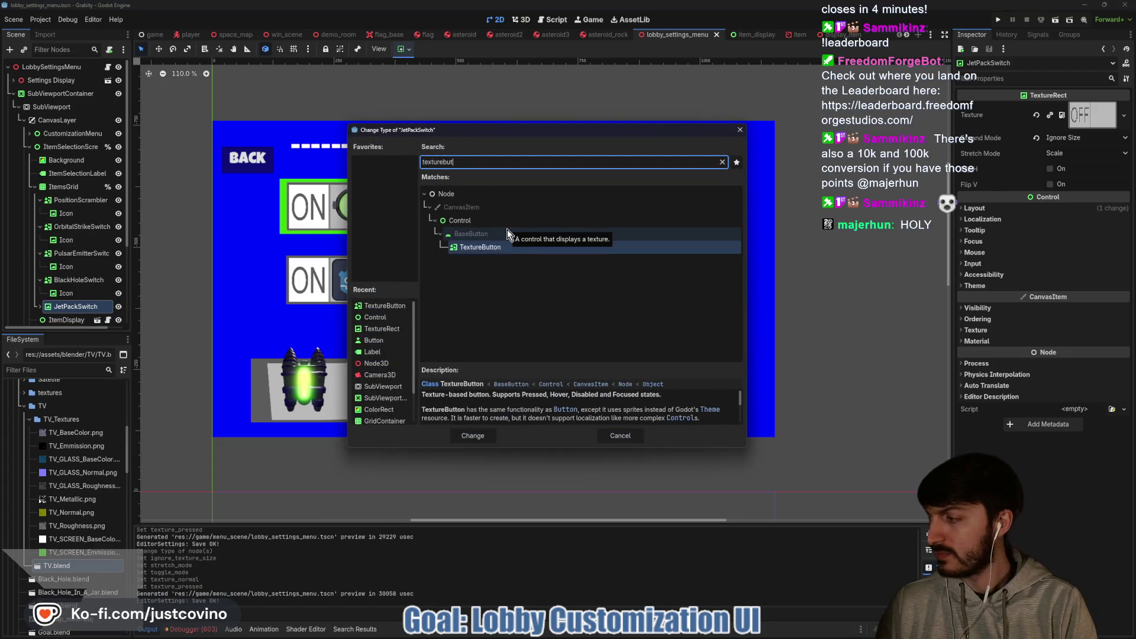
pyautogui.click(478, 249)
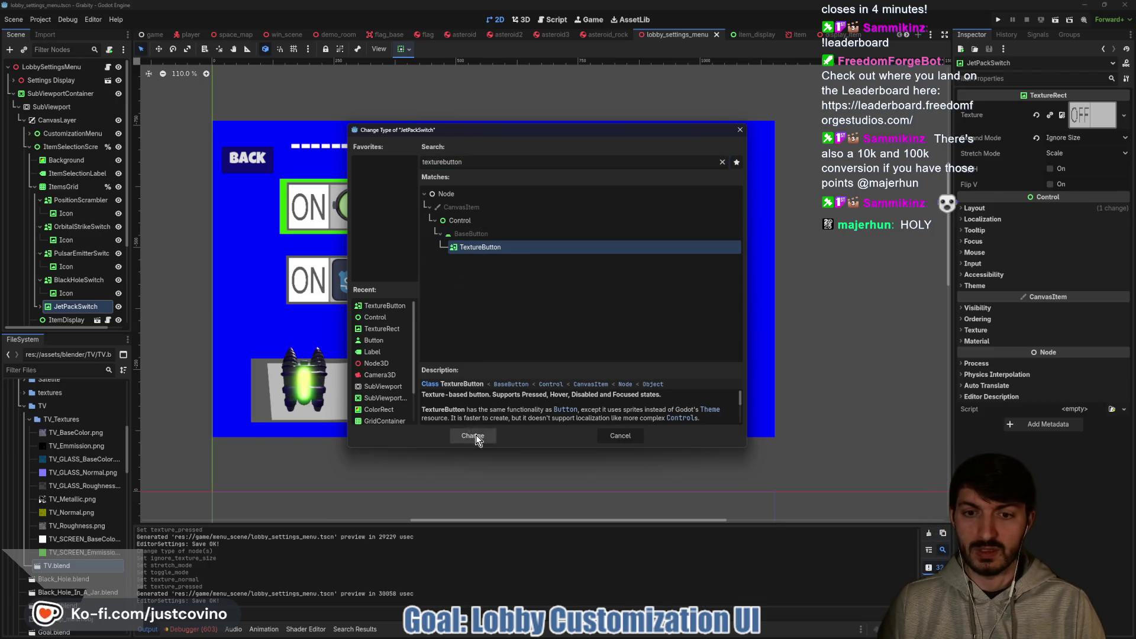
pyautogui.click(470, 436)
pyautogui.click(1049, 120)
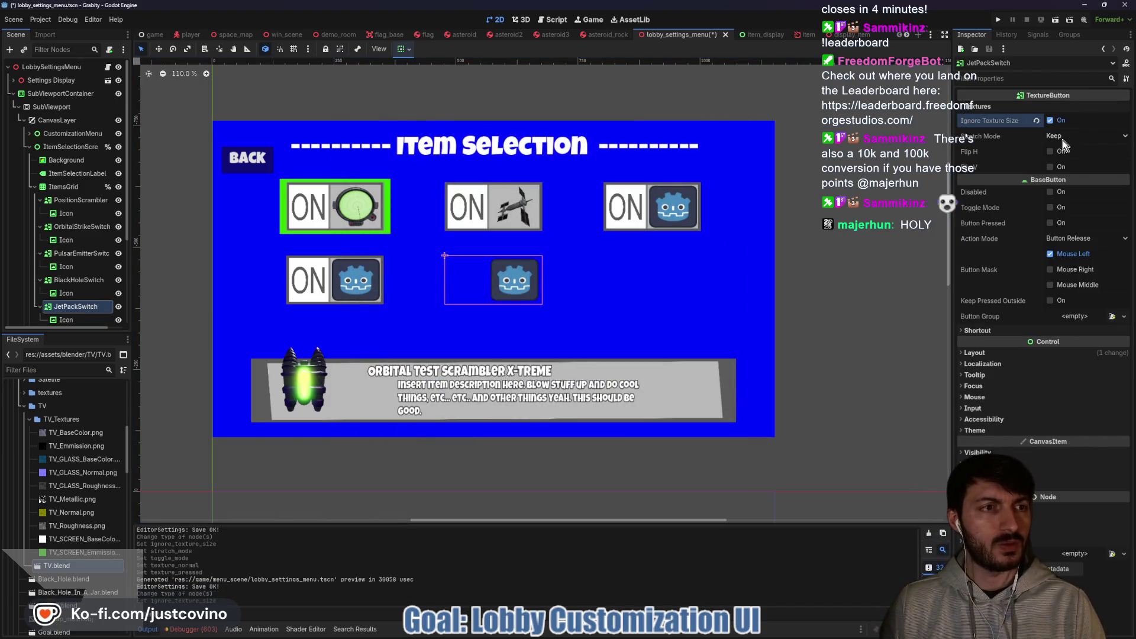
pyautogui.click(1062, 138)
pyautogui.click(1066, 150)
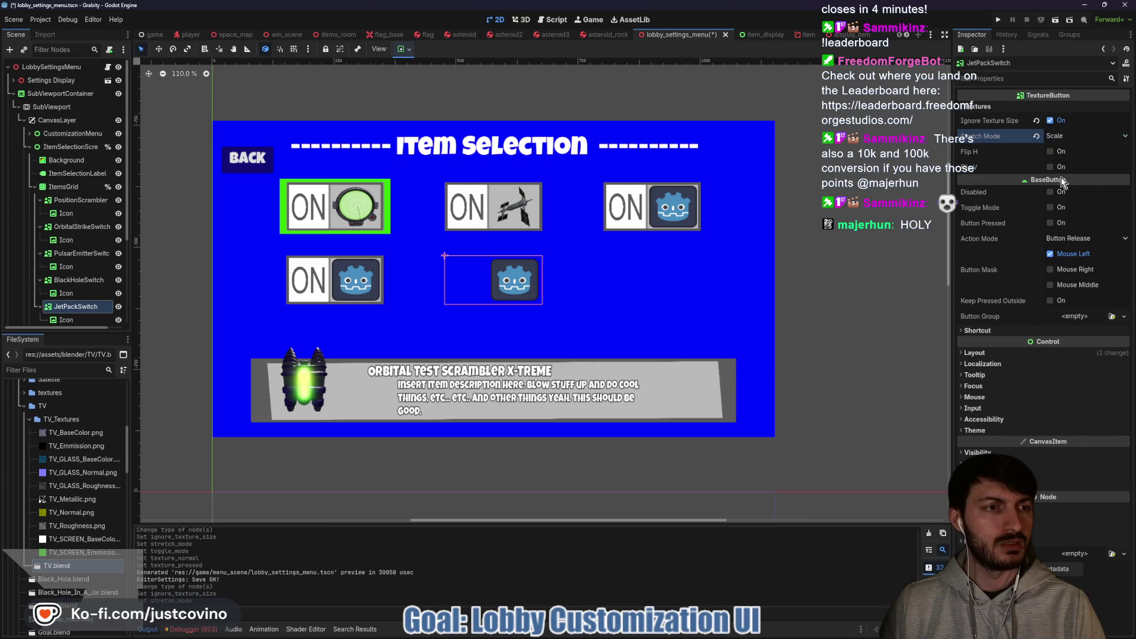
# Quick Load the ON image as Normal, the OFF image as Pressed, and enable Toggle Mode.
pyautogui.click(988, 108)
pyautogui.click(1071, 119)
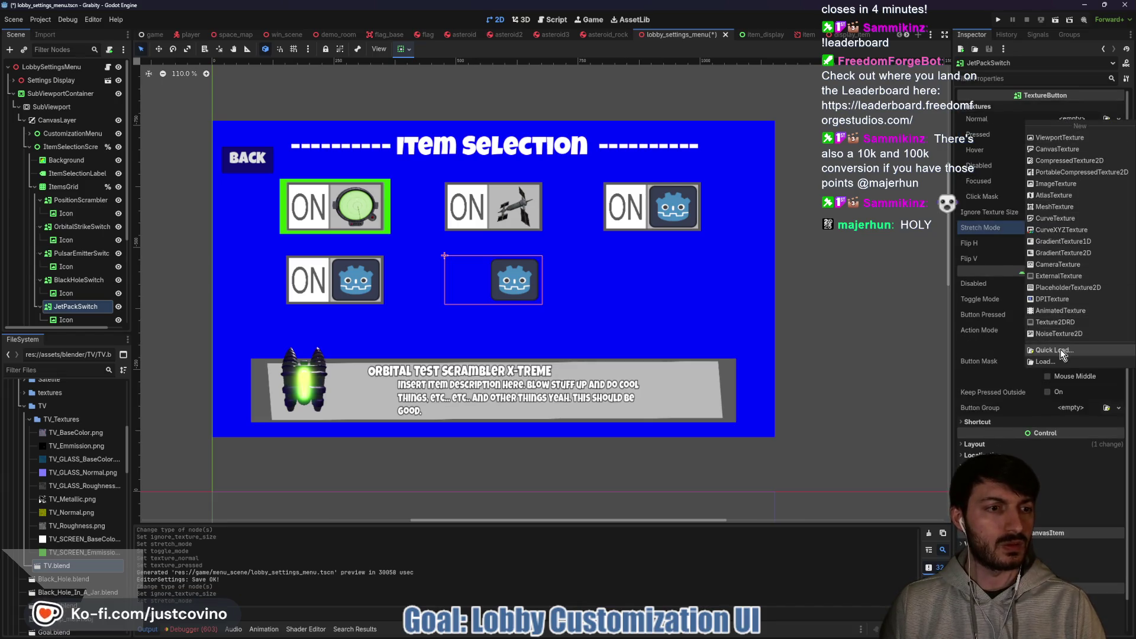
pyautogui.click(1060, 349)
pyautogui.doubleClick(471, 218)
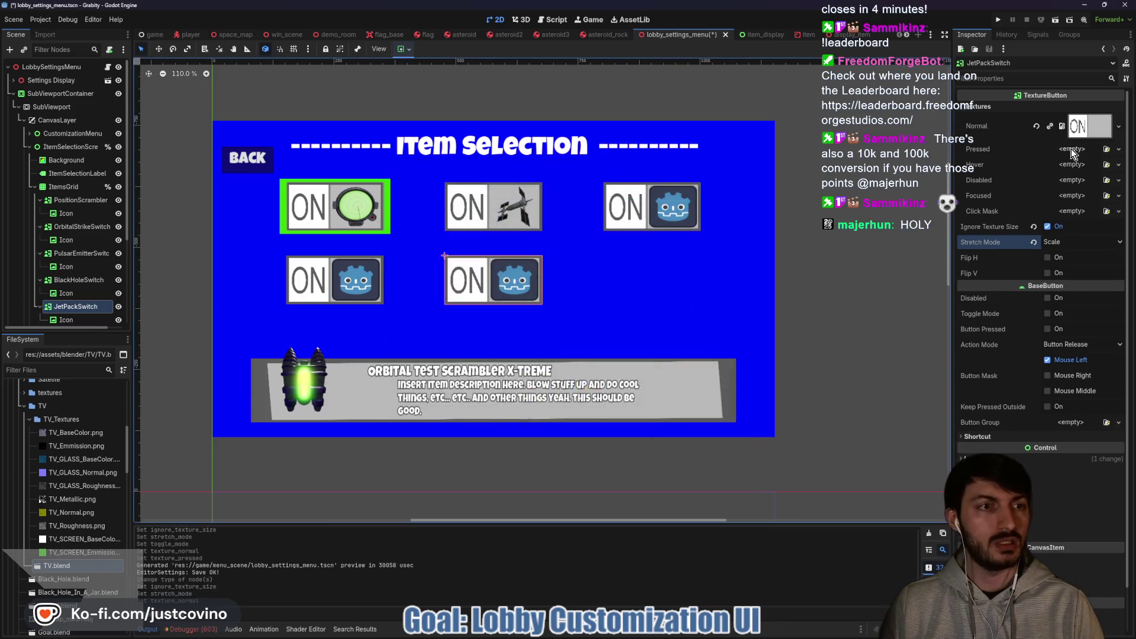
pyautogui.click(1062, 150)
pyautogui.click(1052, 379)
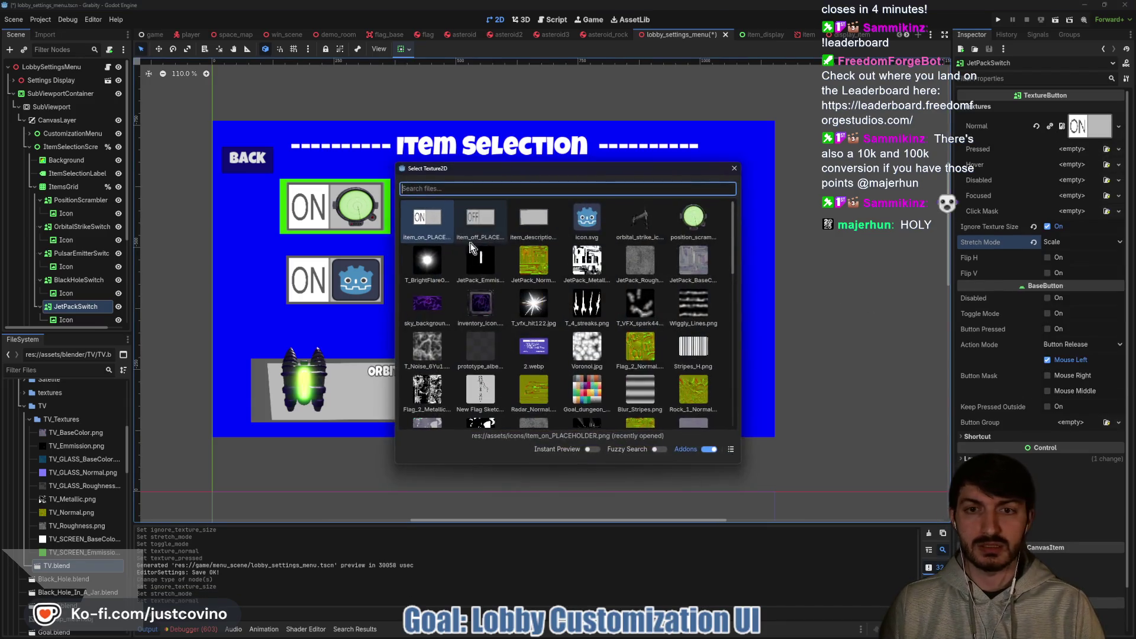
pyautogui.doubleClick(494, 216)
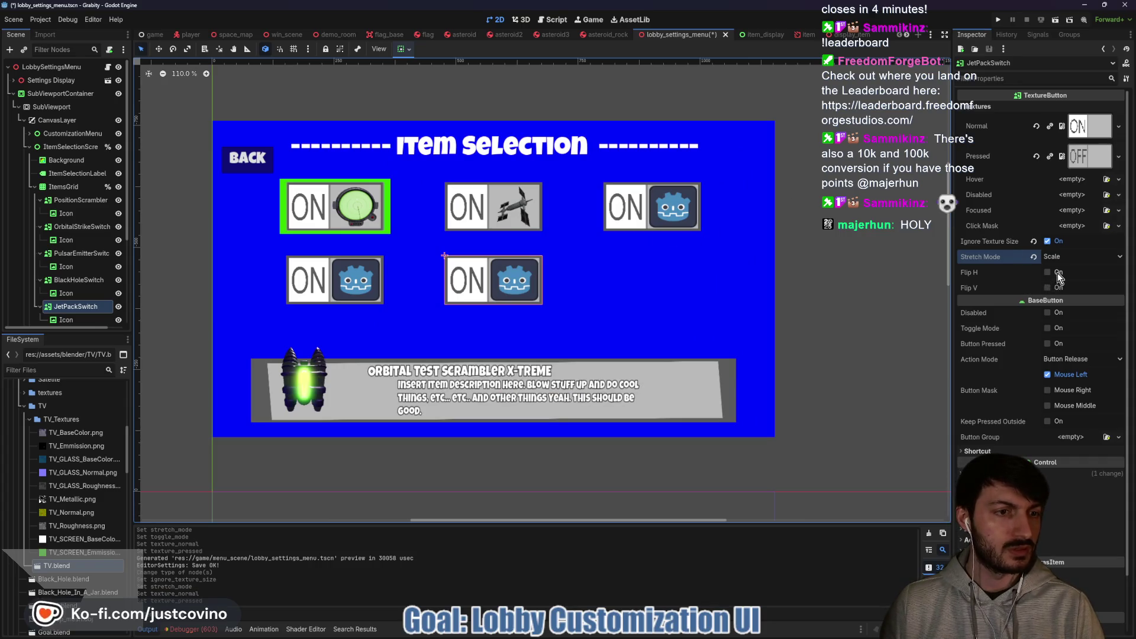
pyautogui.click(1047, 328)
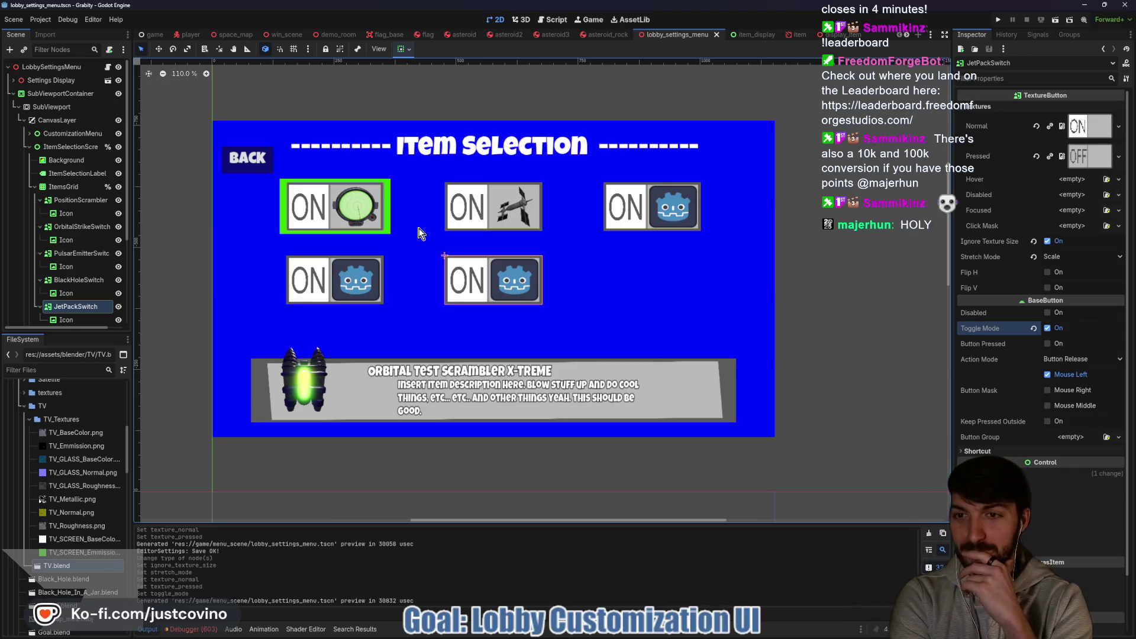
# Save the scene with Ctrl+S.
pyautogui.hotkey('ctrl', 's')
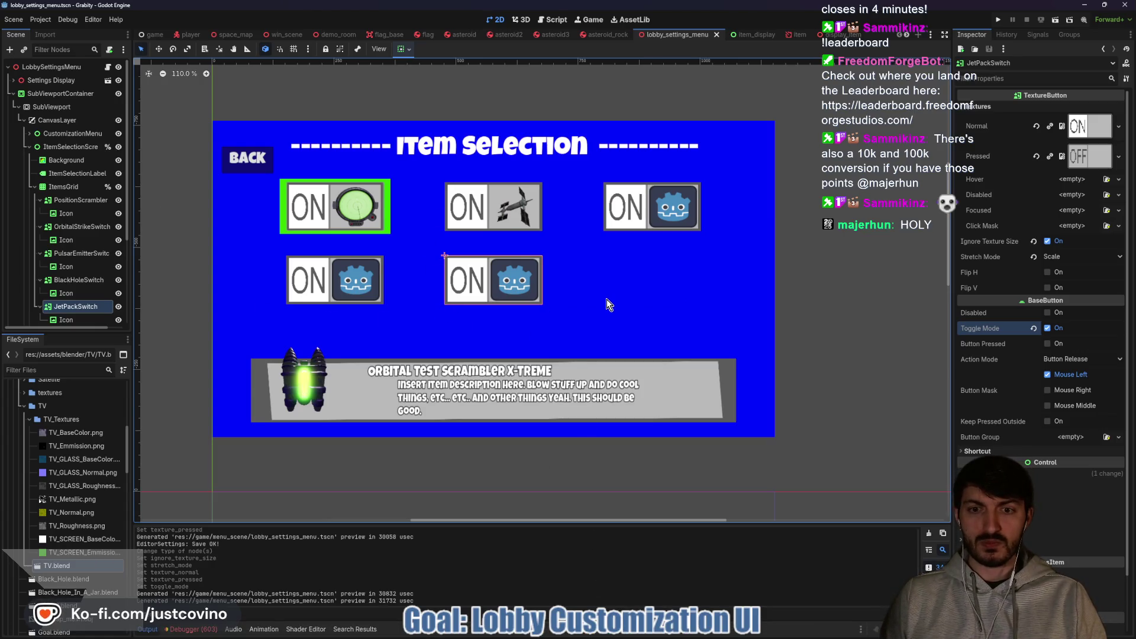
pyautogui.scroll(2, 605, 299)
pyautogui.hotkey('ctrl', 's')
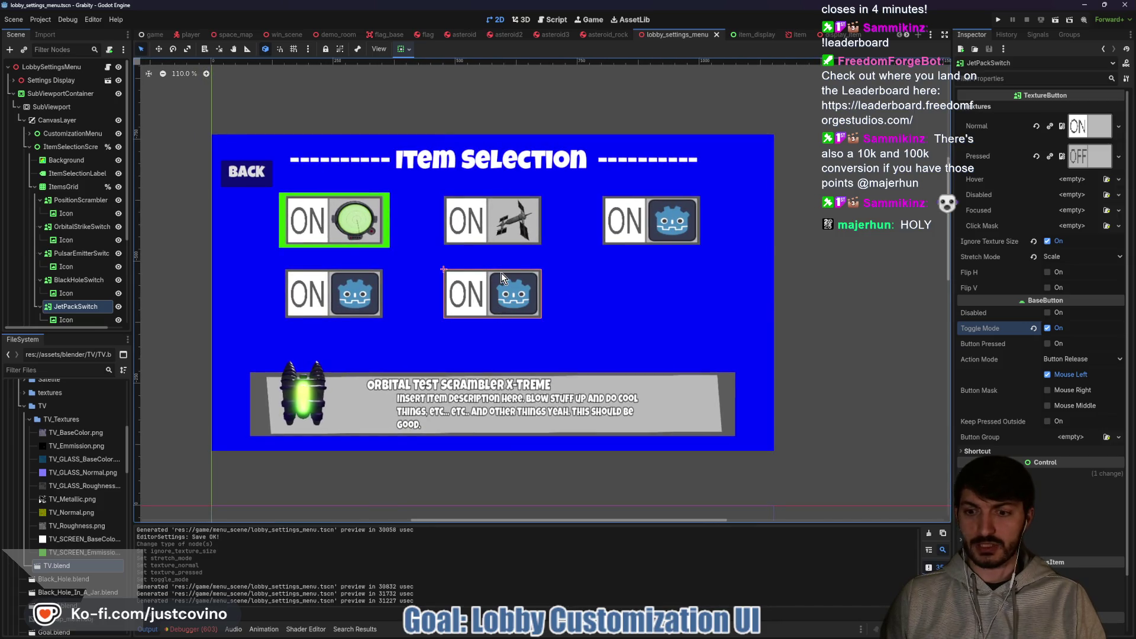
# Collapse the JetPack, BlackHole, PulsarEmitter, OrbitalStrike and PositionScrambler switch nodes, then open the menu script.
pyautogui.click(39, 306)
pyautogui.click(39, 280)
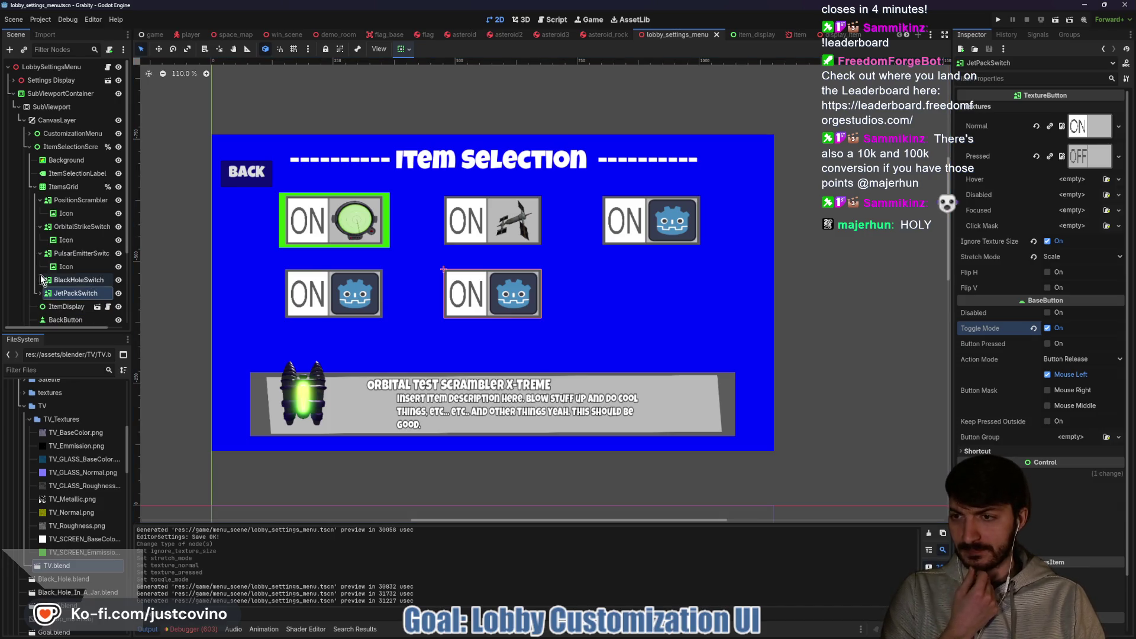
pyautogui.click(40, 253)
pyautogui.click(39, 227)
pyautogui.click(39, 200)
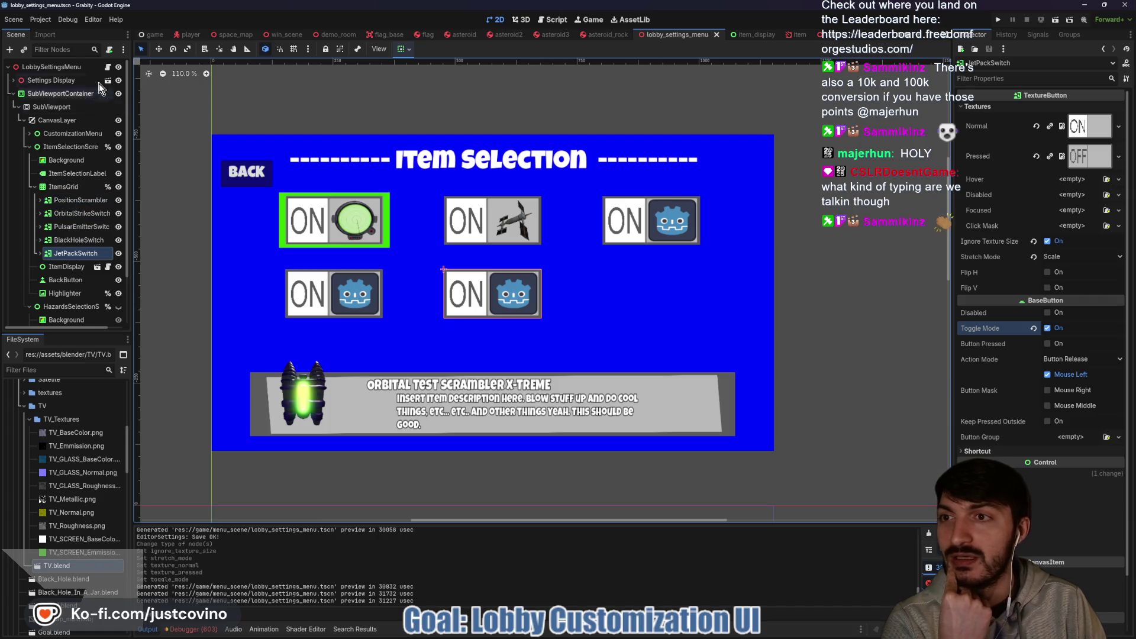
pyautogui.click(107, 67)
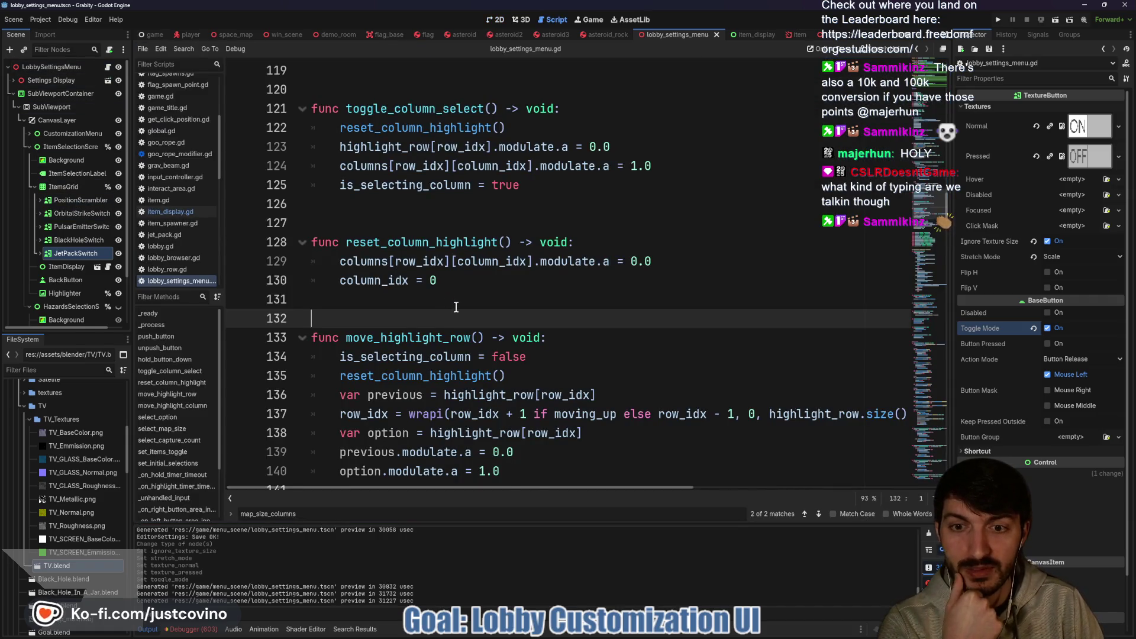
# Scroll up through lobby_settings_menu.gd and highlight the Array[ColorRect] type on line 24.
pyautogui.scroll(-2, 450, 301)
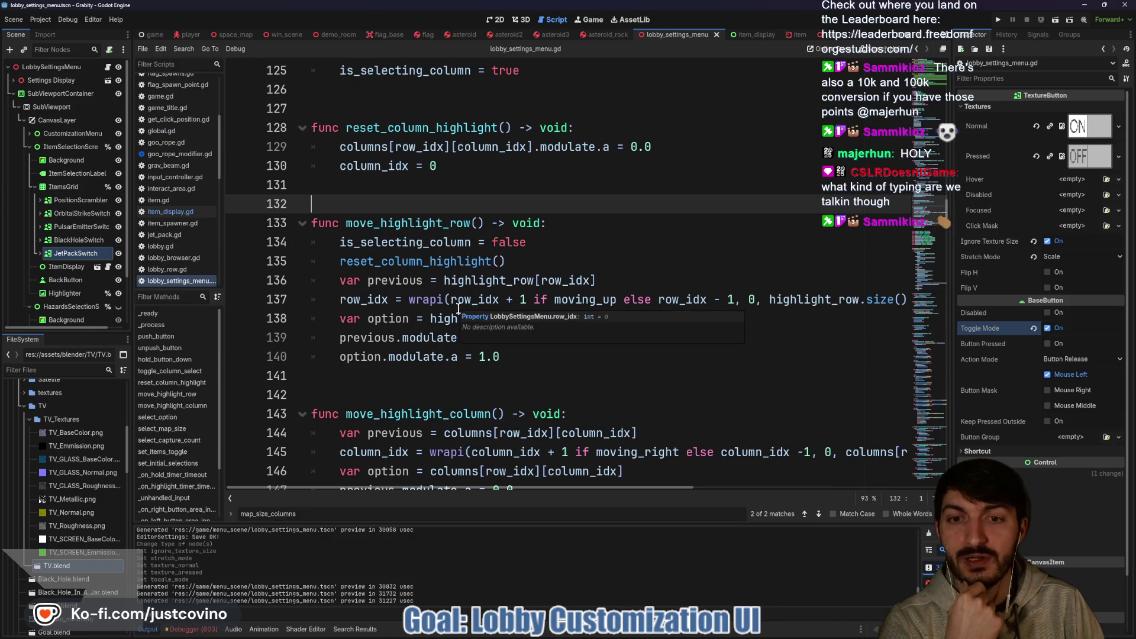
pyautogui.scroll(10, 455, 306)
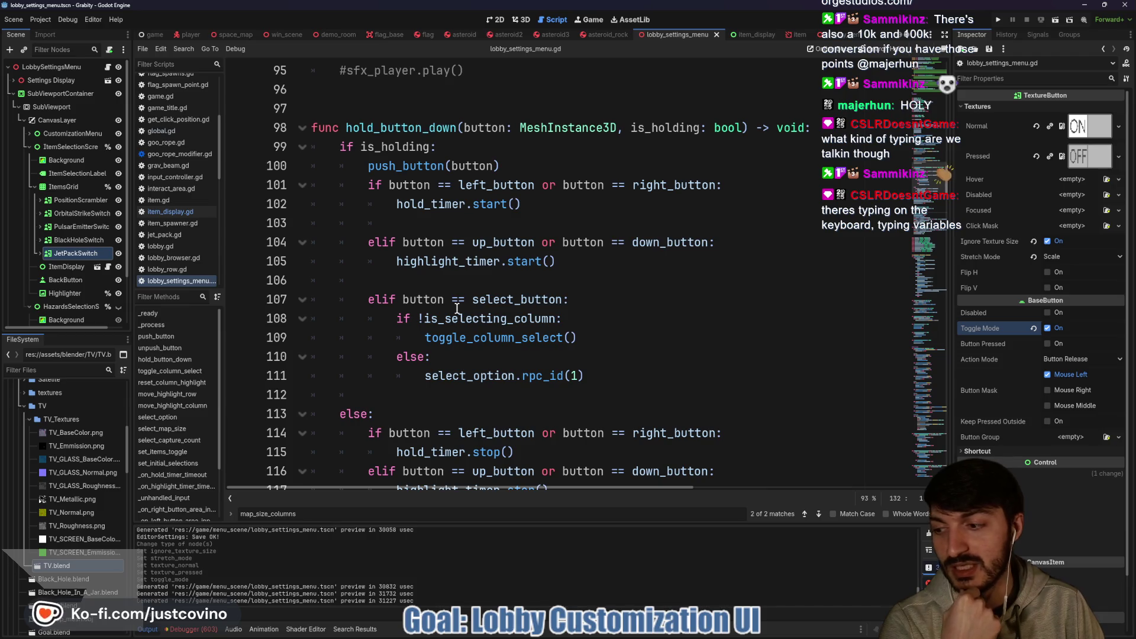
pyautogui.scroll(4, 455, 310)
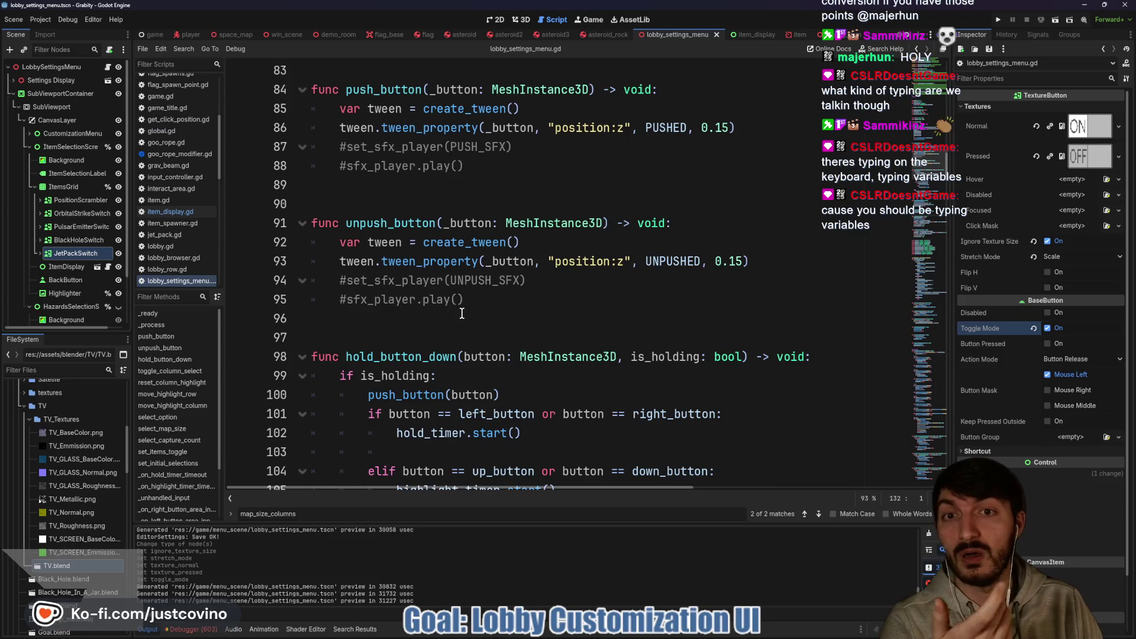
pyautogui.scroll(10, 462, 313)
pyautogui.scroll(6, 465, 317)
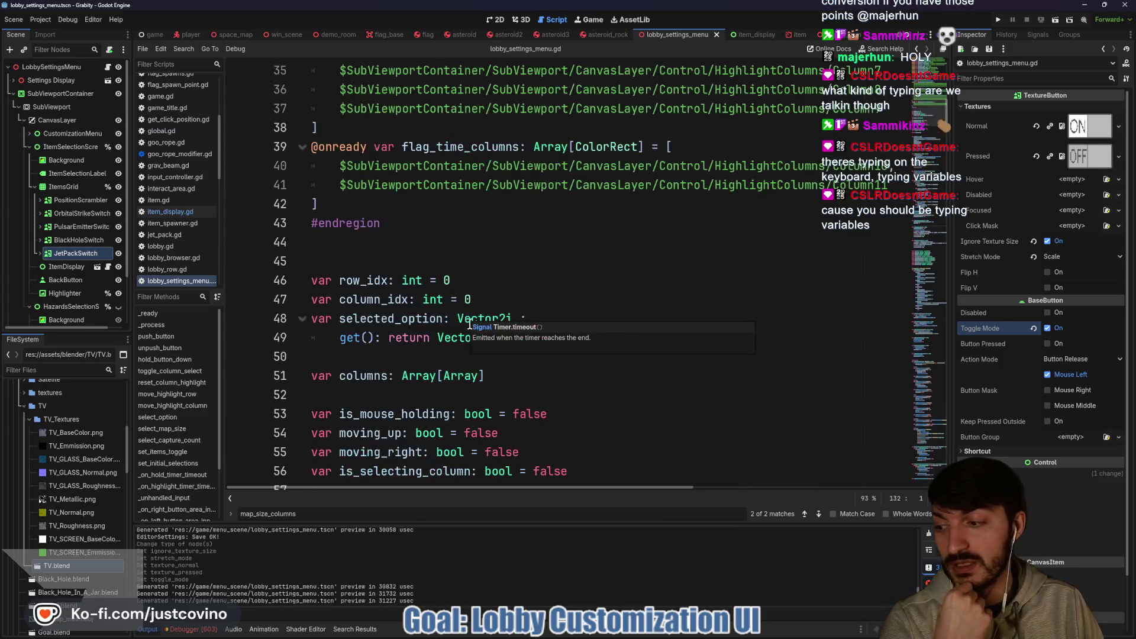
pyautogui.scroll(4, 485, 338)
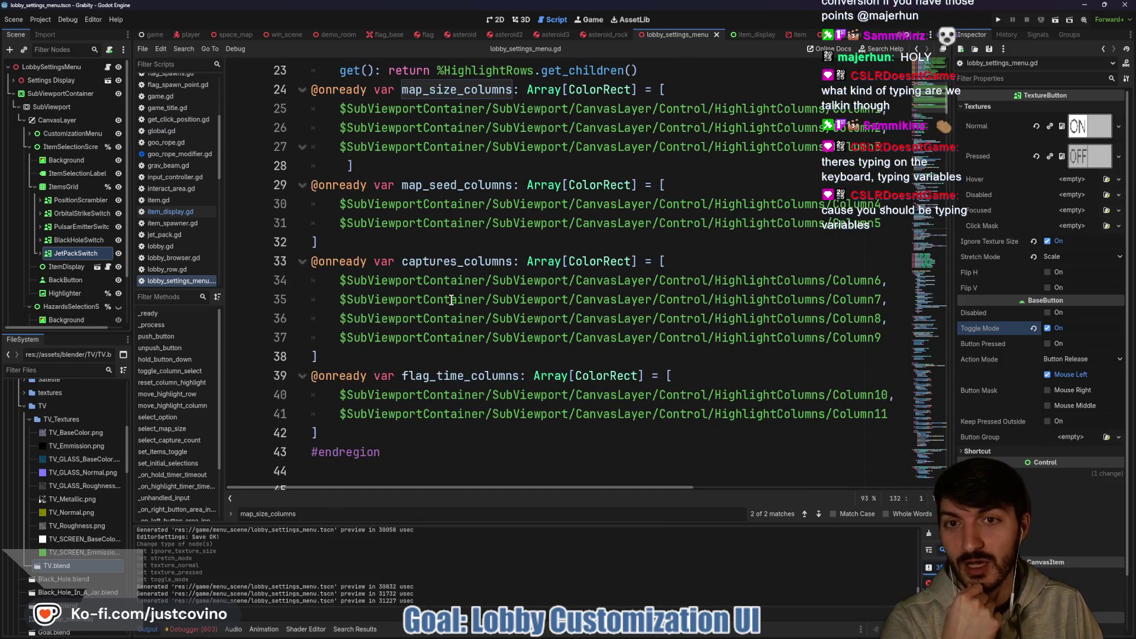
pyautogui.moveTo(527, 89)
pyautogui.mouseDown()
pyautogui.moveTo(646, 98)
pyautogui.moveTo(635, 106)
pyautogui.mouseUp()
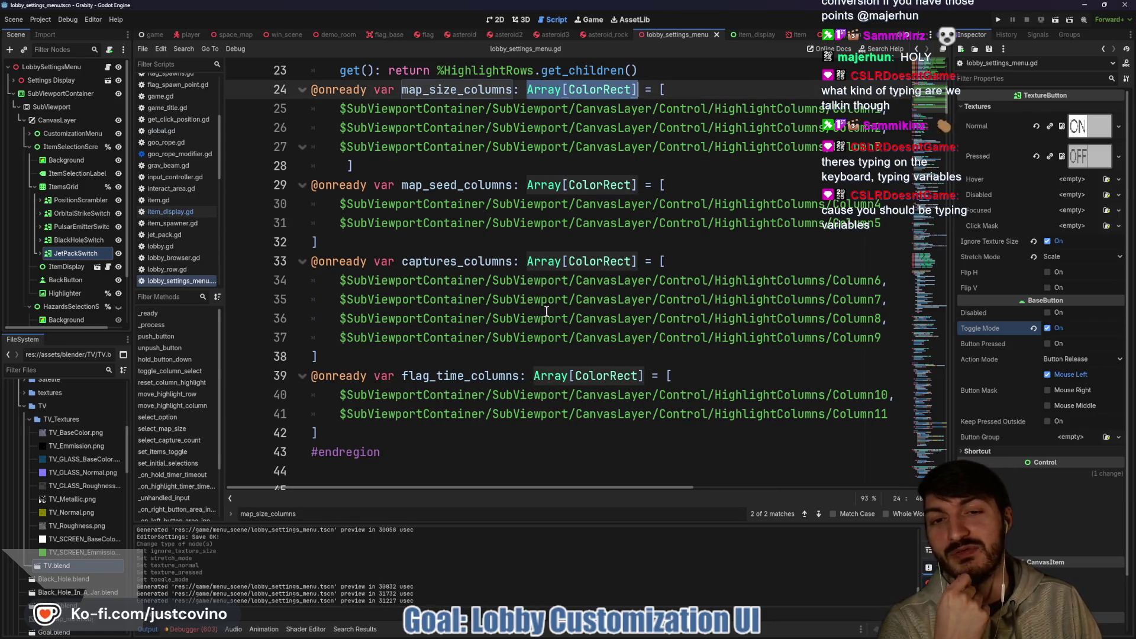
pyautogui.scroll(3, 546, 311)
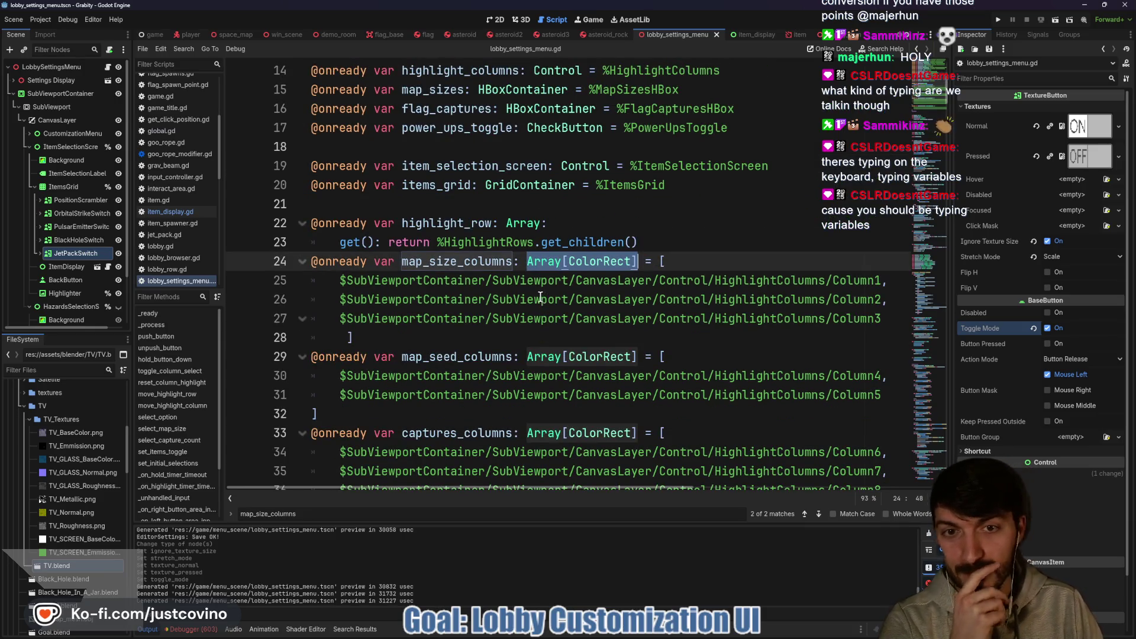
# Highlight the -> void return type on line 78, then review the functions further down.
pyautogui.scroll(-1, 540, 297)
pyautogui.scroll(-15, 539, 296)
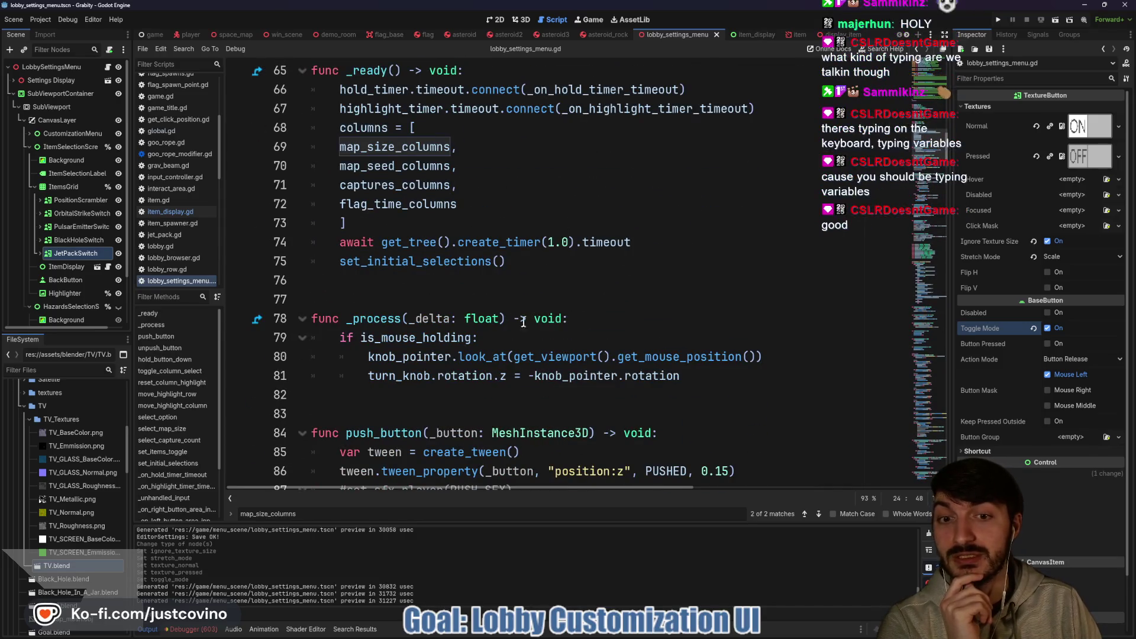
pyautogui.moveTo(517, 319); pyautogui.dragTo(563, 318)
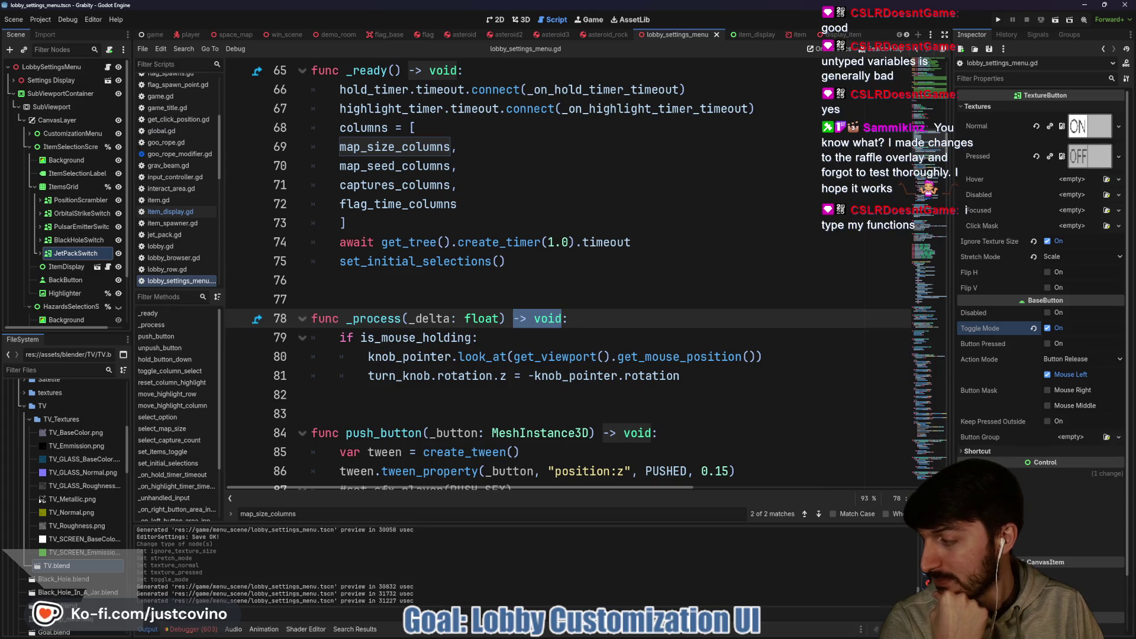
pyautogui.click(476, 286)
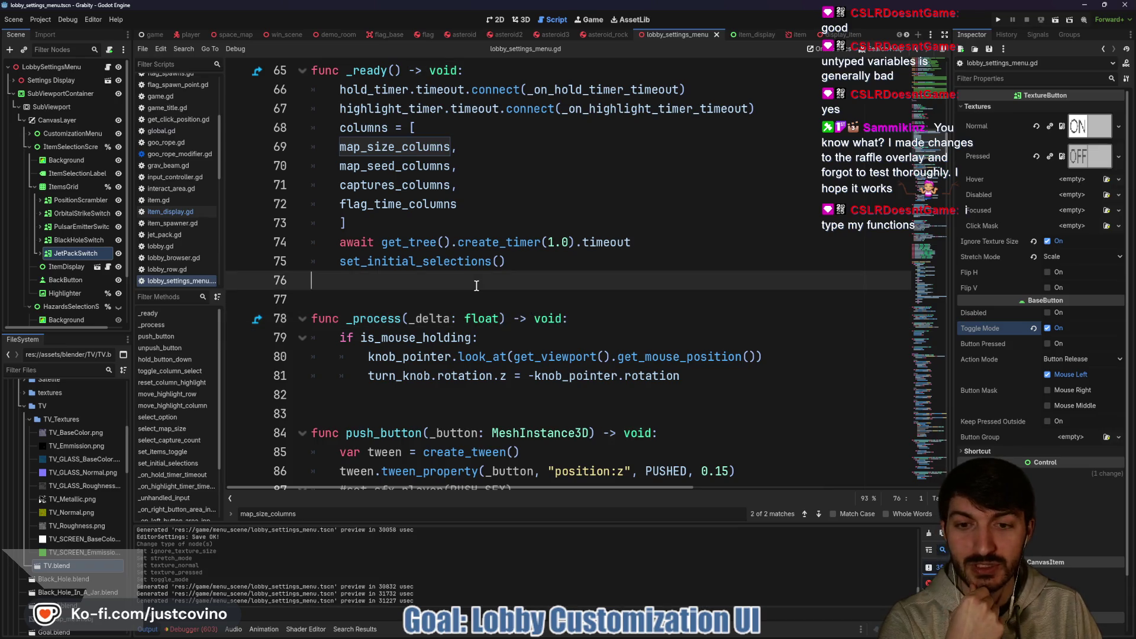
pyautogui.scroll(-2, 476, 285)
pyautogui.click(476, 286)
pyautogui.scroll(-6, 473, 296)
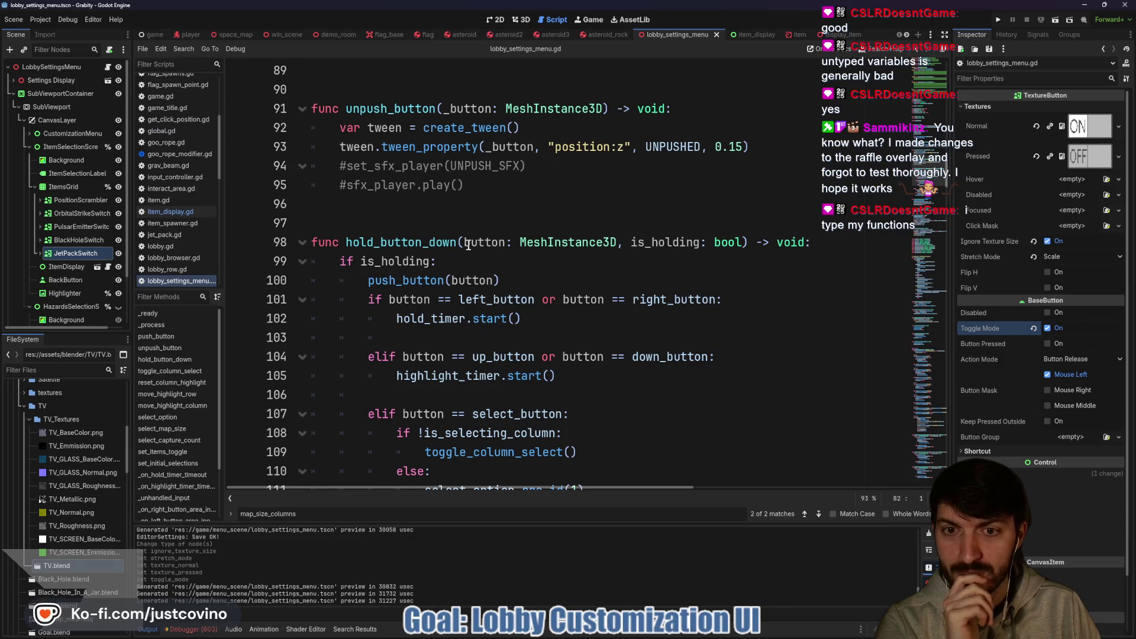
pyautogui.scroll(-2, 468, 245)
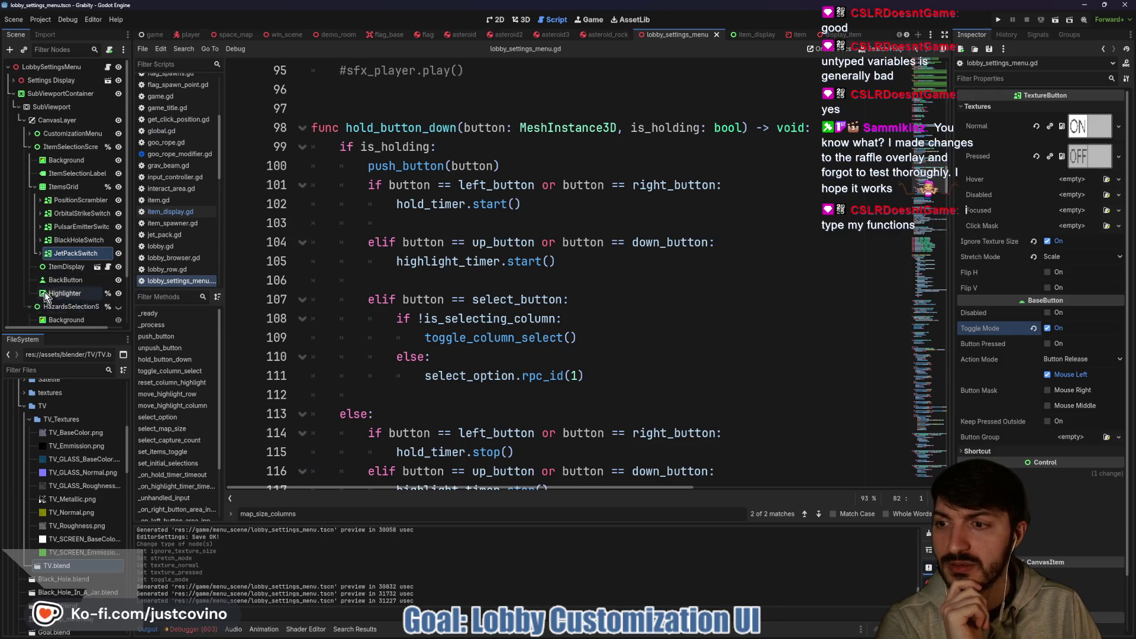
pyautogui.scroll(-2, 44, 292)
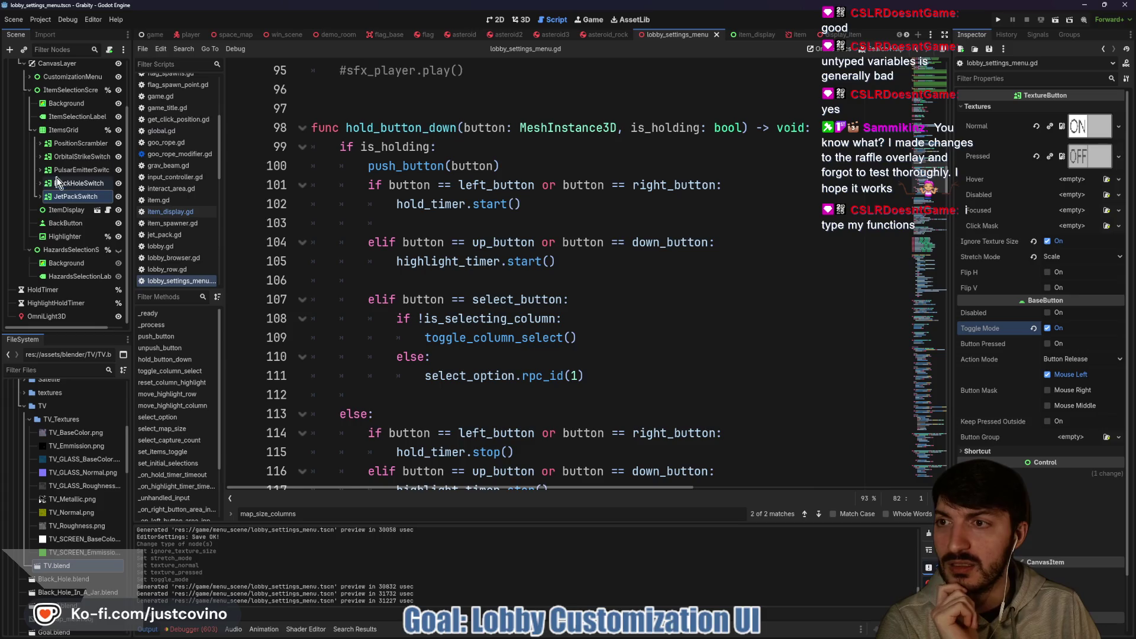
pyautogui.click(495, 20)
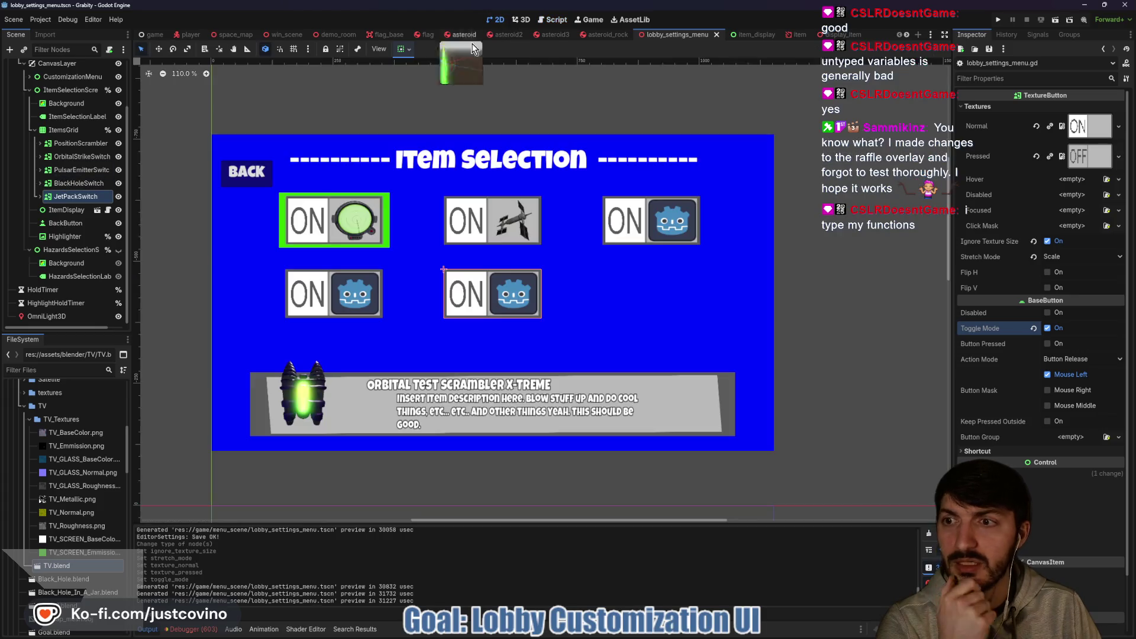
# Select ItemsGrid, then hide ItemSelectionScreen to reveal the Game Customizations panel.
pyautogui.click(64, 130)
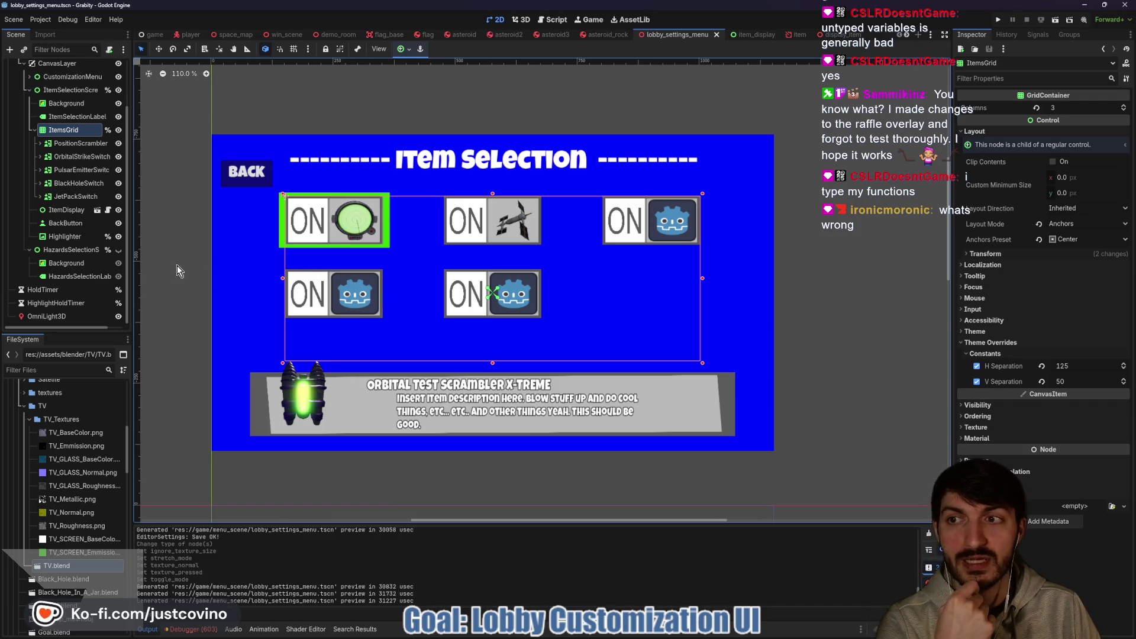
pyautogui.scroll(2, 71, 251)
pyautogui.click(117, 148)
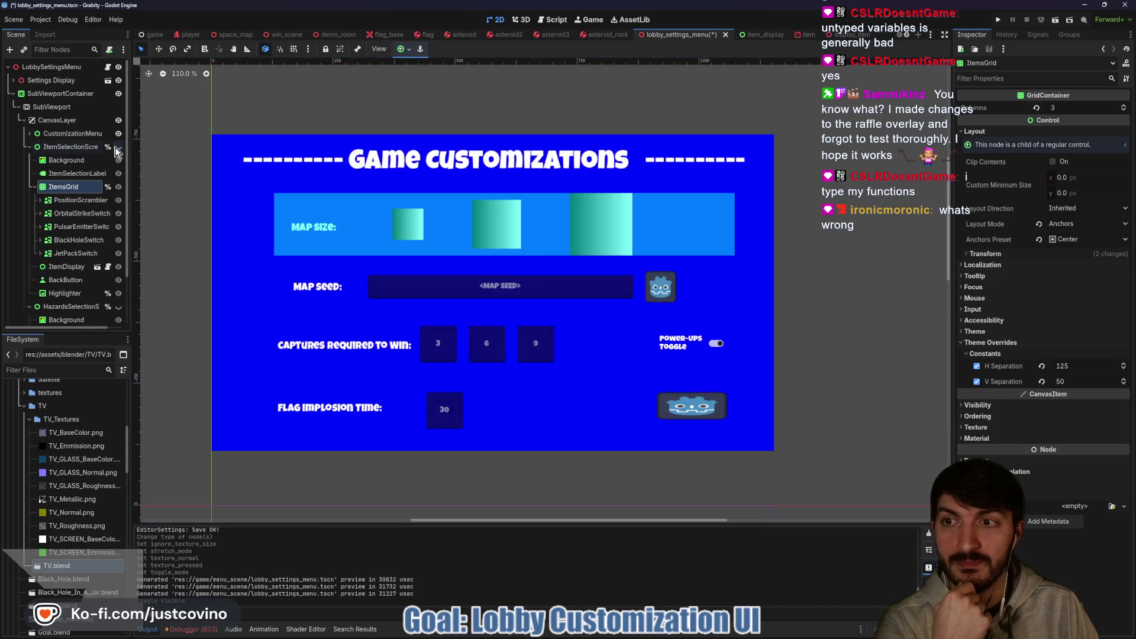
# Collapse the ItemSelectionScreen branch and draw vertical guide lines down the settings layout.
pyautogui.click(30, 148)
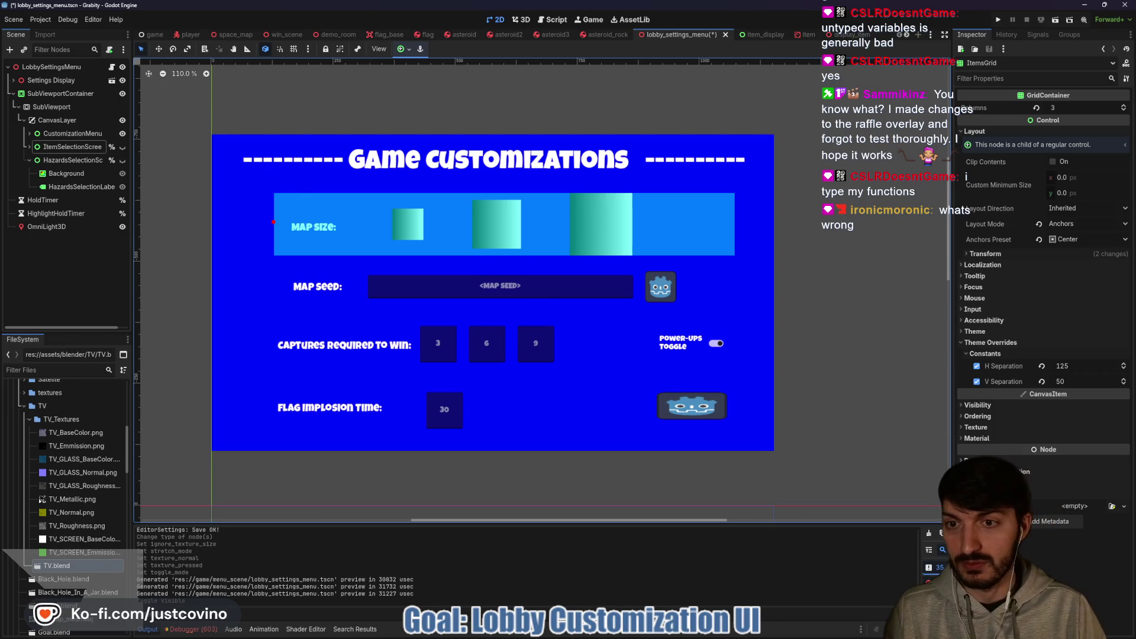
pyautogui.moveTo(265, 222); pyautogui.dragTo(243, 418)
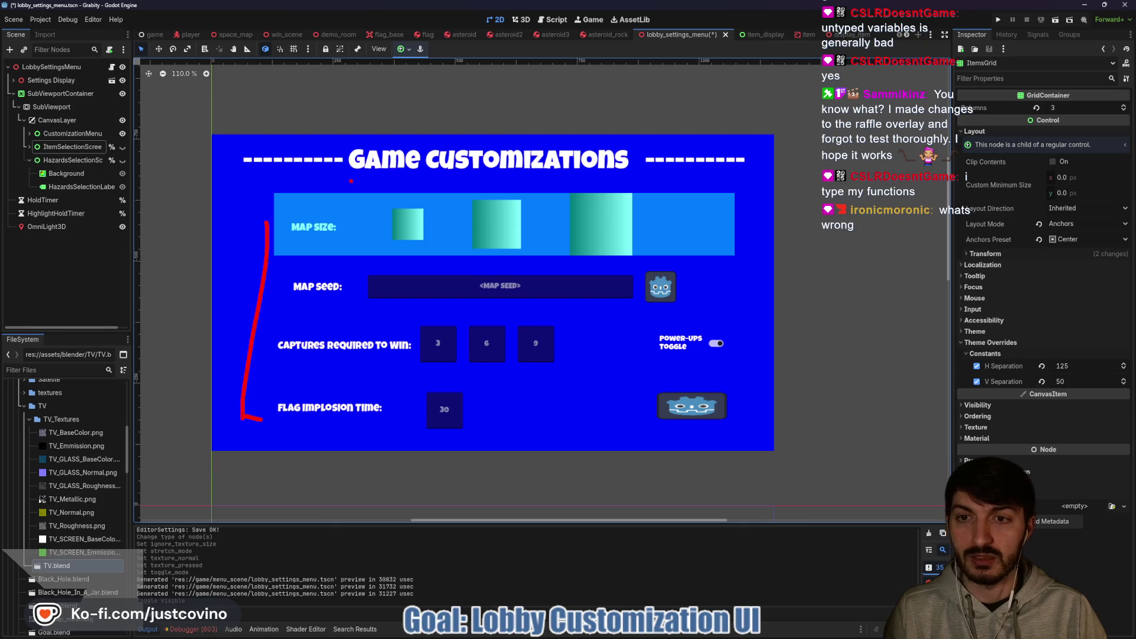
pyautogui.moveTo(352, 178); pyautogui.dragTo(354, 455)
pyautogui.moveTo(443, 171); pyautogui.dragTo(470, 450)
pyautogui.moveTo(527, 189); pyautogui.dragTo(543, 443)
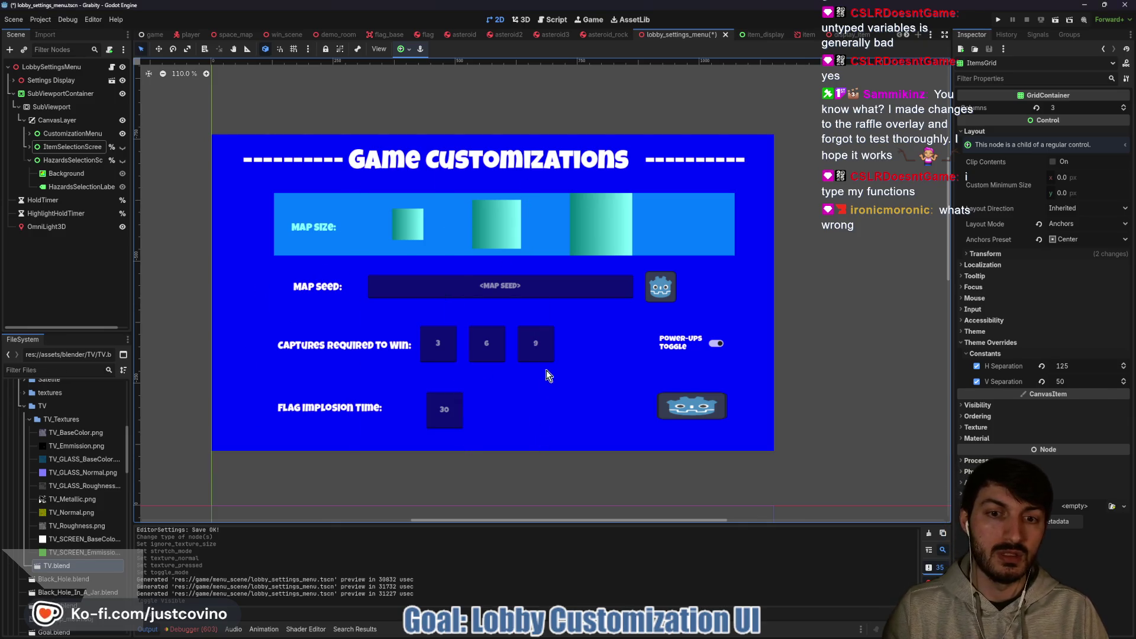
# Circle and arrow the Power-ups Toggle, then make ItemSelectionScreen visible again.
pyautogui.moveTo(708, 325)
pyautogui.mouseDown()
pyautogui.moveTo(694, 373)
pyautogui.moveTo(657, 317)
pyautogui.mouseUp()
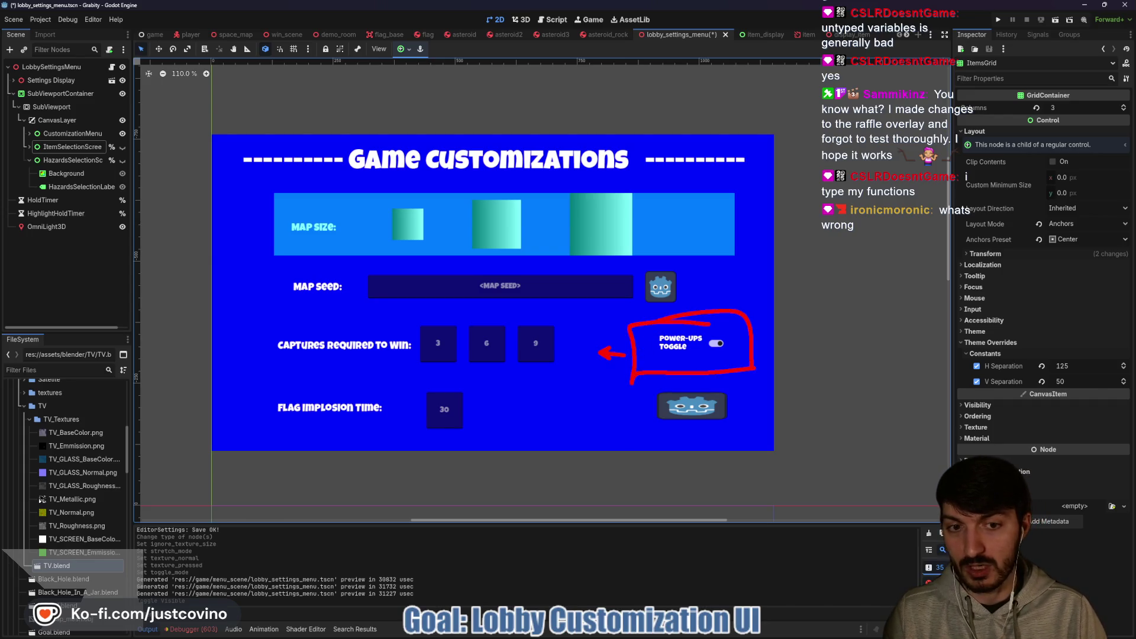
pyautogui.moveTo(549, 355); pyautogui.dragTo(626, 355)
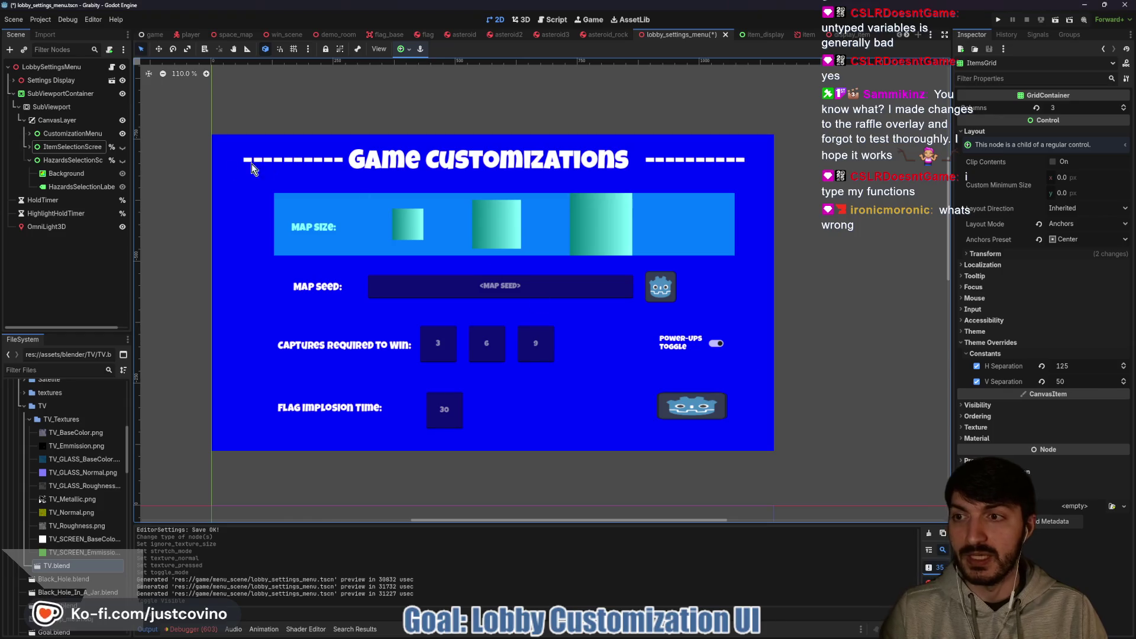
pyautogui.click(123, 147)
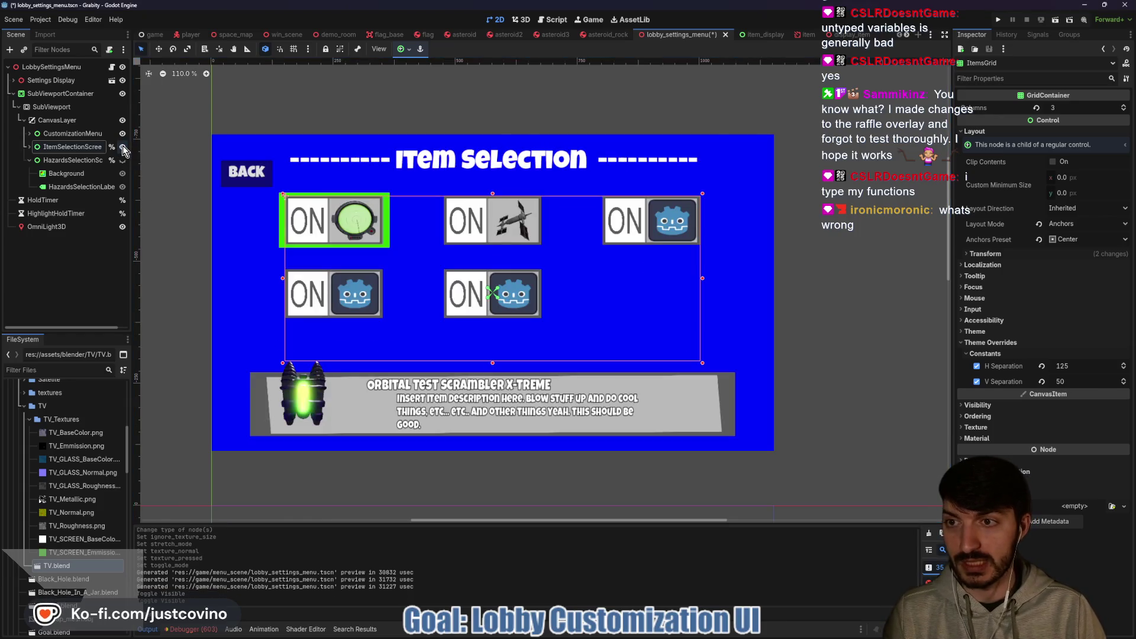
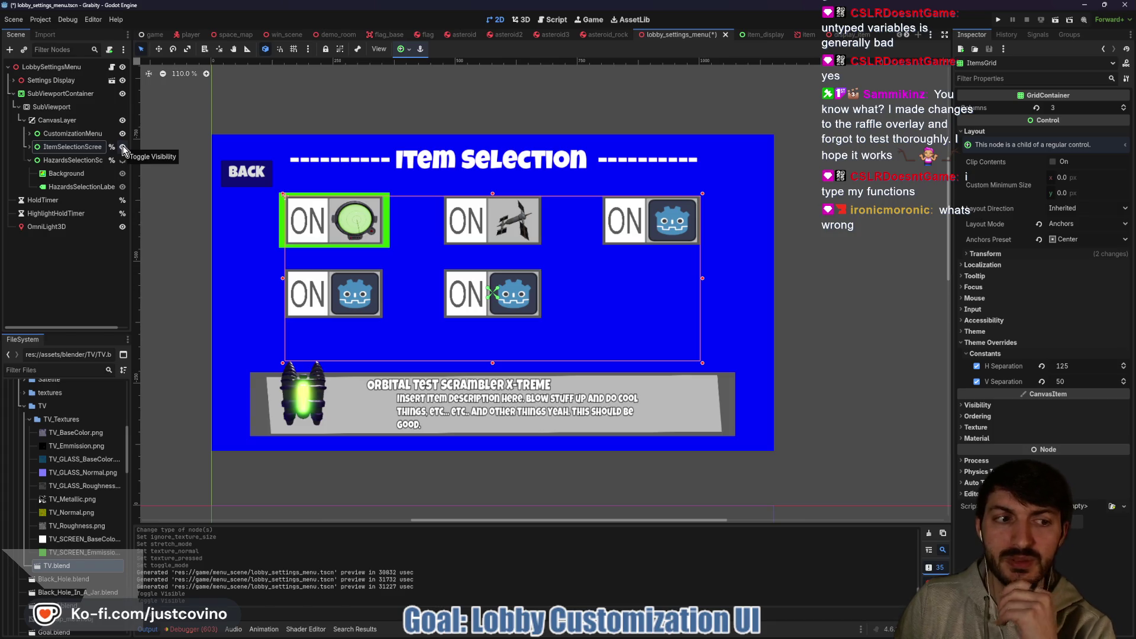
# Expand ItemsGrid's Input and Focus properties, review Focus Mode choices, and leave it at None.
pyautogui.click(982, 309)
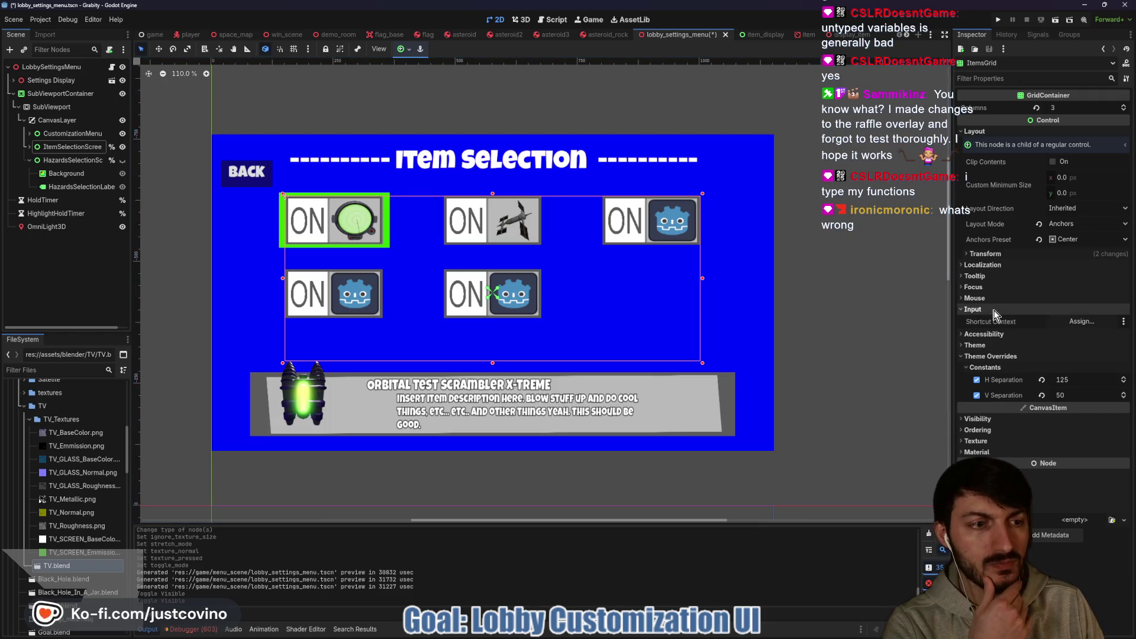
pyautogui.click(973, 288)
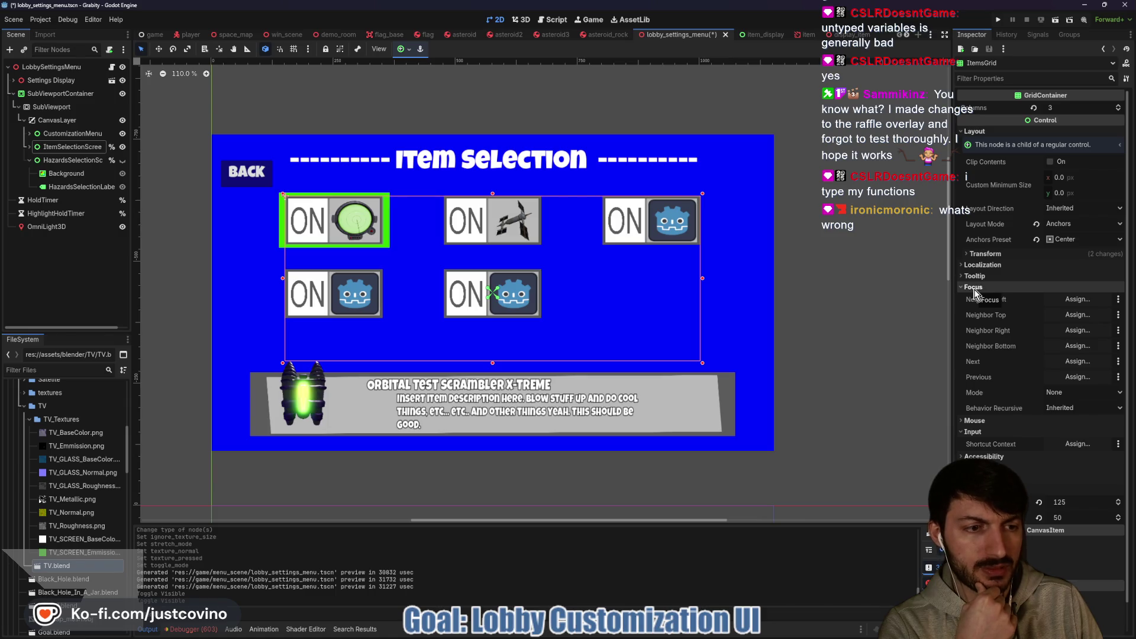
pyautogui.click(1073, 392)
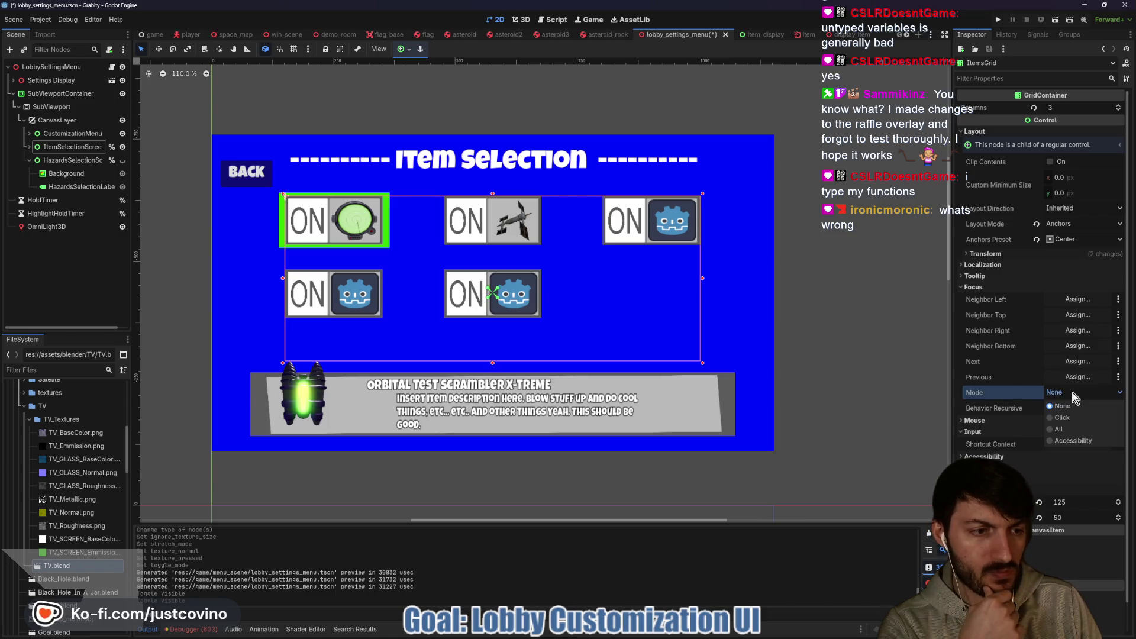
pyautogui.click(989, 392)
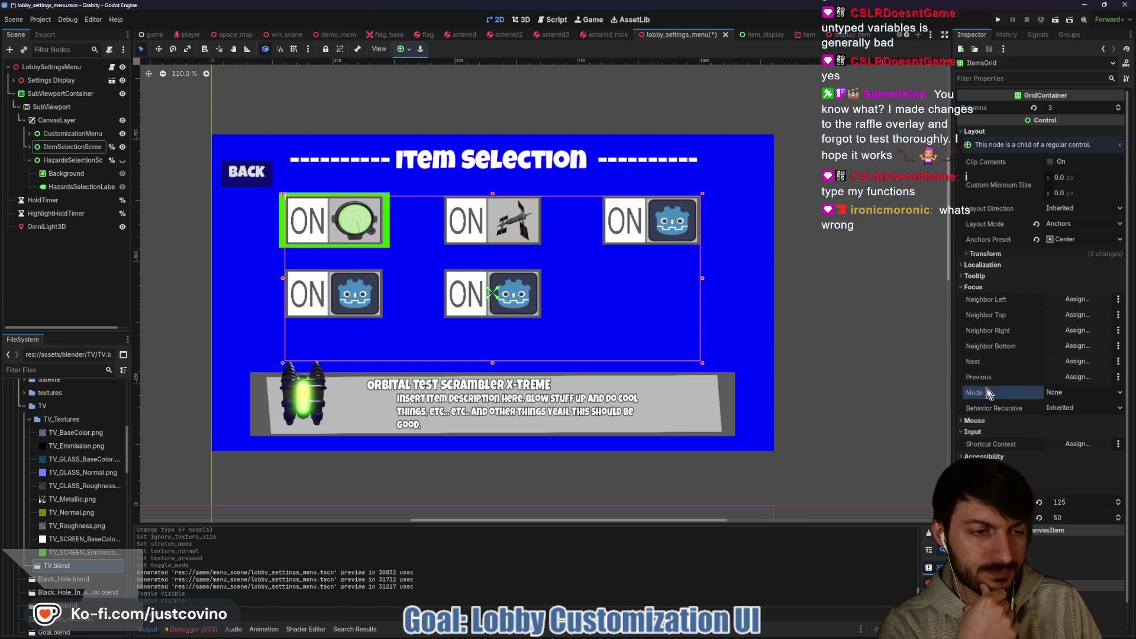
pyautogui.moveTo(978, 393)
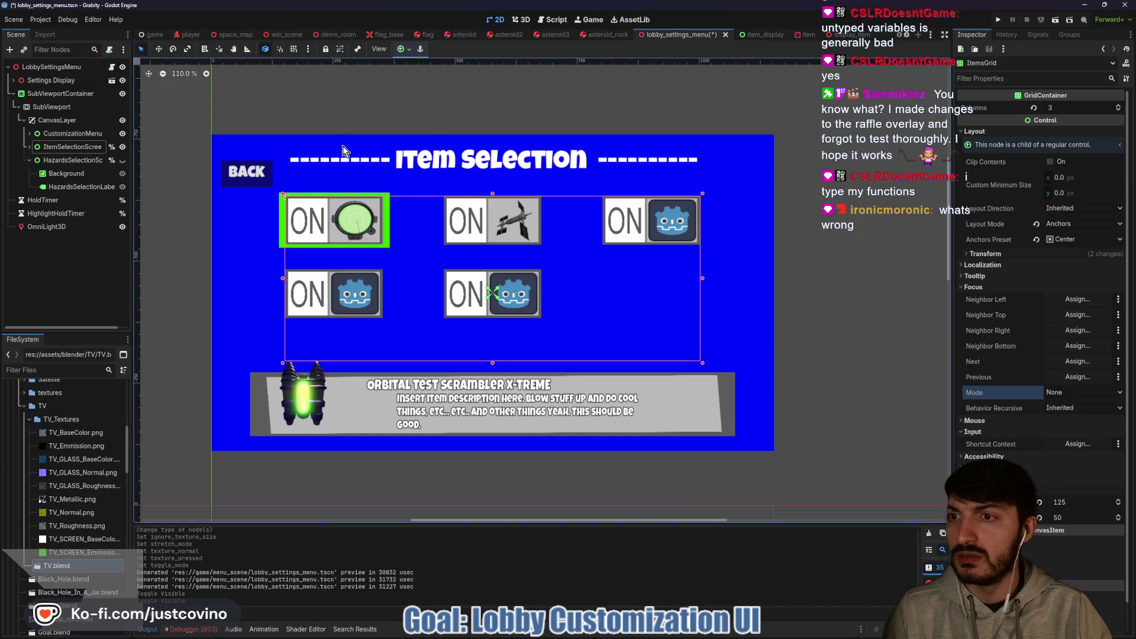
# Select the five item switches to check their Focus settings, then open lobby_settings_menu.gd.
pyautogui.click(29, 146)
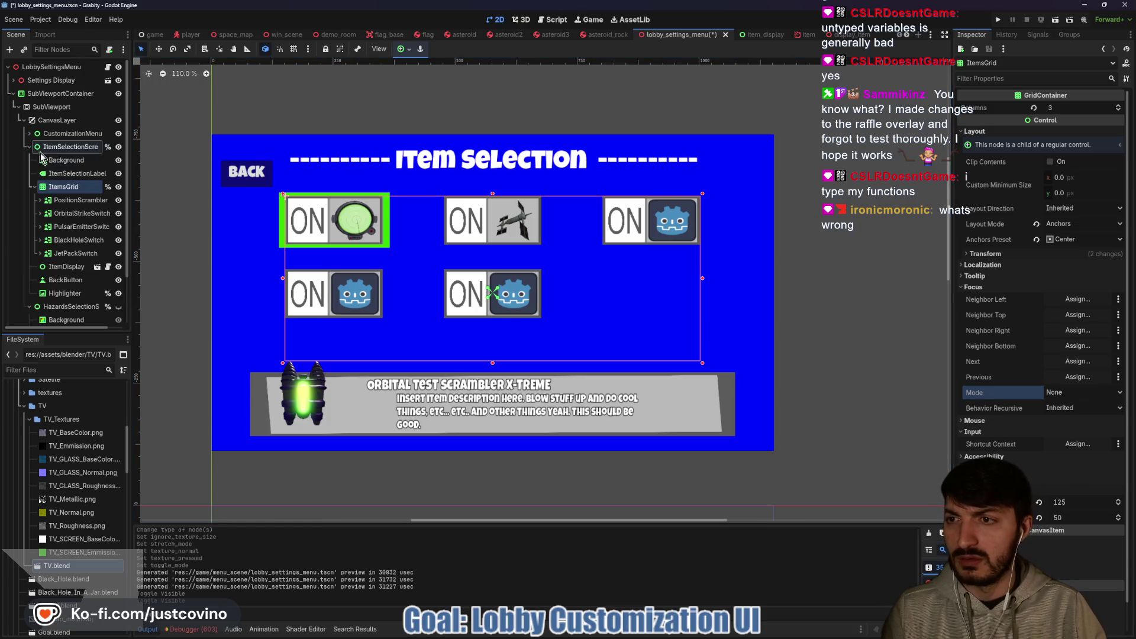
pyautogui.click(77, 200)
pyautogui.keyDown('shift'); pyautogui.click(76, 253); pyautogui.keyUp('shift')
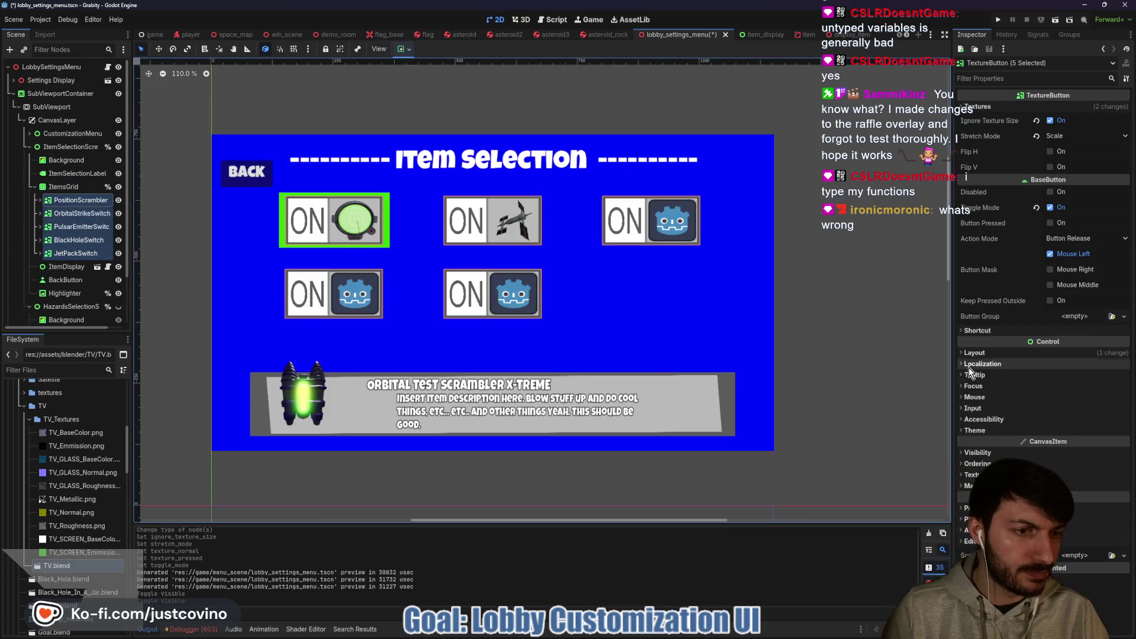
pyautogui.click(973, 385)
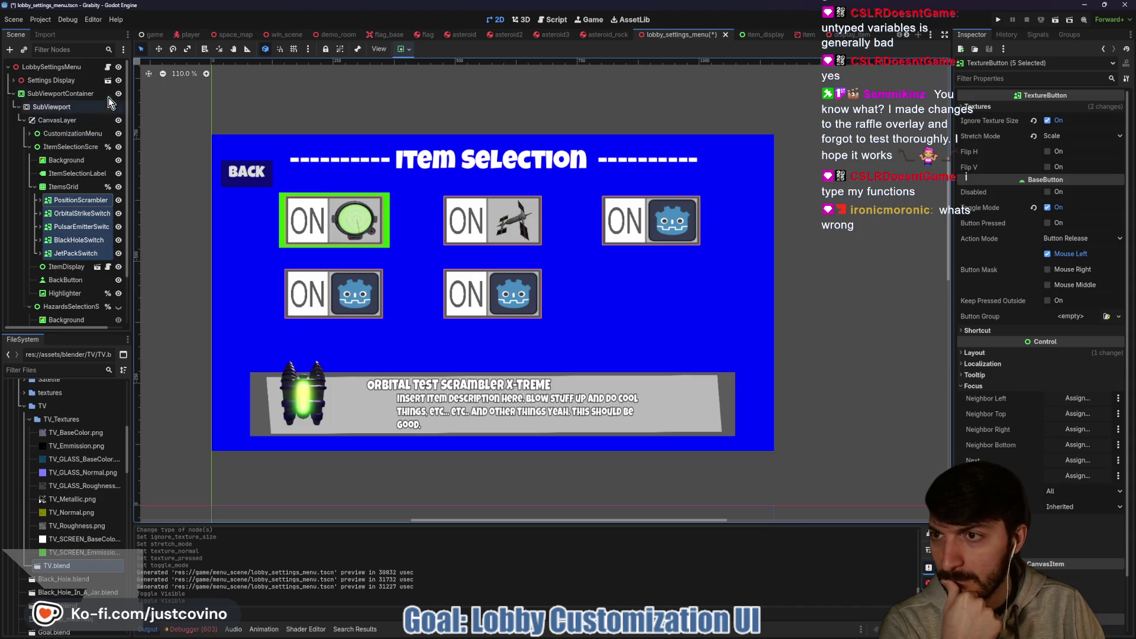
pyautogui.click(109, 67)
pyautogui.scroll(-5, 595, 336)
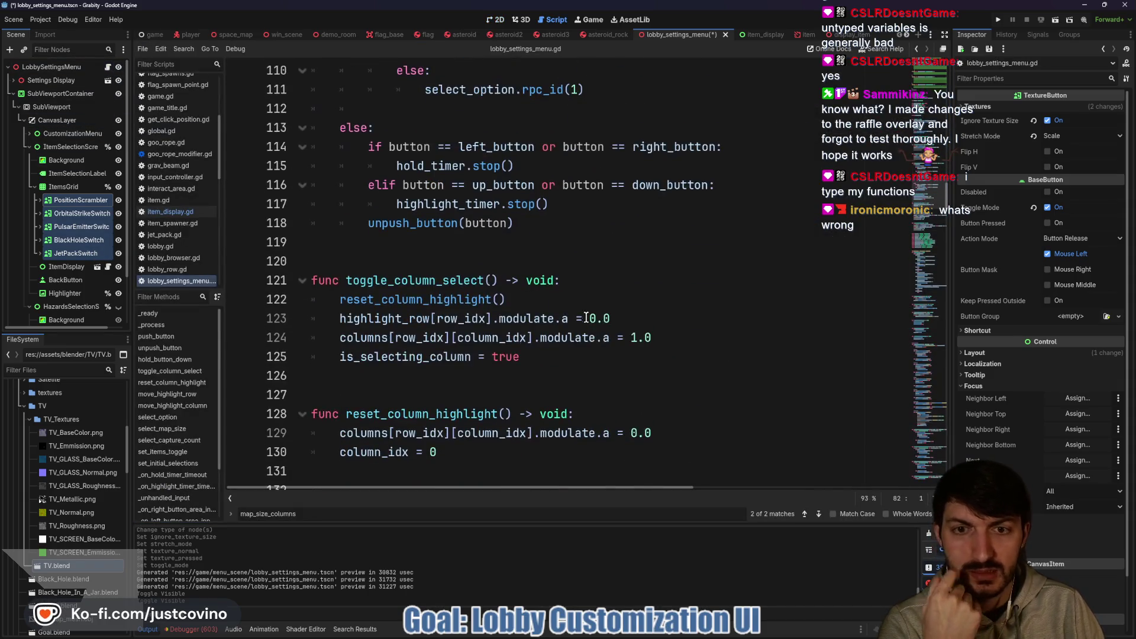
# Scroll through lobby_settings_menu.gd to review its code.
pyautogui.scroll(-1, 558, 290)
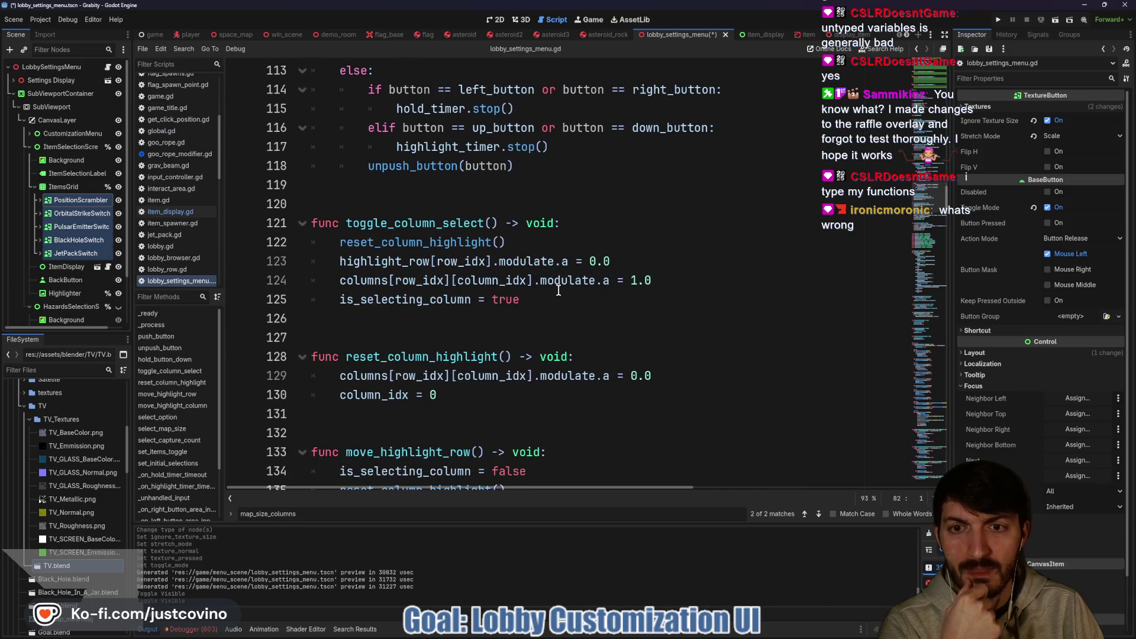
pyautogui.scroll(-3, 558, 289)
pyautogui.scroll(-3, 554, 287)
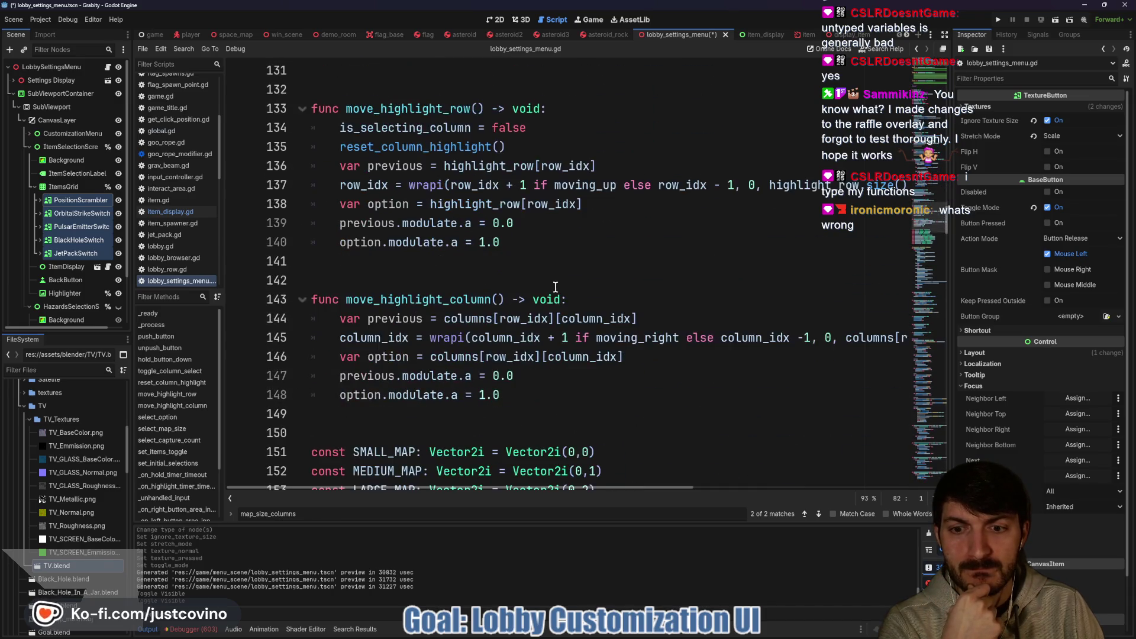
pyautogui.scroll(-1, 555, 287)
pyautogui.scroll(20, 562, 293)
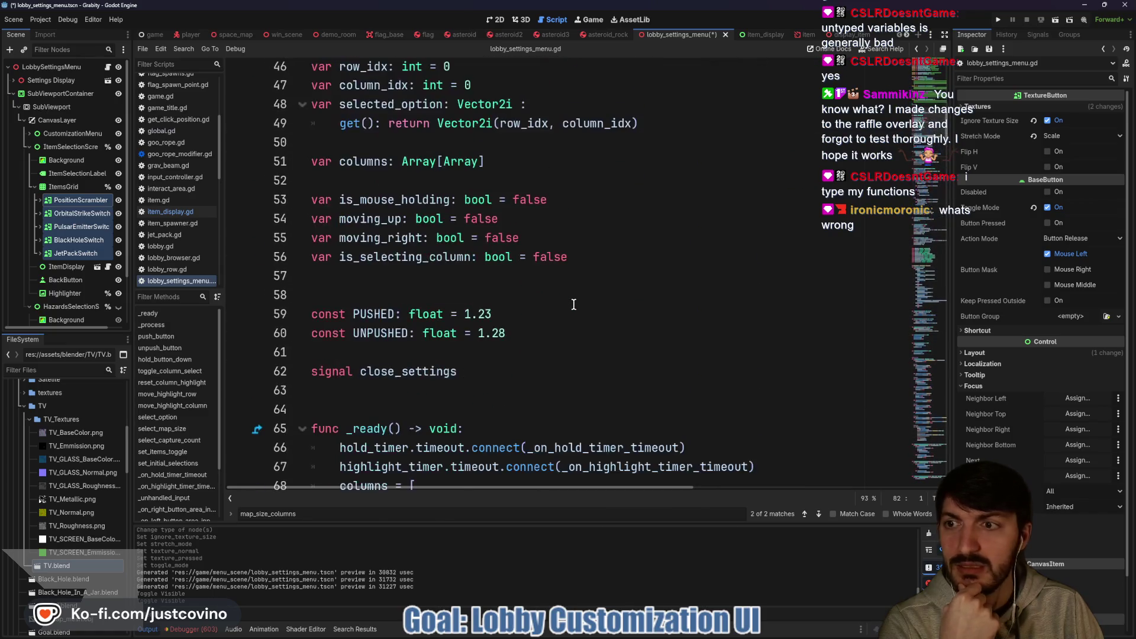
pyautogui.scroll(-9, 569, 303)
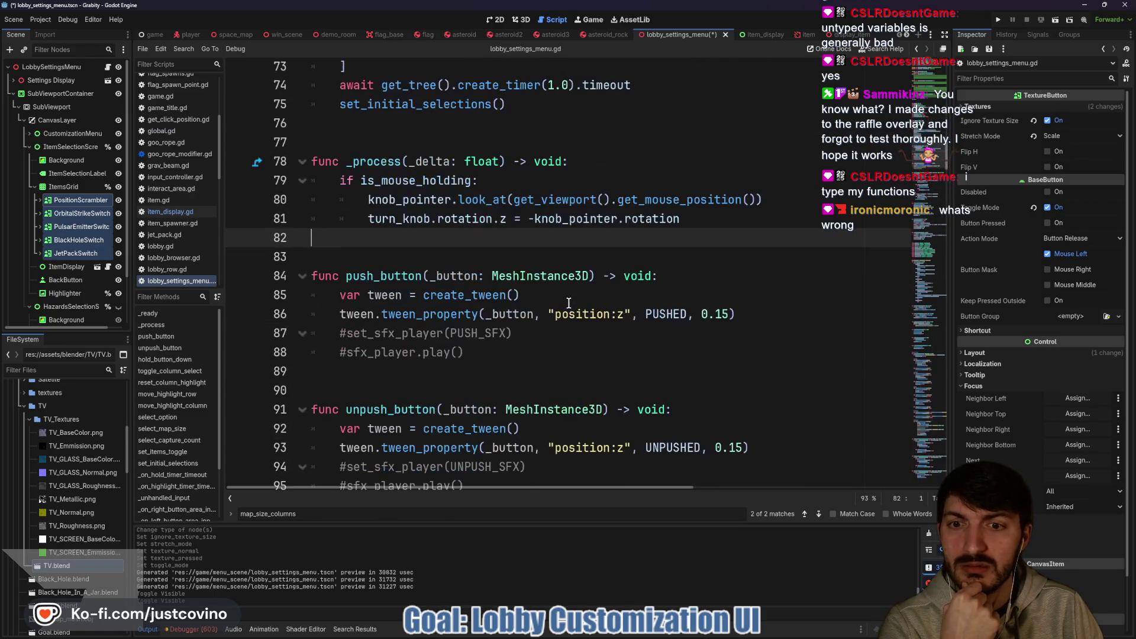
pyautogui.scroll(-5, 564, 300)
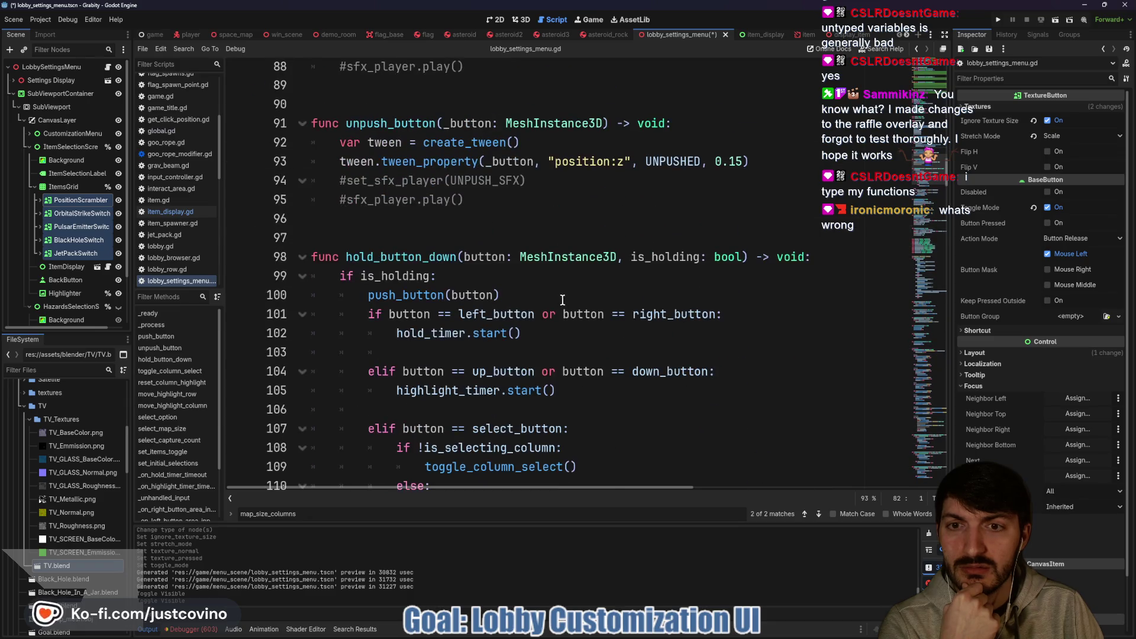
pyautogui.scroll(-4, 558, 296)
pyautogui.scroll(-19, 557, 295)
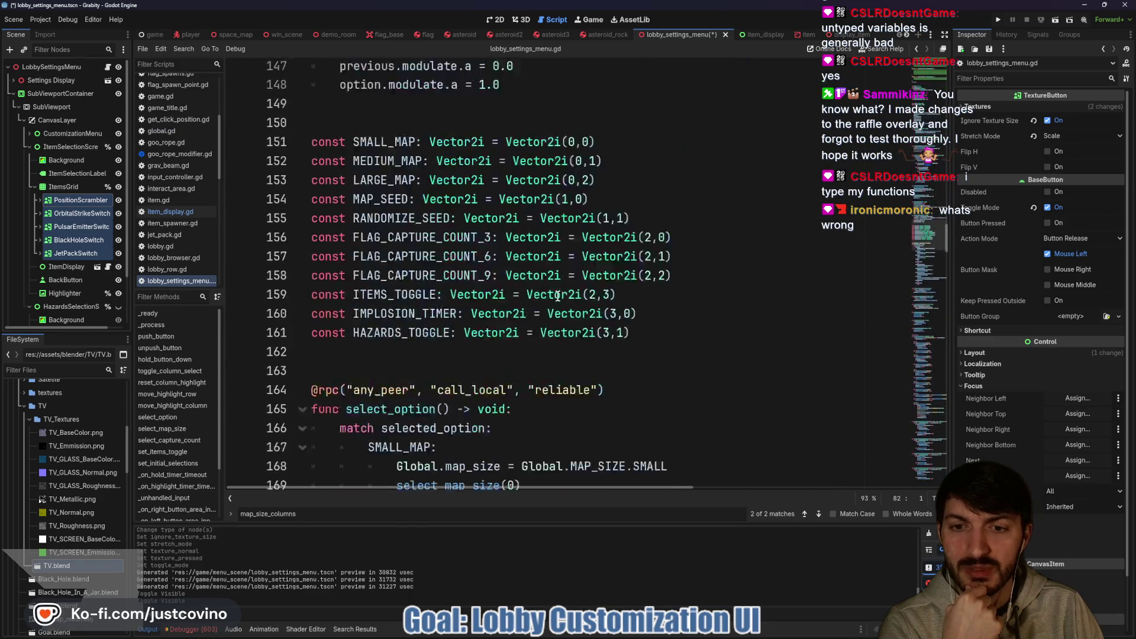
pyautogui.scroll(2, 550, 293)
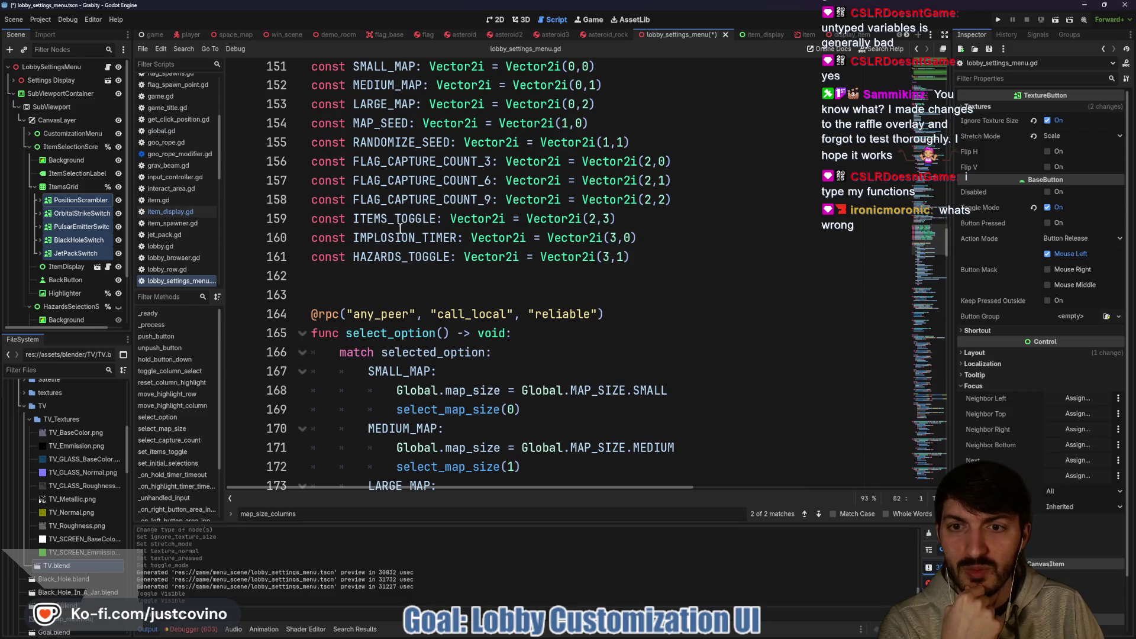
pyautogui.scroll(1, 383, 237)
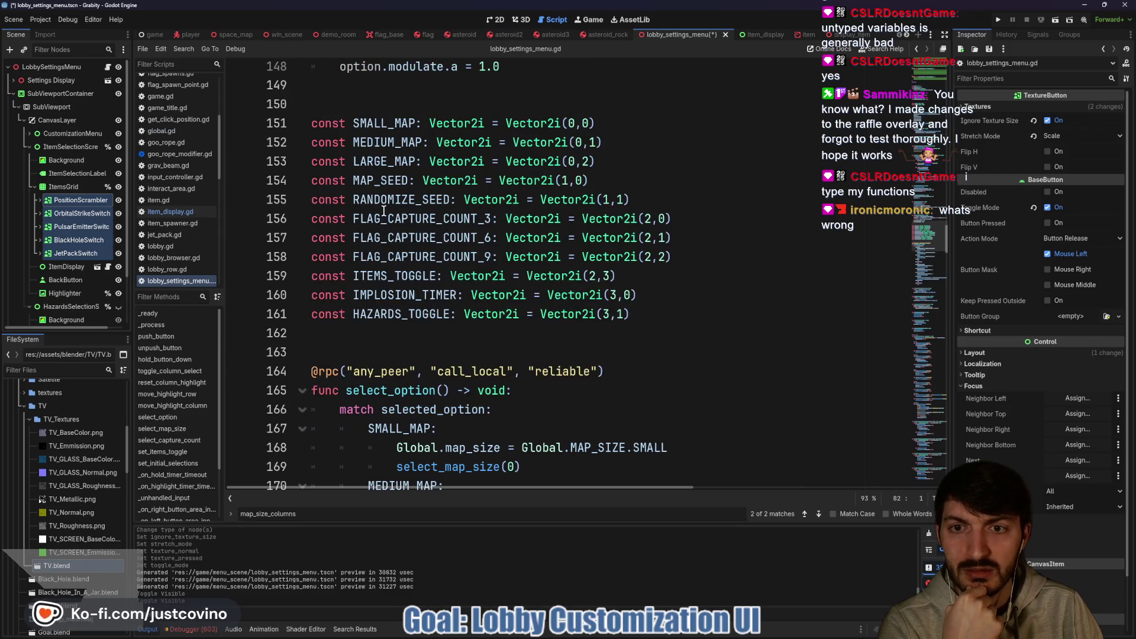
# Highlight ITEMS_TOGGLE and place the caret at the power-ups toggle line in its select_option branch.
pyautogui.doubleClick(380, 278)
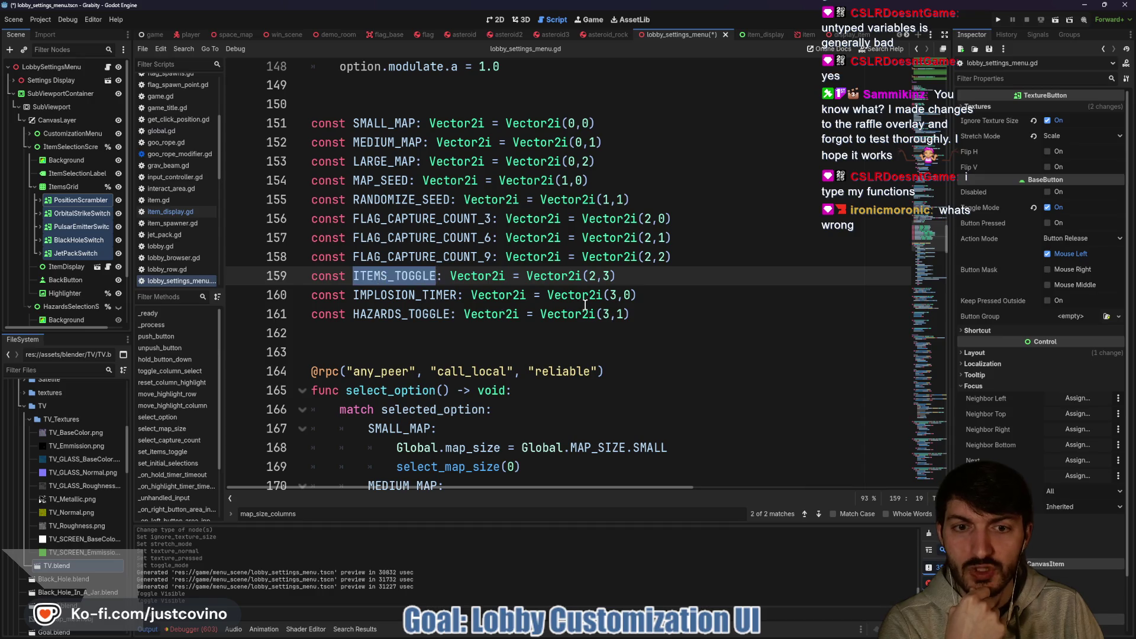
pyautogui.scroll(-8, 585, 304)
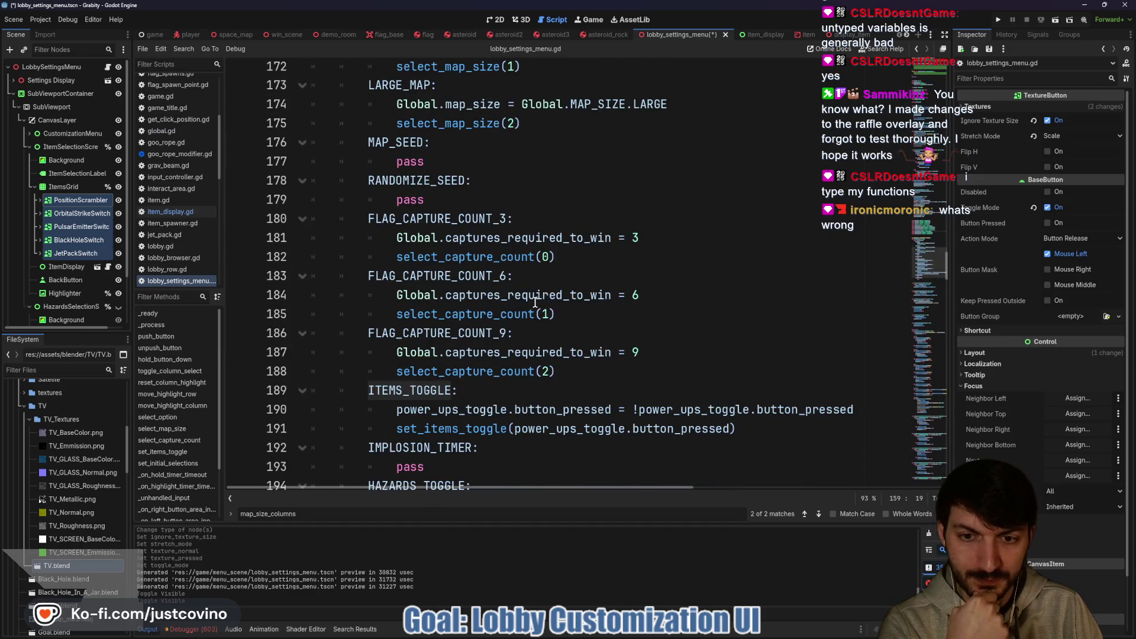
pyautogui.scroll(-1, 535, 303)
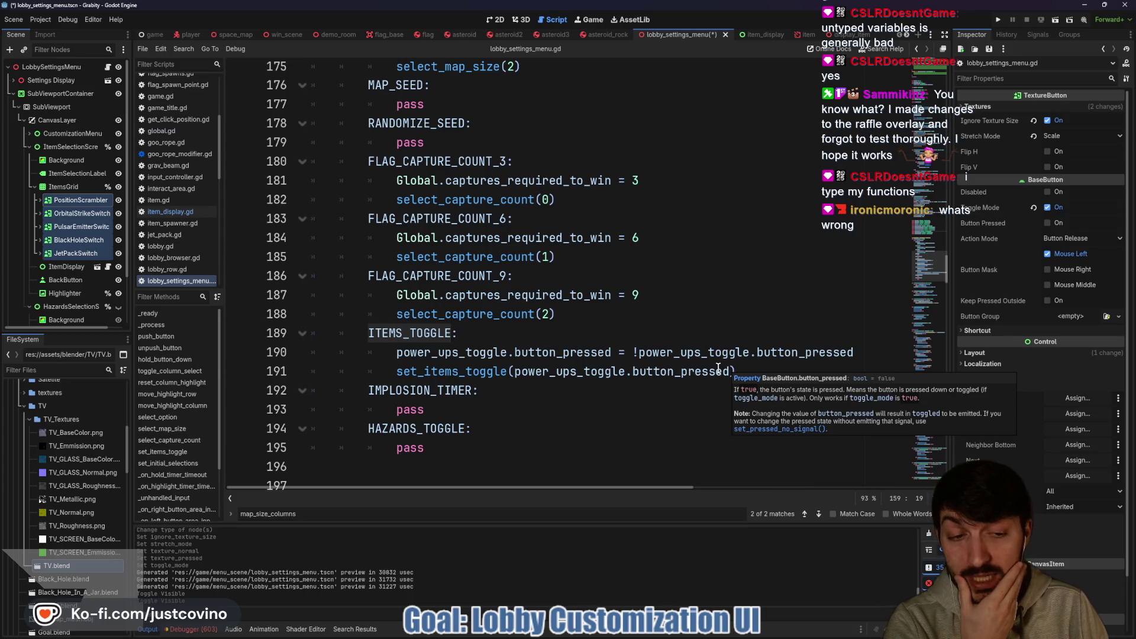
pyautogui.moveTo(760, 371)
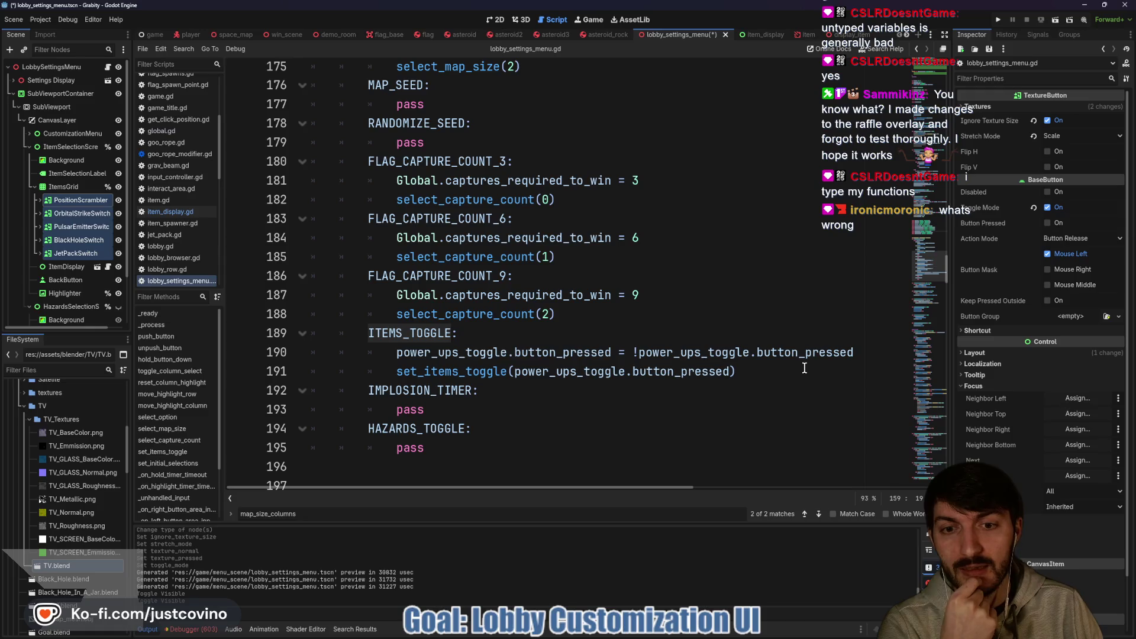
pyautogui.click(391, 358)
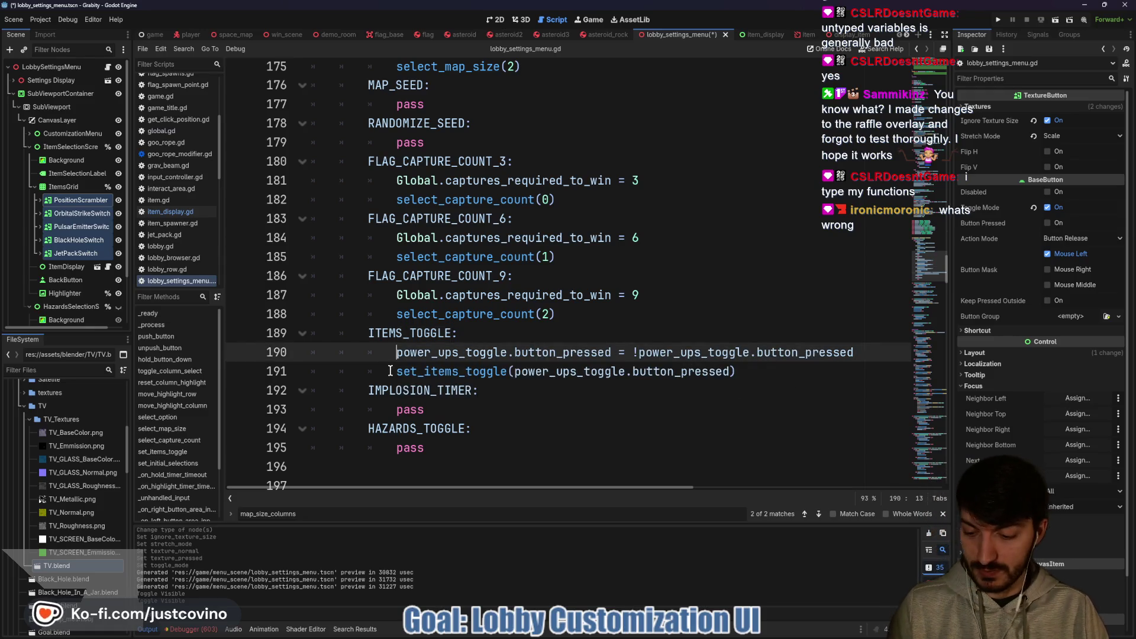
# Comment out the power_ups_toggle and set_items_toggle lines with #.
pyautogui.write('#')
pyautogui.click(391, 369)
pyautogui.write('#')
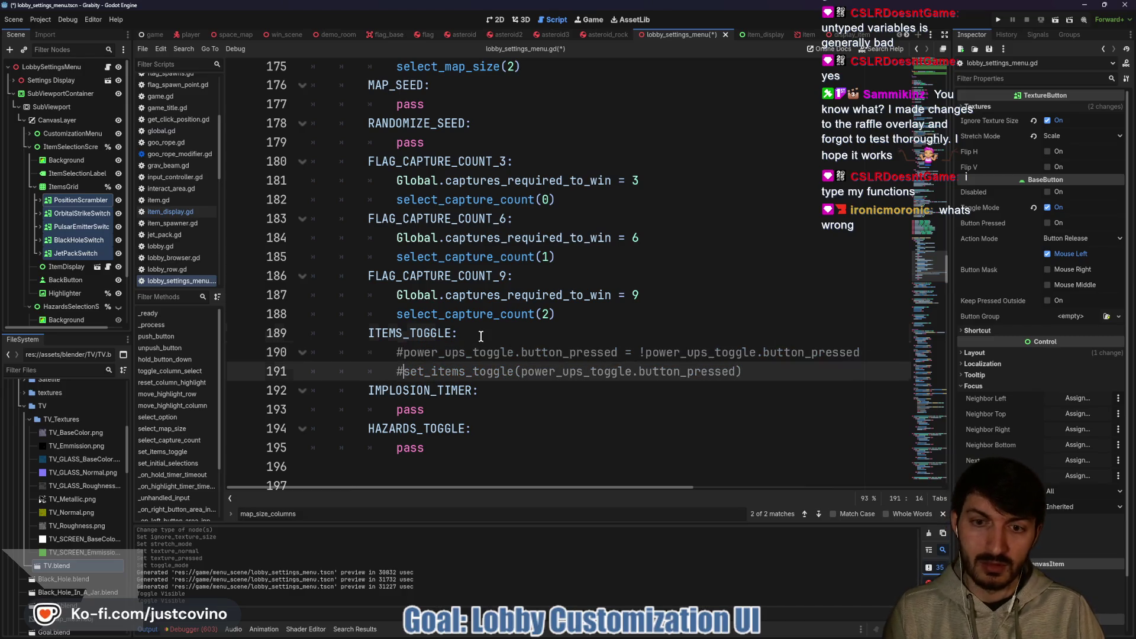
# Add item_selection_screen.show() under ITEMS_TOGGLE, save the script, and run the game.
pyautogui.click(480, 335)
pyautogui.press('Return')
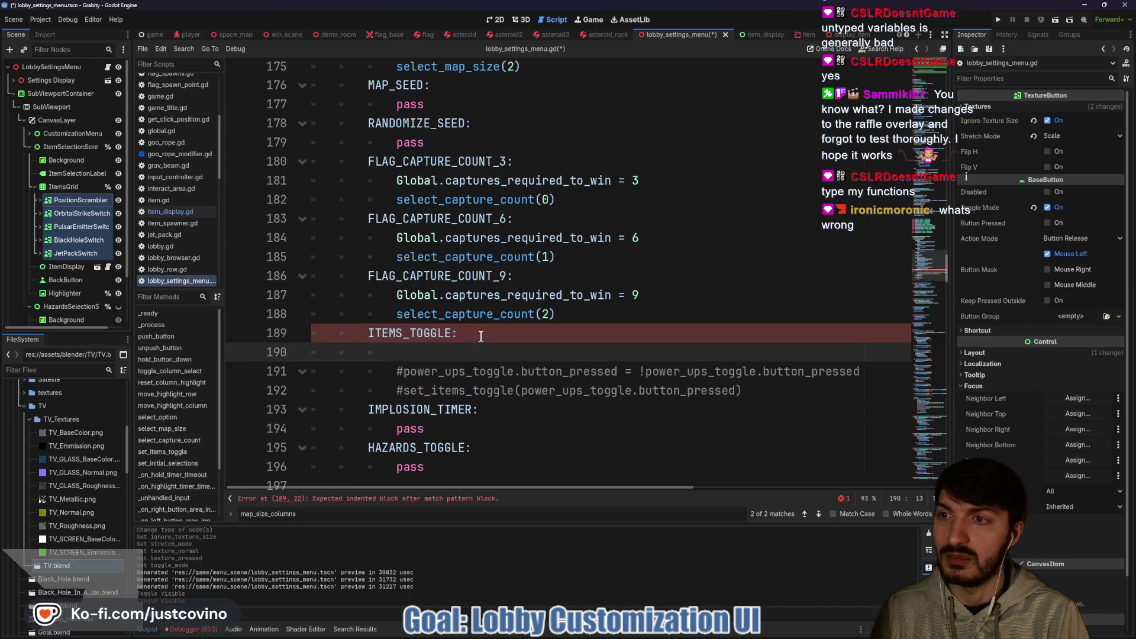
pyautogui.write('item')
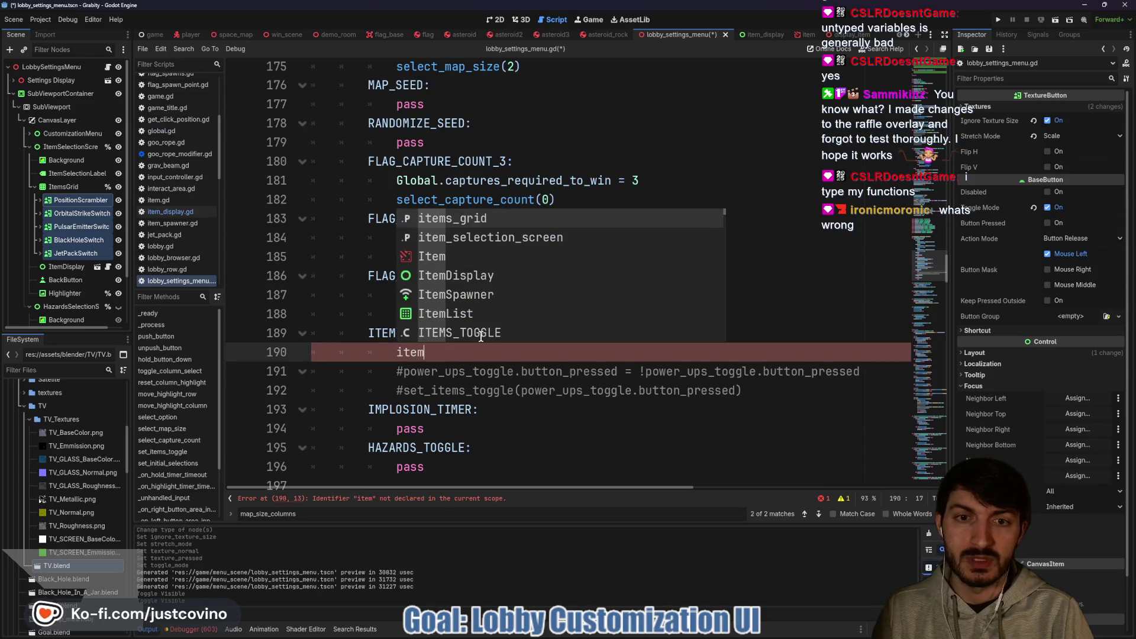
pyautogui.press('Down')
pyautogui.press('Return')
pyautogui.write('.show')
pyautogui.press('Return')
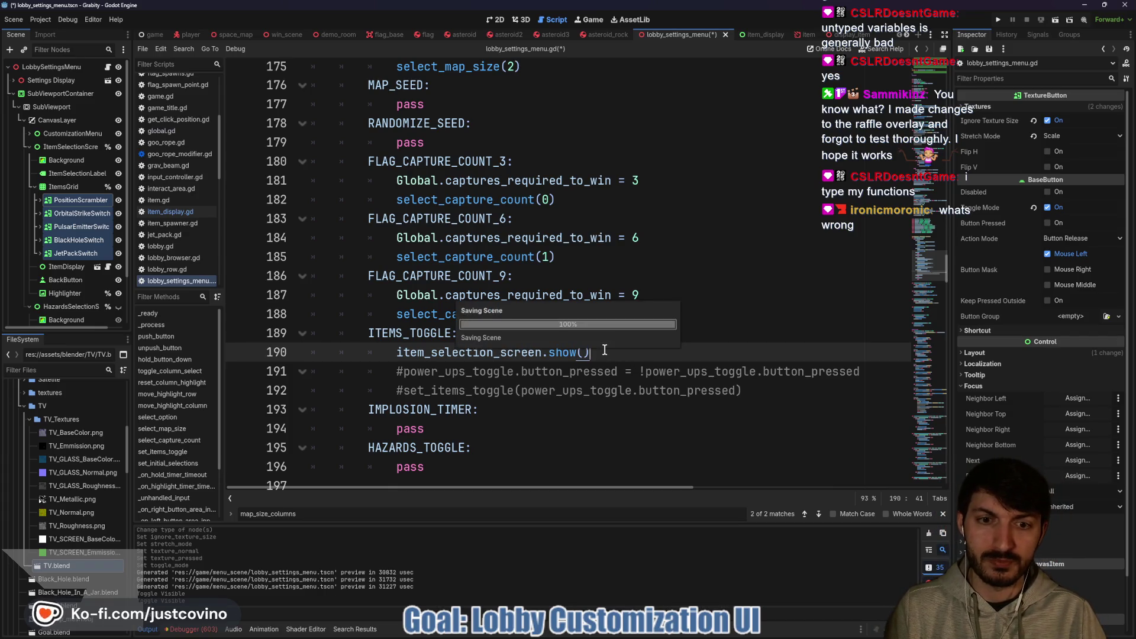
pyautogui.hotkey('ctrl', 's')
pyautogui.click(999, 20)
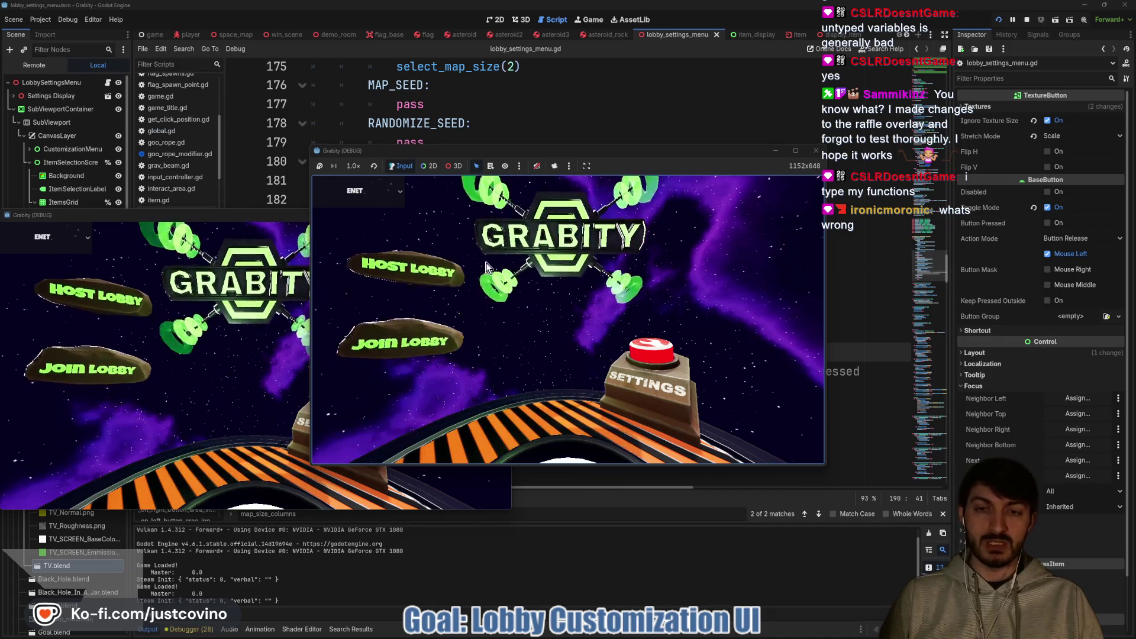
# Host a lobby, open Item Selection and press Down, triggering the null modulate error at line 129.
pyautogui.click(456, 267)
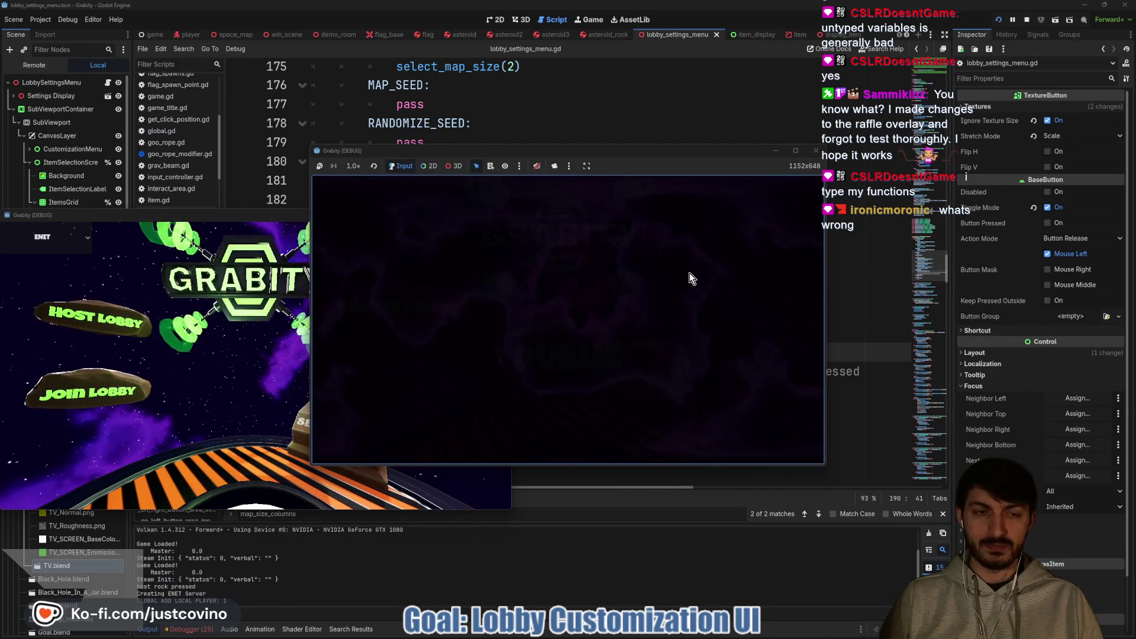
pyautogui.click(698, 233)
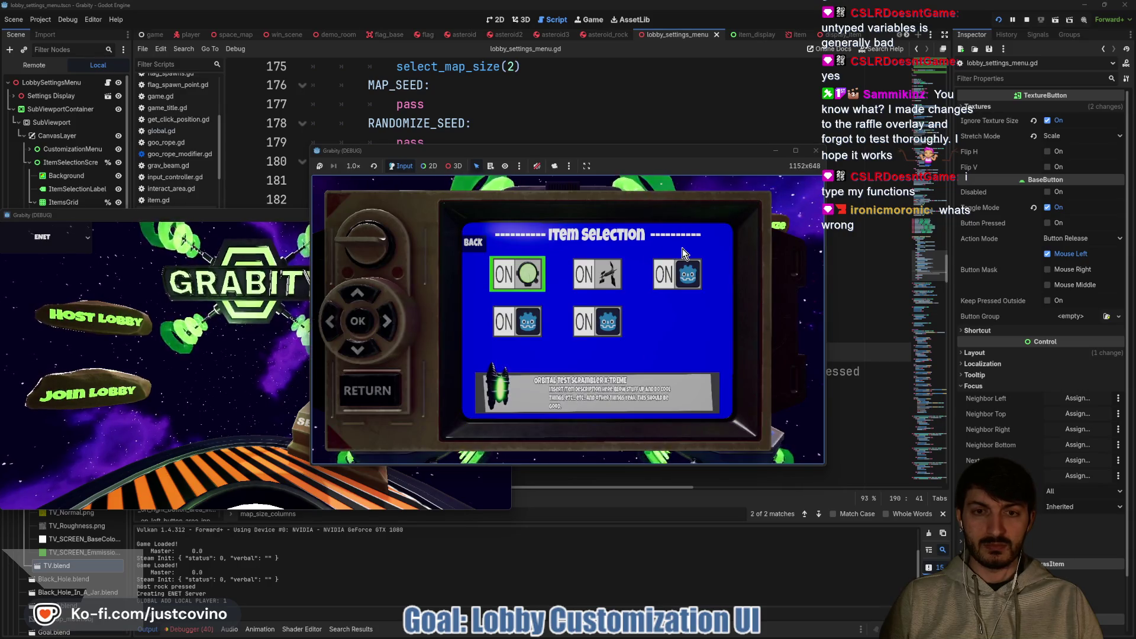
pyautogui.press('Down')
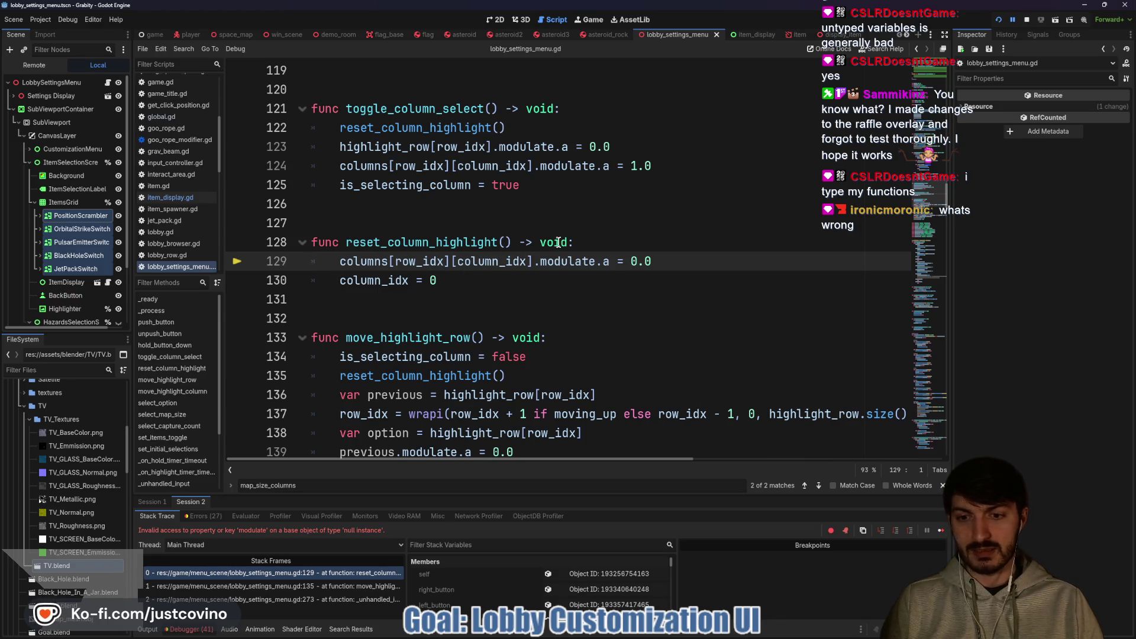
# Stop the crashed game and inspect the ItemsGrid node in the 2D view.
pyautogui.click(1027, 19)
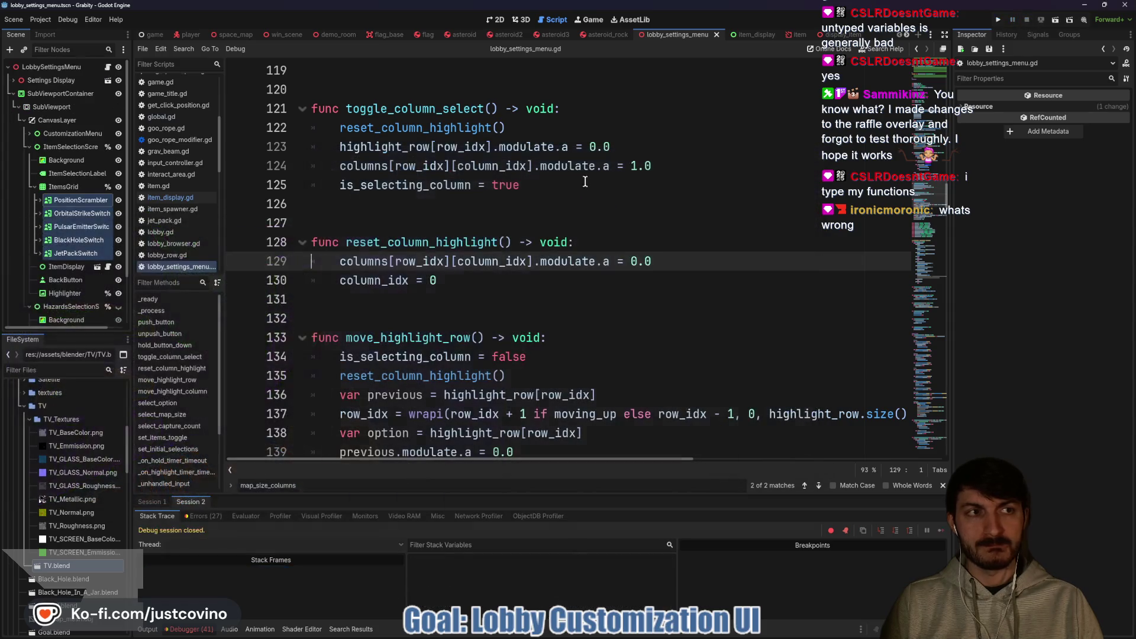
pyautogui.click(531, 204)
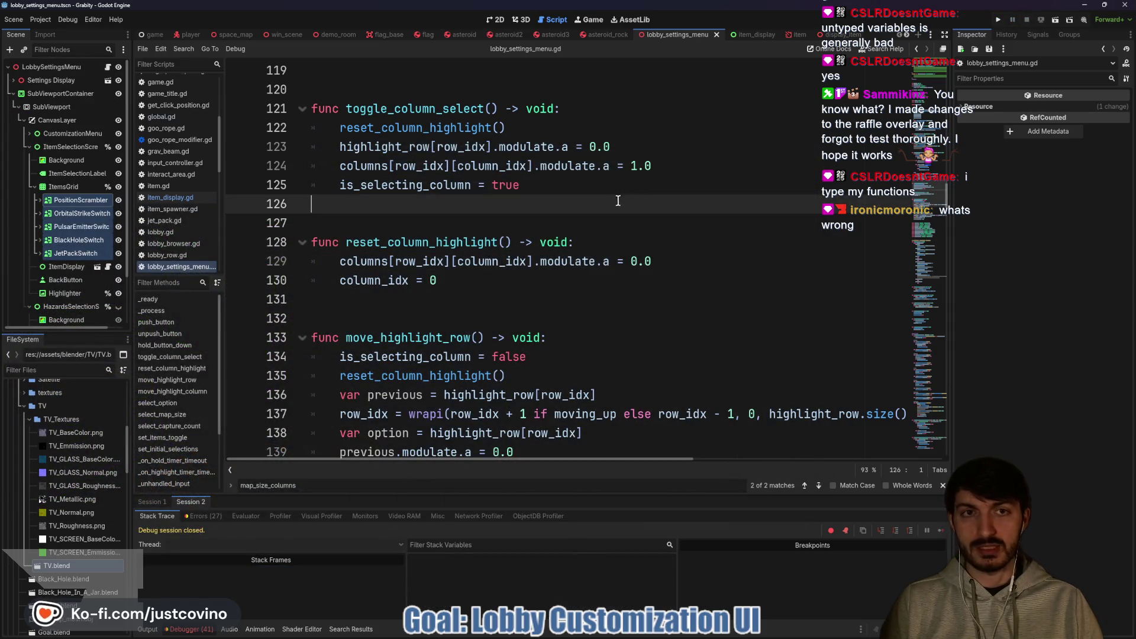
pyautogui.click(495, 19)
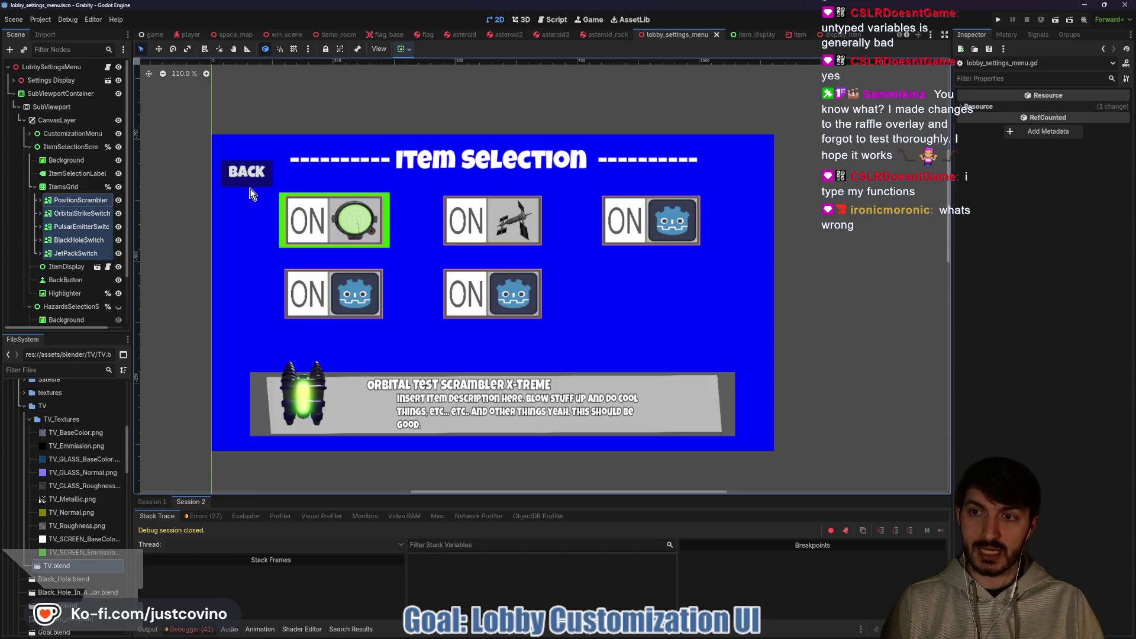
pyautogui.click(87, 186)
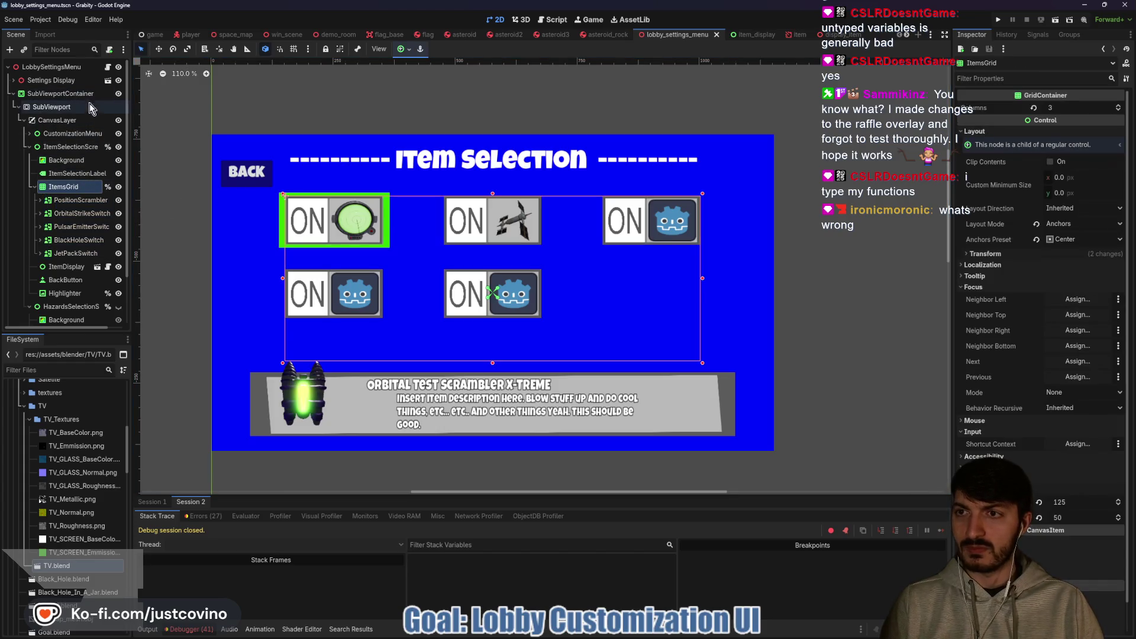
# Return to lobby_settings_menu.gd and select the item_selection_screen.show() line under ITEMS_TOGGLE.
pyautogui.click(109, 67)
pyautogui.scroll(-10, 457, 288)
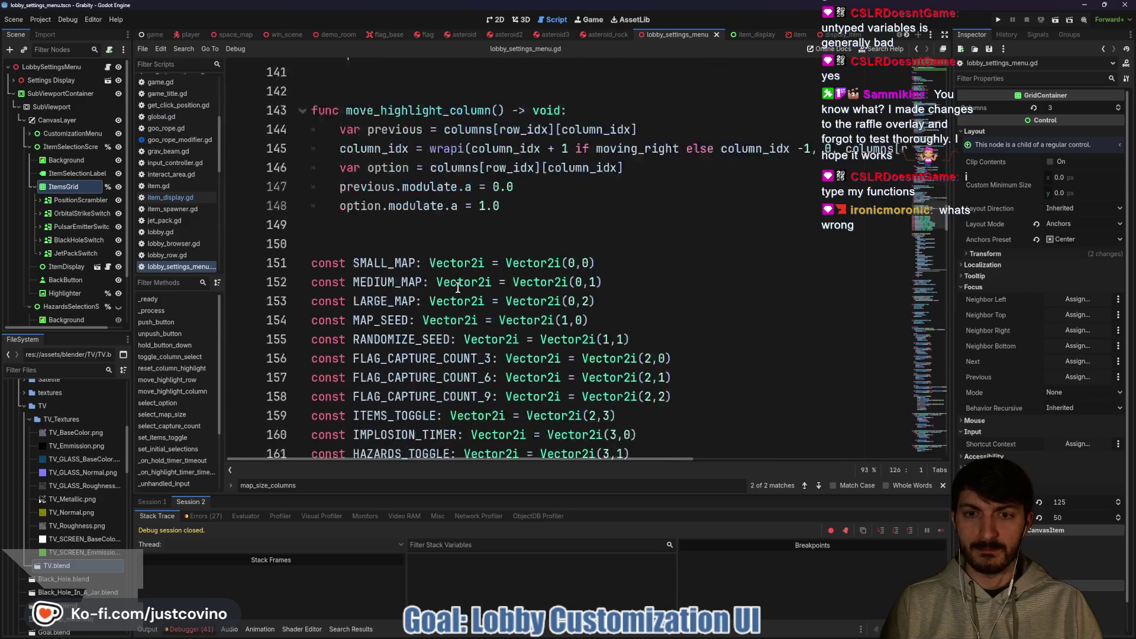
pyautogui.scroll(-6, 458, 288)
pyautogui.scroll(2, 461, 278)
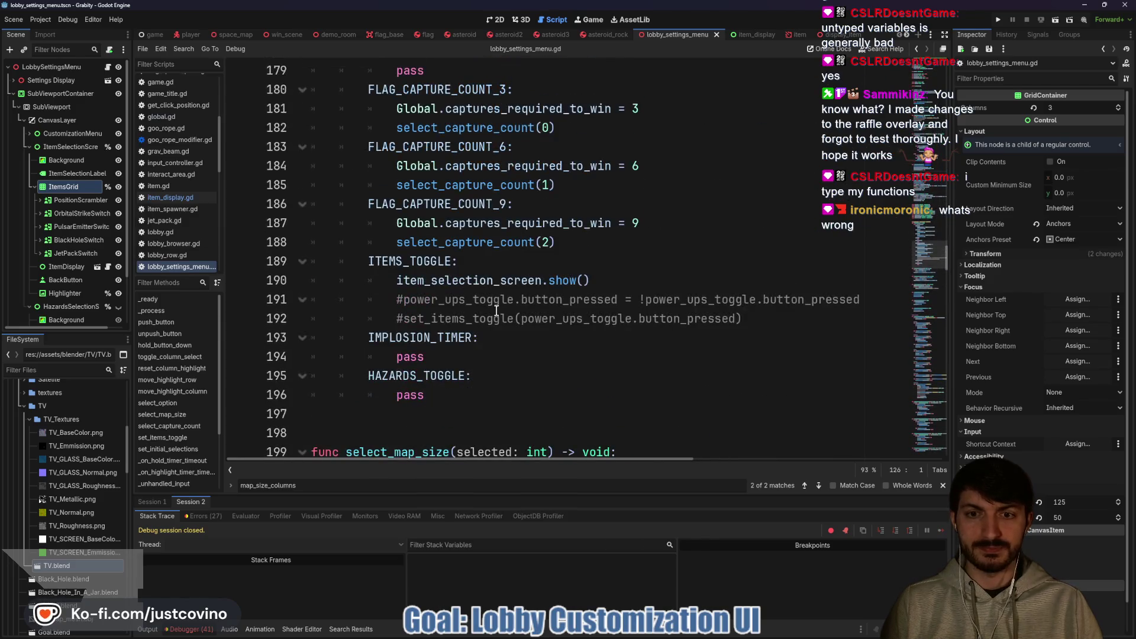
pyautogui.click(611, 277)
pyautogui.moveTo(611, 277); pyautogui.dragTo(302, 284)
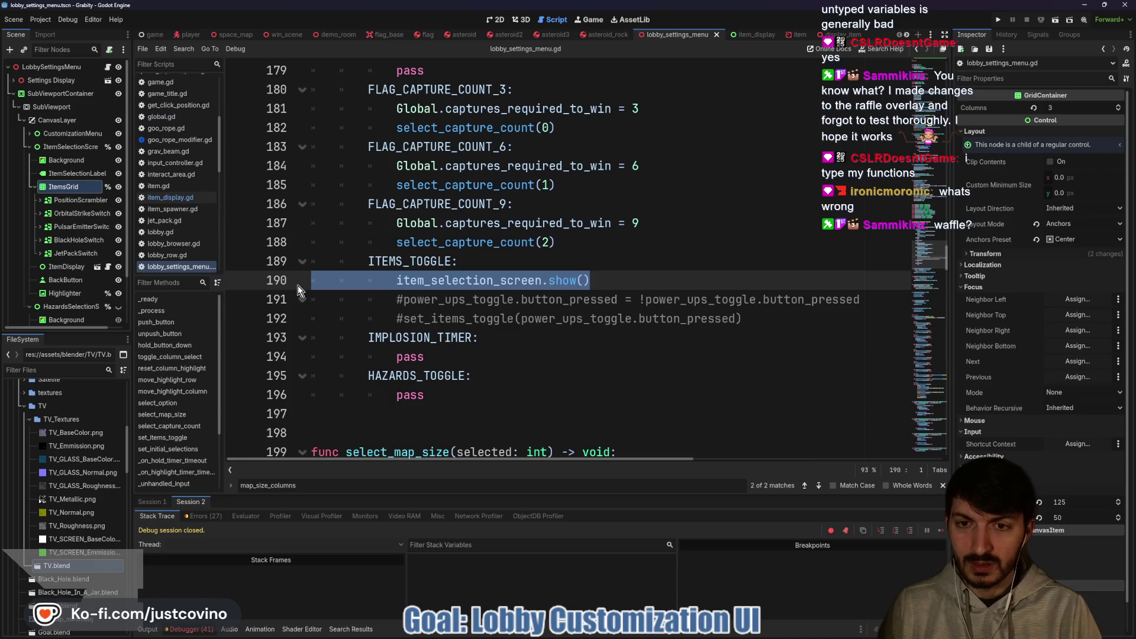
# Replace the show() call with a ##TODO about displaying the screen and setting up inputs (See Button Docs).
pyautogui.press('BackSpace')
pyautogui.write('#')
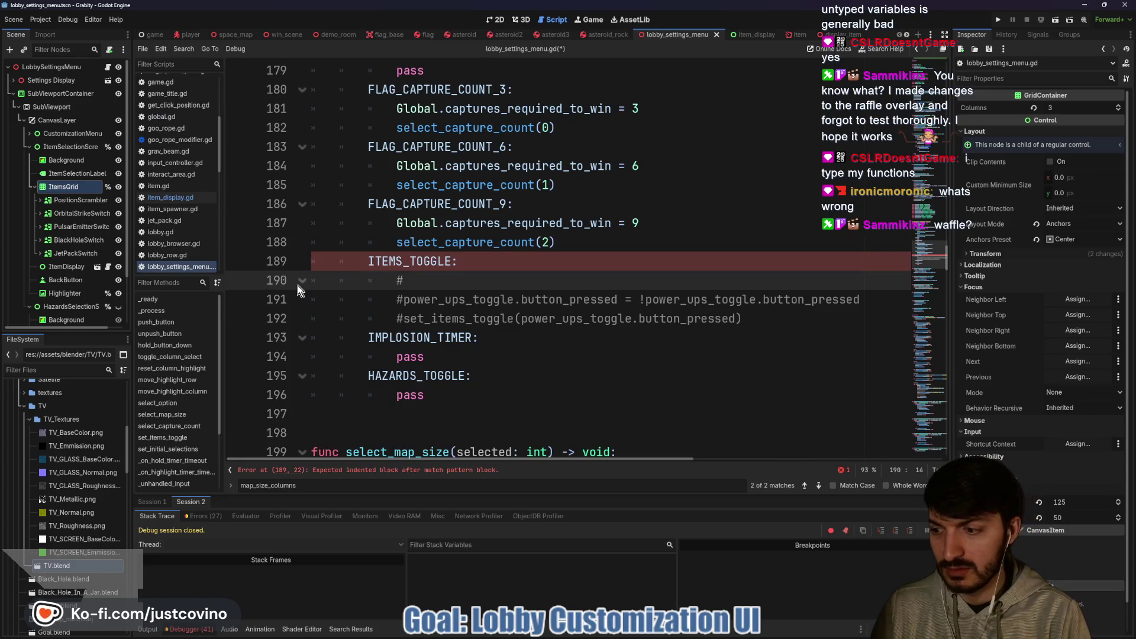
pyautogui.write('#TODO')
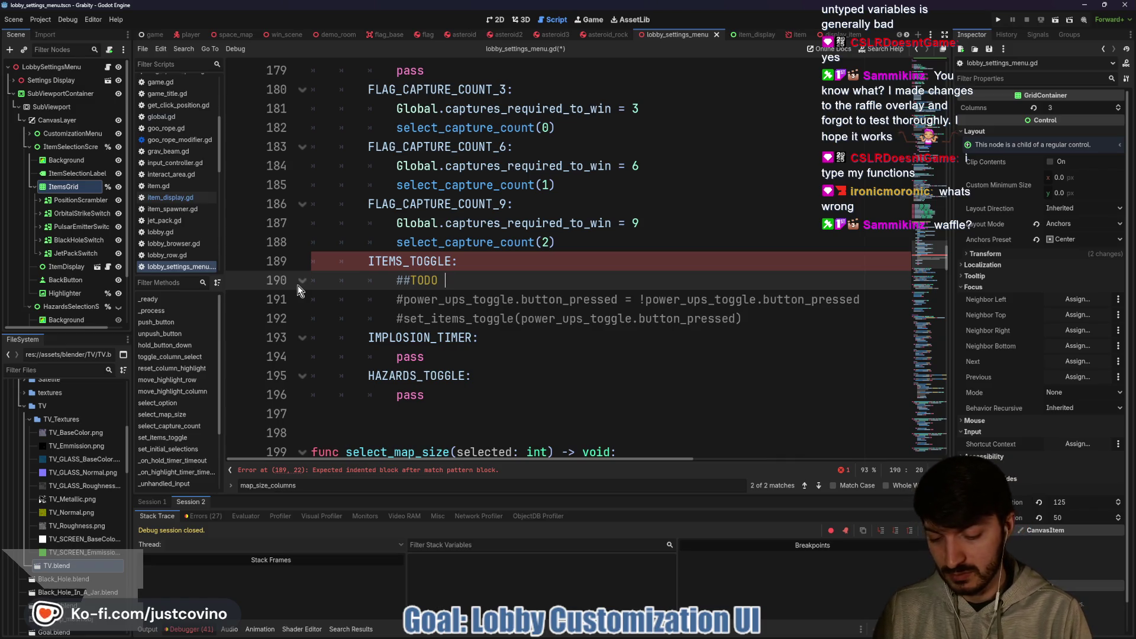
pyautogui.write('Display item s')
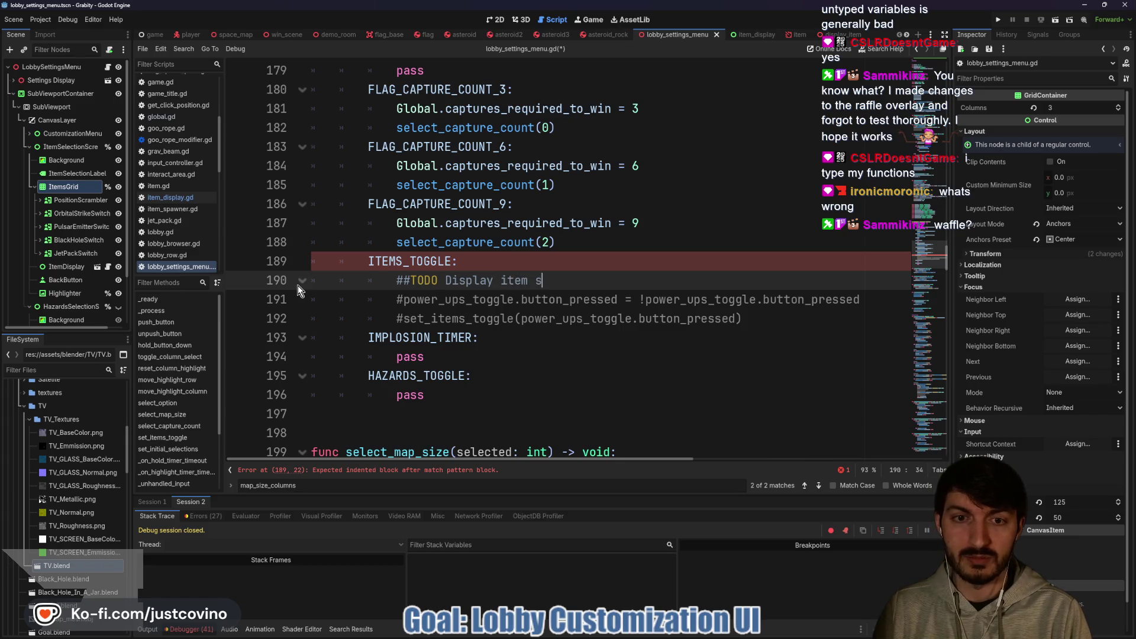
pyautogui.write('een')
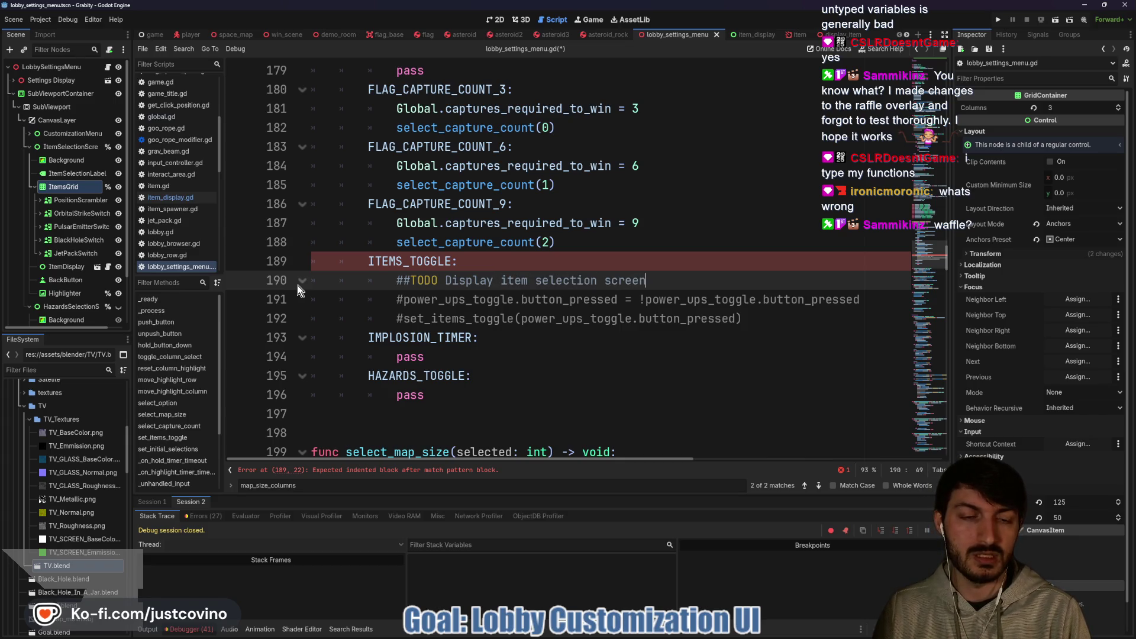
pyautogui.write(',set up inputs for mov')
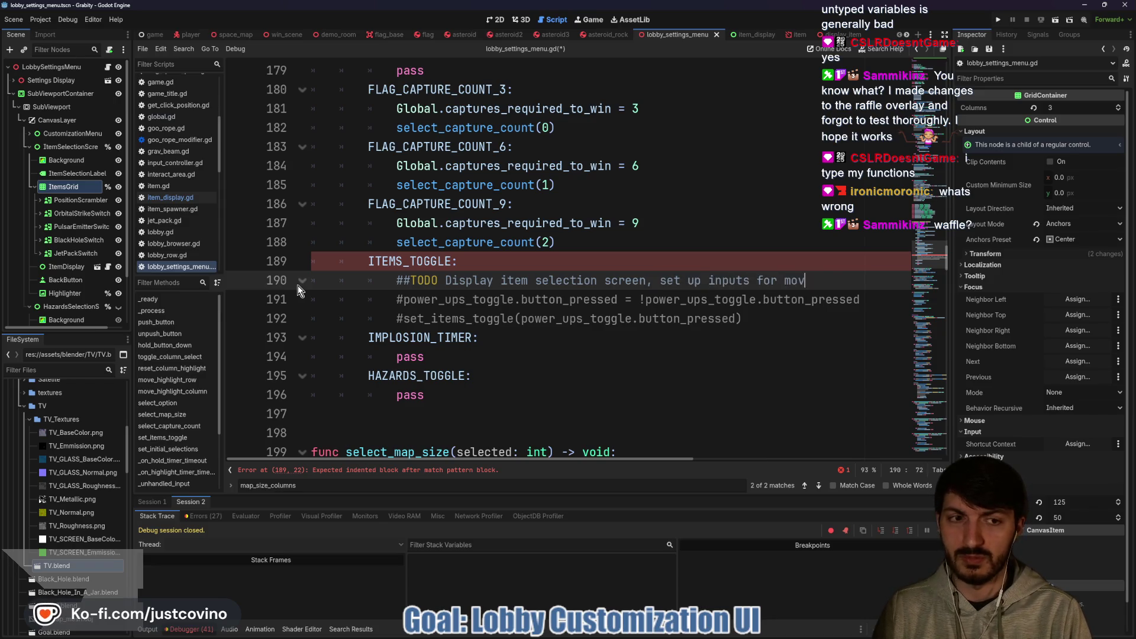
pyautogui.write(' (')
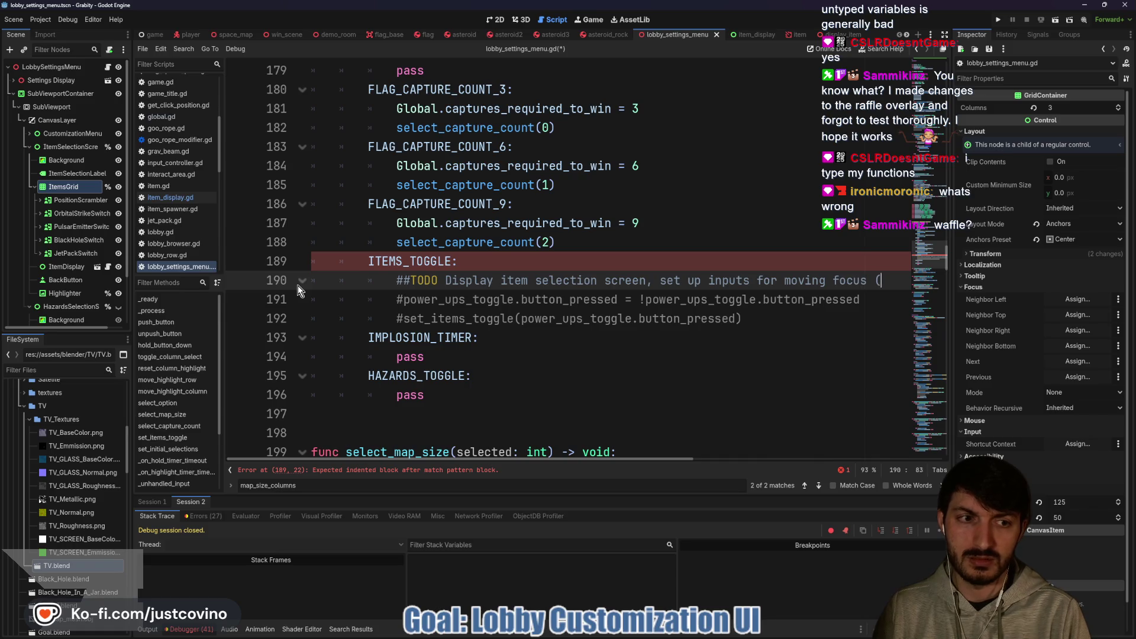
pyautogui.write('See Button Docs)')
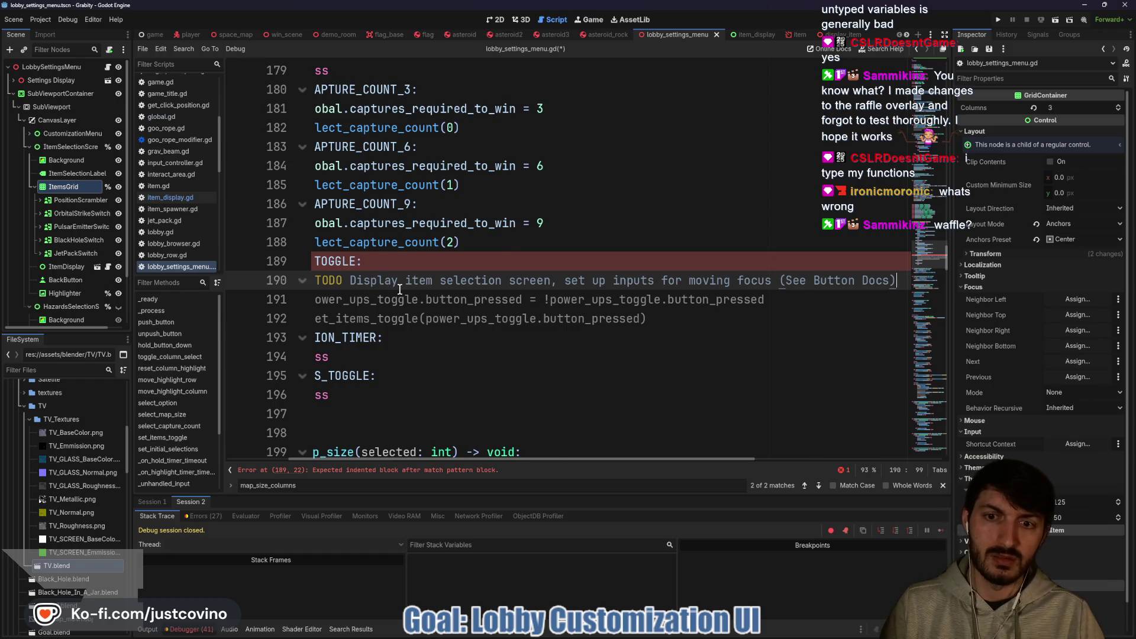
pyautogui.hscroll(-3, 404, 292)
# Uncomment the power_ups_toggle and set_items_toggle lines under ITEMS_TOGGLE.
pyautogui.click(404, 302)
pyautogui.press('BackSpace')
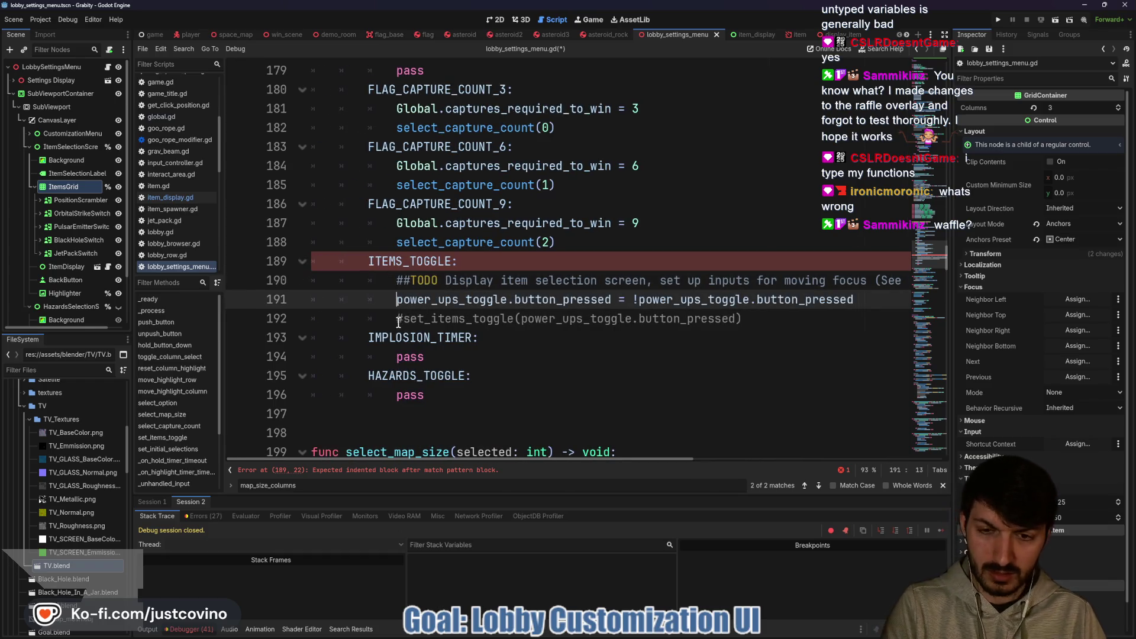
pyautogui.press('Down')
pyautogui.press('Delete')
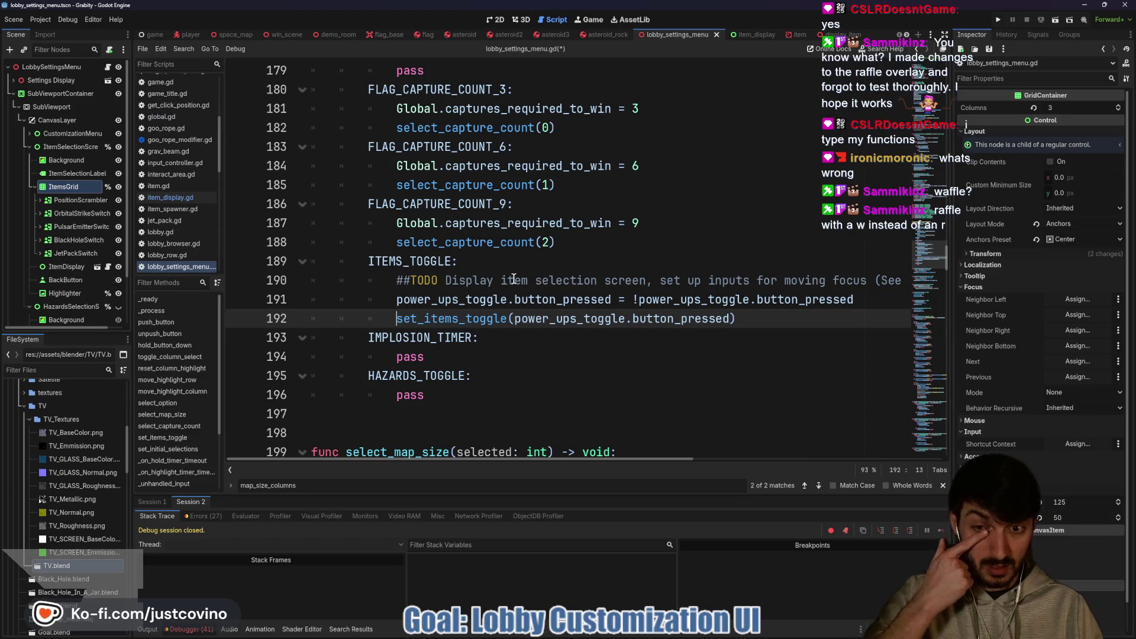
# Insert a ##TODO above them about an additional Quick Toggle and Customization Select button, and save.
pyautogui.click(385, 303)
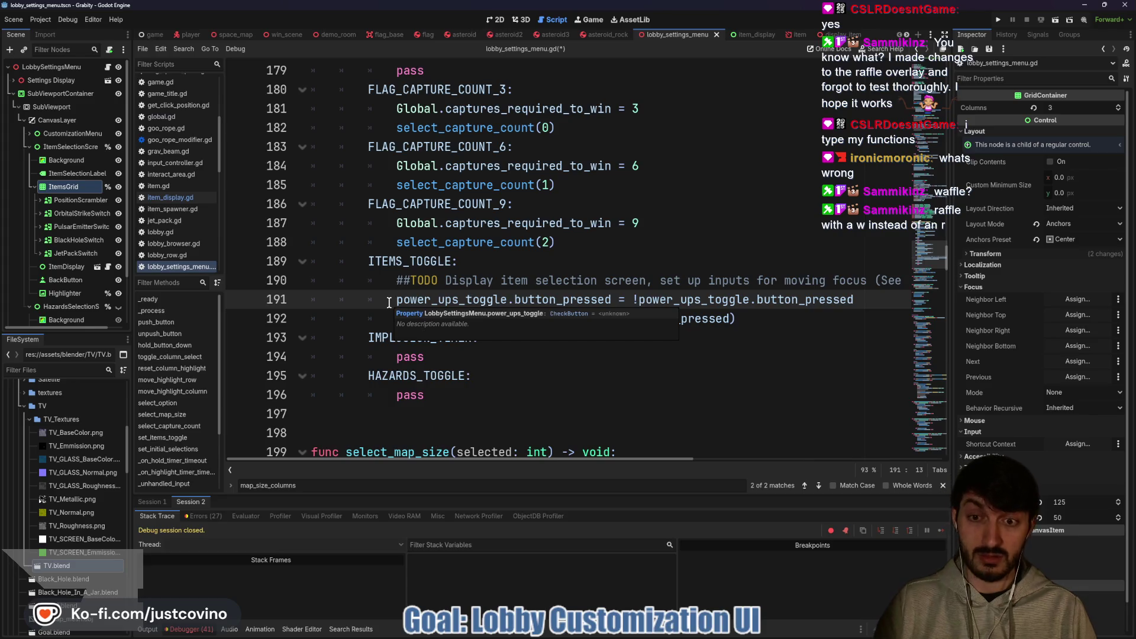
pyautogui.press('Return')
pyautogui.press('Up')
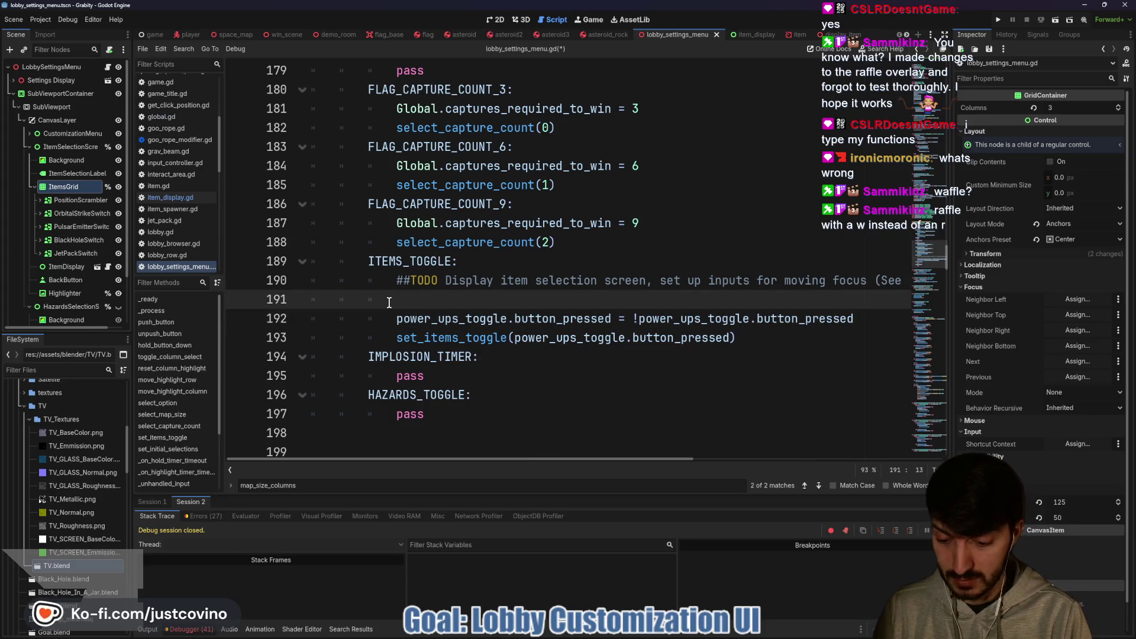
pyautogui.write('##TODO H')
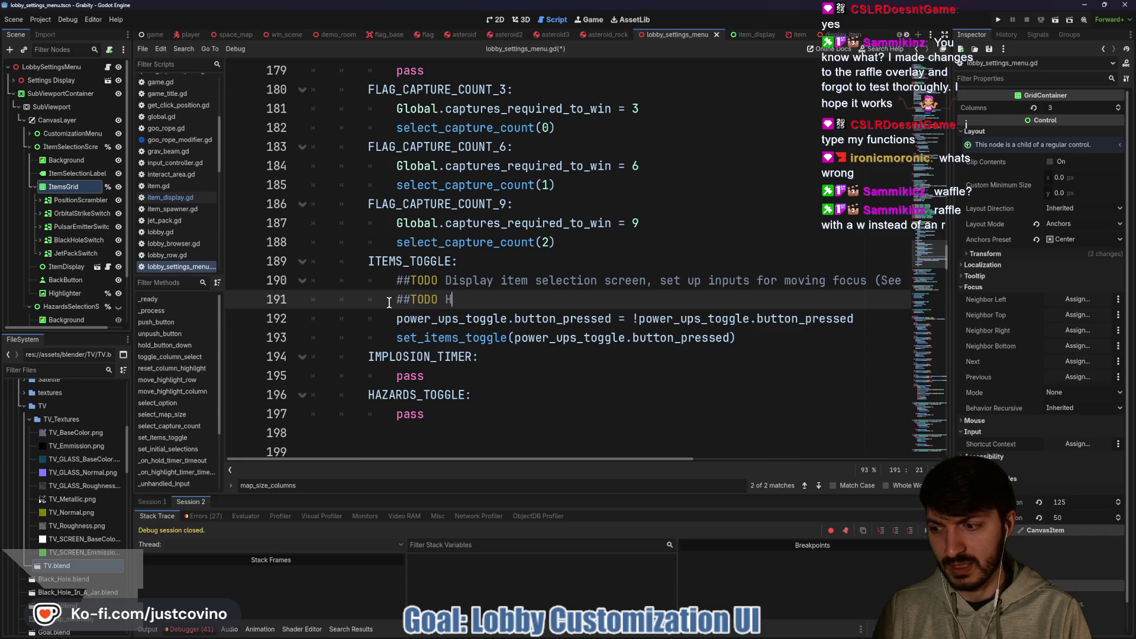
pyautogui.write('ave an additional button for')
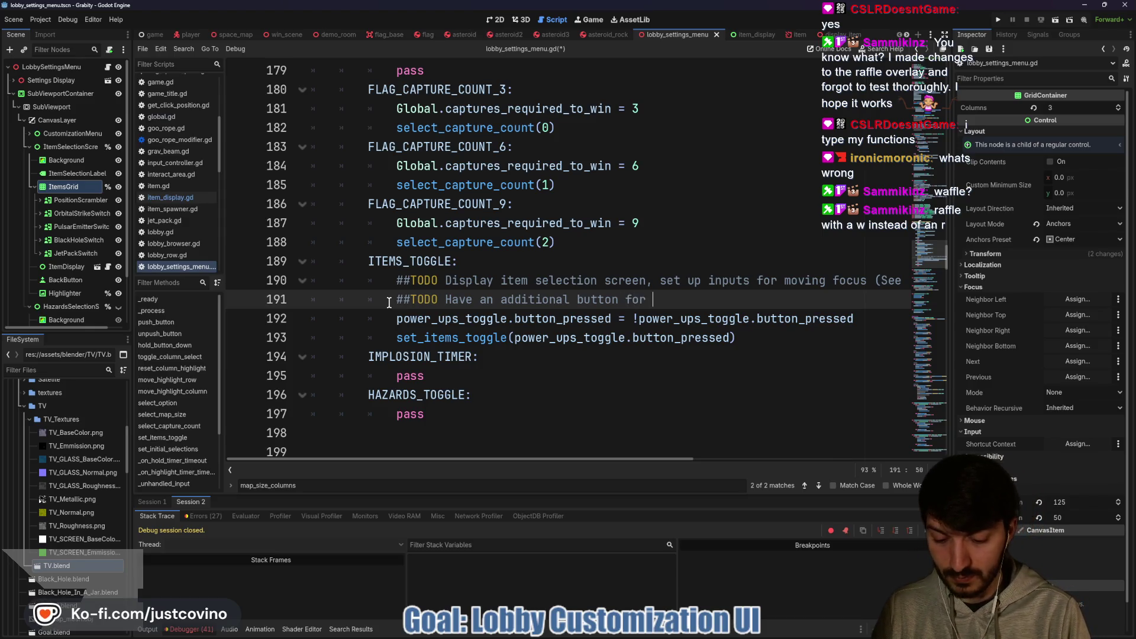
pyautogui.press('BackSpace')
pyautogui.press('BackSpace')
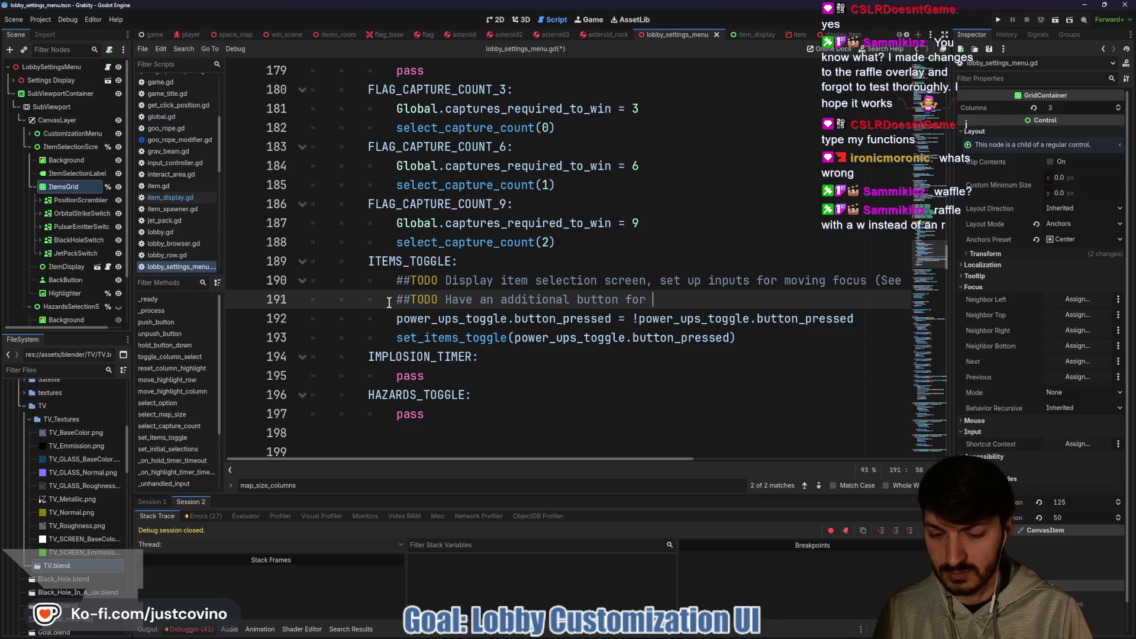
pyautogui.write('Quick Toggle and Customization S')
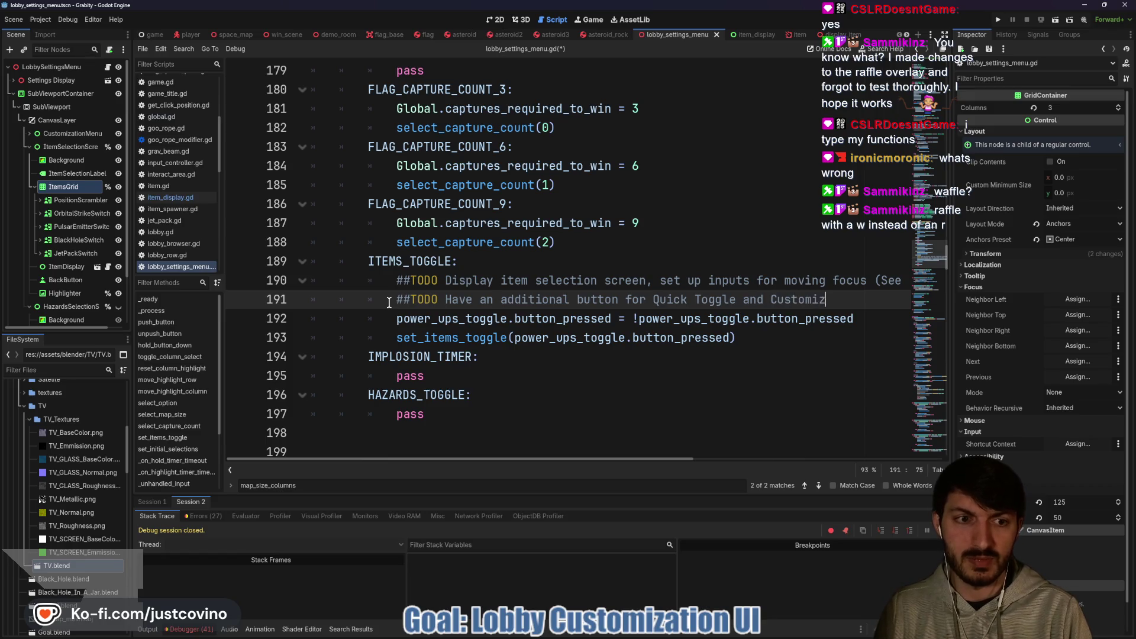
pyautogui.write('elect')
pyautogui.hotkey('ctrl', 's')
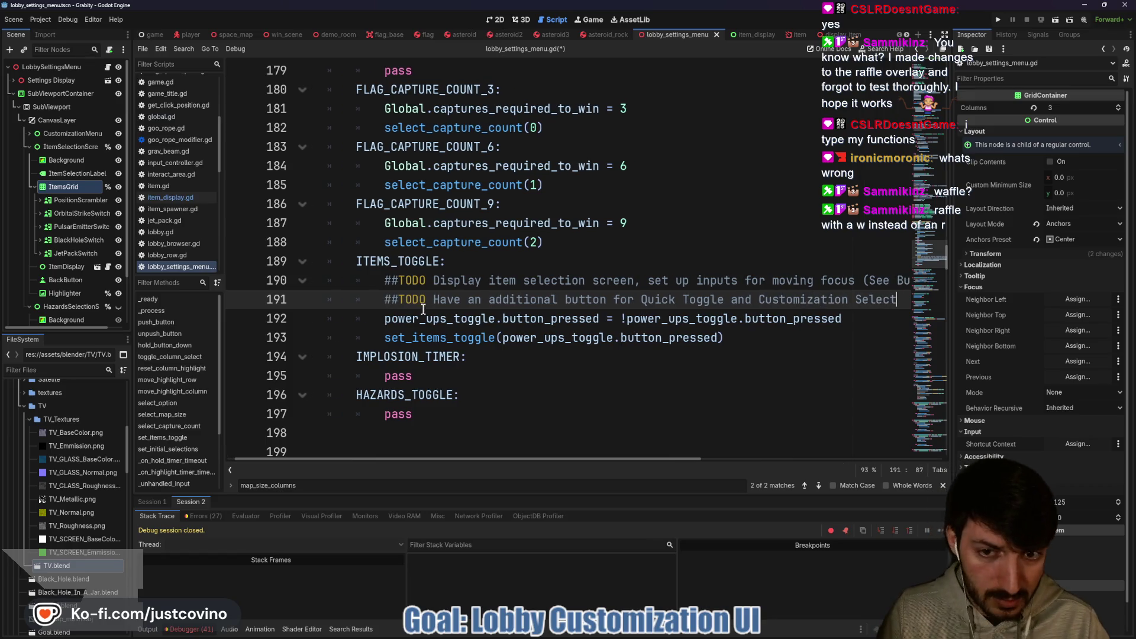
pyautogui.click(503, 281)
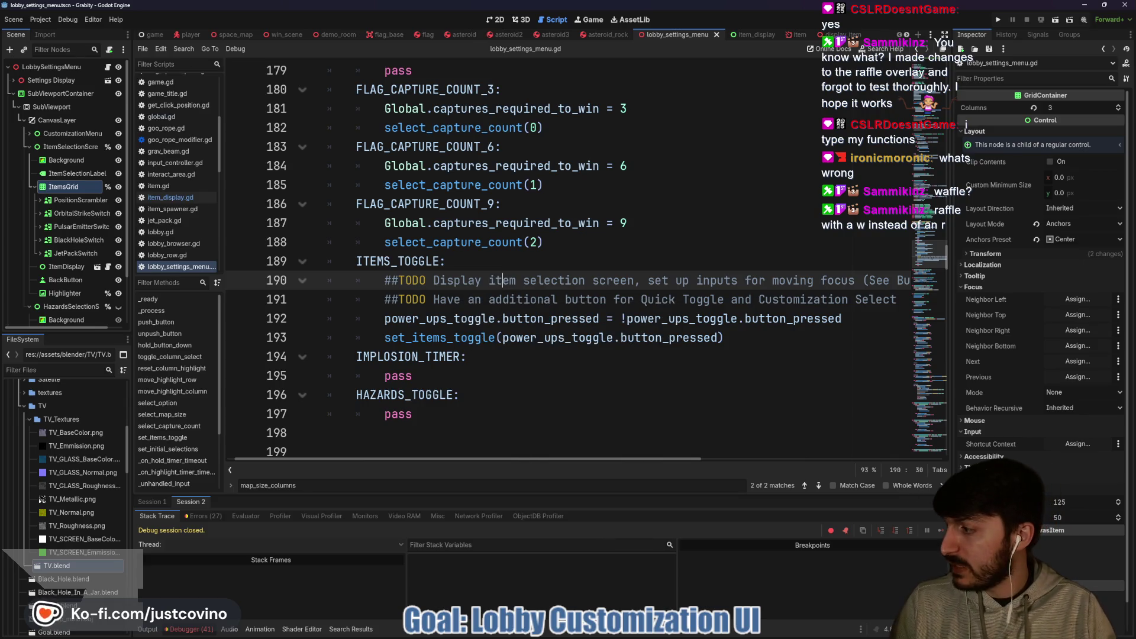